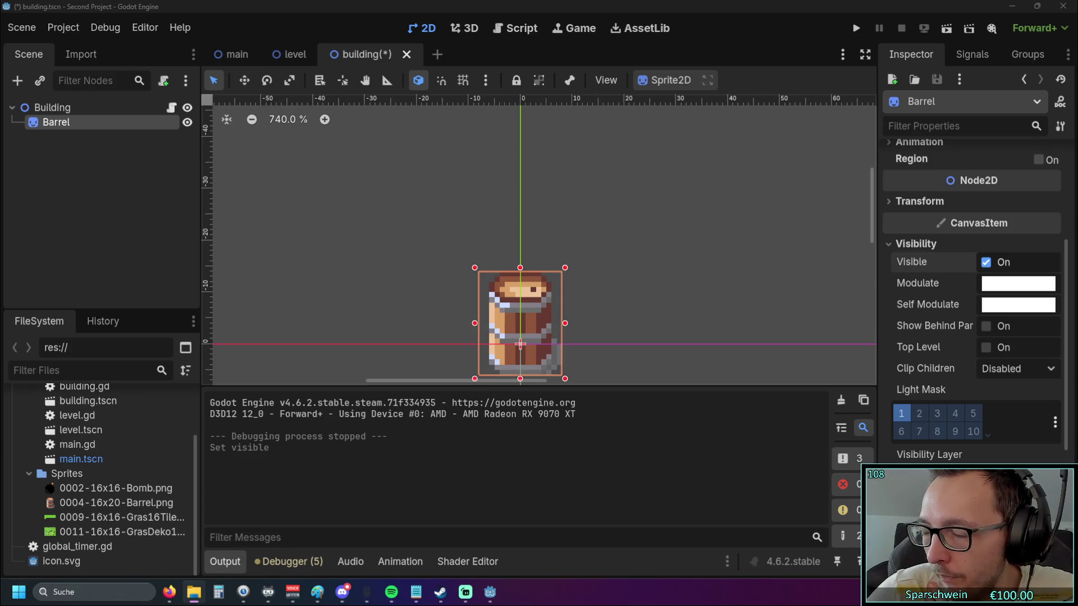
Switch from the Godot editor to Steam and launch Aseprite from its library page
key(alt+Tab)
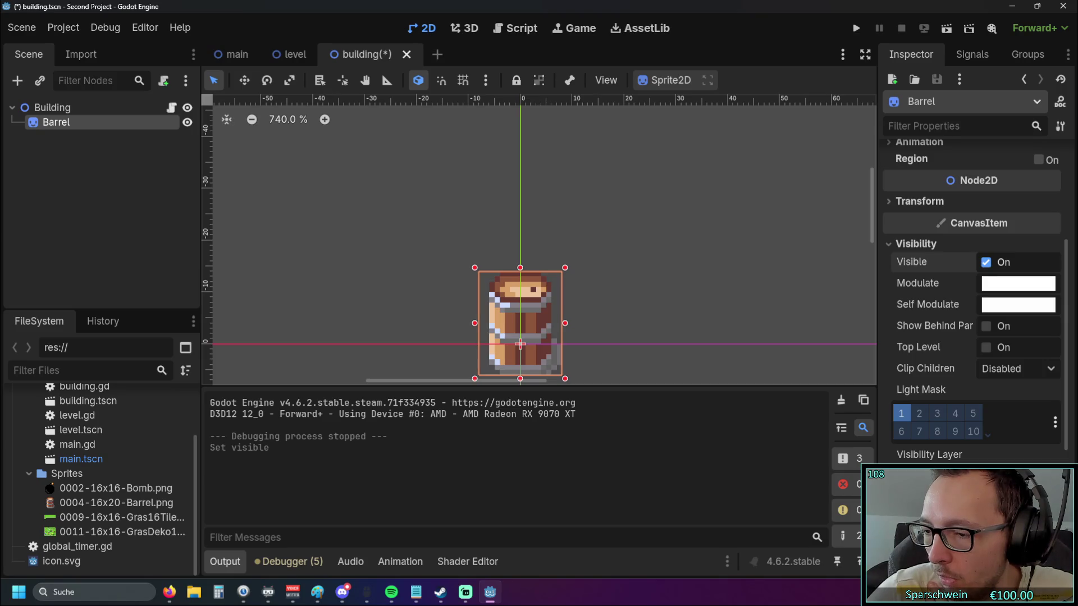
key(alt+Tab)
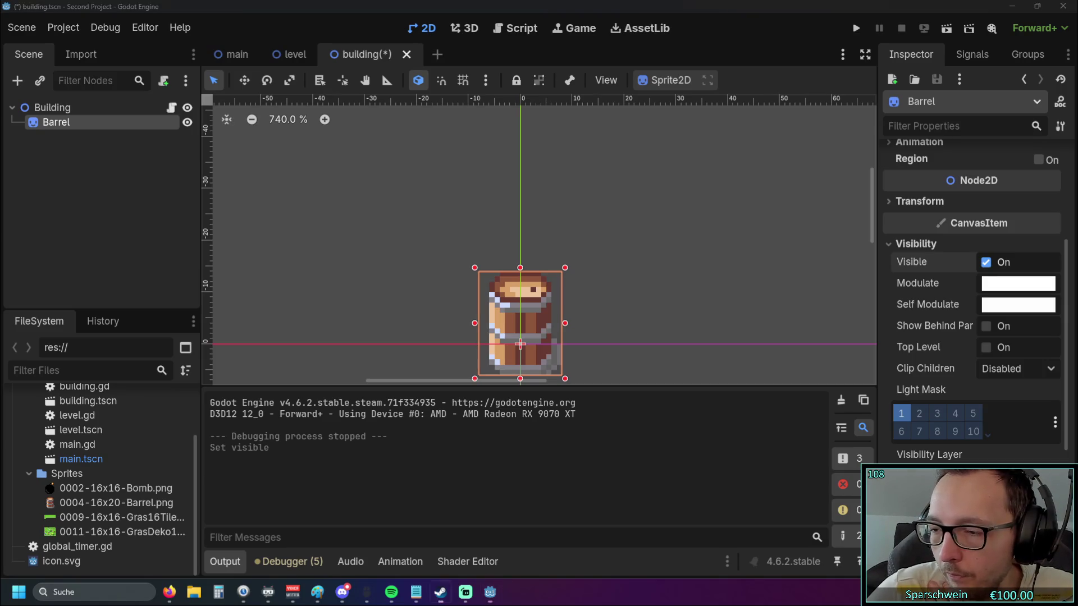
click(437, 265)
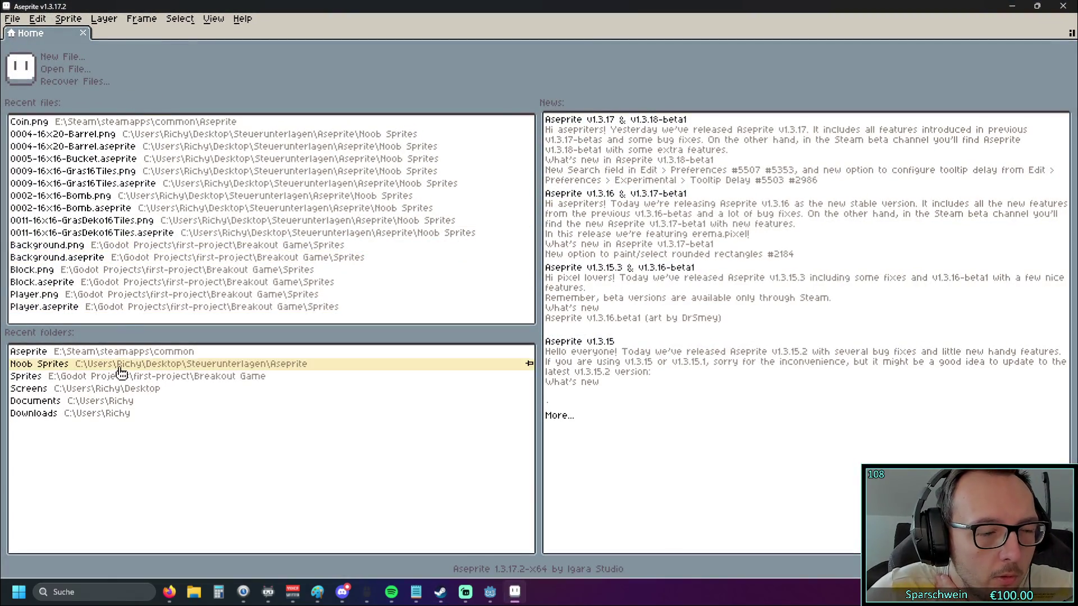
Open Coin.png from Aseprite's recent files and zoom in to inspect the coin sprite
click(195, 126)
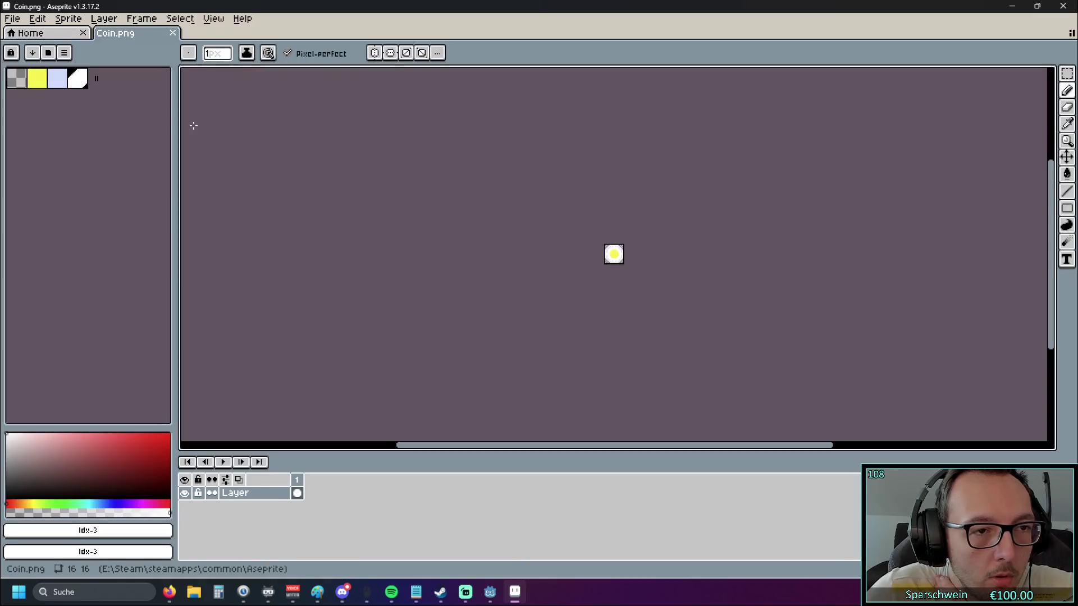
scroll(620, 262, up, 5)
scroll(489, 190, down, 2)
scroll(489, 190, down, 1)
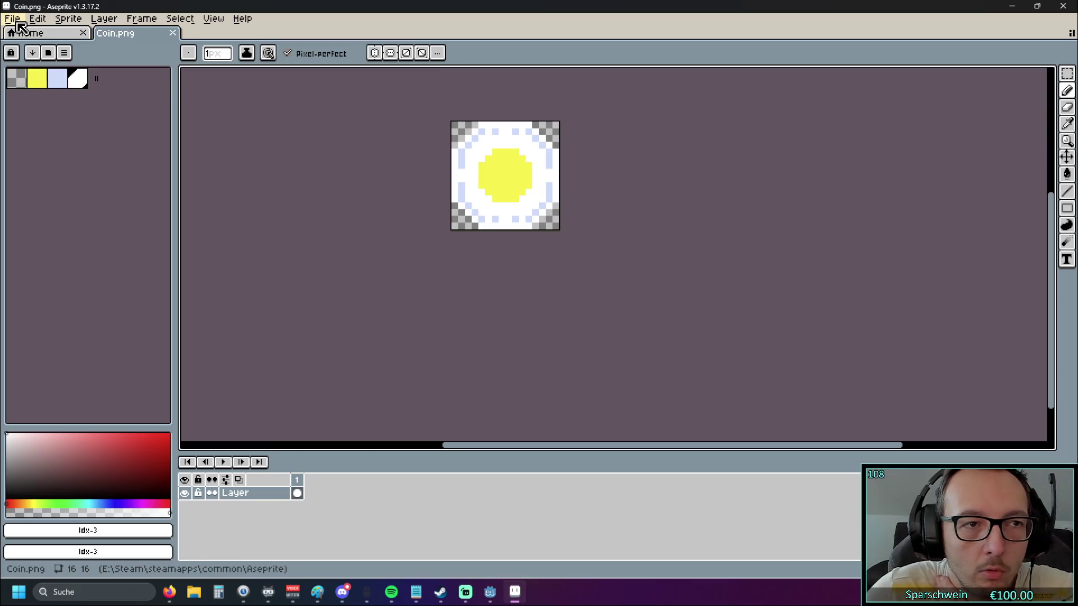
Return to Aseprite's Home screen, quit Aseprite, and switch back to the Godot editor
click(25, 34)
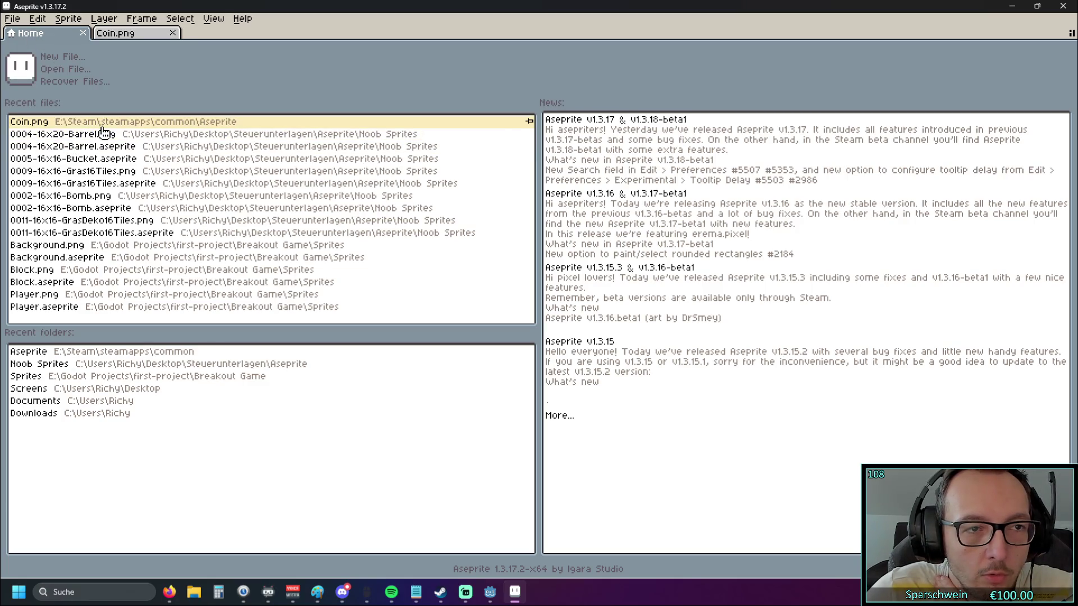
click(1063, 6)
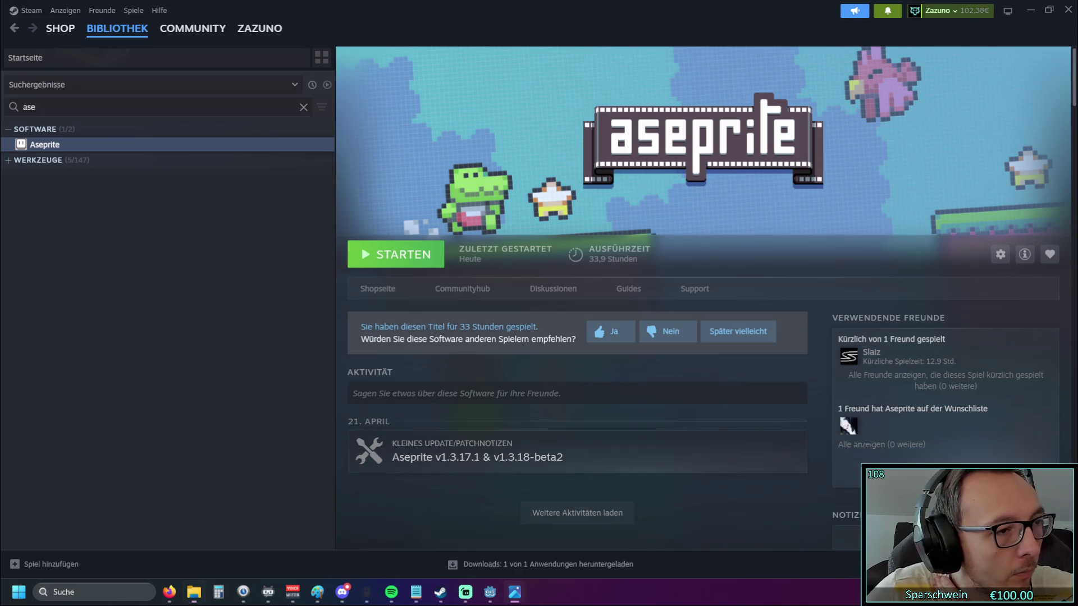
click(1030, 10)
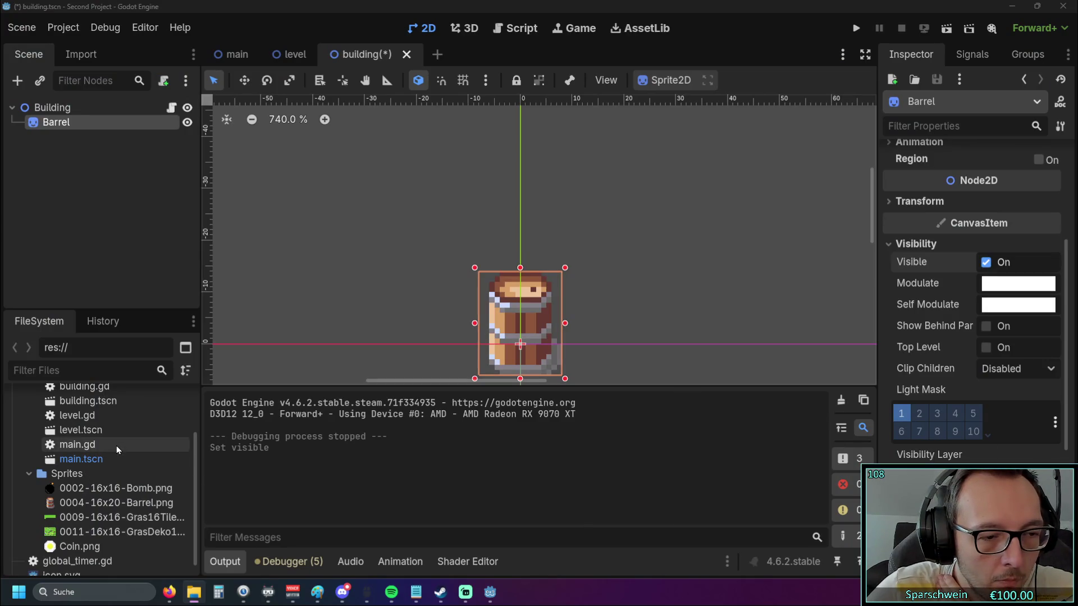
scroll(115, 449, down, 1)
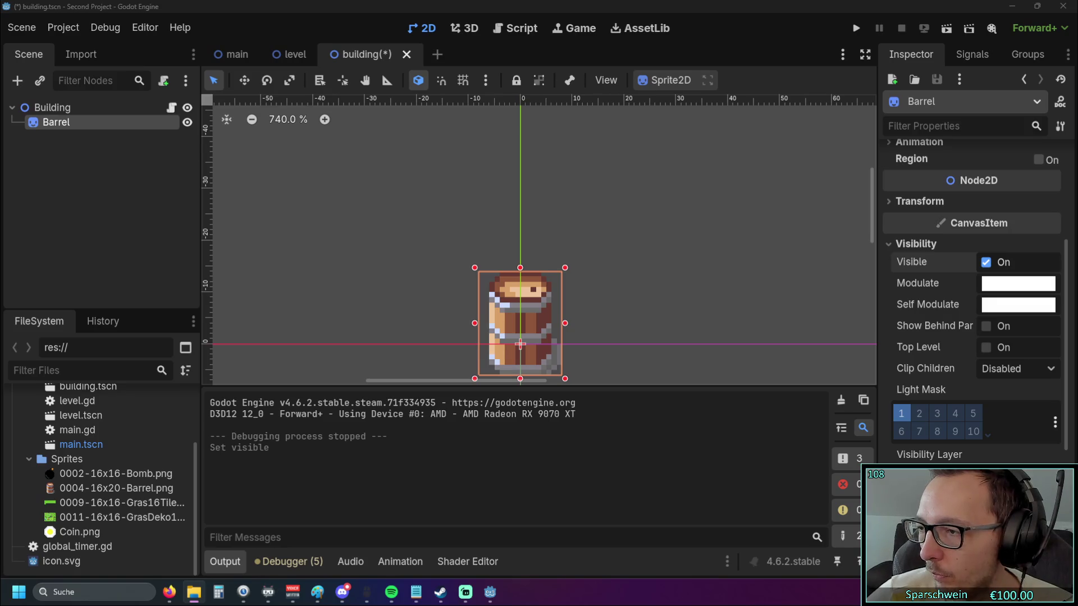
click(662, 251)
scroll(623, 267, down, 2)
scroll(628, 303, up, 2)
click(289, 54)
click(365, 54)
click(231, 55)
click(309, 54)
click(380, 54)
scroll(629, 267, down, 5)
scroll(629, 267, up, 1)
scroll(562, 225, up, 3)
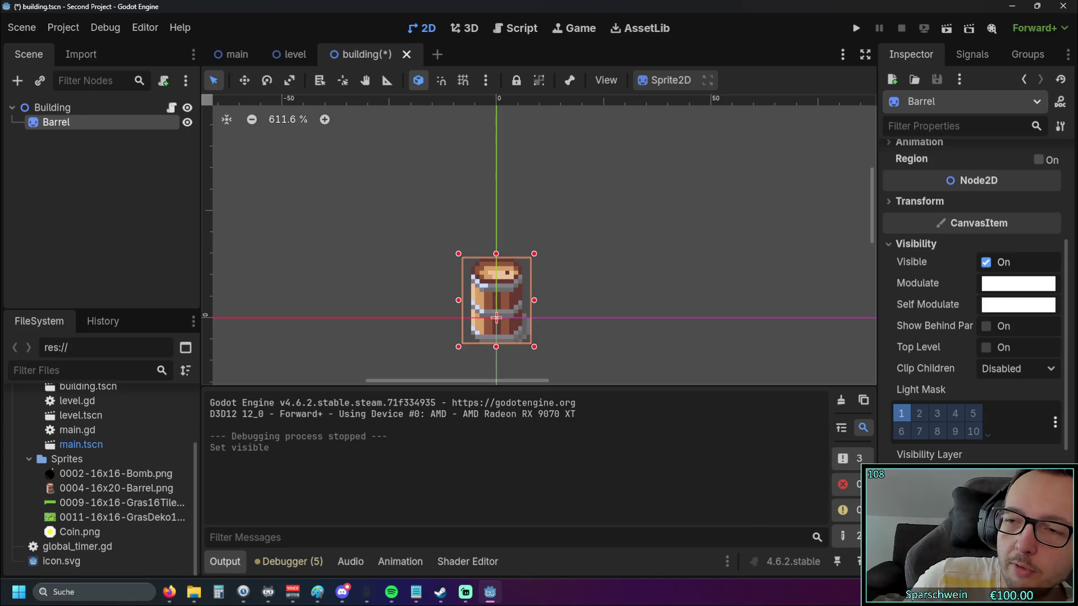
scroll(539, 300, up, 3)
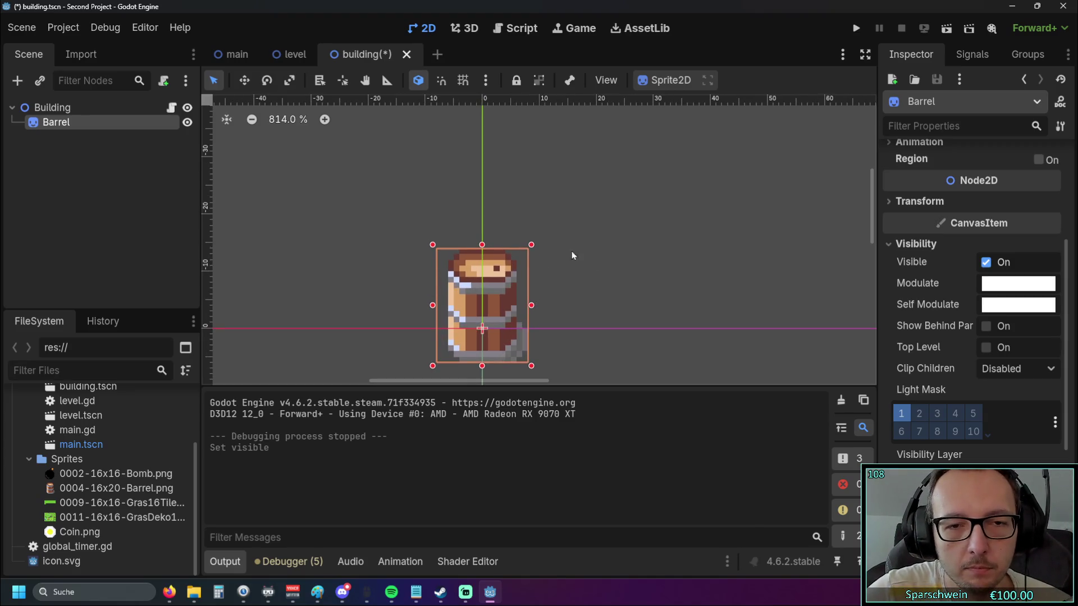
drag(599, 227, 577, 269)
click(578, 270)
scroll(578, 270, down, 3)
scroll(564, 278, up, 1)
click(496, 353)
click(580, 226)
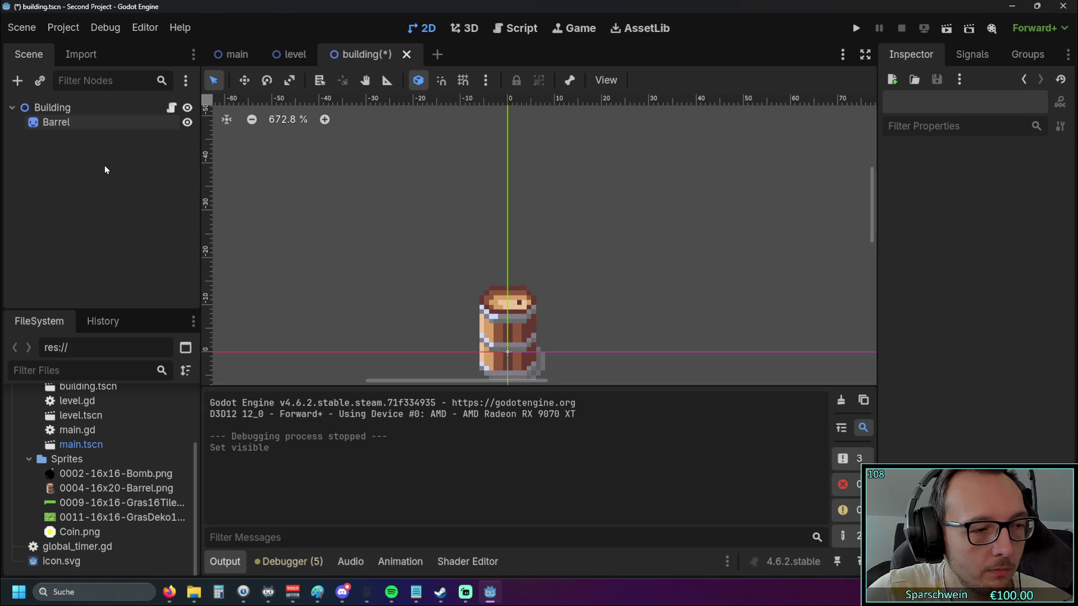
scroll(629, 275, up, 1)
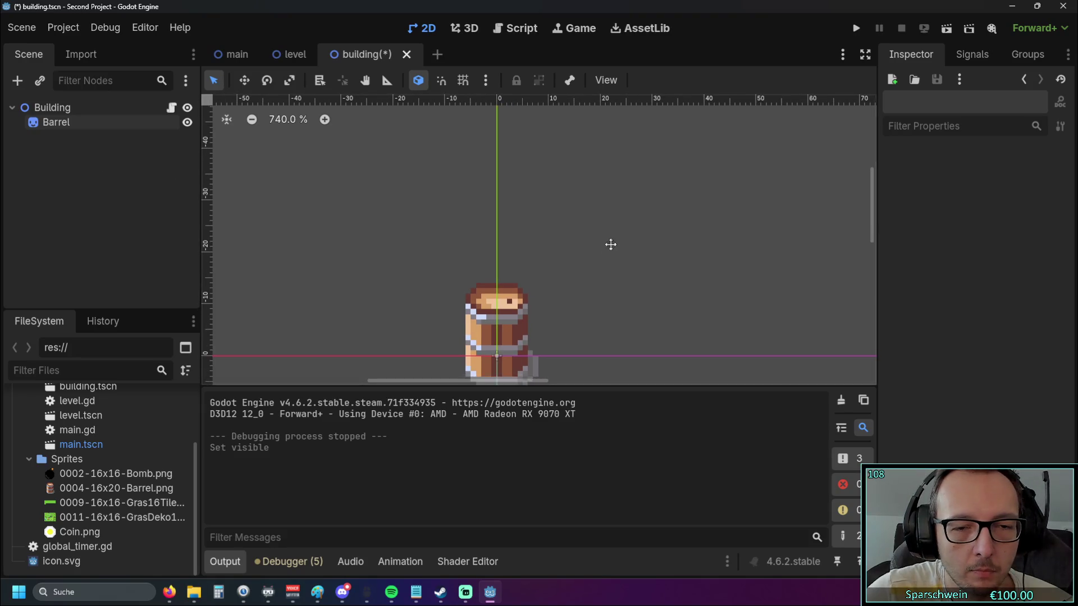
click(58, 123)
Create a Control node and drag it from under Barrel onto the Building root
right_click(62, 143)
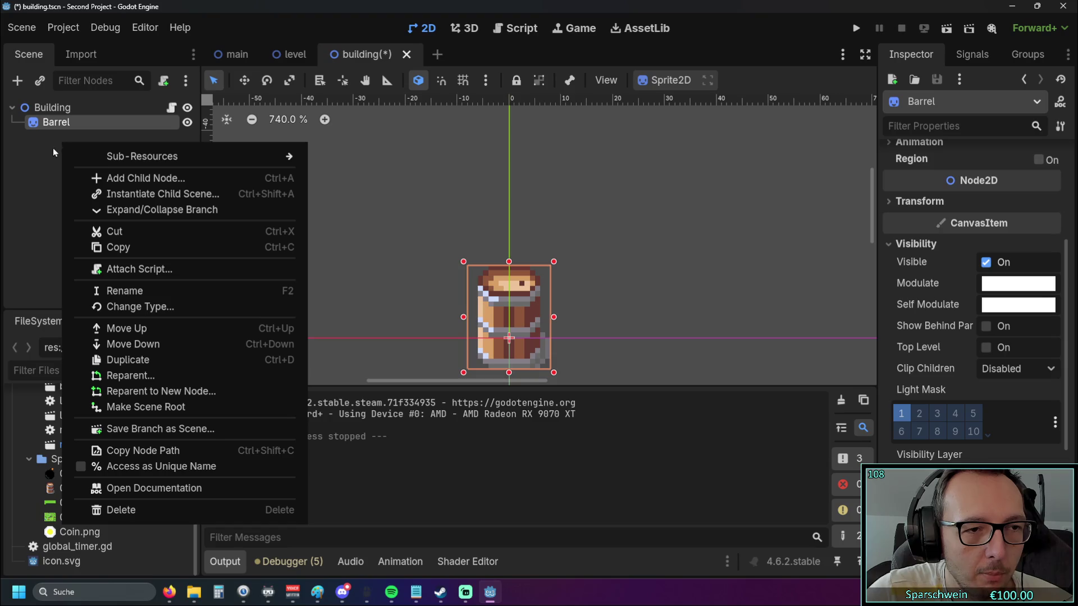
click(46, 147)
click(19, 82)
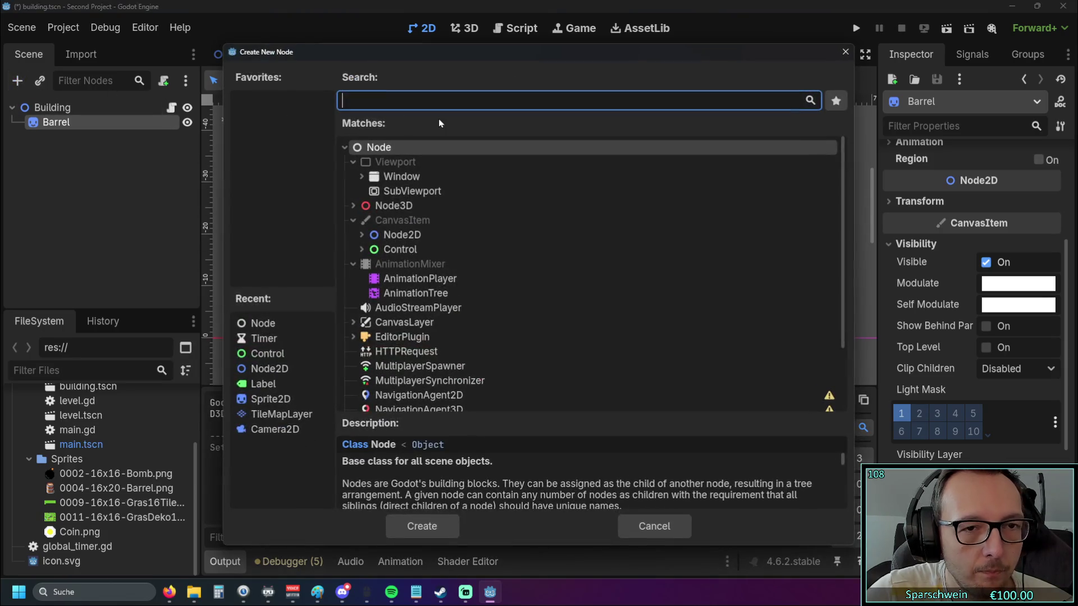
click(400, 249)
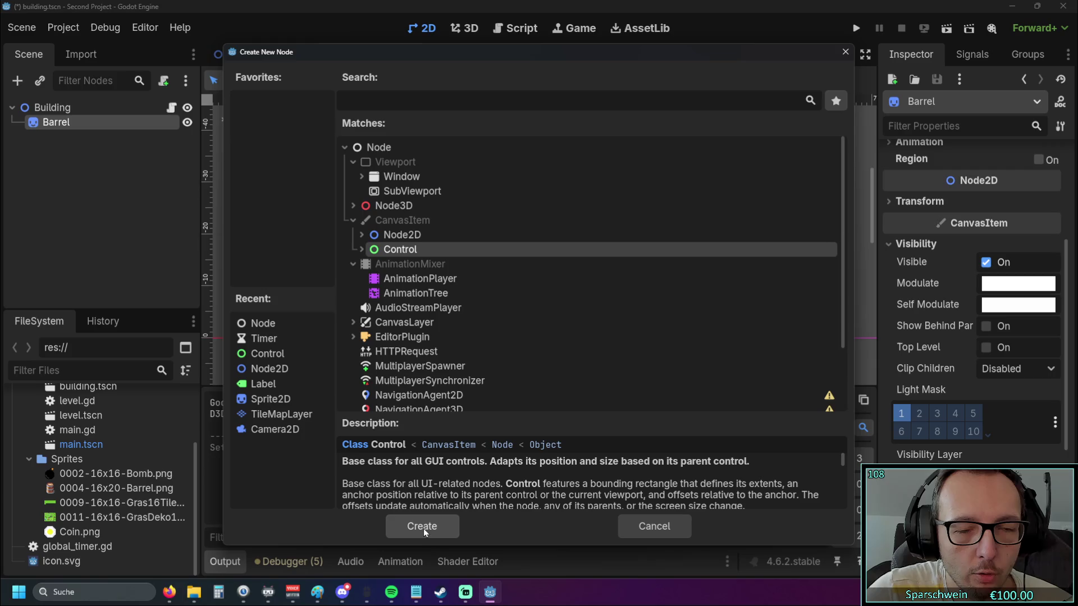
click(362, 249)
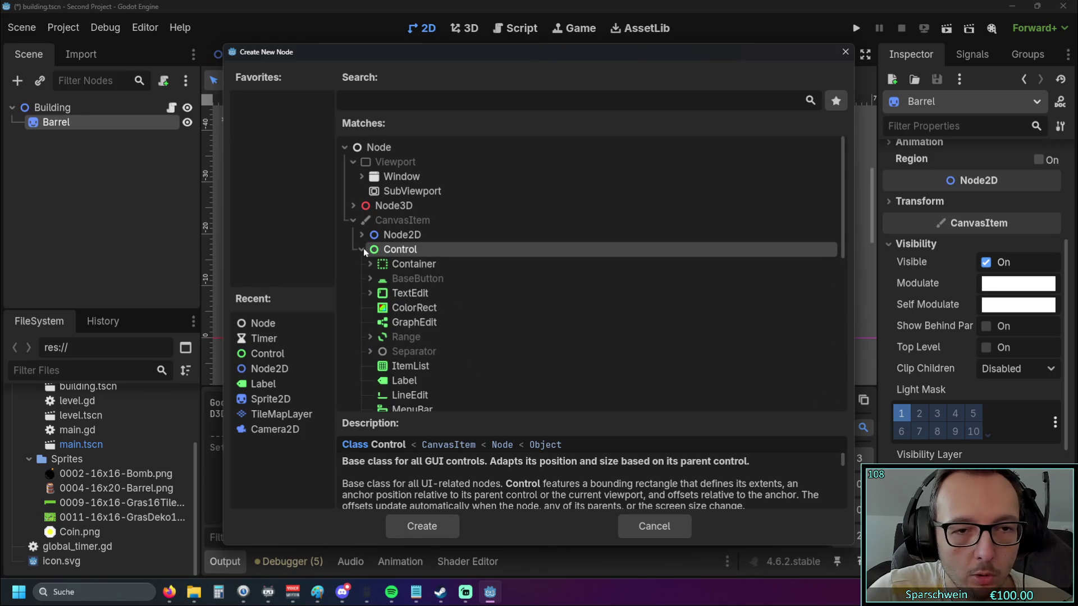
click(427, 525)
drag(65, 141, 47, 113)
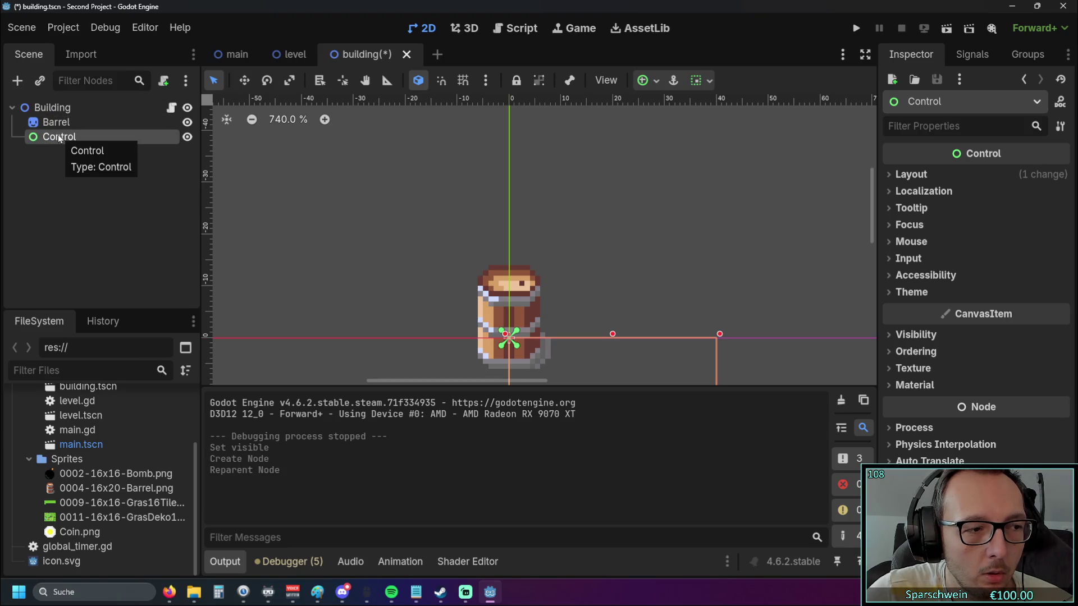
Pick Label from the Control node types and create it as a child of Control
click(17, 80)
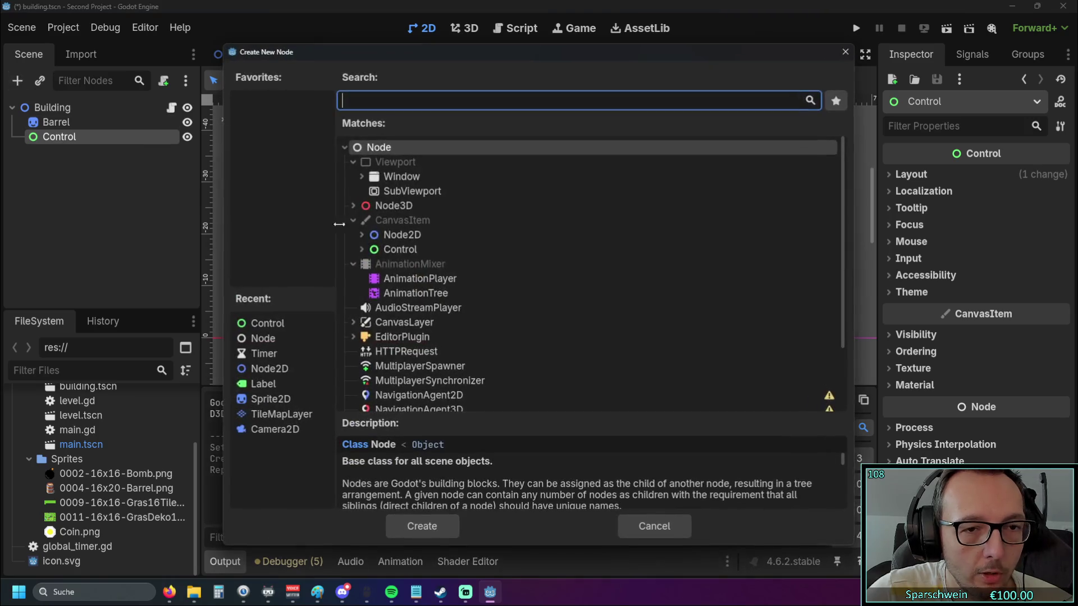
scroll(458, 269, down, 5)
click(363, 167)
scroll(432, 224, down, 3)
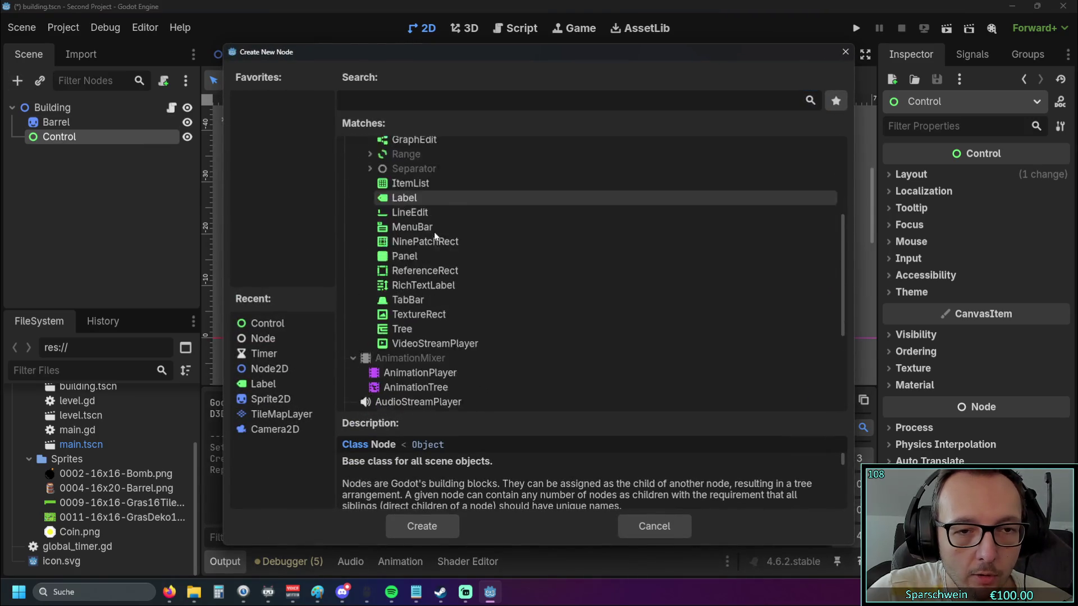
scroll(434, 232, up, 2)
click(434, 270)
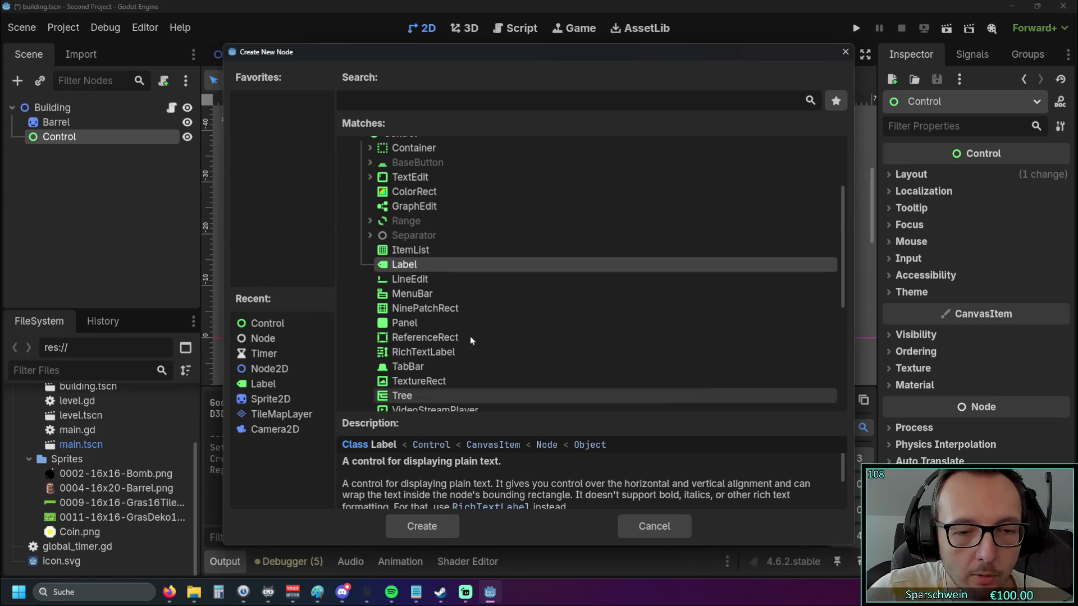
scroll(469, 340, down, 3)
scroll(476, 331, up, 2)
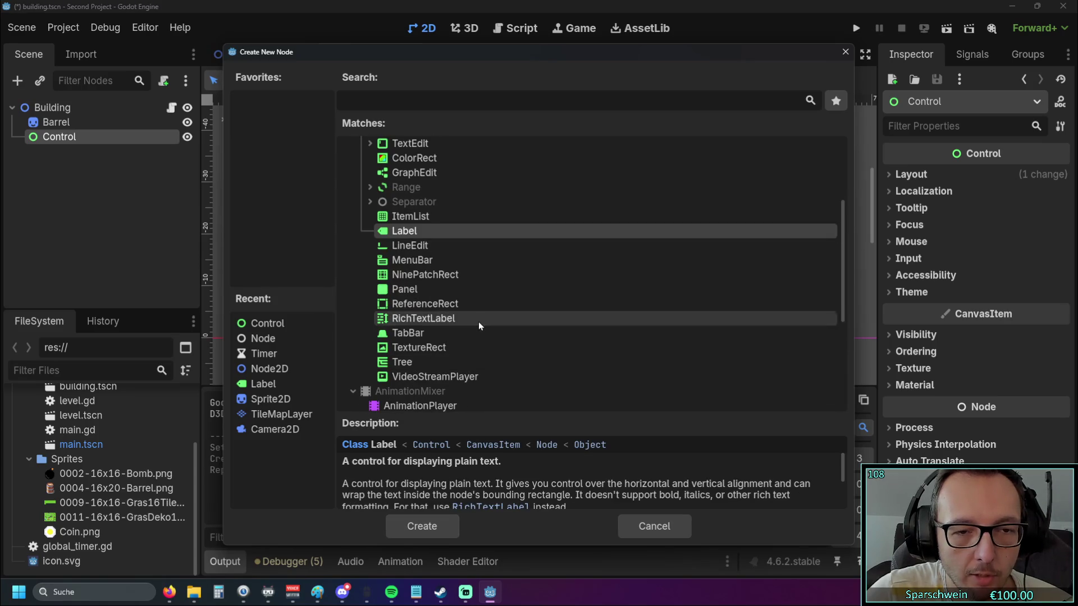
scroll(479, 323, up, 2)
scroll(478, 322, up, 2)
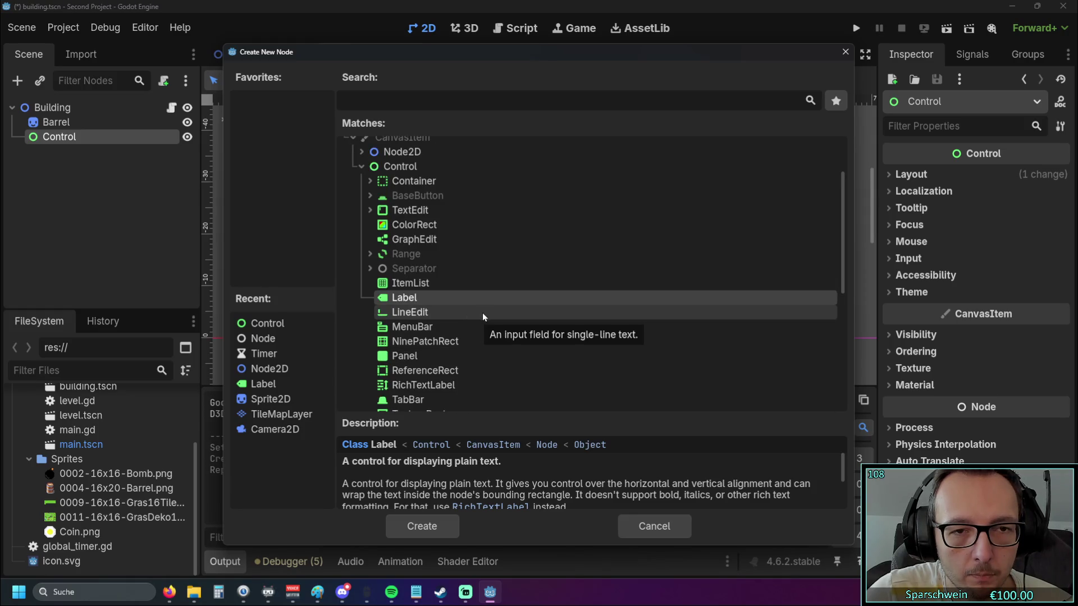
scroll(483, 312, down, 4)
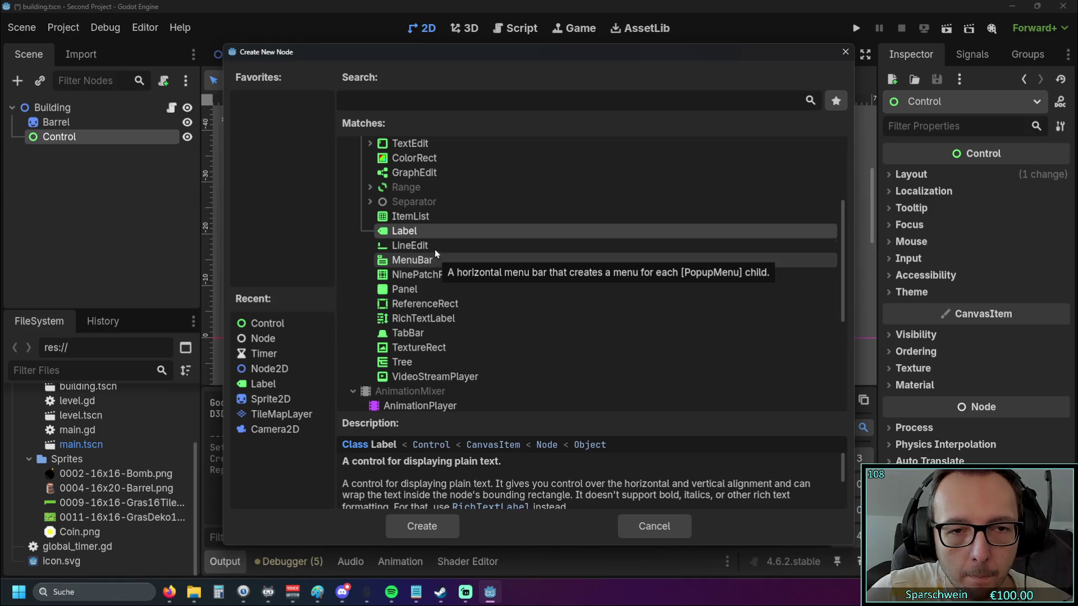
click(423, 522)
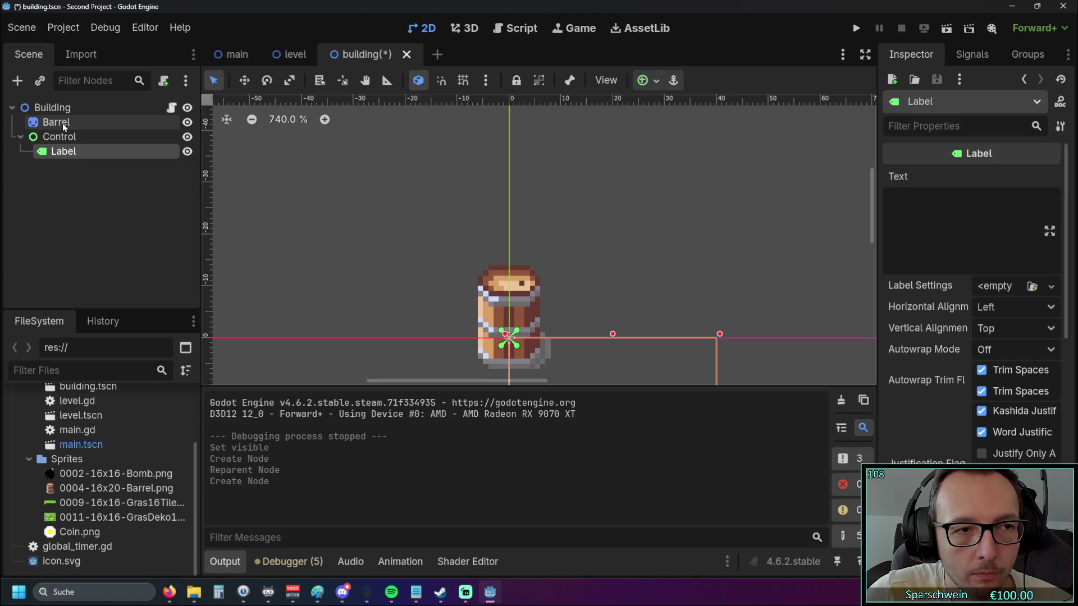
Reselect the Label and undo its accidental widening with Ctrl+Z
scroll(478, 329, up, 8)
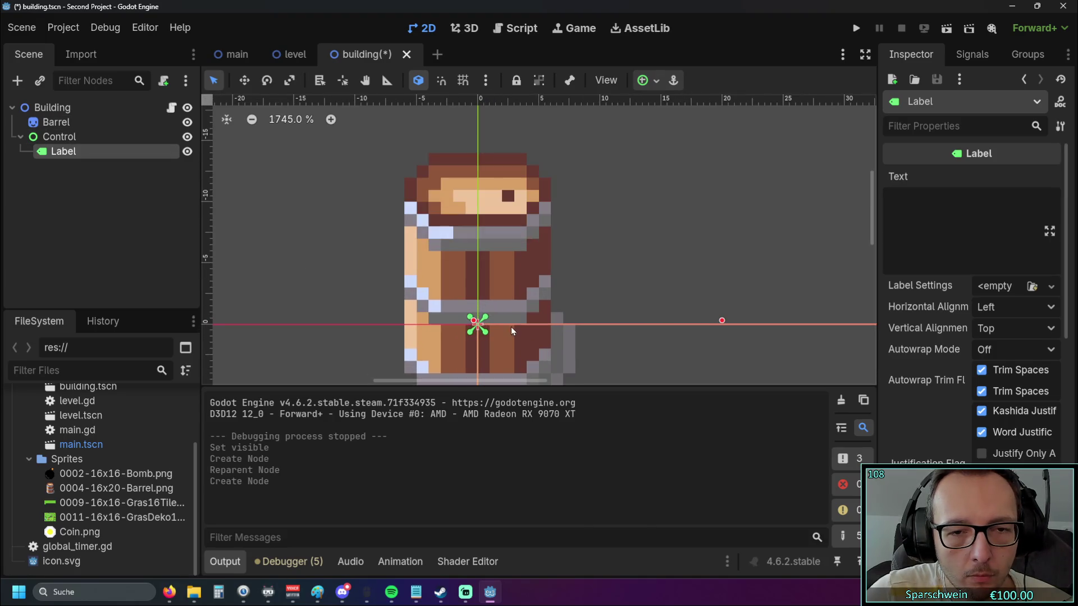
click(59, 137)
click(63, 151)
scroll(405, 237, down, 7)
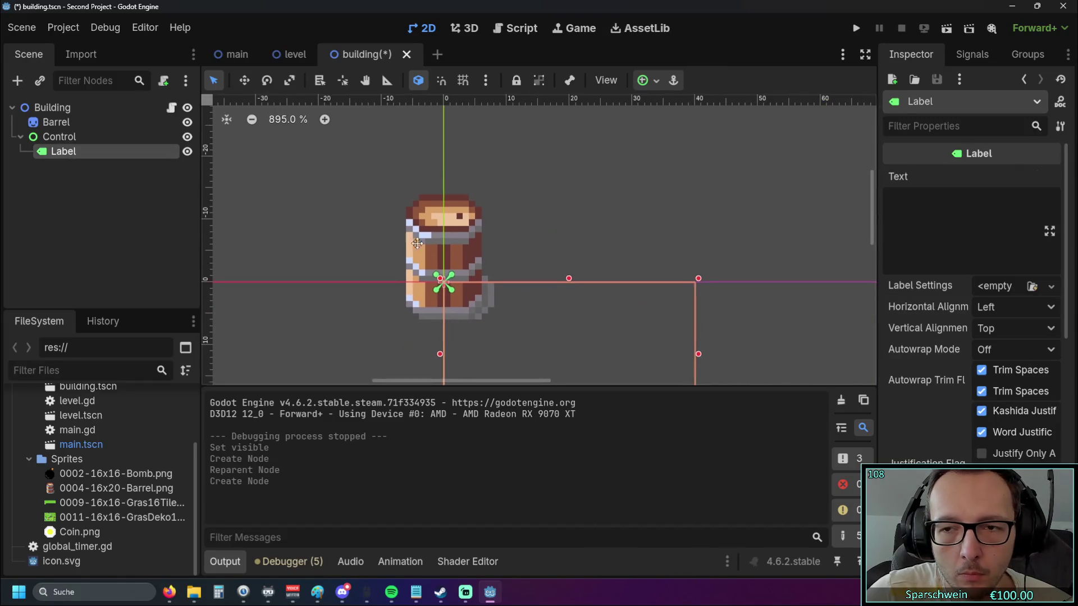
scroll(483, 272, left, 3)
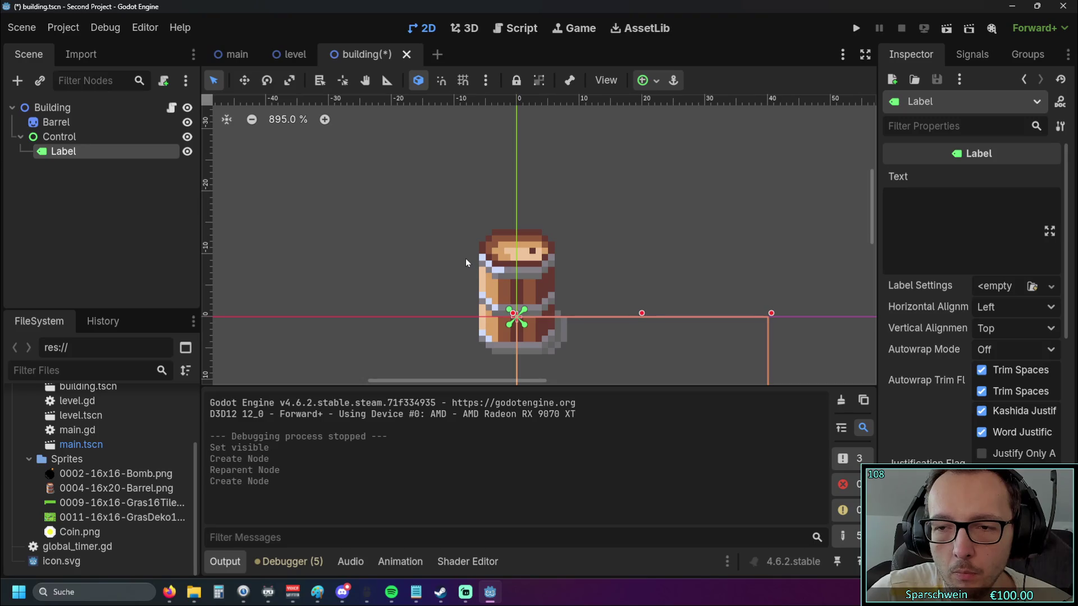
scroll(466, 262, down, 12)
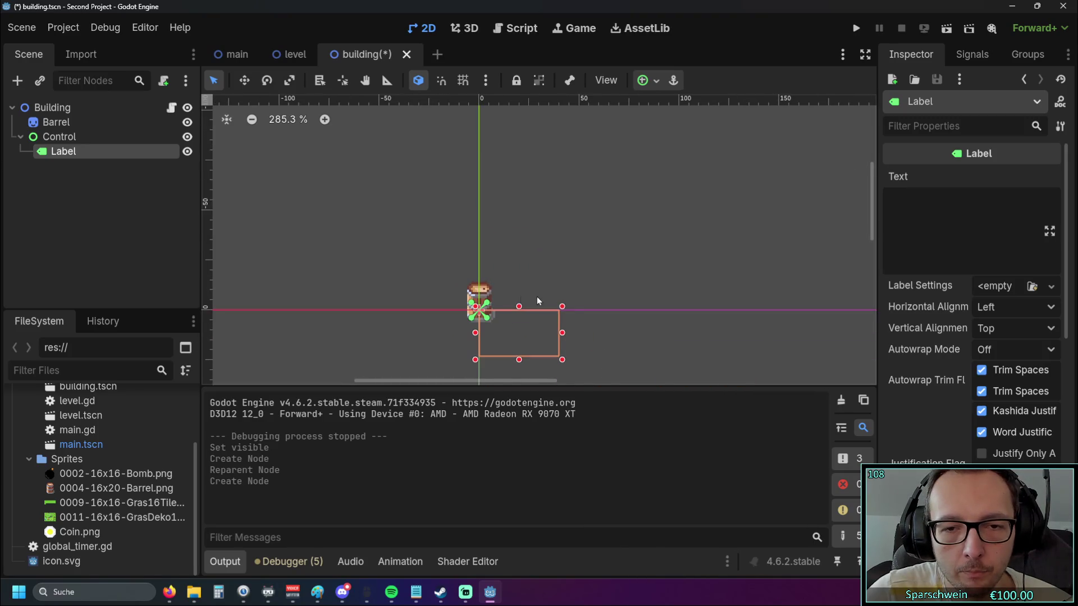
scroll(537, 320, up, 7)
mouse_move(608, 366)
mouse_down()
mouse_move(578, 364)
mouse_move(602, 337)
mouse_move(679, 344)
mouse_up()
key(ctrl+z)
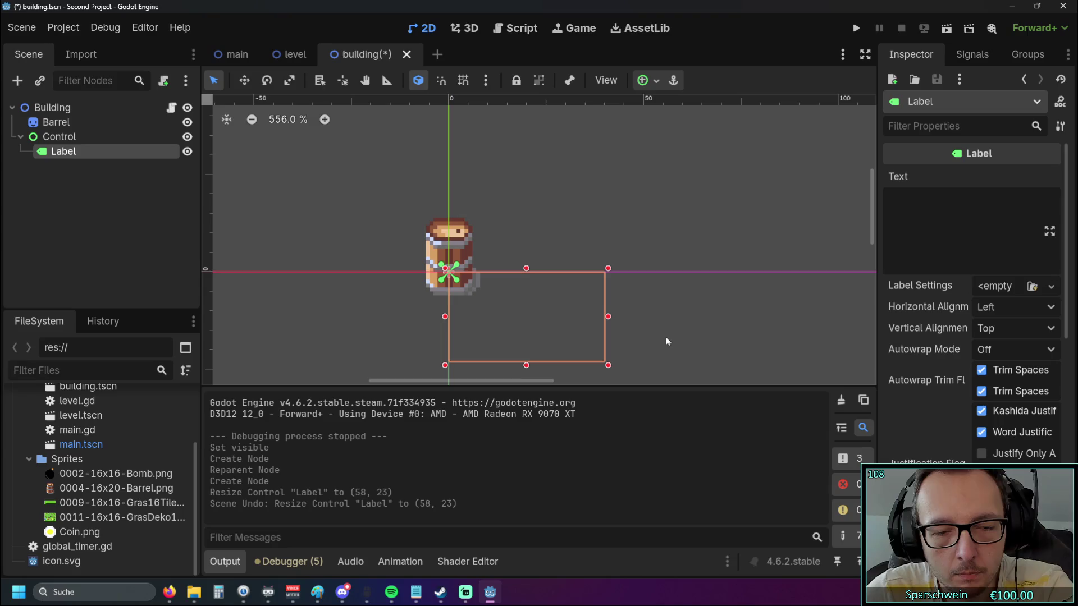
Drag the empty label box above the barrel to position (-20, -40)
mouse_move(560, 329)
mouse_down()
mouse_move(458, 159)
mouse_move(481, 174)
mouse_up()
scroll(481, 174, up, 1)
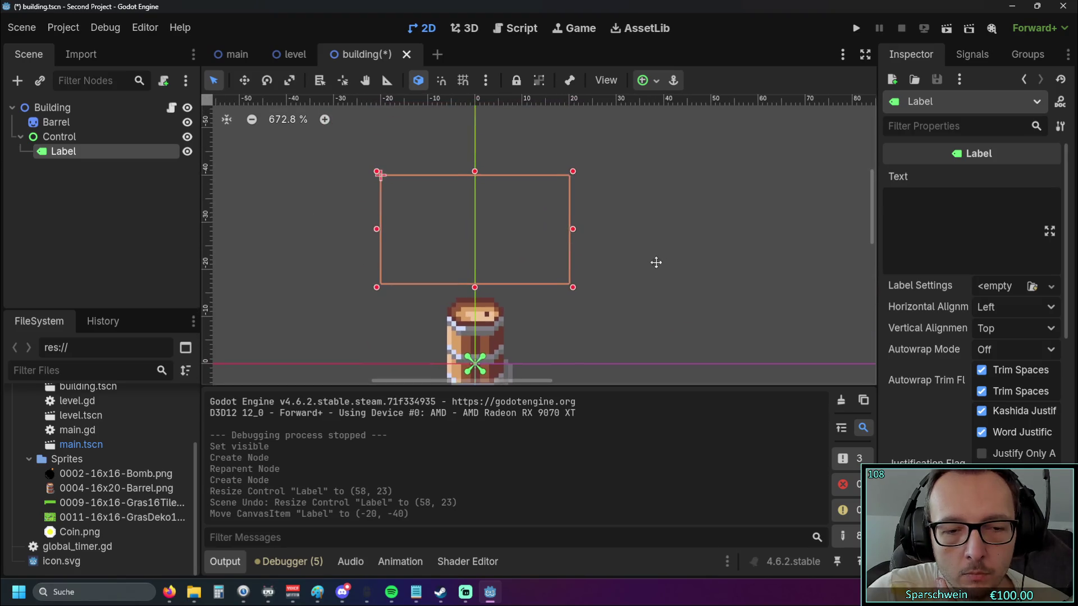
mouse_move(528, 237)
mouse_down()
mouse_move(550, 231)
mouse_move(528, 232)
mouse_up()
scroll(955, 370, down, 10)
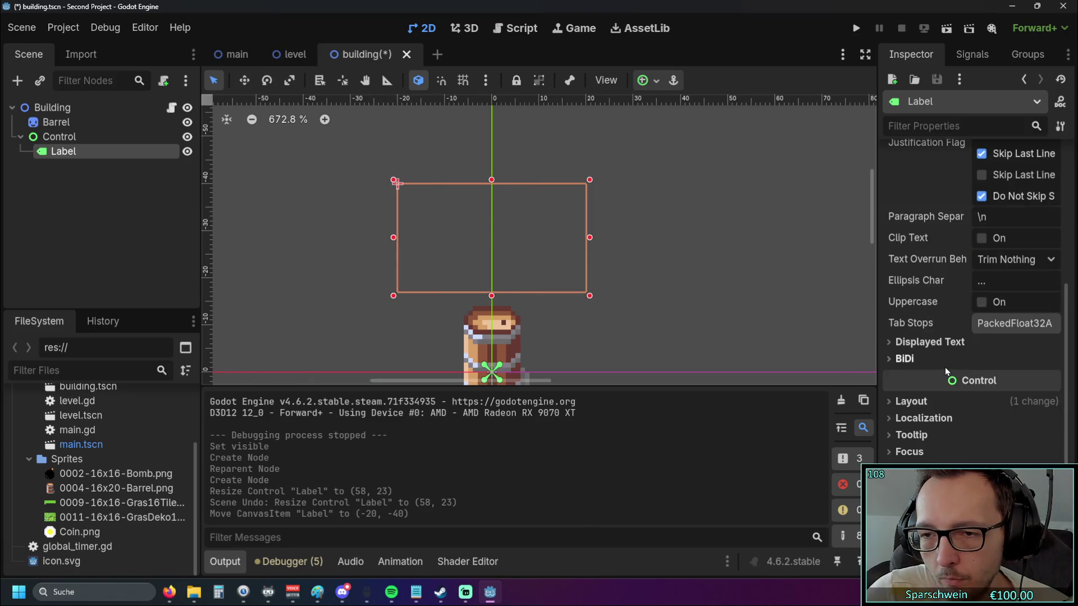
Browse the Label's Ordering, Texture and Layout sections in the Inspector
scroll(944, 359, down, 2)
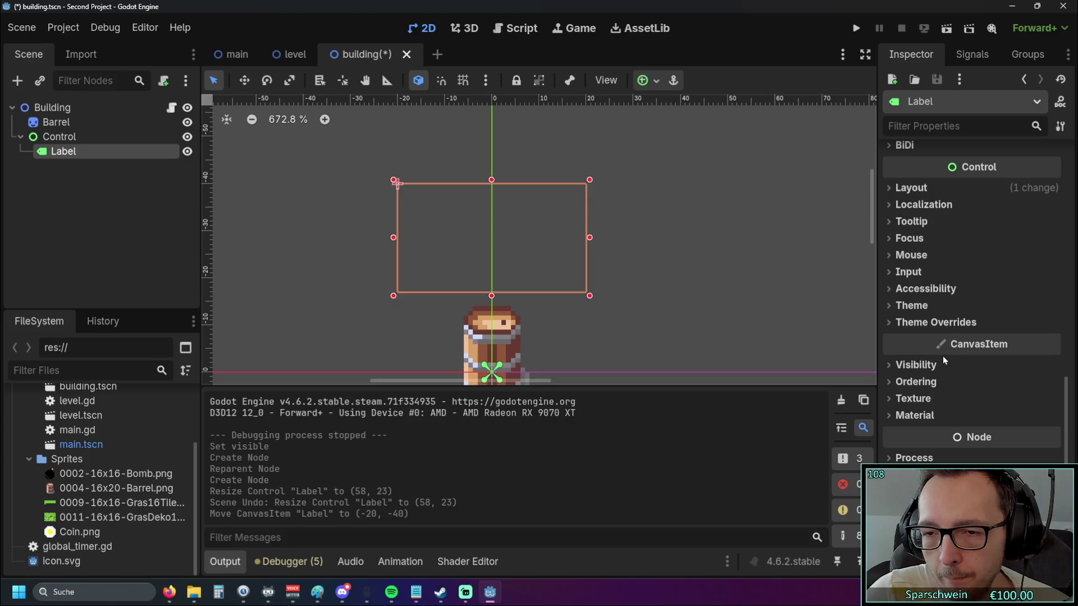
click(916, 384)
click(915, 382)
click(908, 400)
click(907, 401)
click(915, 399)
click(920, 398)
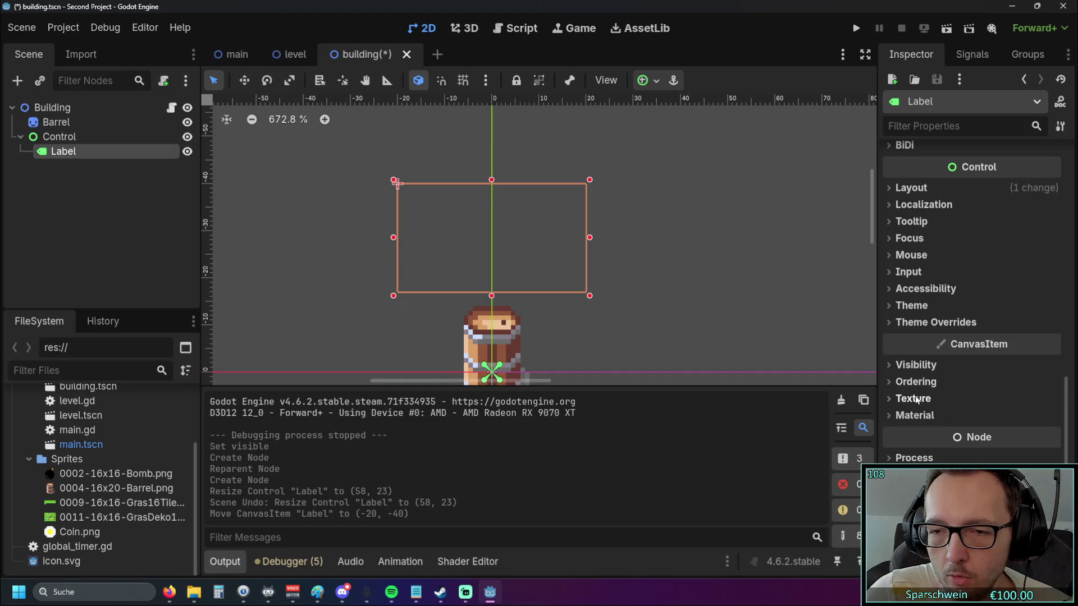
scroll(920, 287, up, 4)
scroll(919, 287, down, 3)
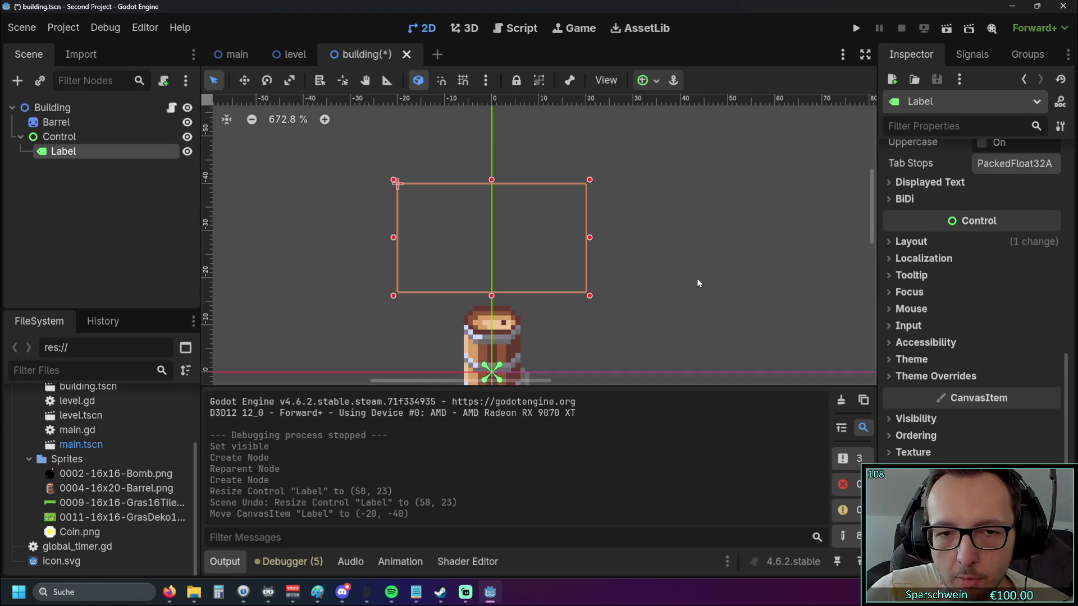
scroll(631, 295, down, 2)
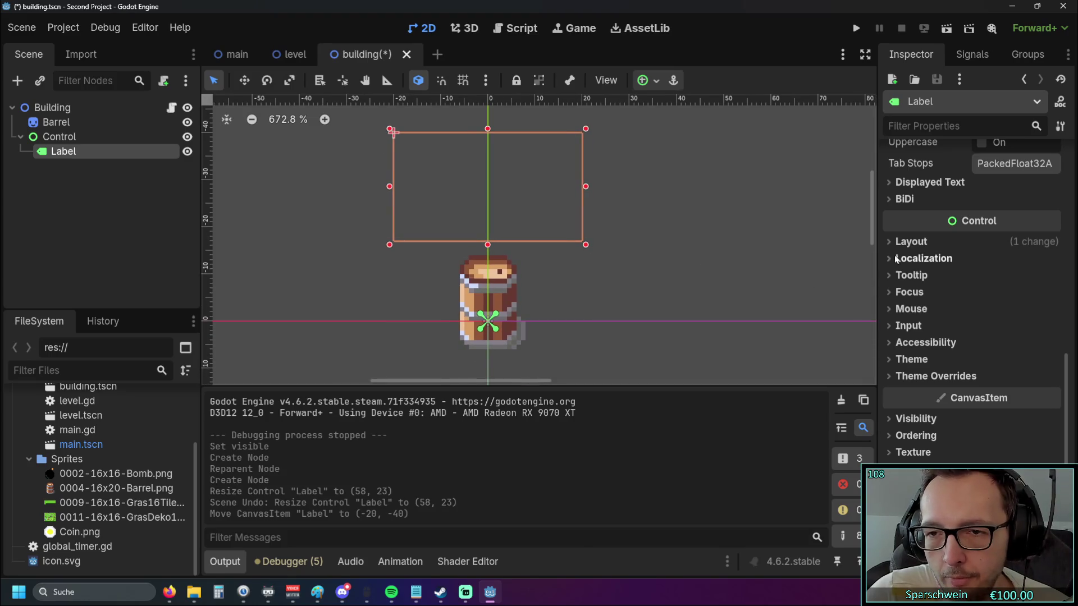
scroll(904, 264, up, 3)
click(886, 403)
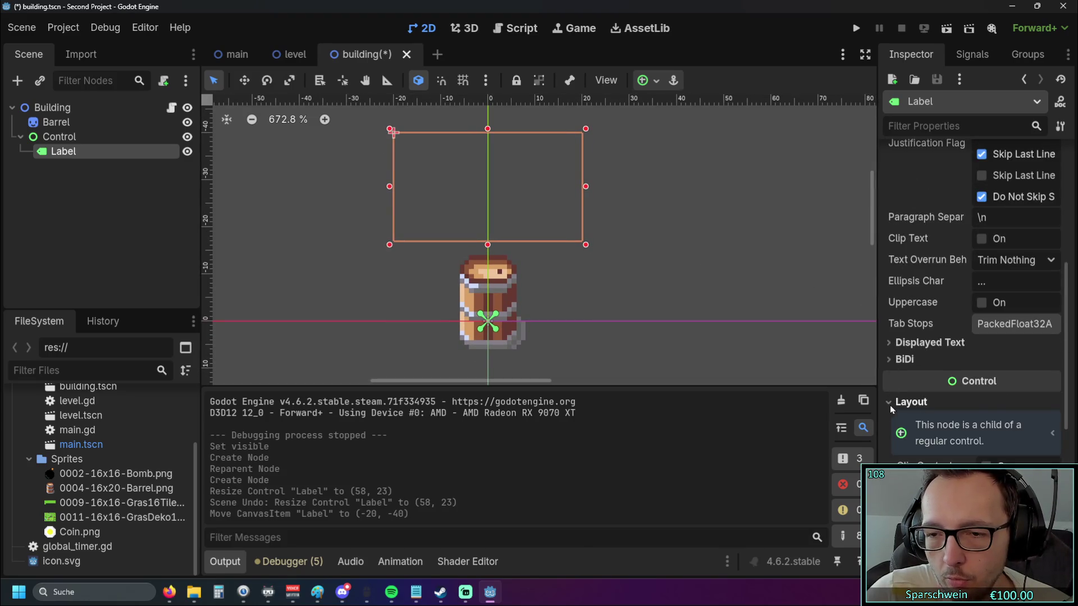
scroll(923, 426, down, 4)
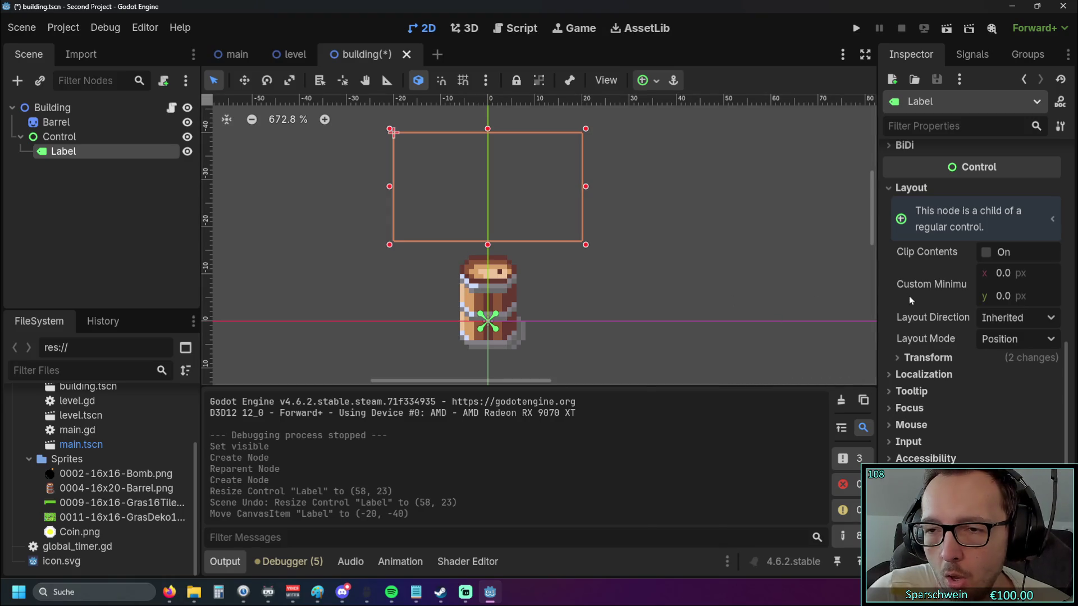
scroll(910, 297, up, 5)
scroll(911, 295, up, 2)
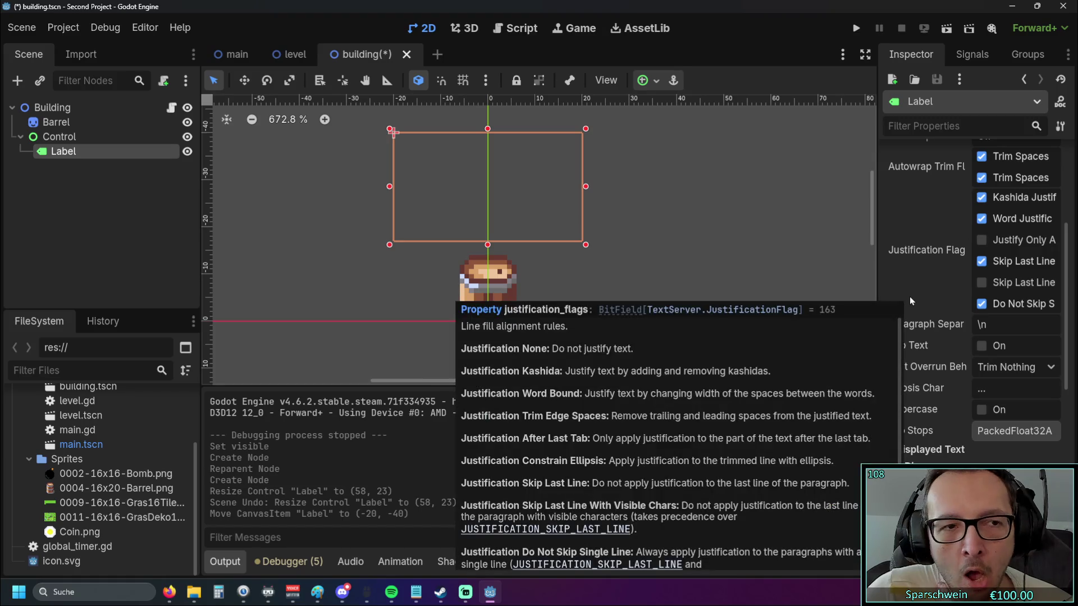
Rename the Control node to GUI
click(93, 139)
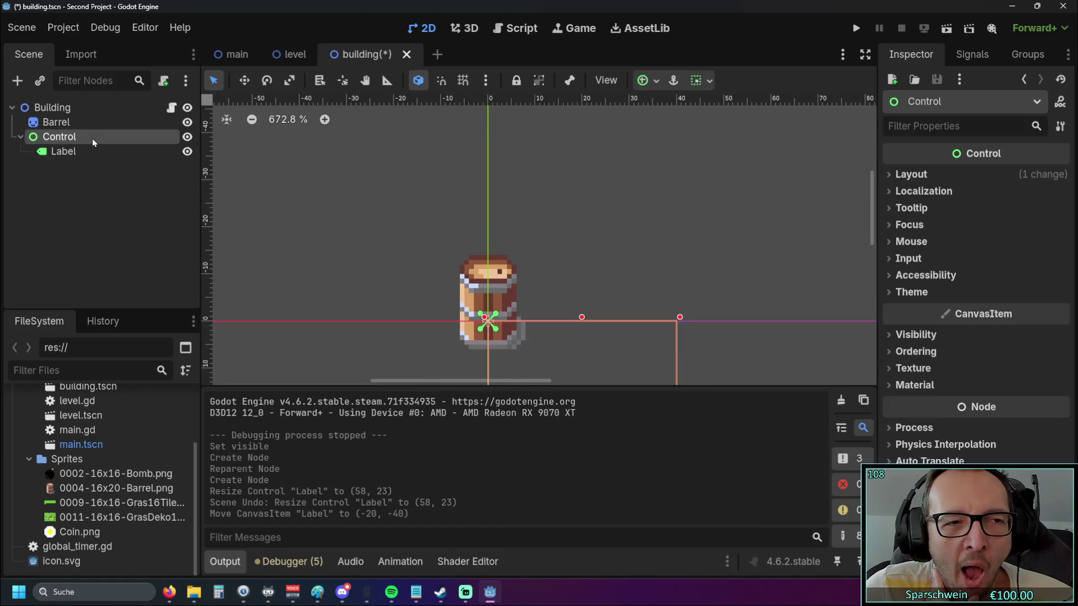
right_click(92, 138)
click(59, 177)
double_click(77, 139)
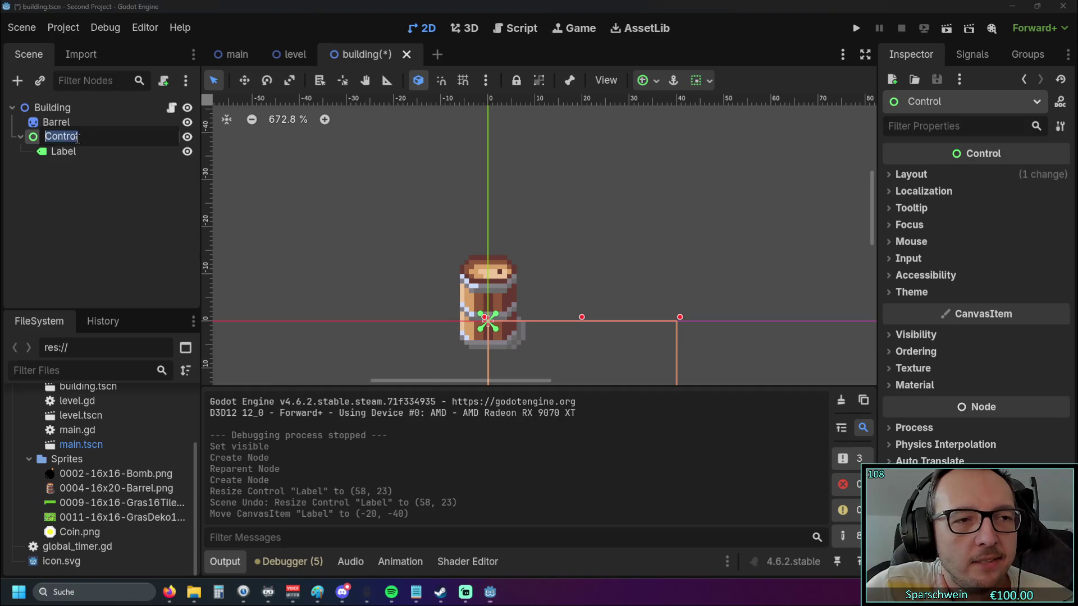
text(GUI)
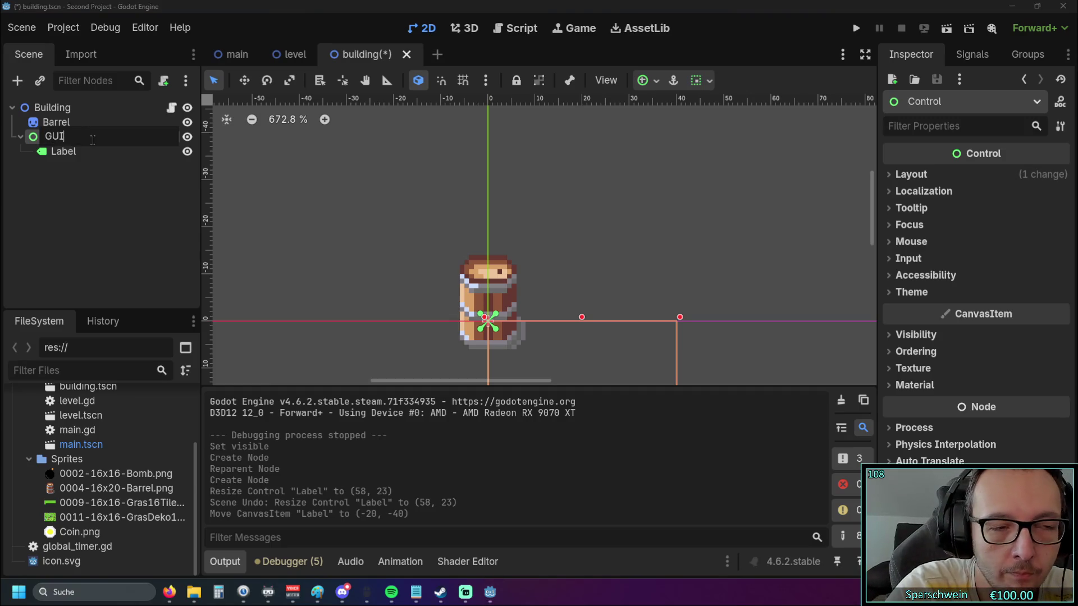
key(Return)
Rename the Label node to Countdown
click(90, 151)
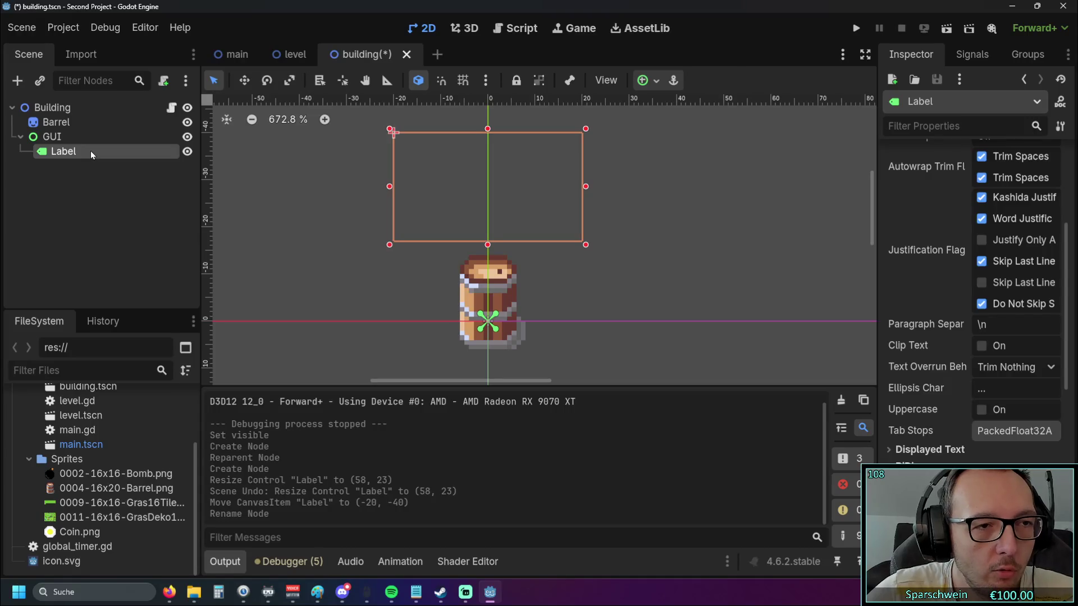
double_click(90, 150)
text(Tim)
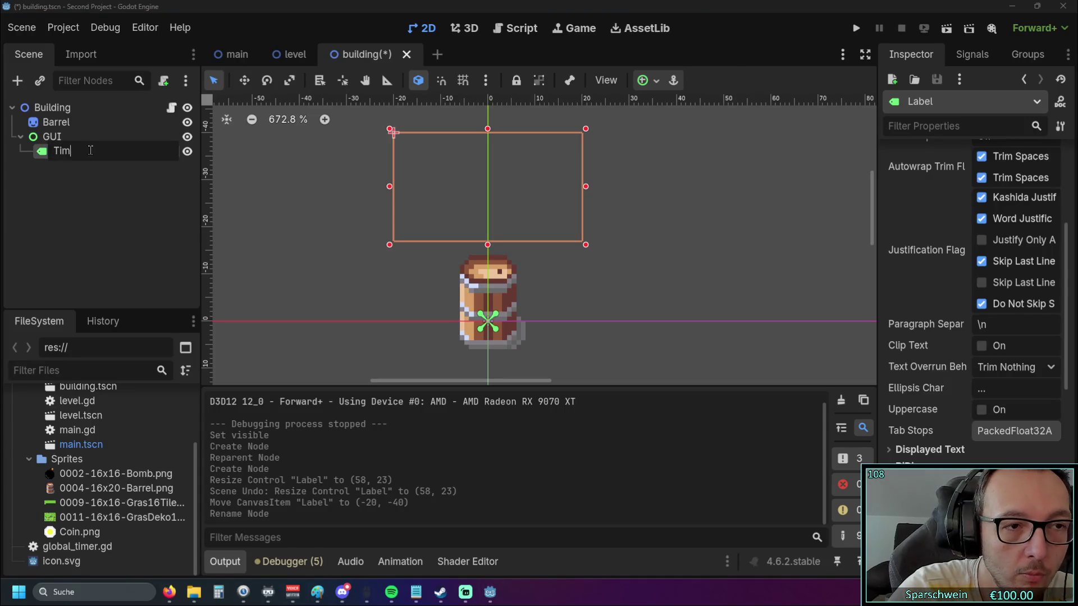
text(Countdown)
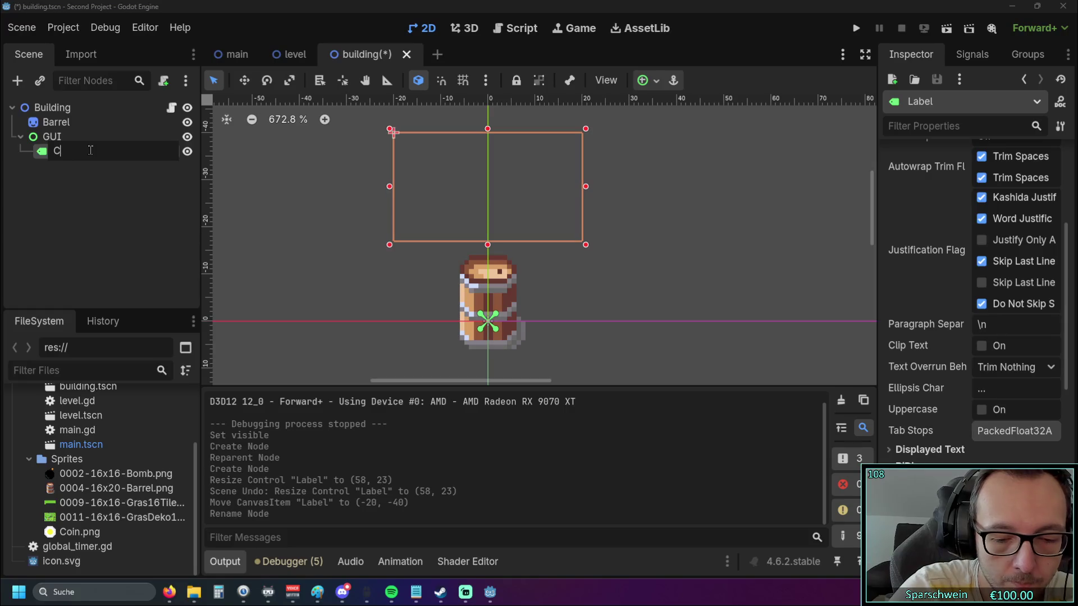
key(Return)
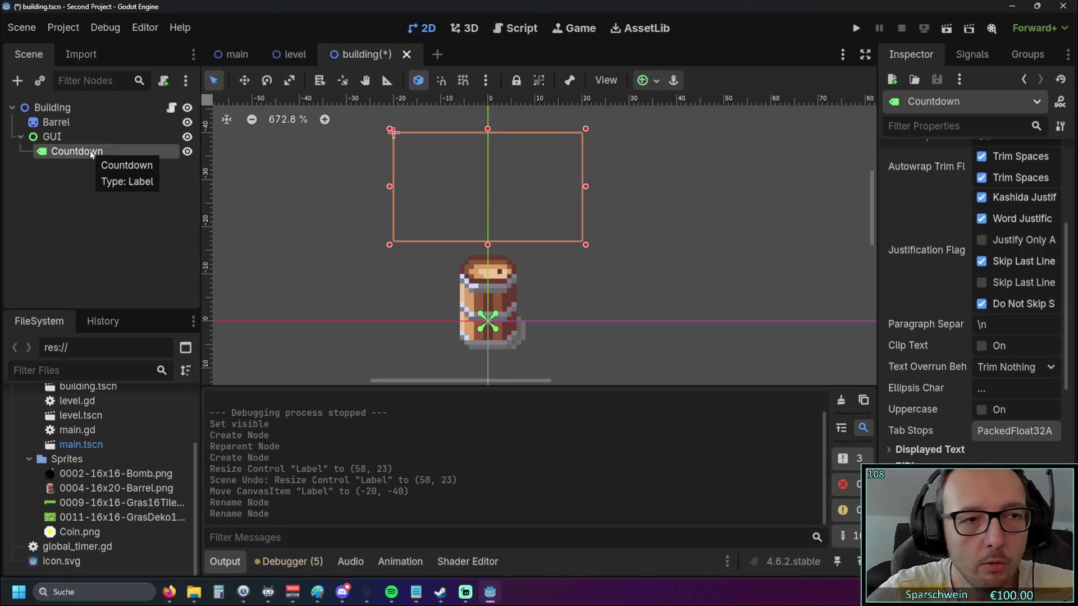
scroll(926, 289, down, 10)
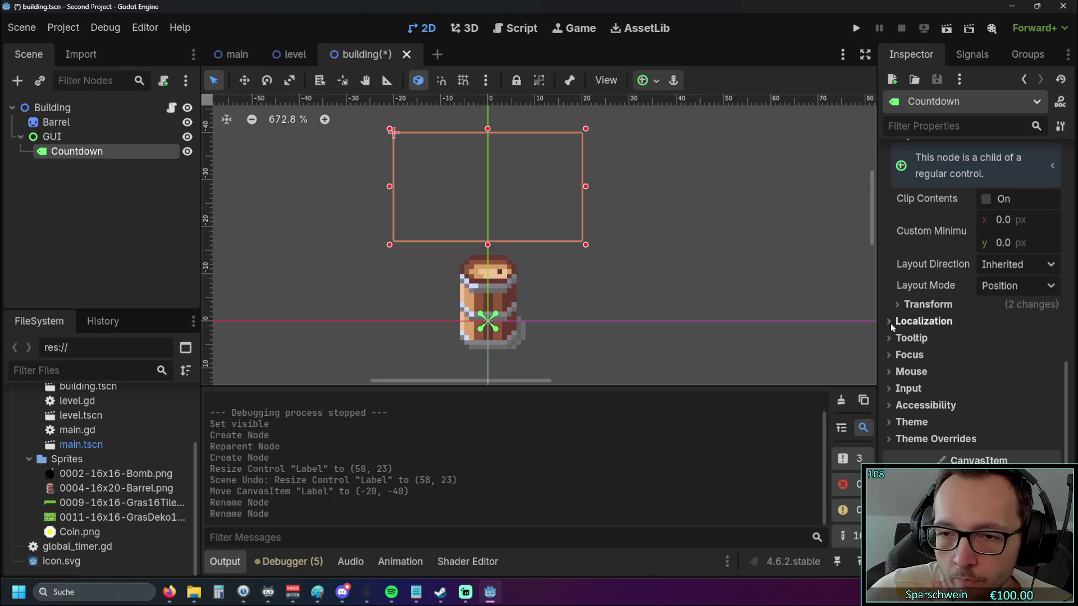
Inspect the Countdown label's Transform, Localization and Tooltip sections
click(896, 306)
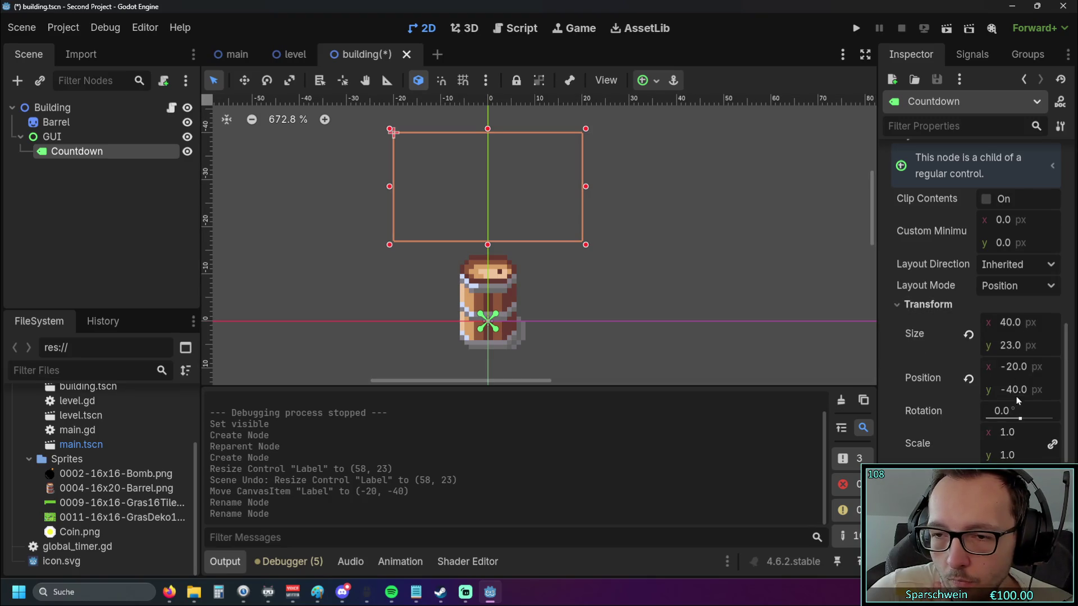
scroll(918, 392, up, 5)
scroll(917, 392, down, 4)
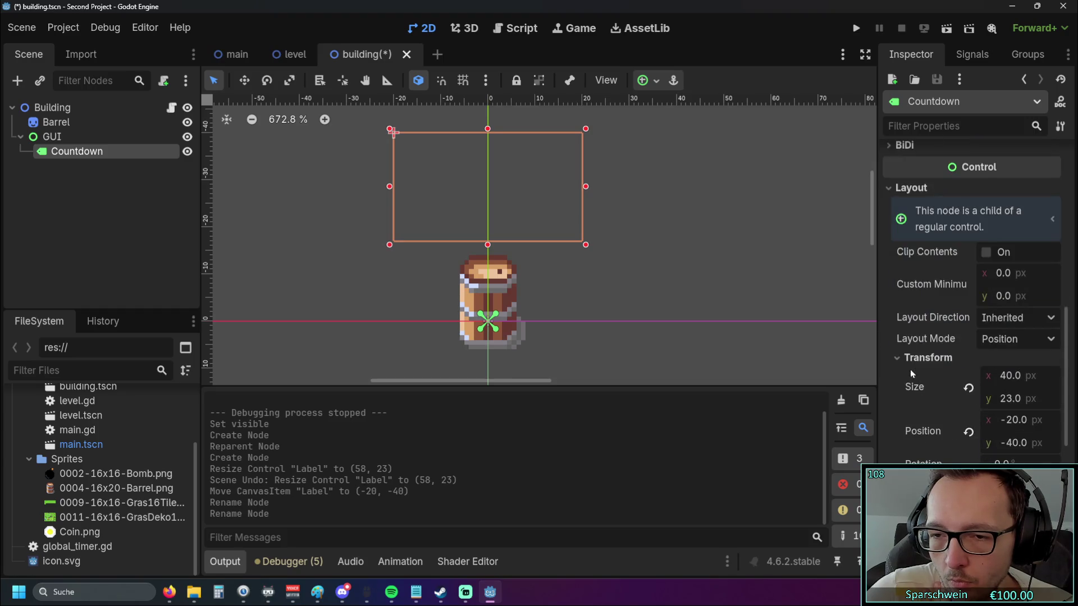
click(902, 358)
click(888, 375)
click(887, 375)
click(888, 392)
click(888, 391)
scroll(892, 387, down, 4)
Peek through the Visibility, Ordering, Texture, Material and Localization sections
click(888, 366)
click(888, 366)
click(888, 383)
click(888, 385)
click(888, 398)
click(888, 399)
click(887, 415)
click(888, 416)
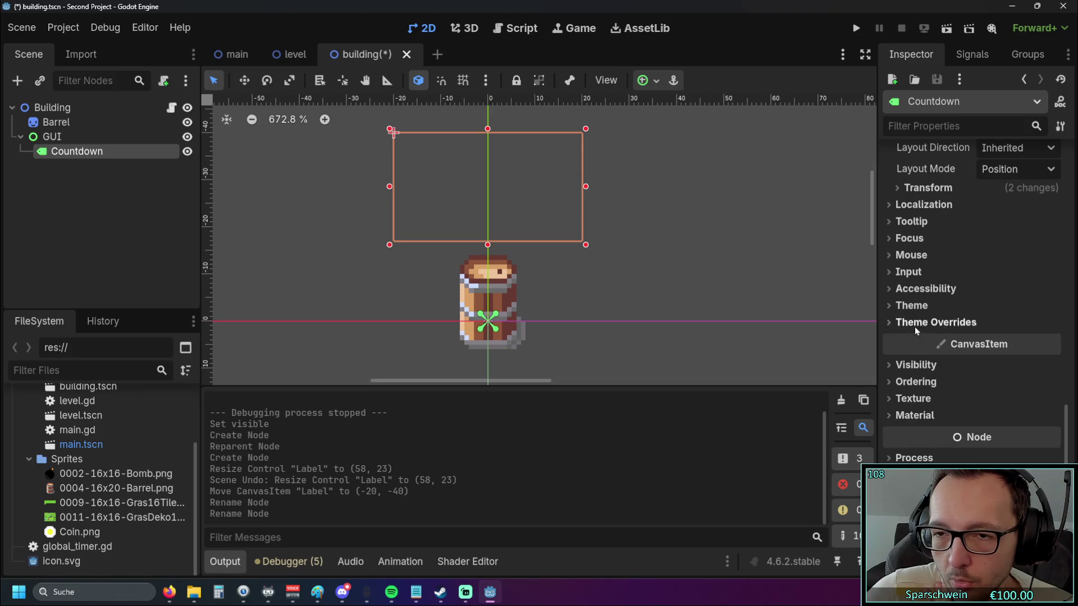
scroll(914, 329, up, 4)
scroll(915, 329, down, 1)
click(889, 366)
scroll(888, 337, down, 2)
click(888, 260)
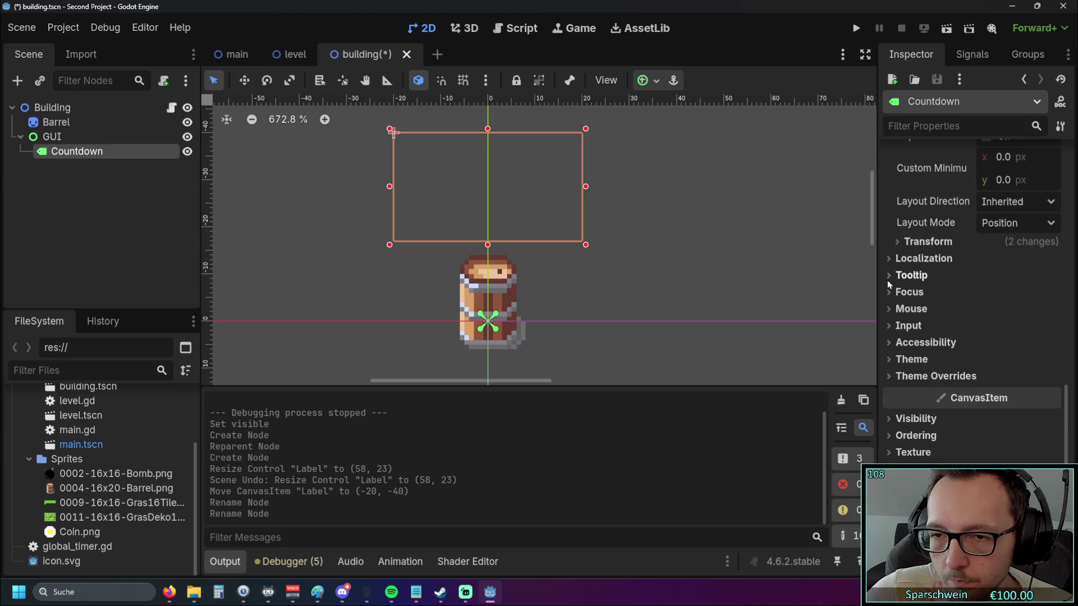
Adjust the Countdown label's Size value in Transform and recentre the canvas on the barrel
click(893, 240)
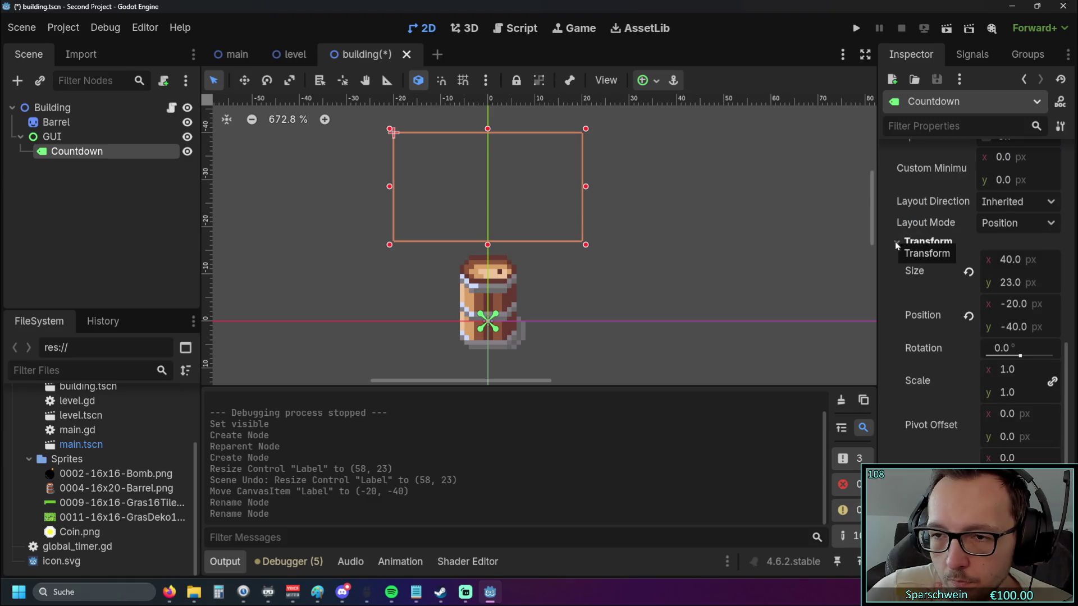
drag(1005, 285, 1005, 284)
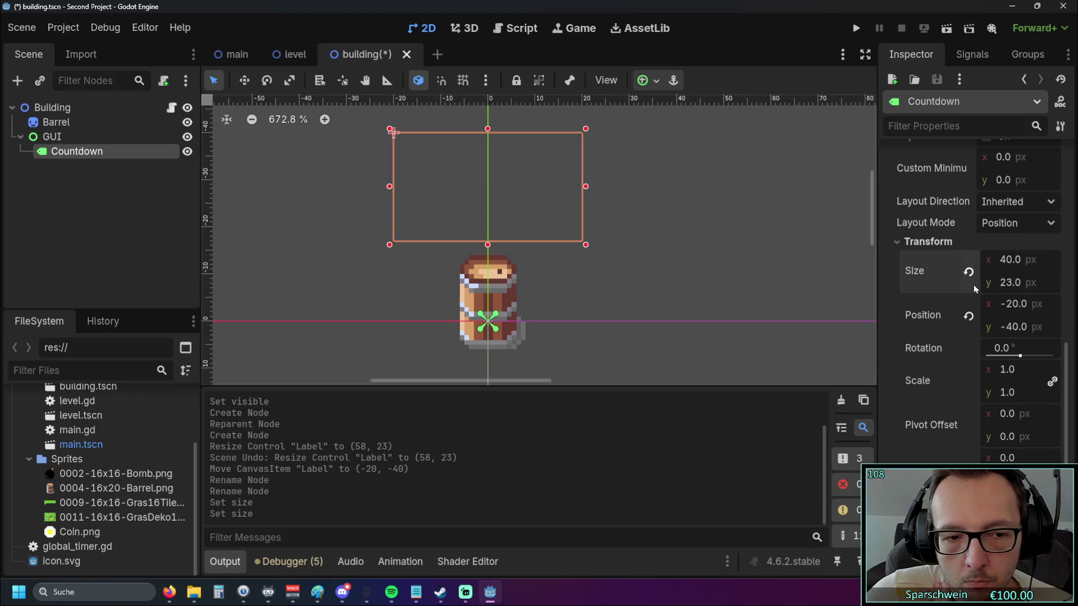
drag(686, 270, 695, 288)
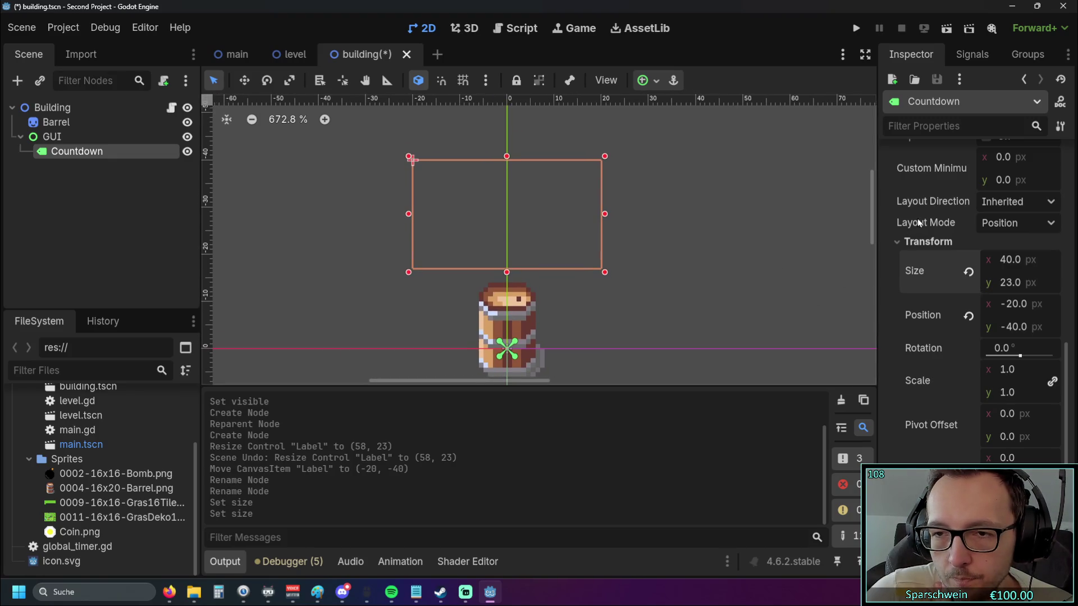
Check the label's Localization, Tooltip, Focus and Mouse filter settings
click(897, 243)
click(903, 260)
click(902, 259)
click(902, 275)
click(902, 276)
click(901, 293)
click(902, 293)
click(904, 309)
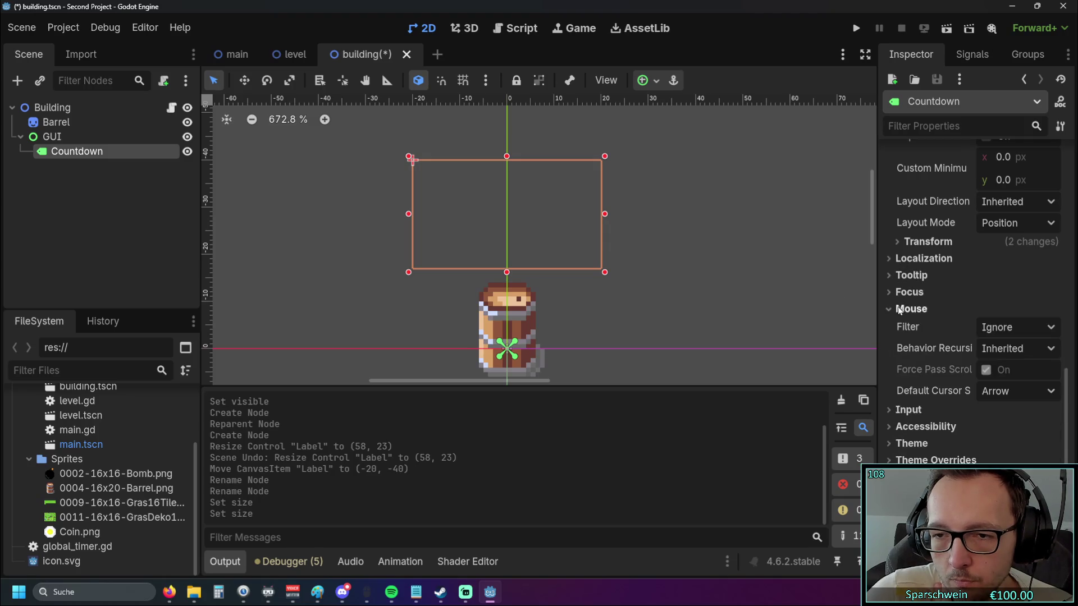
click(904, 308)
scroll(891, 352, down, 2)
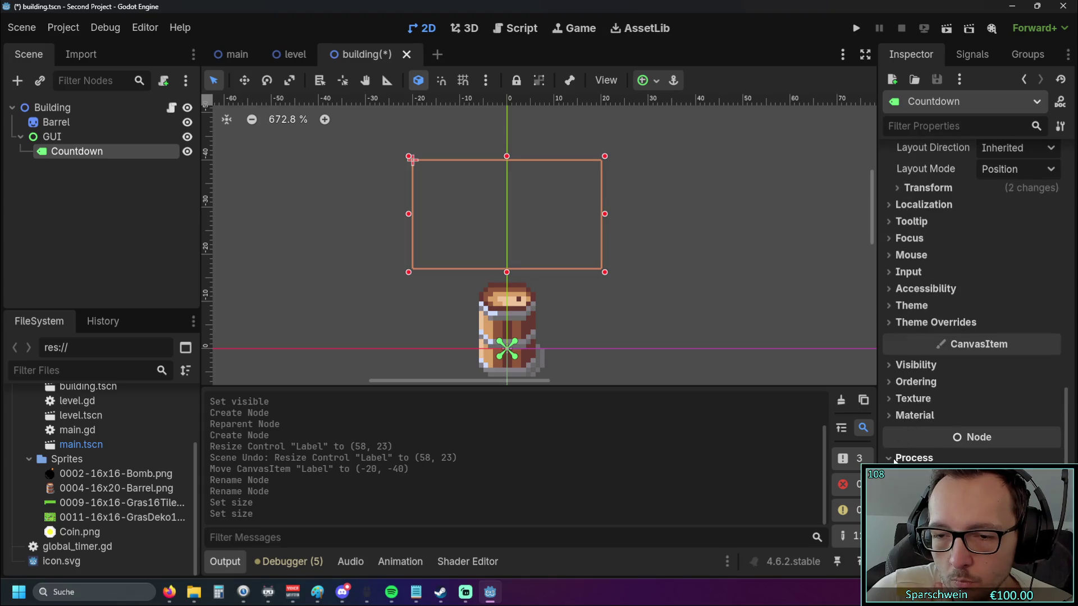
scroll(959, 291, up, 7)
scroll(959, 291, up, 5)
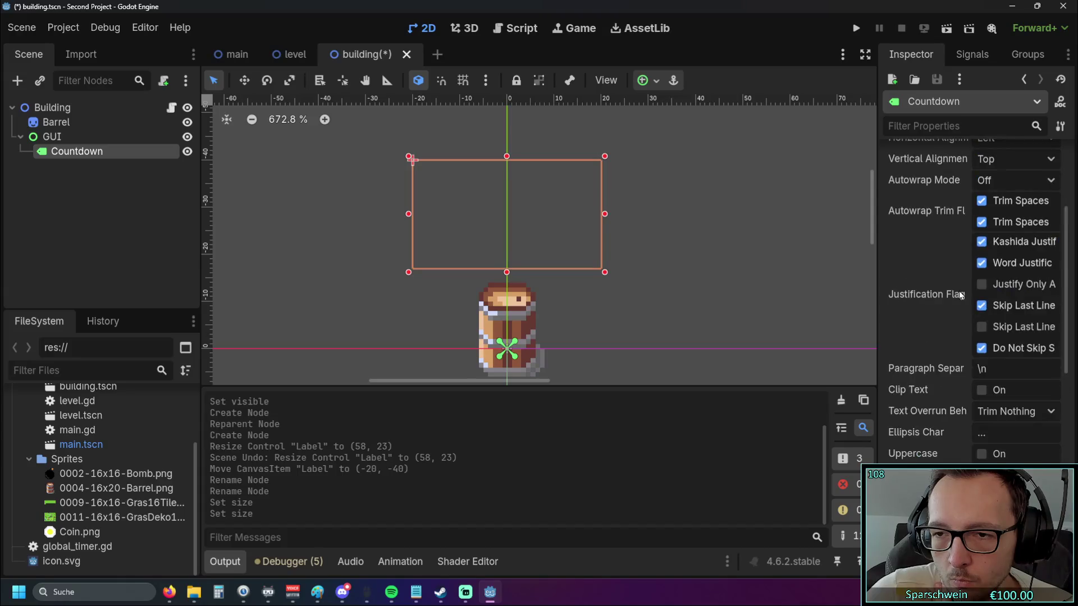
scroll(955, 289, down, 10)
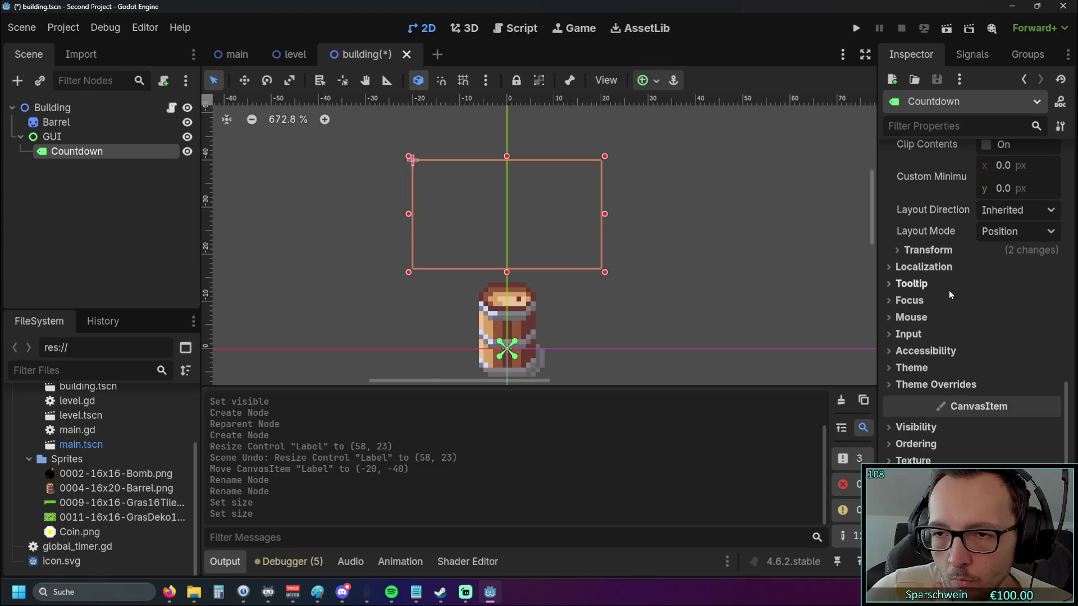
click(890, 267)
click(890, 267)
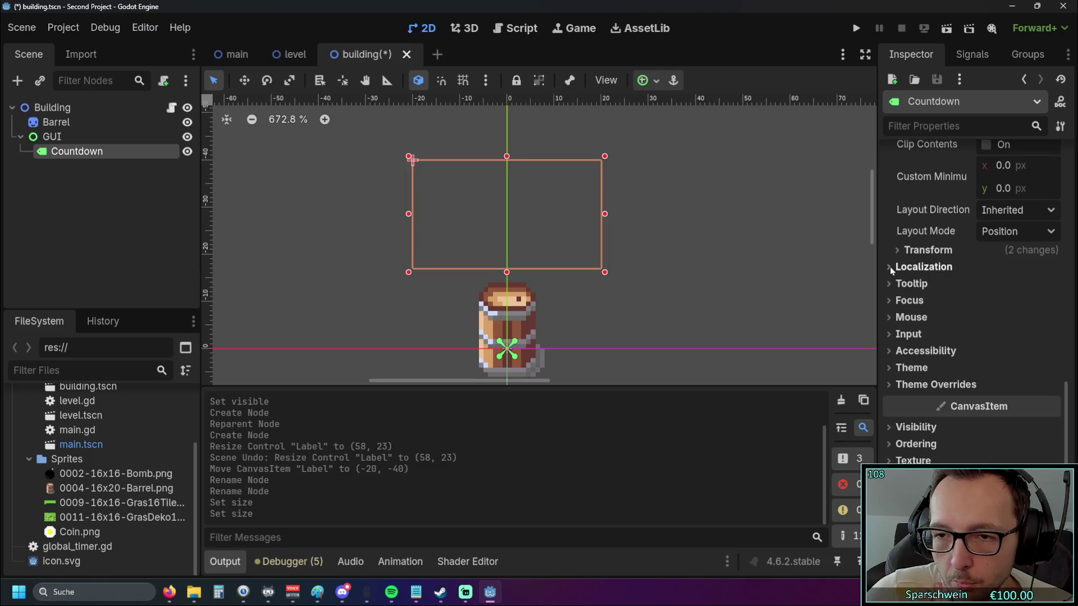
Resize the Countdown box on the canvas to 40 × 23 px at (-20, -40)
click(895, 254)
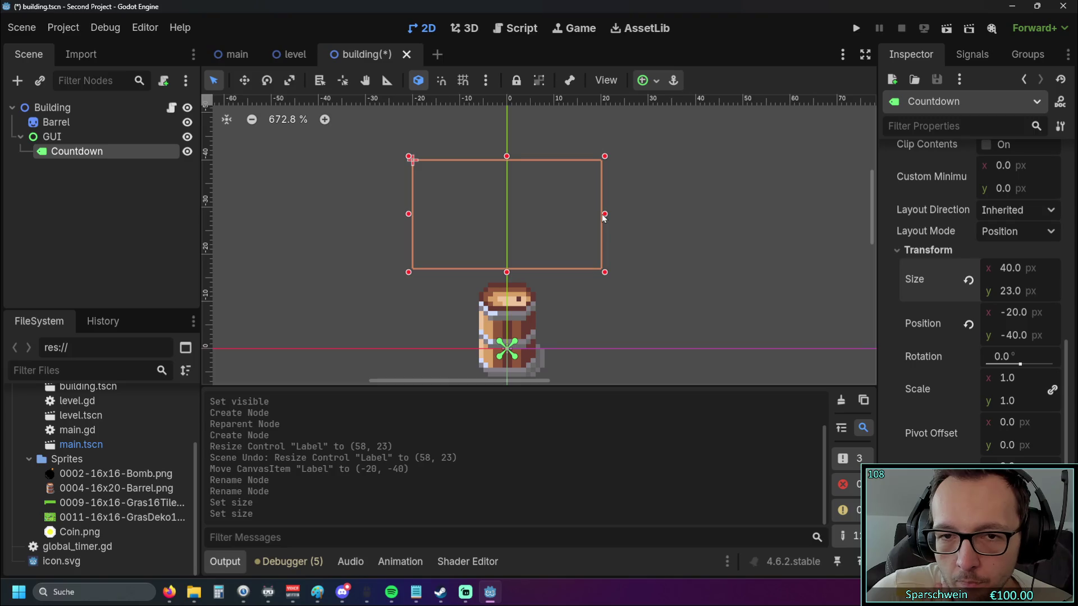
mouse_move(605, 214)
mouse_down()
mouse_move(595, 214)
mouse_move(614, 214)
mouse_move(604, 213)
mouse_up()
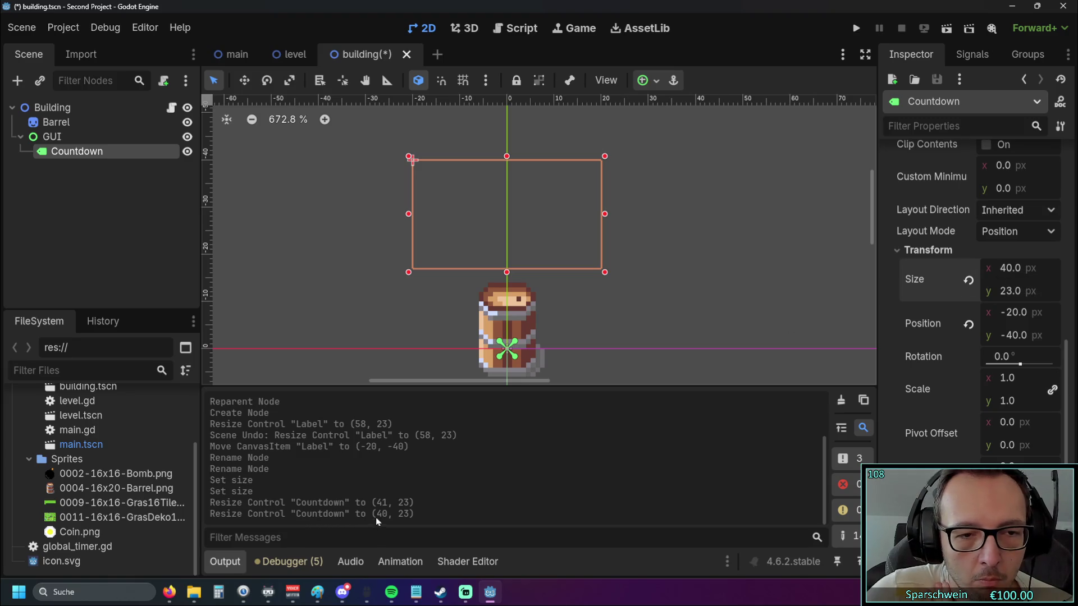
scroll(355, 464, up, 3)
scroll(355, 464, down, 2)
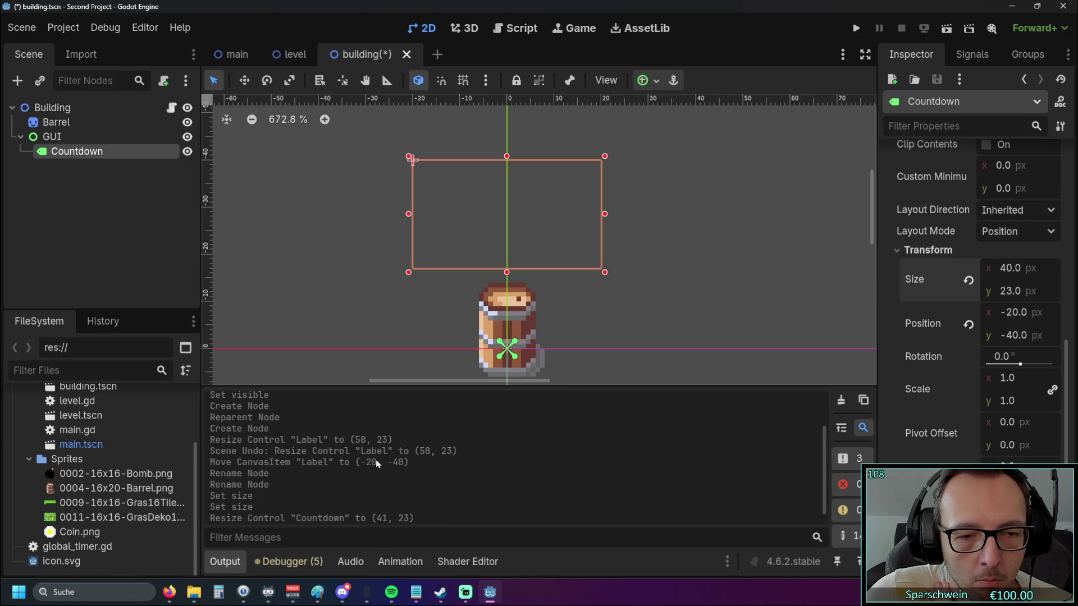
scroll(375, 459, down, 1)
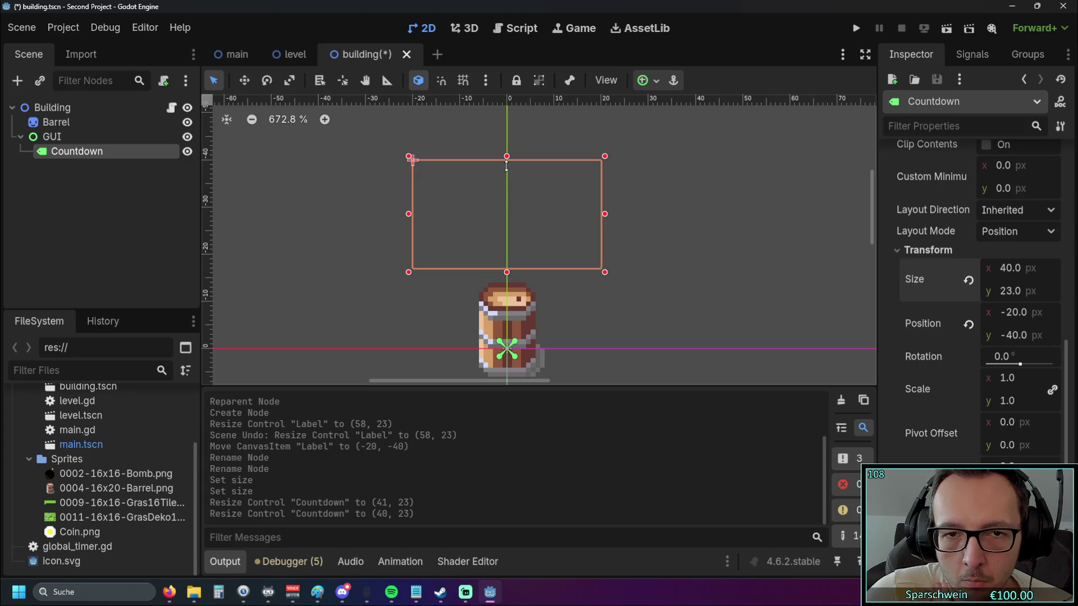
mouse_move(506, 167)
mouse_down()
mouse_move(506, 134)
mouse_move(508, 157)
mouse_up()
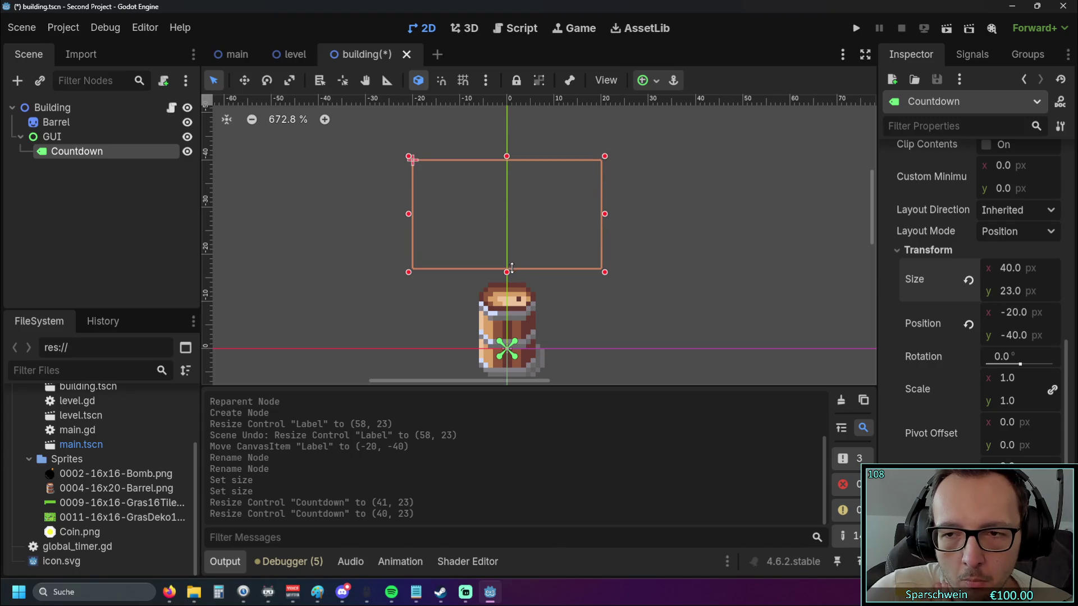
Set the label's Size y to 23 and try a scale of 0.5
click(1011, 290)
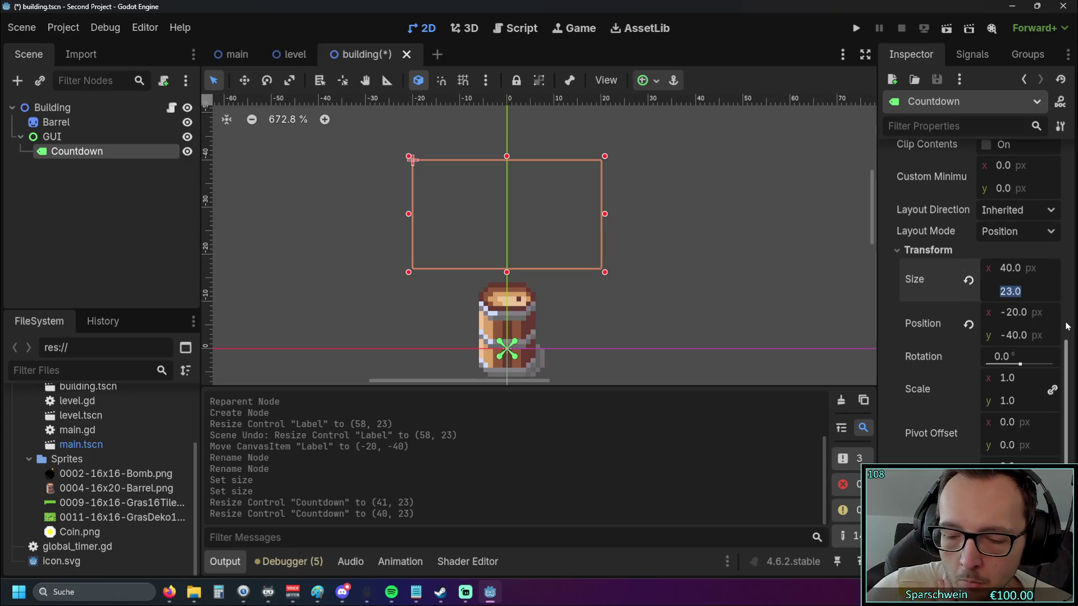
key(Return)
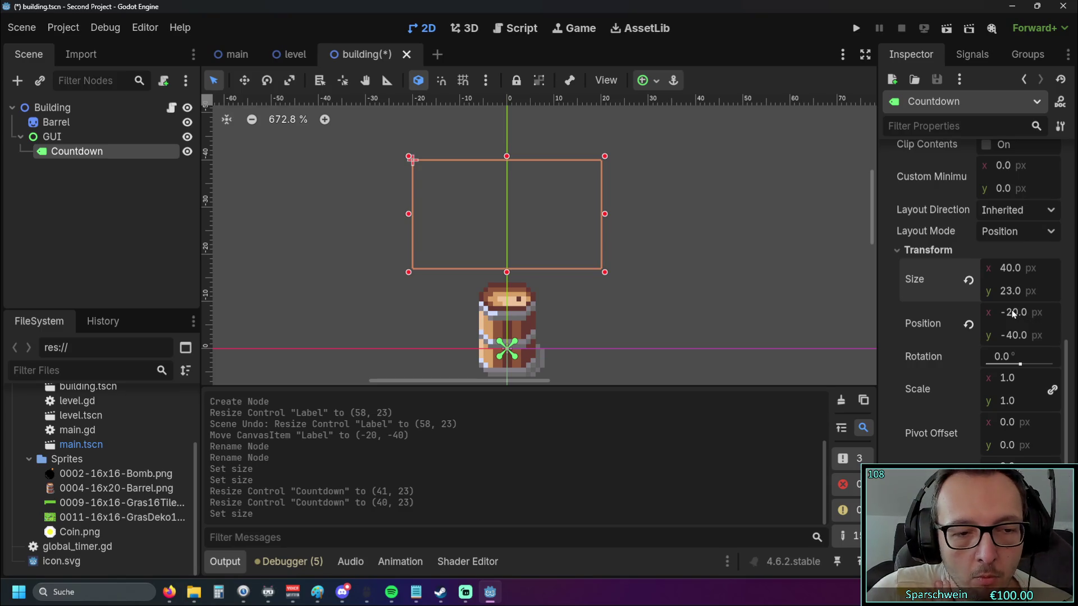
drag(989, 298, 989, 298)
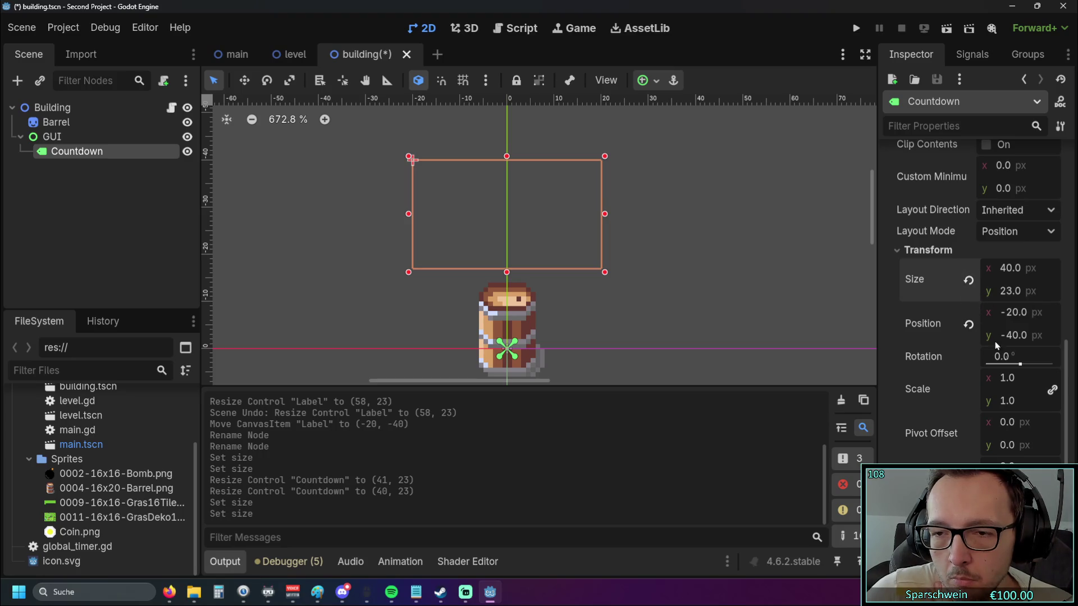
drag(985, 403, 946, 403)
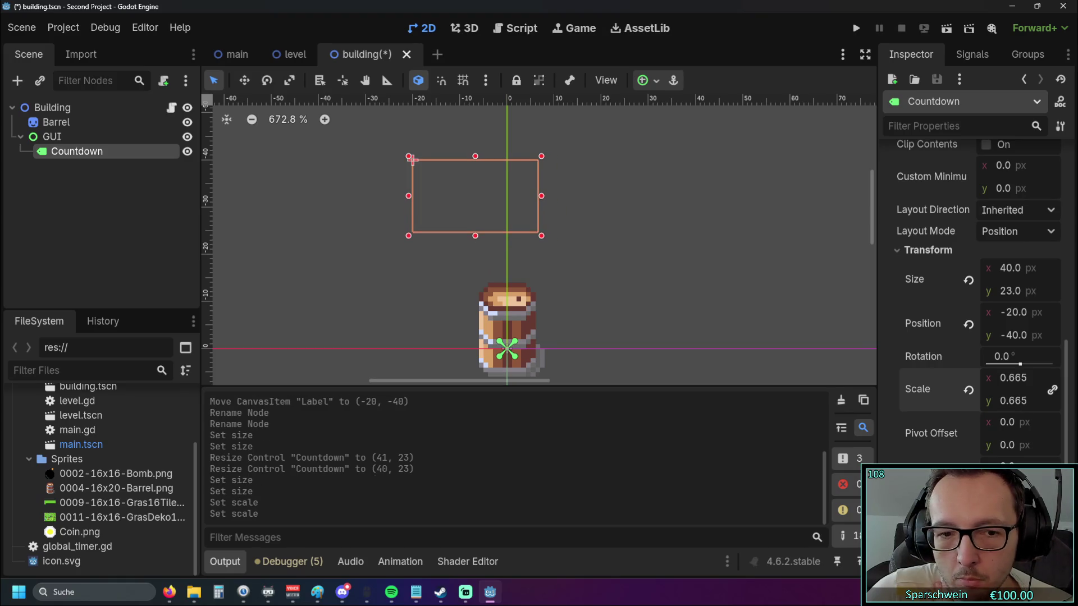
click(1009, 385)
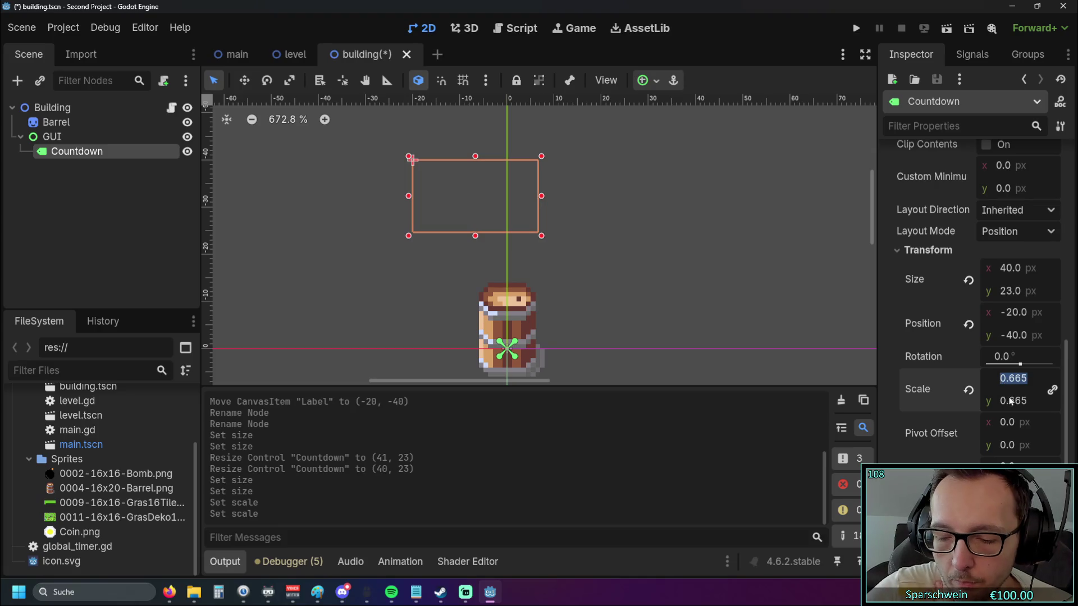
text(0.5)
key(Return)
Change the scale to 0.6 and move the label to about (-12, -31) above the barrel
mouse_move(460, 184)
mouse_down()
mouse_move(511, 240)
mouse_move(510, 230)
mouse_up()
click(1008, 378)
text(0.6)
key(Return)
mouse_move(544, 244)
mouse_down()
mouse_move(512, 233)
mouse_move(522, 236)
mouse_up()
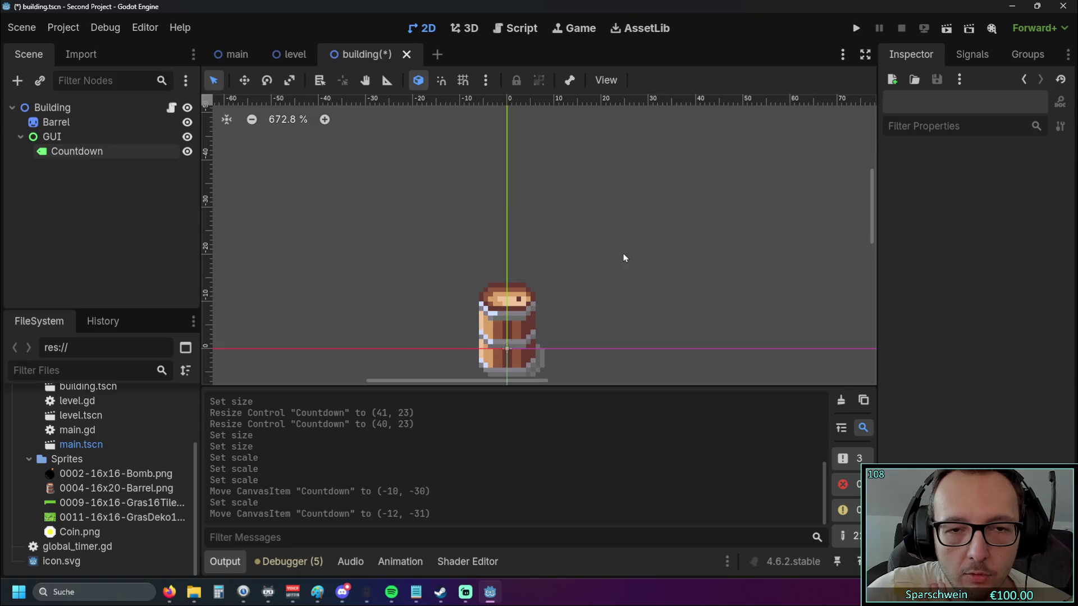
scroll(623, 254, up, 1)
mouse_move(605, 253)
mouse_down()
mouse_move(631, 207)
mouse_move(633, 236)
mouse_up()
scroll(962, 262, up, 5)
scroll(943, 276, down, 1)
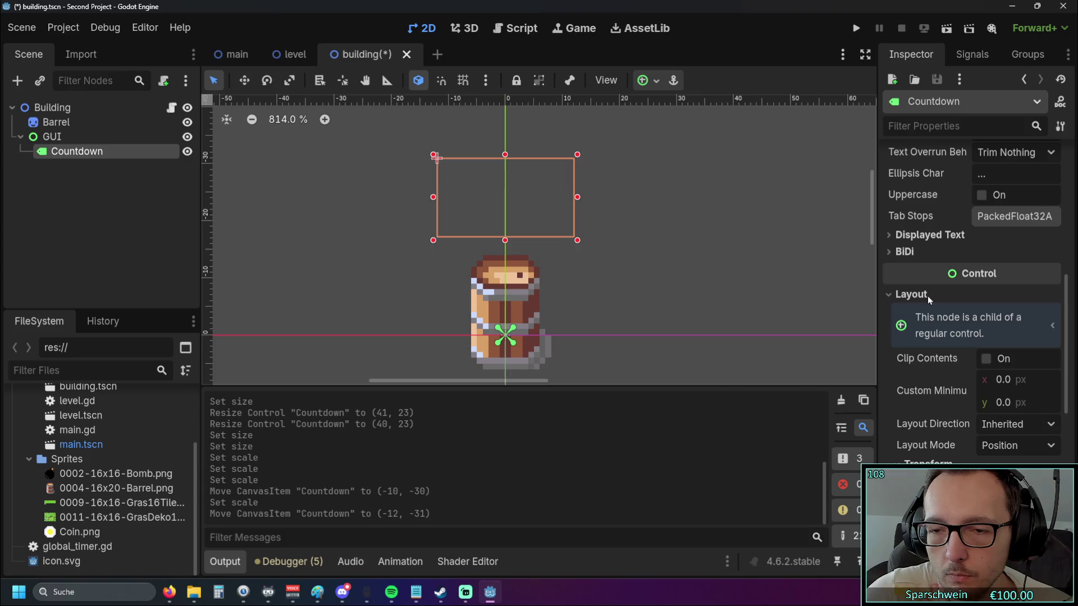
Set the Countdown label's Horizontal and Vertical Alignment both to Center
click(887, 295)
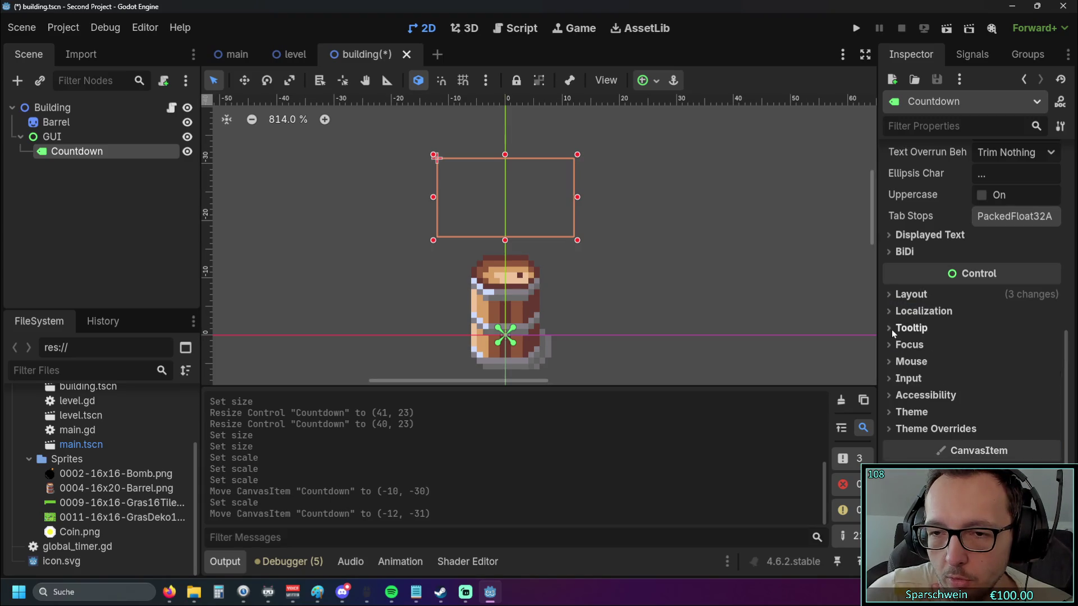
click(892, 329)
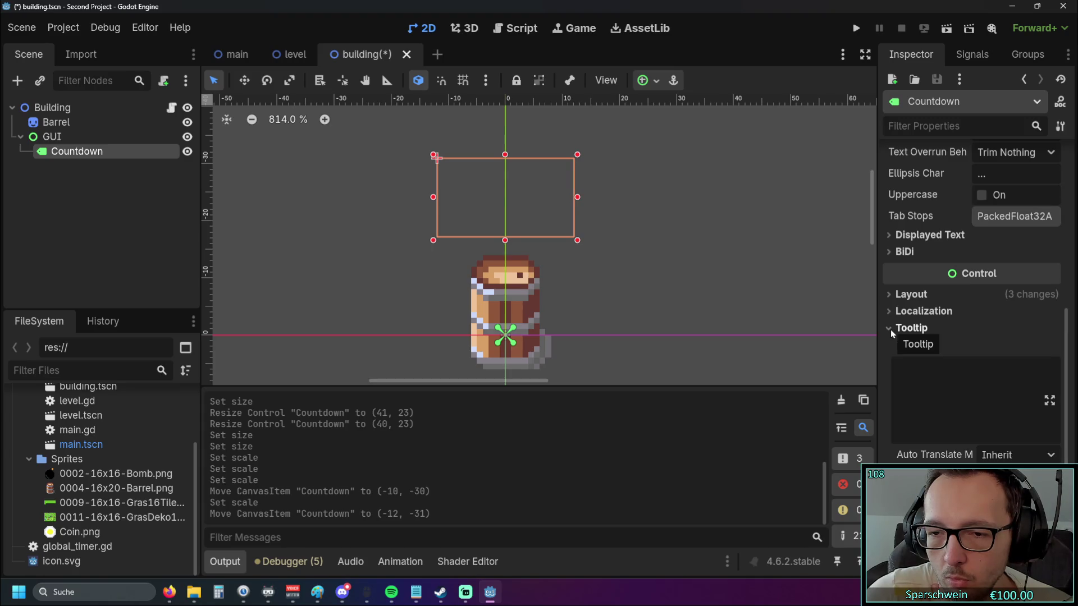
click(890, 330)
scroll(979, 326, up, 5)
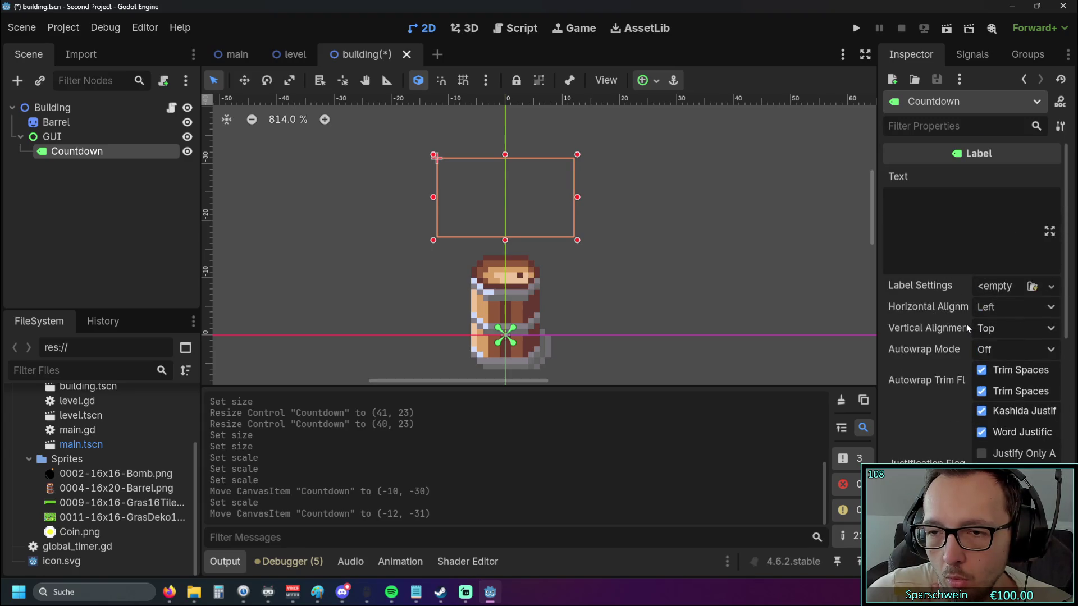
click(1016, 309)
click(1019, 346)
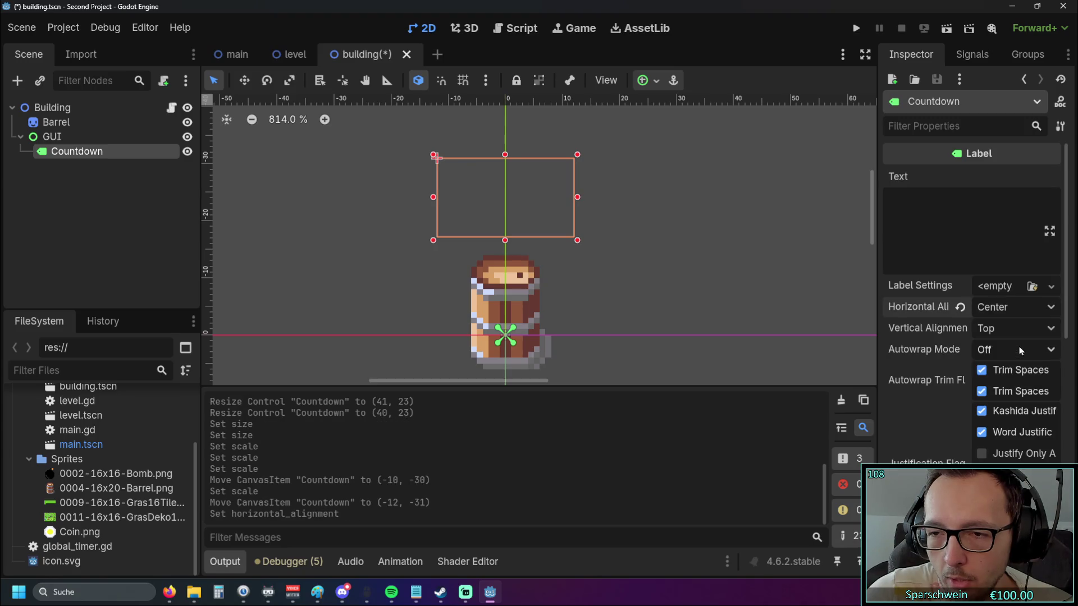
click(1025, 335)
click(1013, 370)
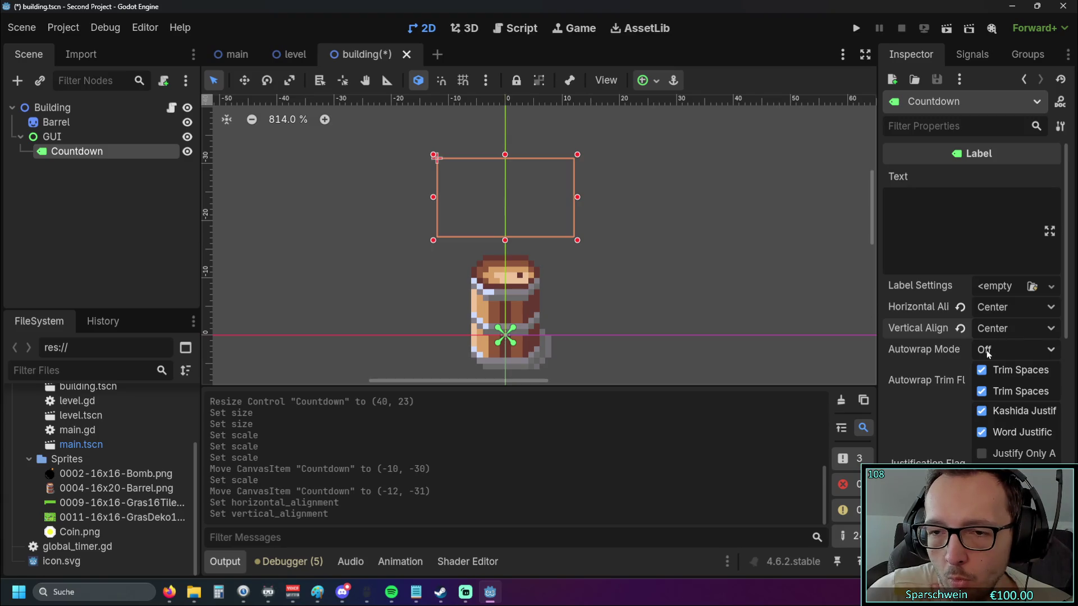
Reselect the Countdown label to check its centred settings, then go to the main scene
scroll(966, 328, down, 2)
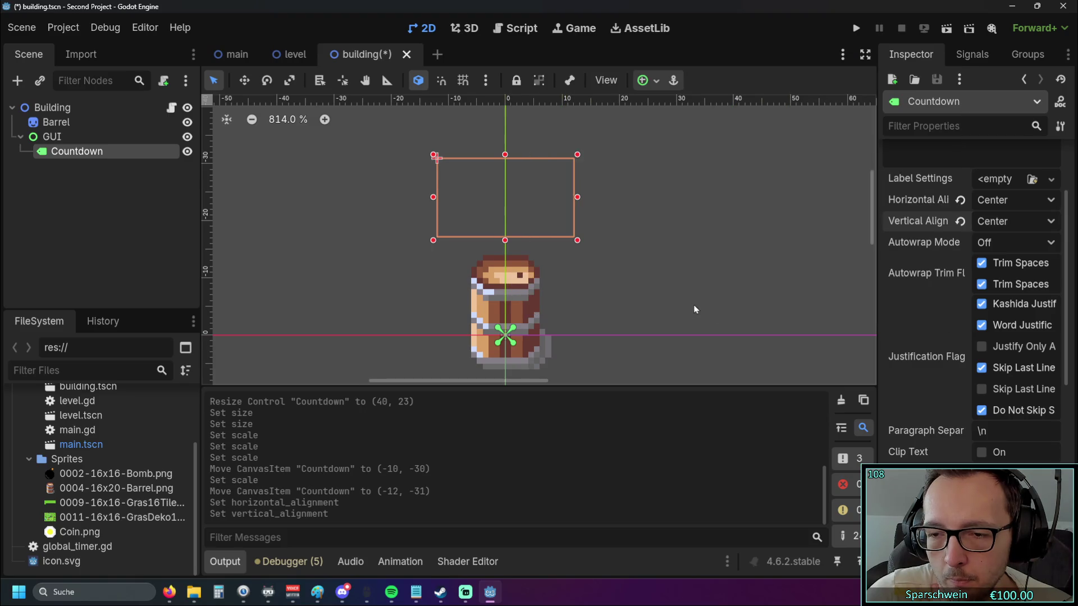
scroll(695, 308, down, 1)
scroll(641, 260, up, 2)
click(640, 260)
click(531, 329)
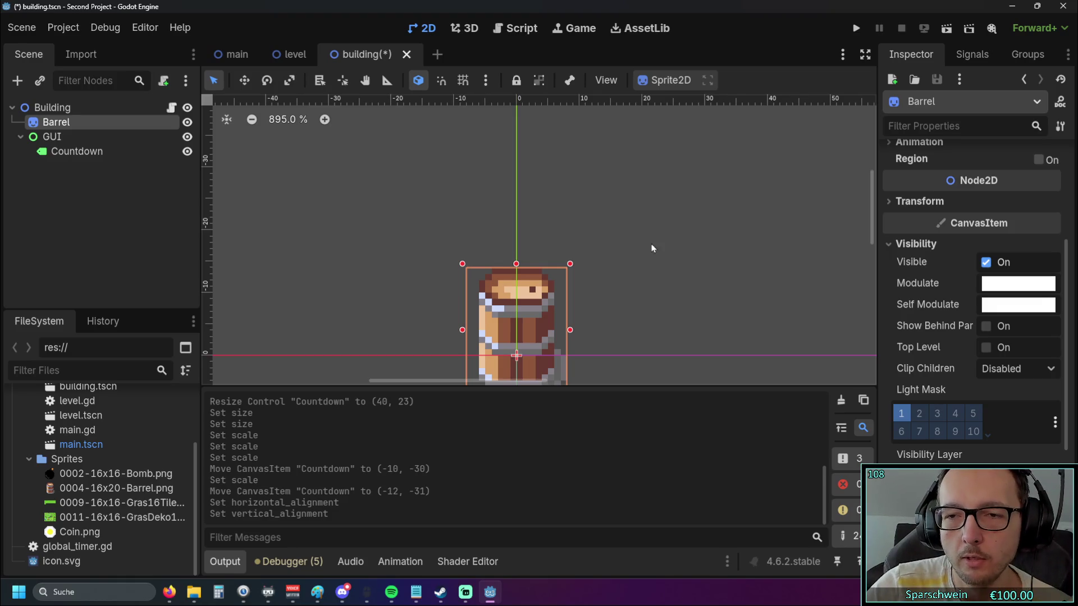
click(517, 211)
scroll(662, 257, down, 1)
scroll(649, 245, down, 3)
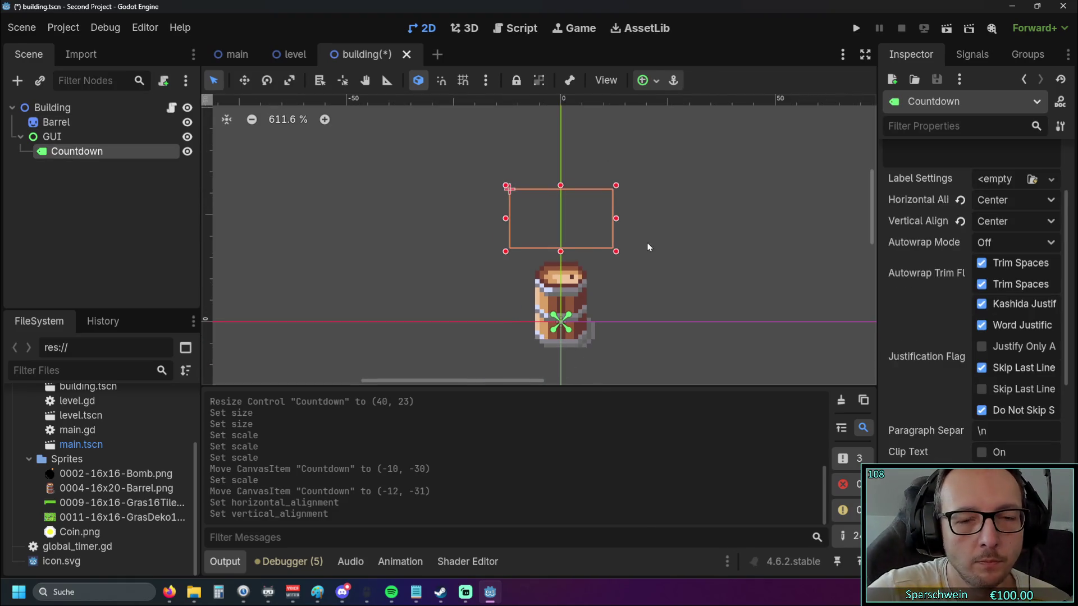
click(236, 63)
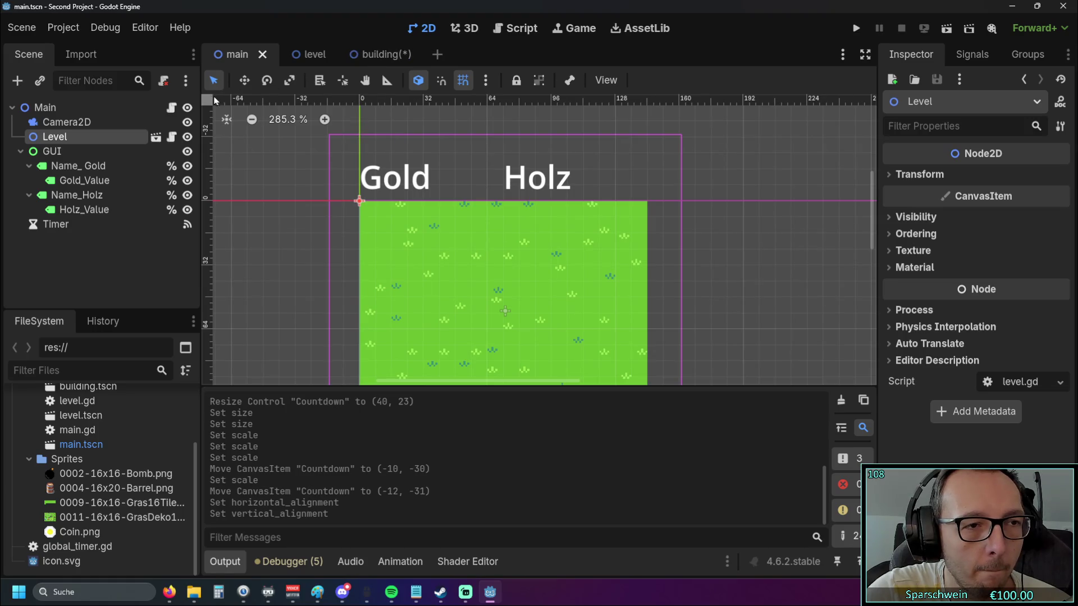
key(alt+Tab)
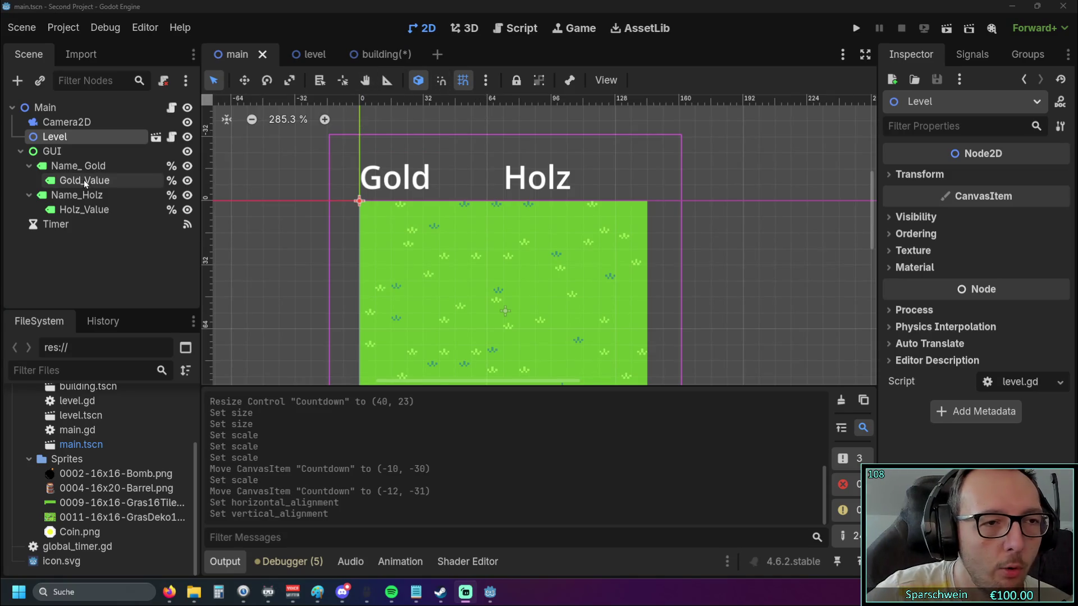
mouse_move(357, 54)
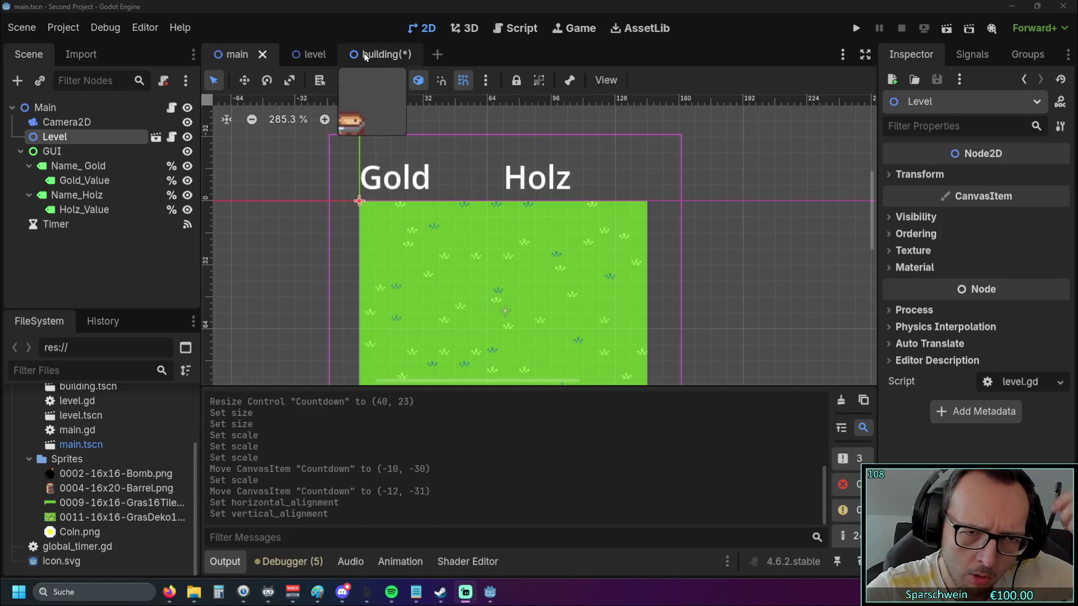
scroll(324, 240, up, 3)
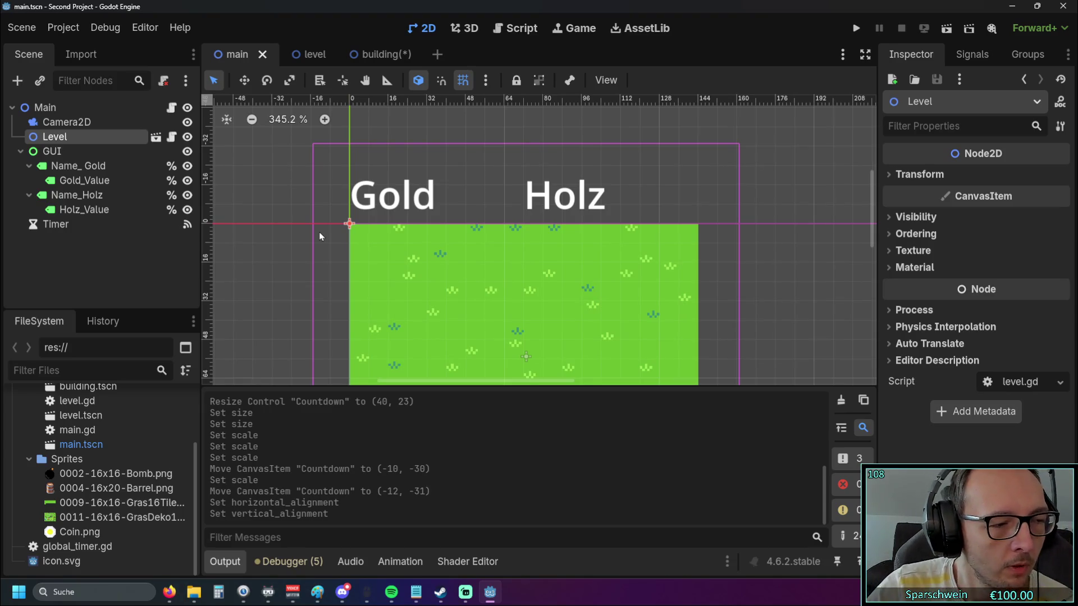
click(381, 54)
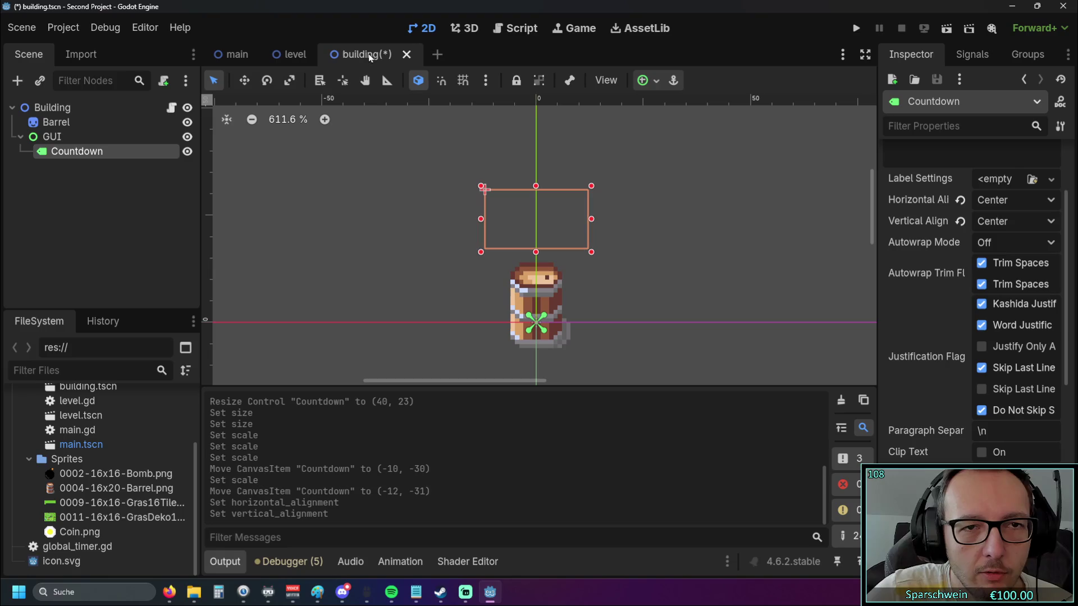
Nudge the Countdown label to (-12, -31), just above the barrel
drag(687, 246, 638, 228)
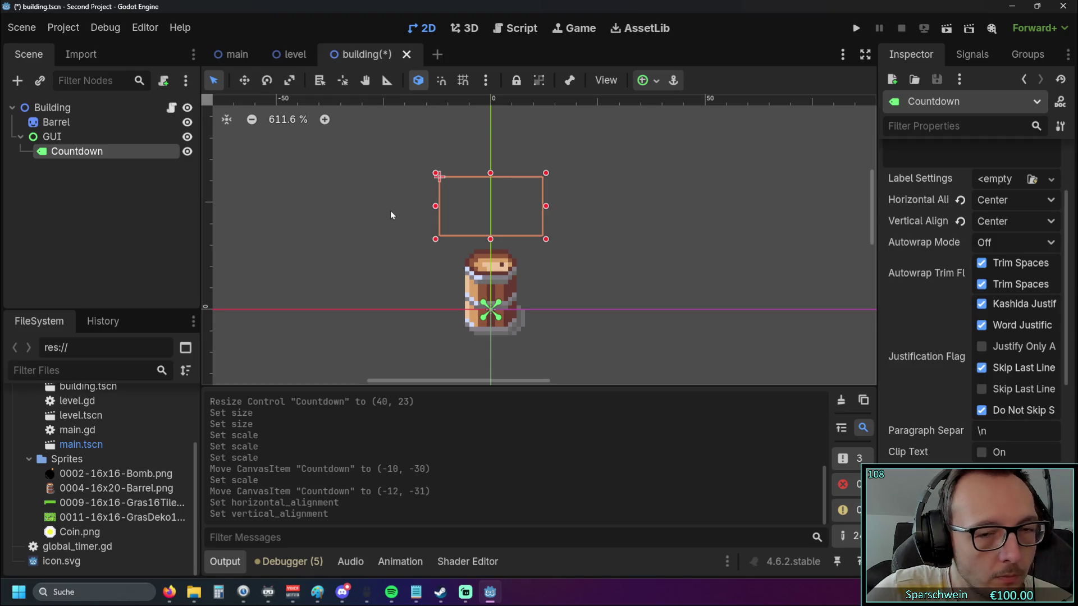
mouse_move(529, 207)
mouse_down()
mouse_move(518, 211)
mouse_move(519, 198)
mouse_up()
click(610, 207)
mouse_move(610, 207)
mouse_down()
mouse_move(595, 224)
mouse_move(571, 220)
mouse_up()
scroll(486, 221, up, 1)
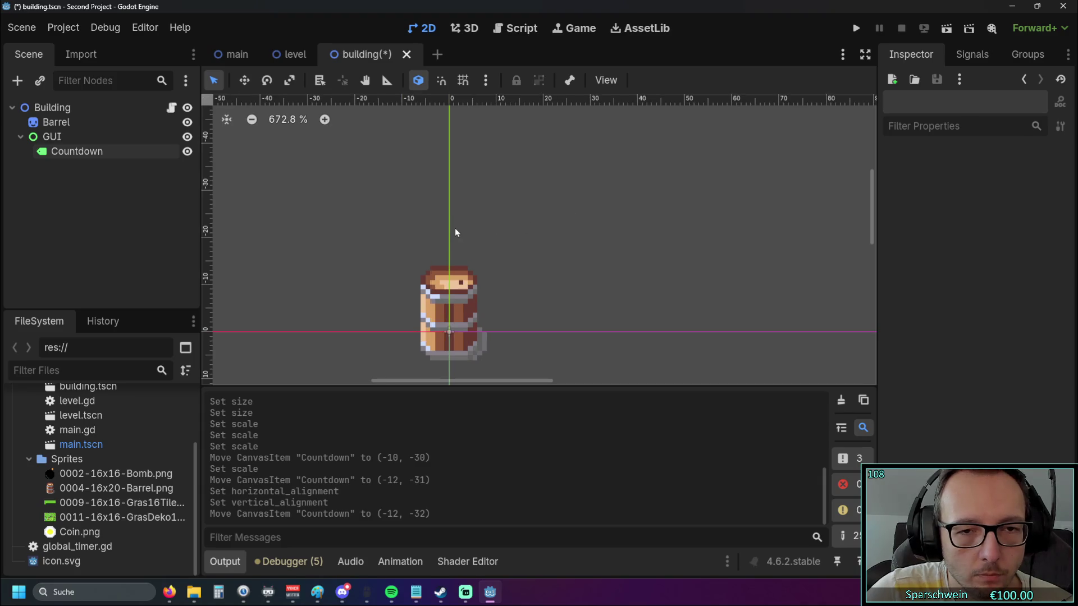
click(462, 217)
mouse_move(463, 214)
mouse_down()
mouse_move(467, 236)
mouse_move(465, 220)
mouse_up()
click(578, 224)
Select the GUI node and switch to the main scene
drag(578, 224, 610, 221)
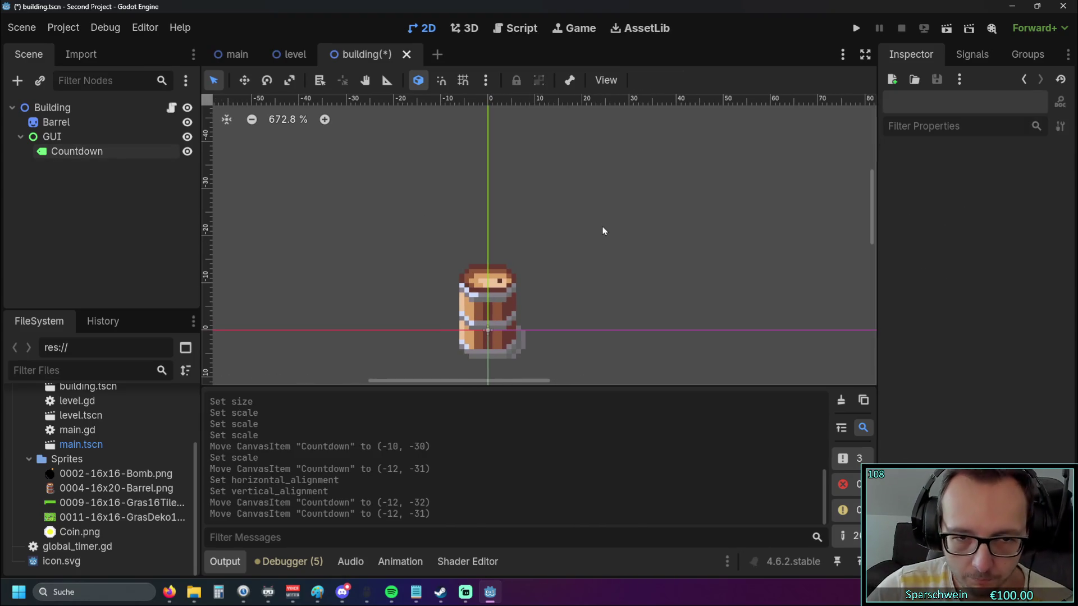
scroll(607, 241, left, 1)
click(82, 138)
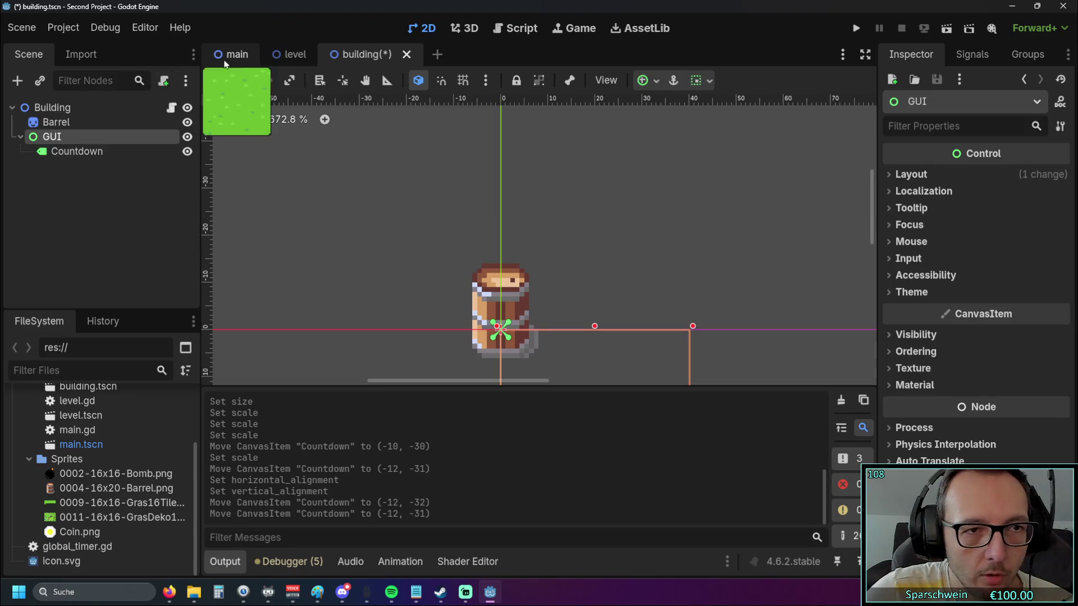
click(235, 54)
Open level.gd in the script editor and glance through it
click(520, 32)
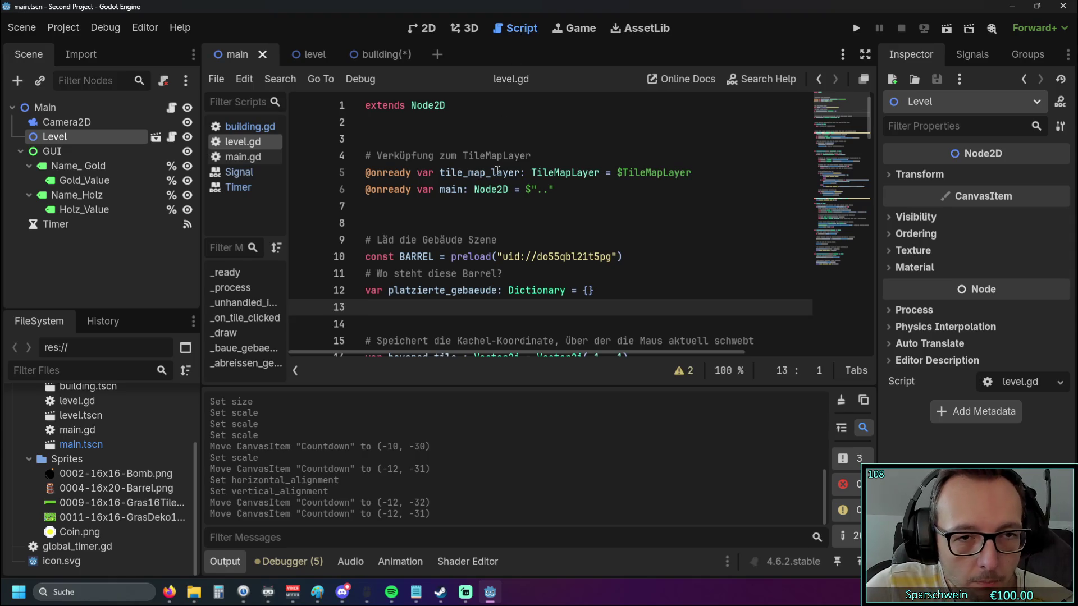
scroll(497, 174, down, 3)
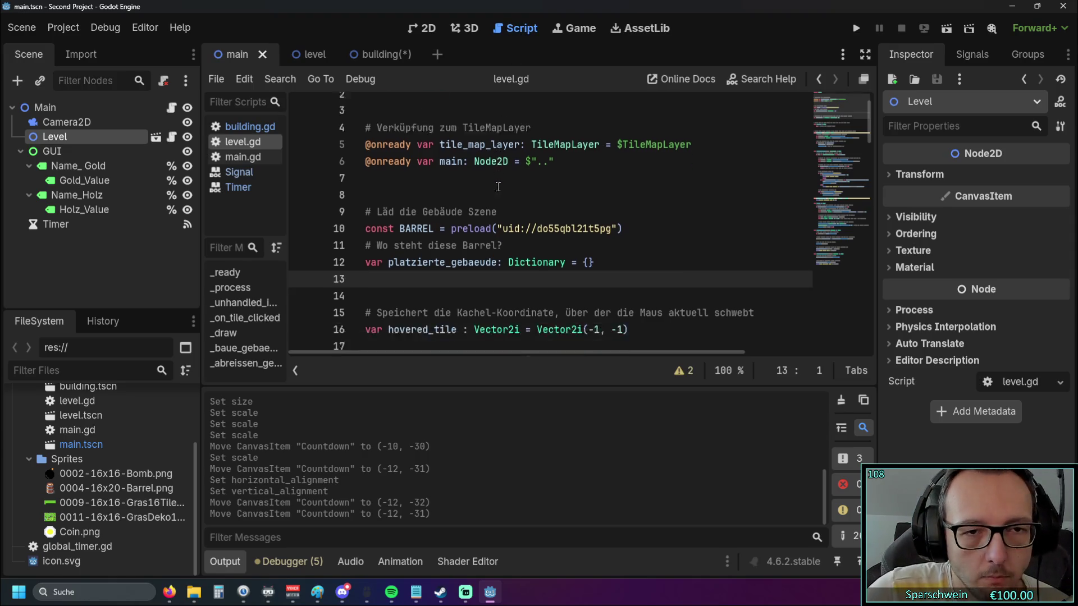
scroll(488, 185, up, 3)
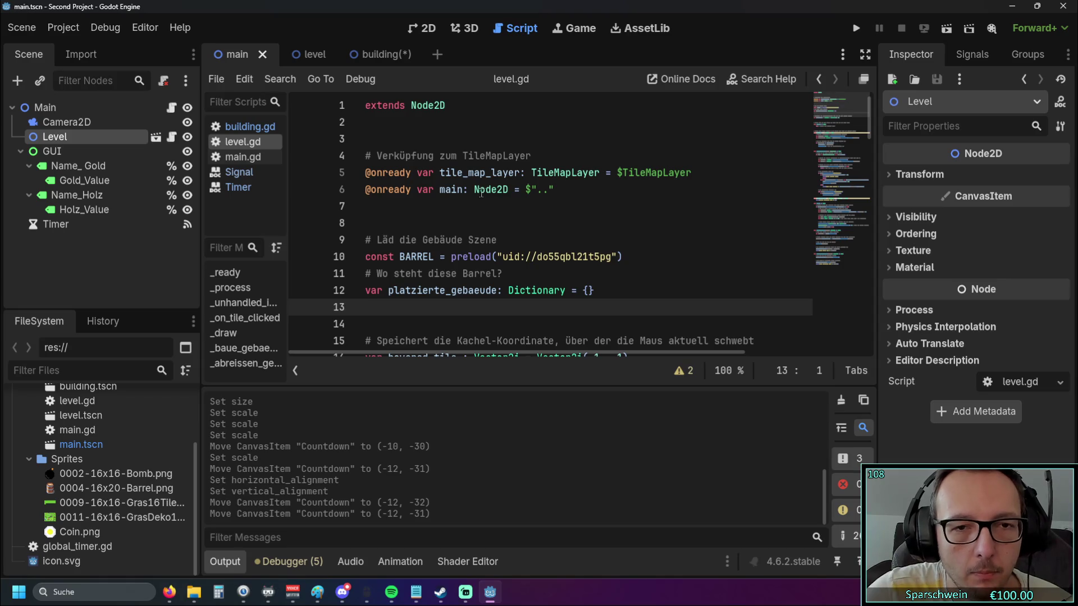
Read through main.gd, then switch to the building scene
click(242, 158)
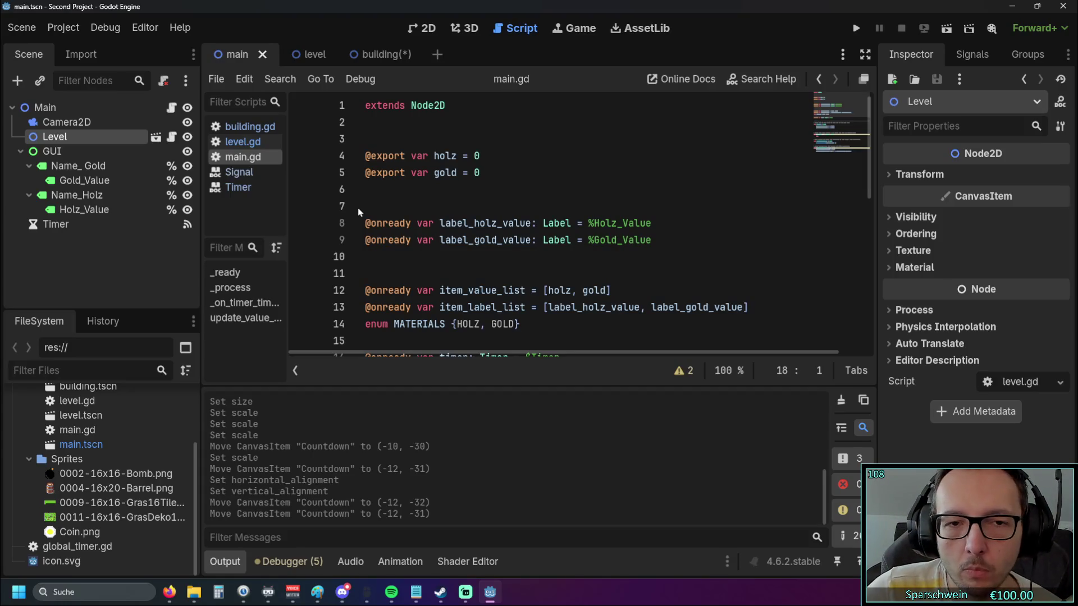
scroll(399, 204, down, 2)
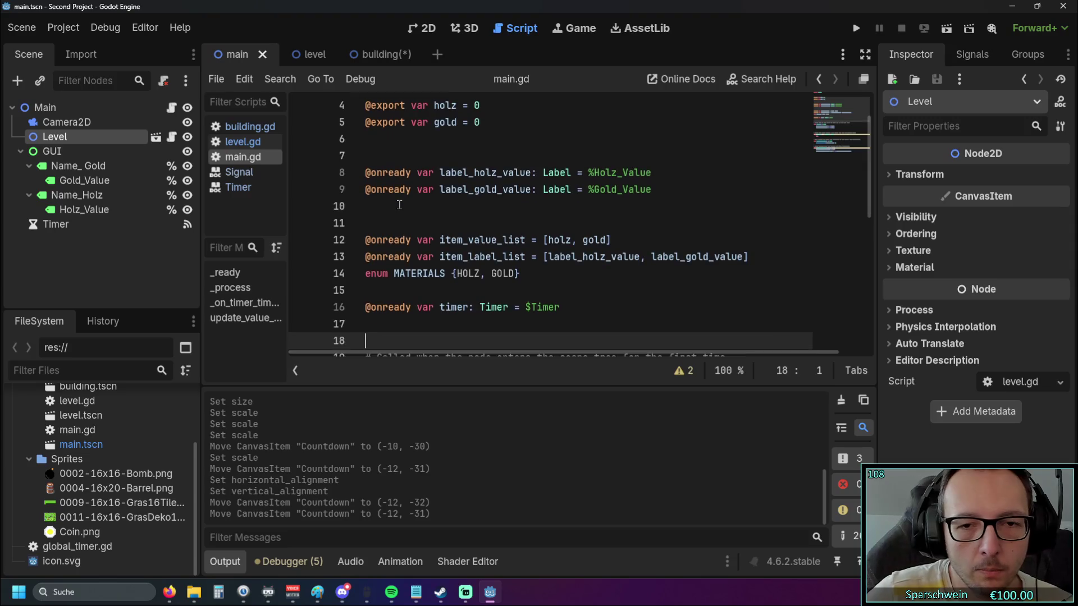
scroll(591, 208, up, 1)
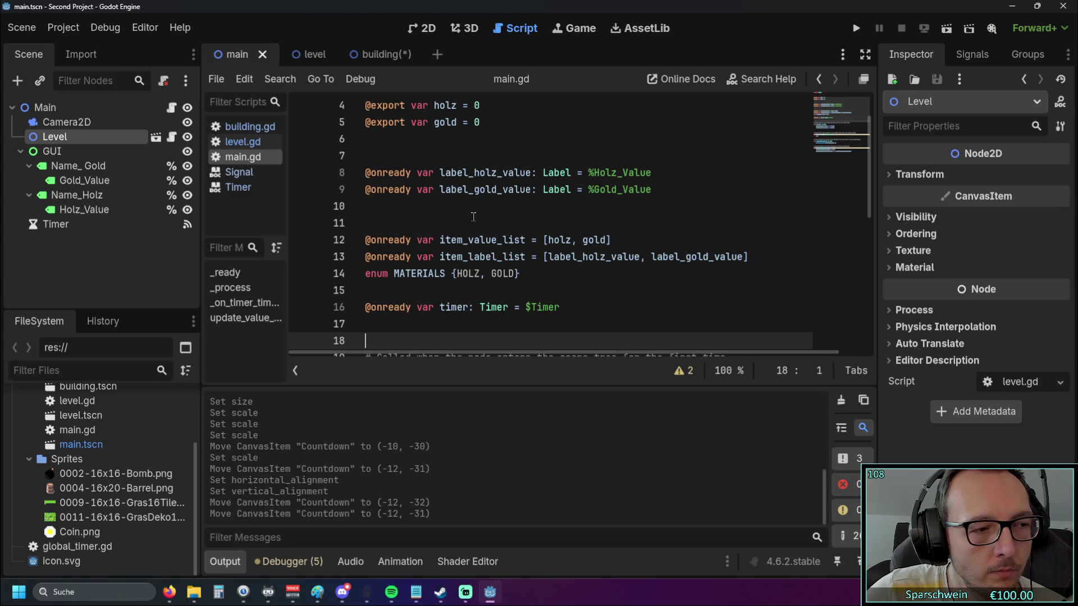
scroll(473, 217, down, 4)
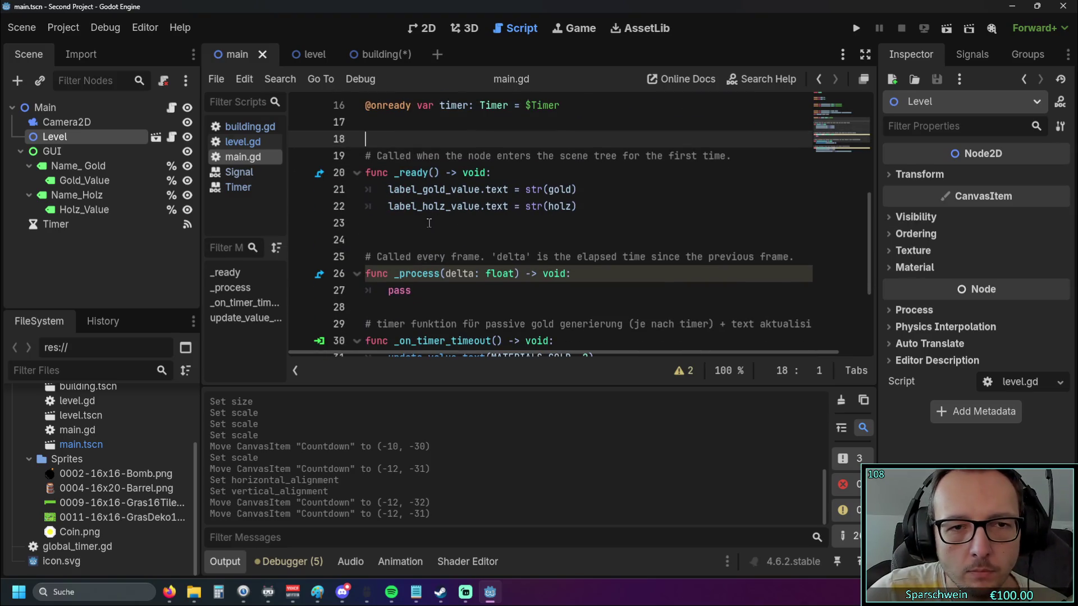
scroll(421, 224, down, 1)
scroll(423, 221, up, 6)
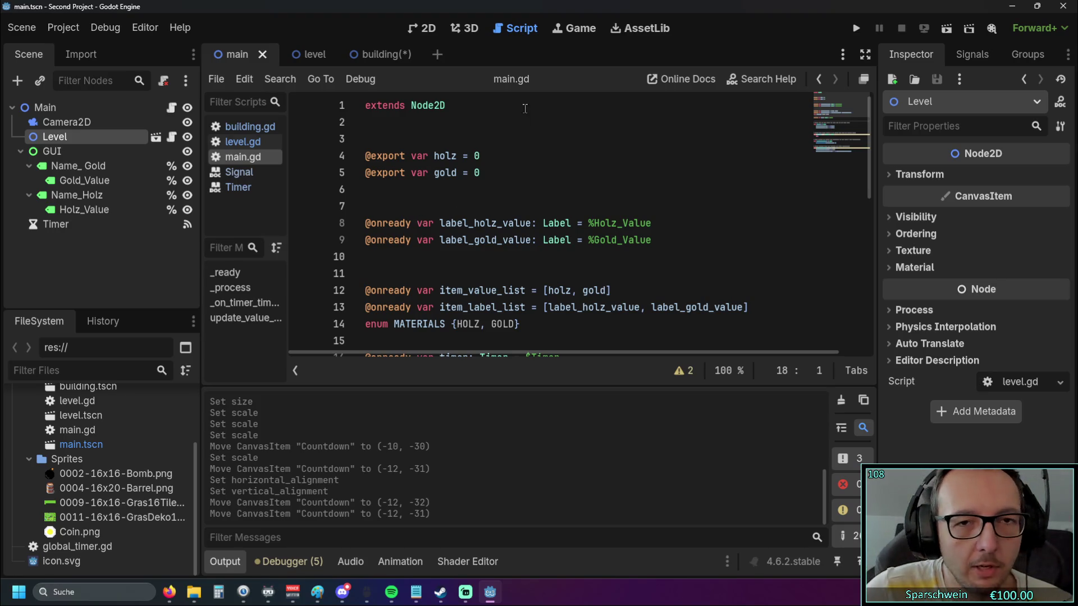
click(365, 55)
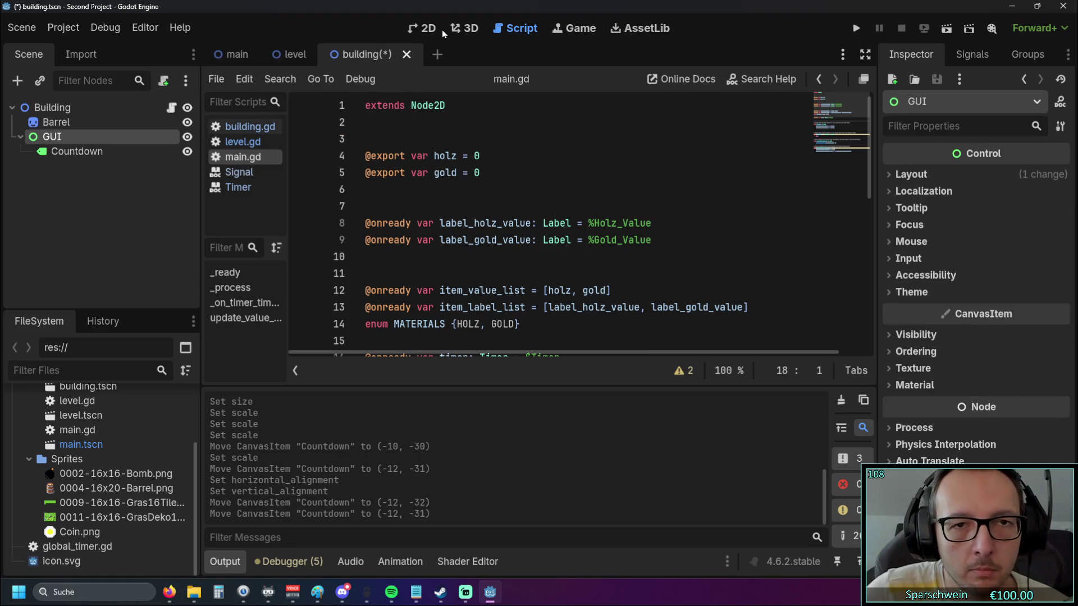
Show the building scene on the 2D canvas and select Countdown to view its Inspector properties
click(437, 28)
click(533, 203)
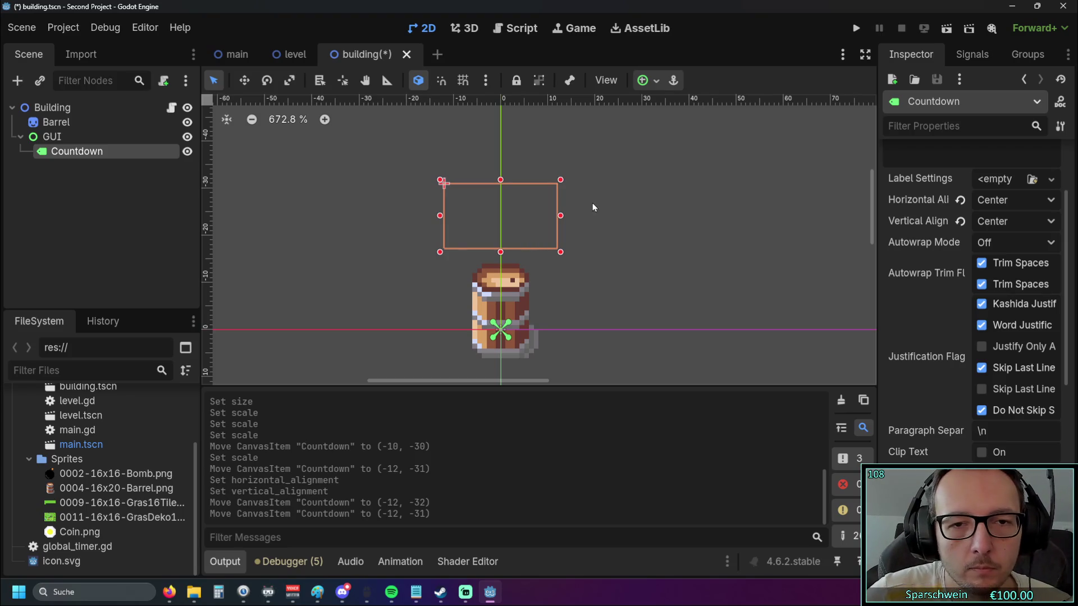
Zoom in on the Countdown label and briefly check the main scene
scroll(650, 210, up, 1)
scroll(646, 212, down, 1)
scroll(646, 212, up, 2)
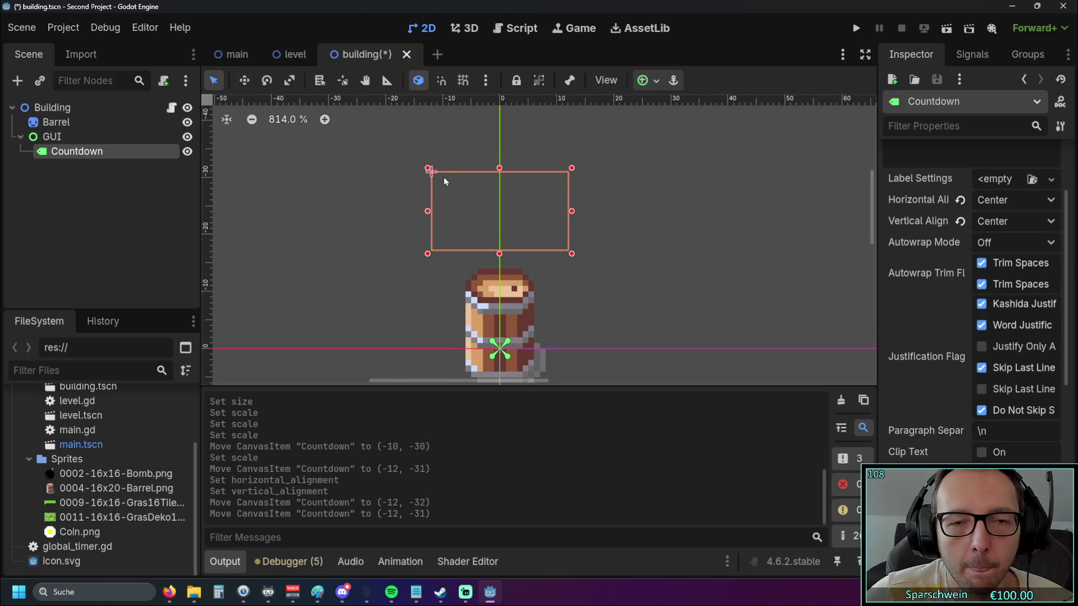
click(233, 54)
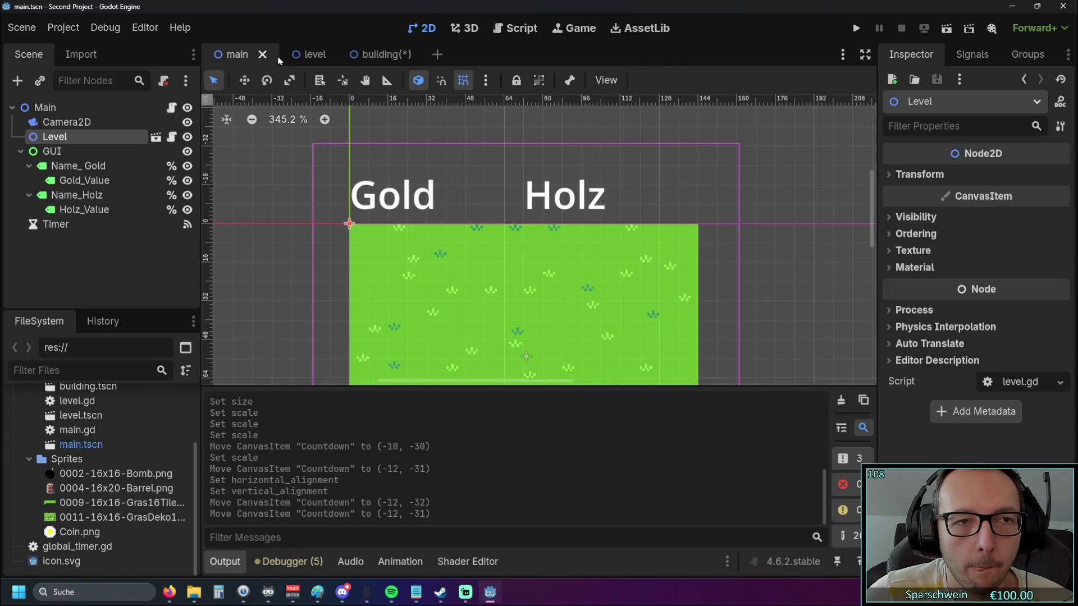
click(386, 55)
scroll(373, 177, down, 1)
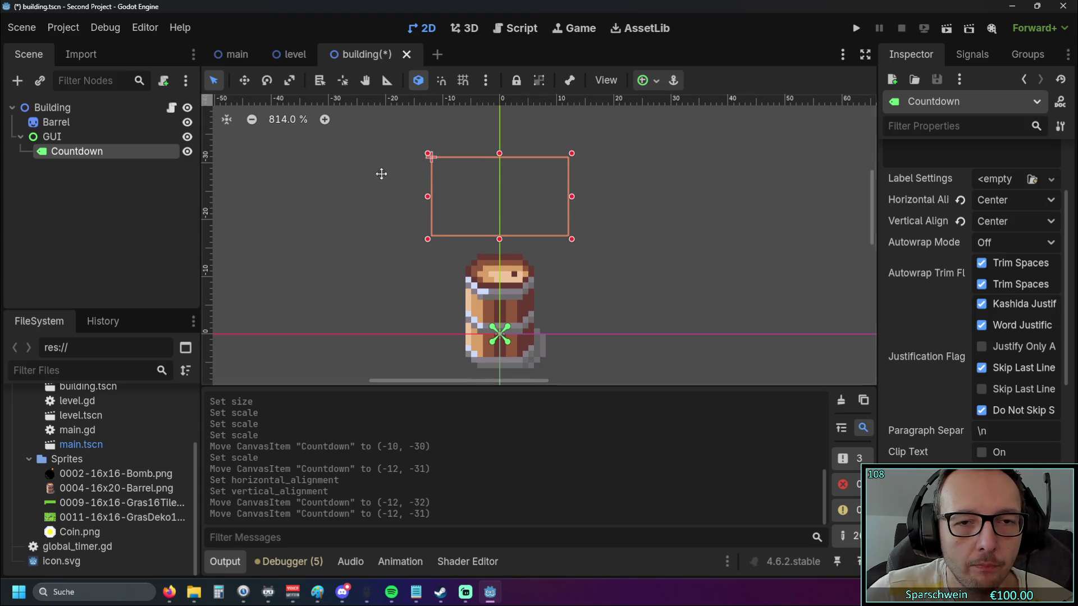
scroll(372, 175, up, 2)
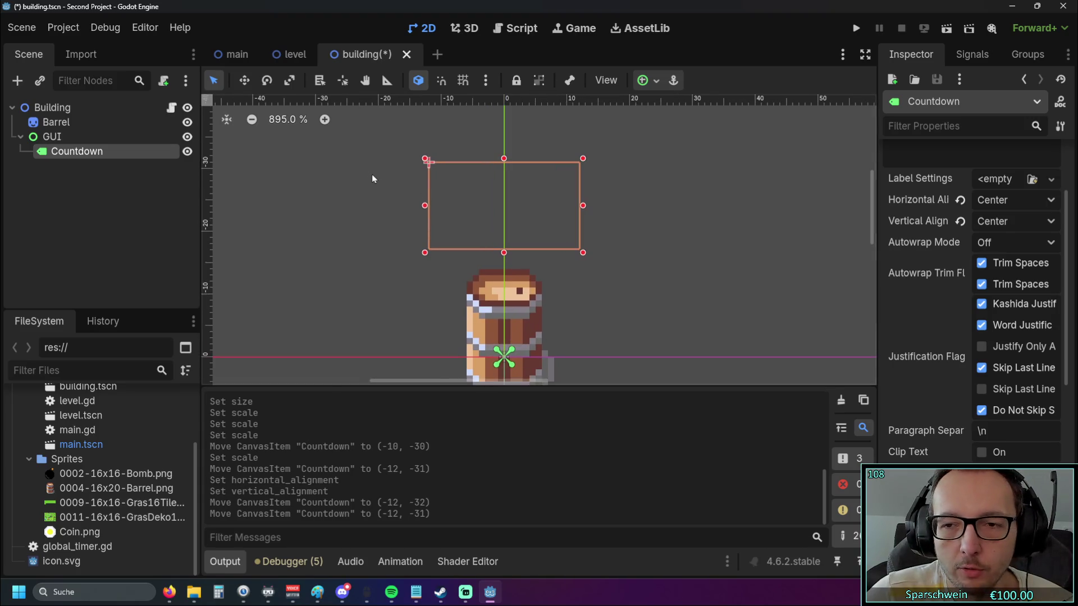
Flip through the main, building and level scene tabs, settling on the main scene
click(231, 55)
click(363, 55)
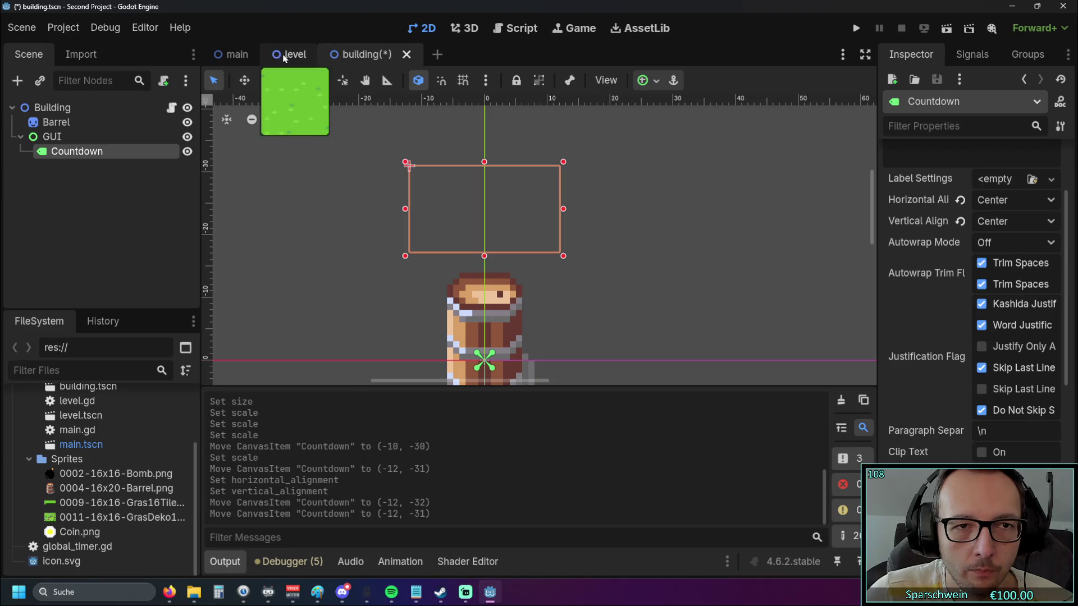
click(292, 54)
click(235, 55)
click(370, 55)
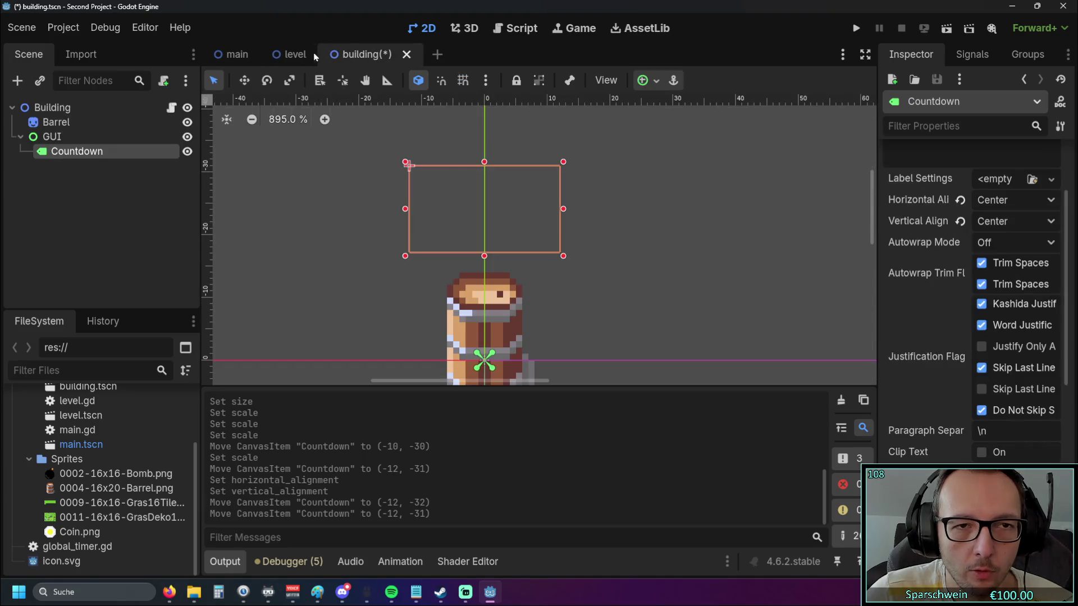
click(310, 55)
click(235, 55)
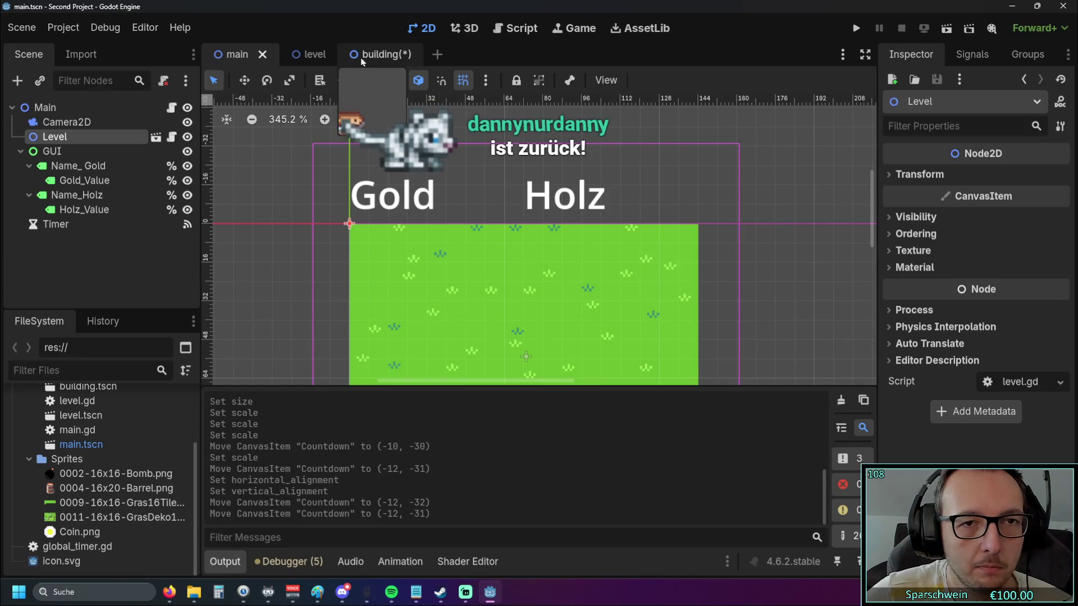
click(64, 28)
Show main.gd in the Script workspace with the side docks hidden in distraction-free mode
click(63, 28)
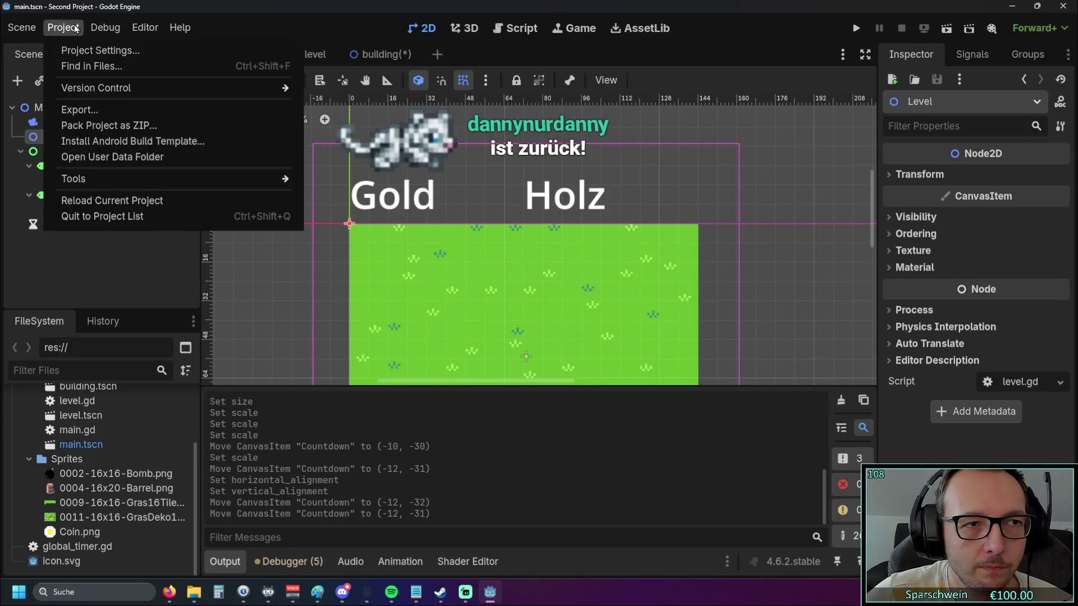
click(21, 28)
mouse_move(180, 28)
click(258, 32)
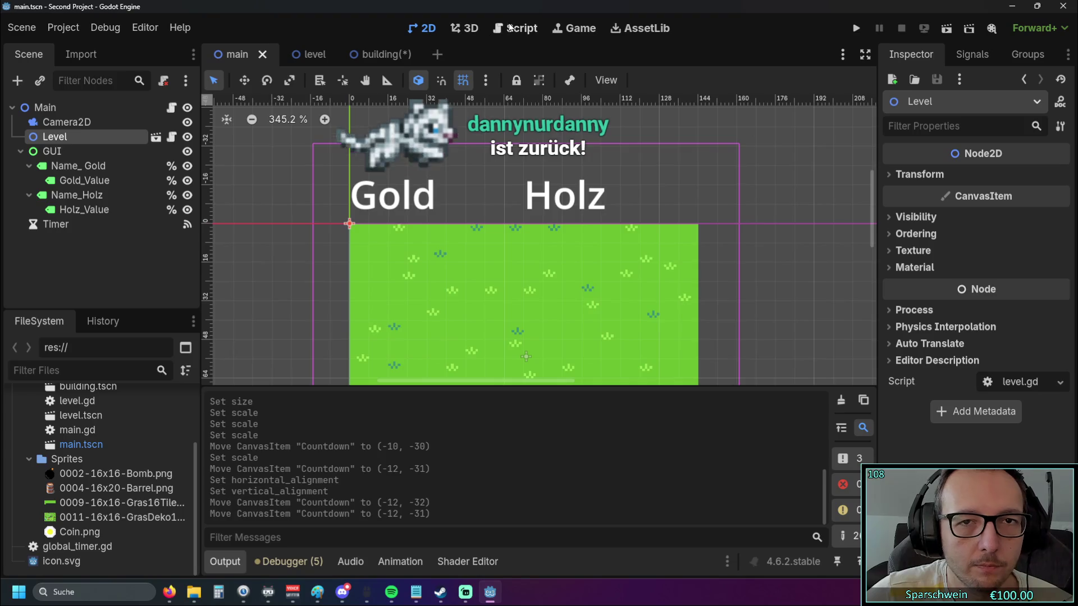
click(515, 28)
click(865, 55)
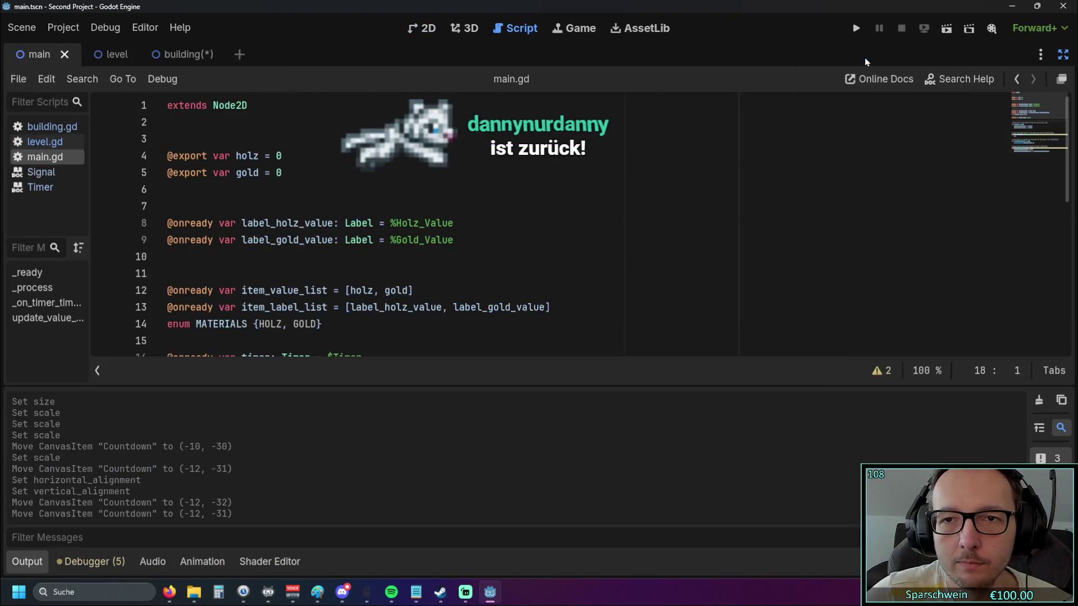
Scroll through main.gd, reviewing the exported holz and gold variables, label references and MATERIALS enum
scroll(360, 274, down, 2)
scroll(360, 275, up, 1)
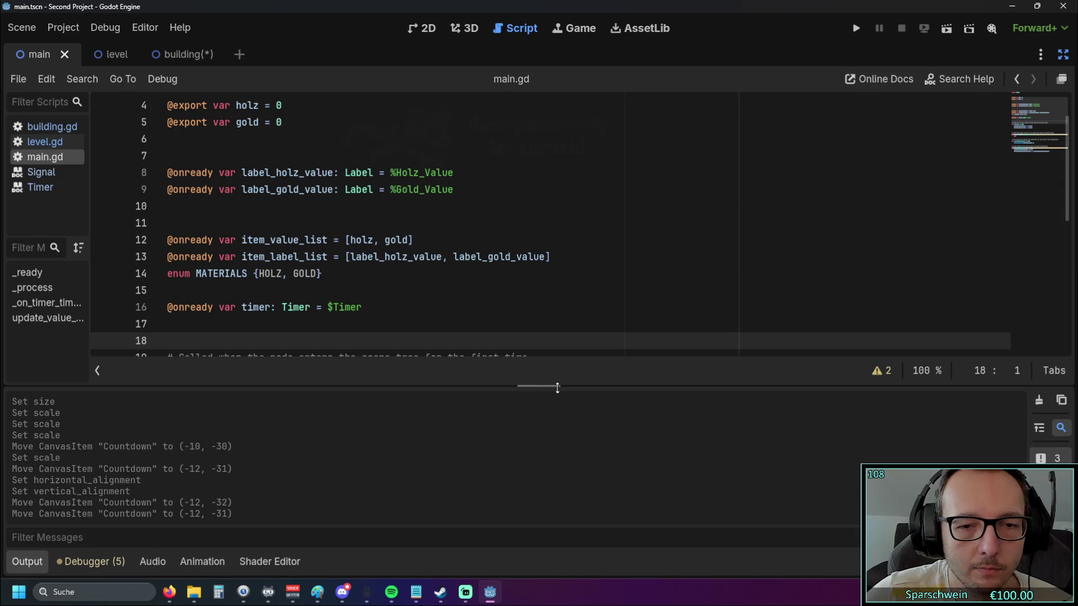
mouse_move(556, 387)
mouse_down()
mouse_move(557, 315)
mouse_move(555, 450)
mouse_up()
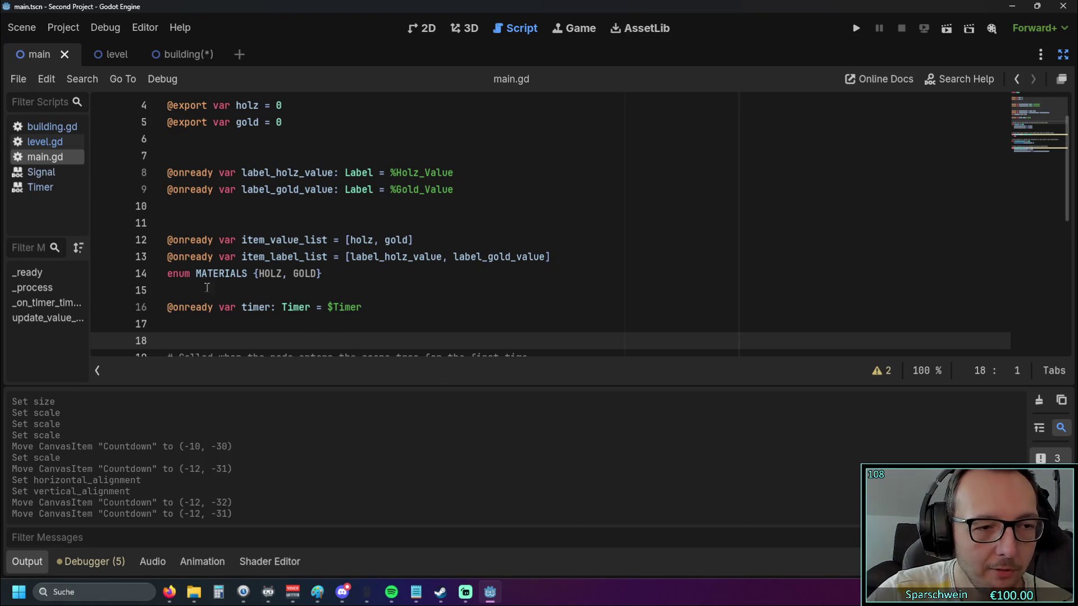
scroll(276, 214, up, 1)
scroll(275, 214, down, 2)
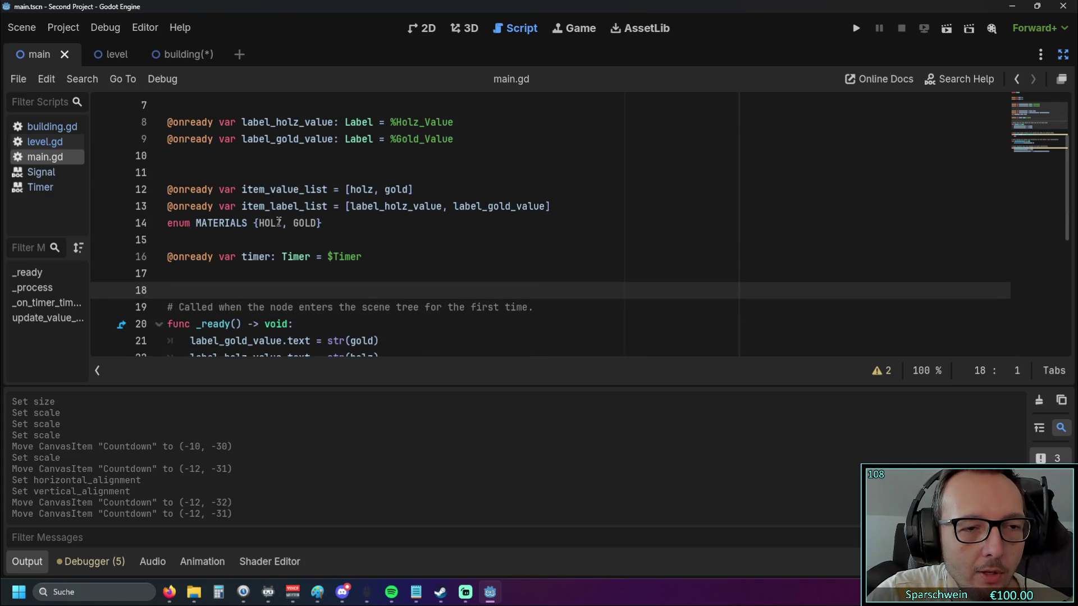
scroll(332, 225, up, 2)
scroll(331, 224, down, 1)
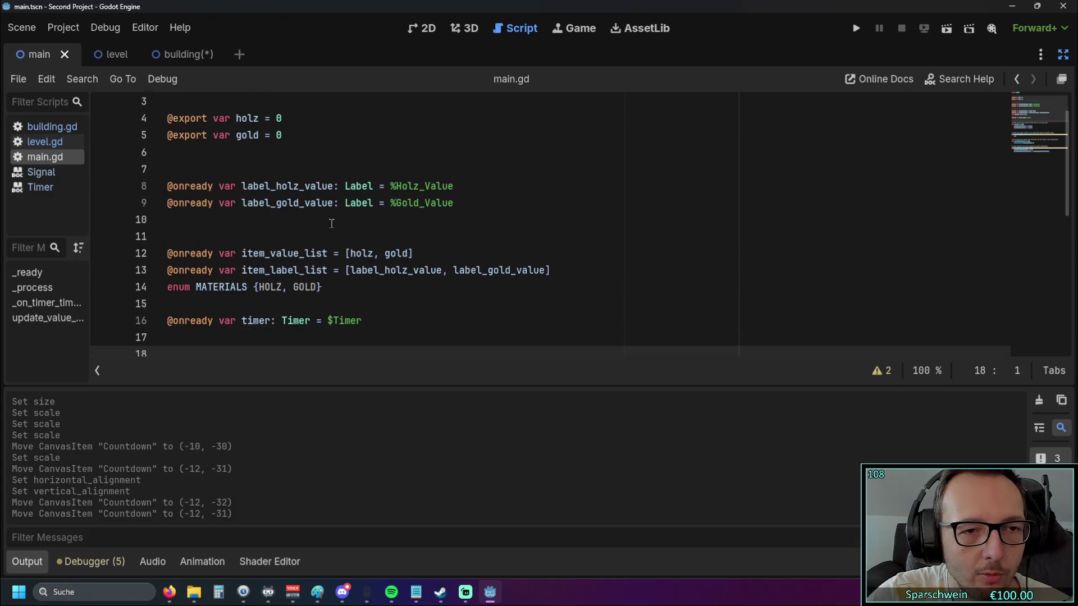
scroll(325, 221, up, 1)
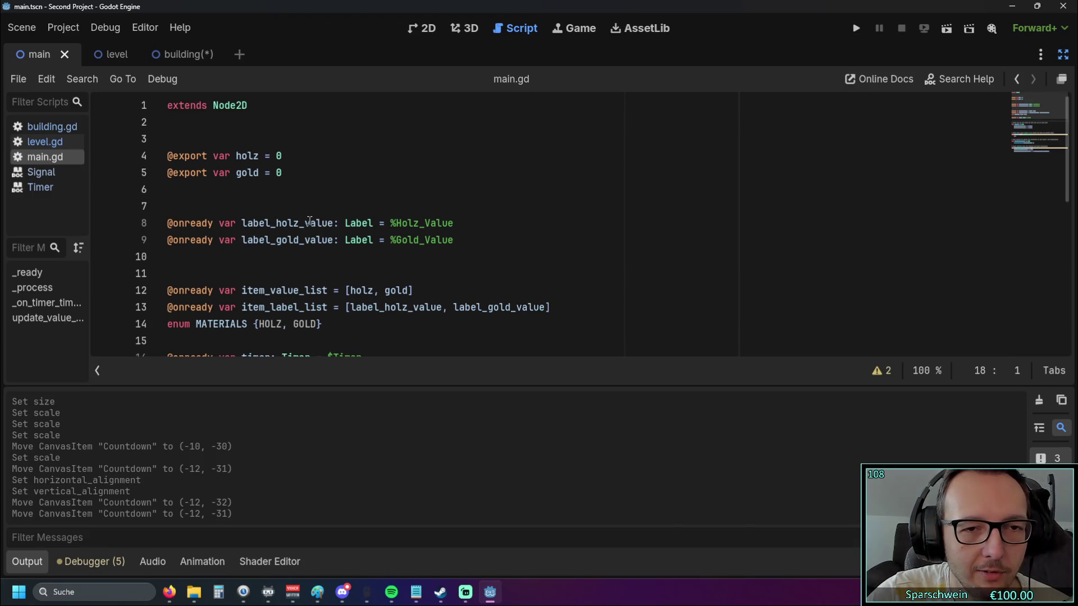
scroll(309, 221, down, 1)
scroll(308, 220, up, 1)
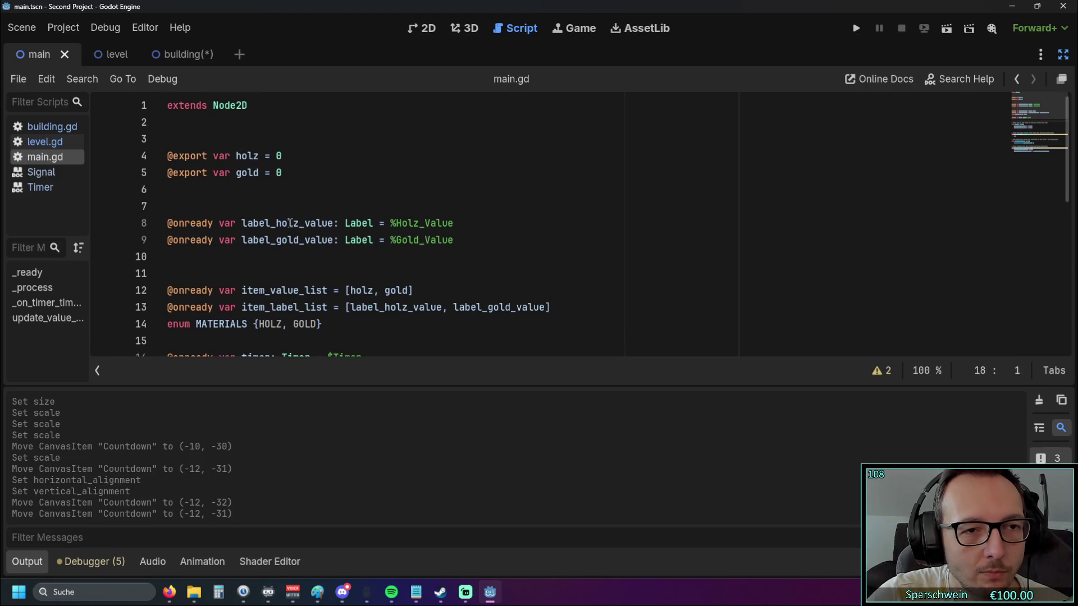
scroll(290, 224, down, 8)
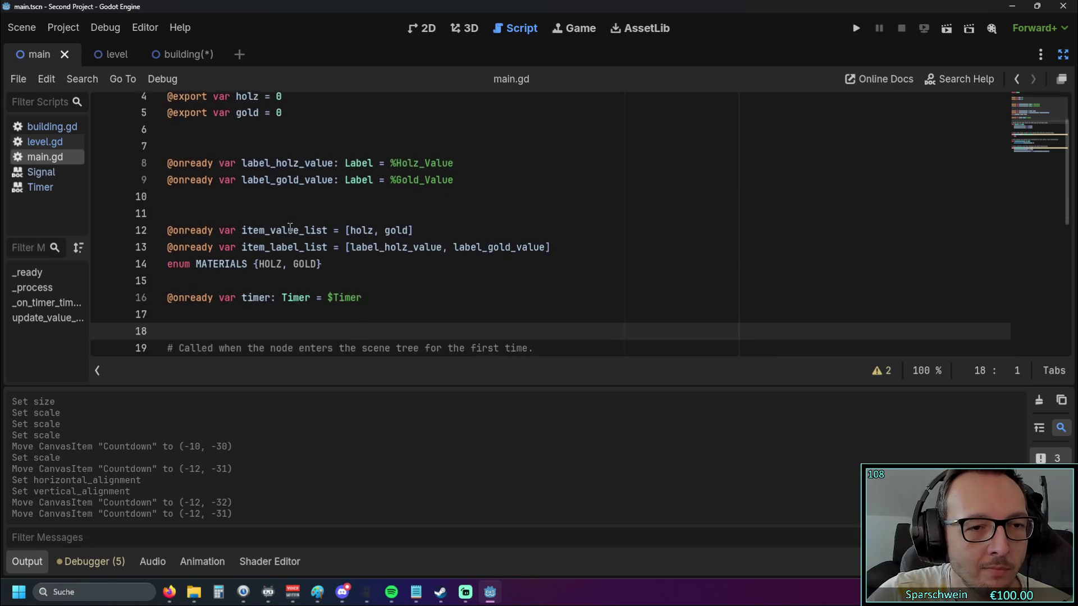
scroll(295, 231, up, 7)
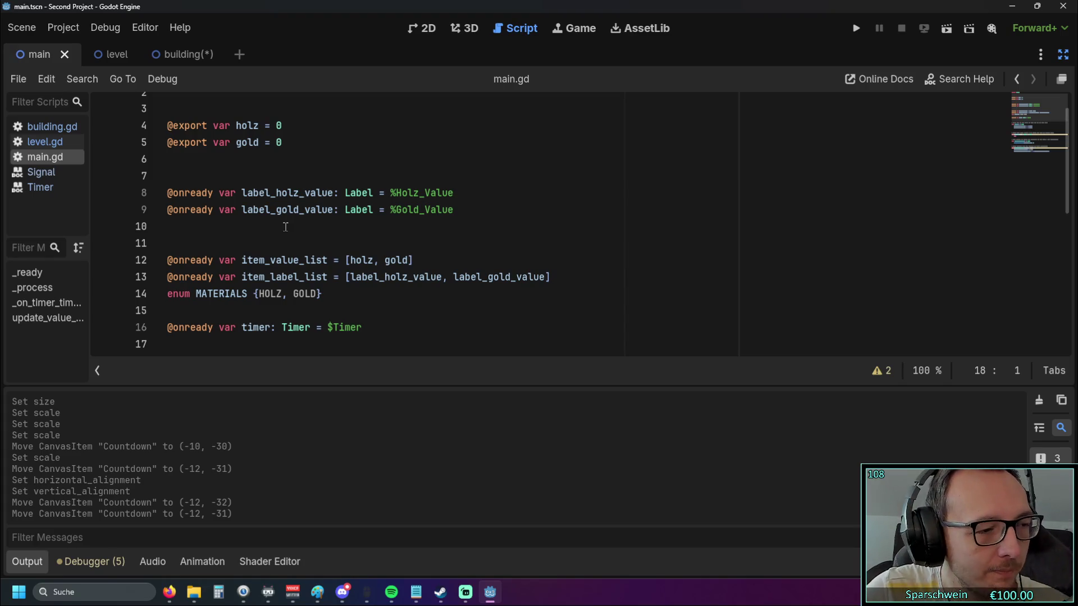
scroll(285, 227, up, 1)
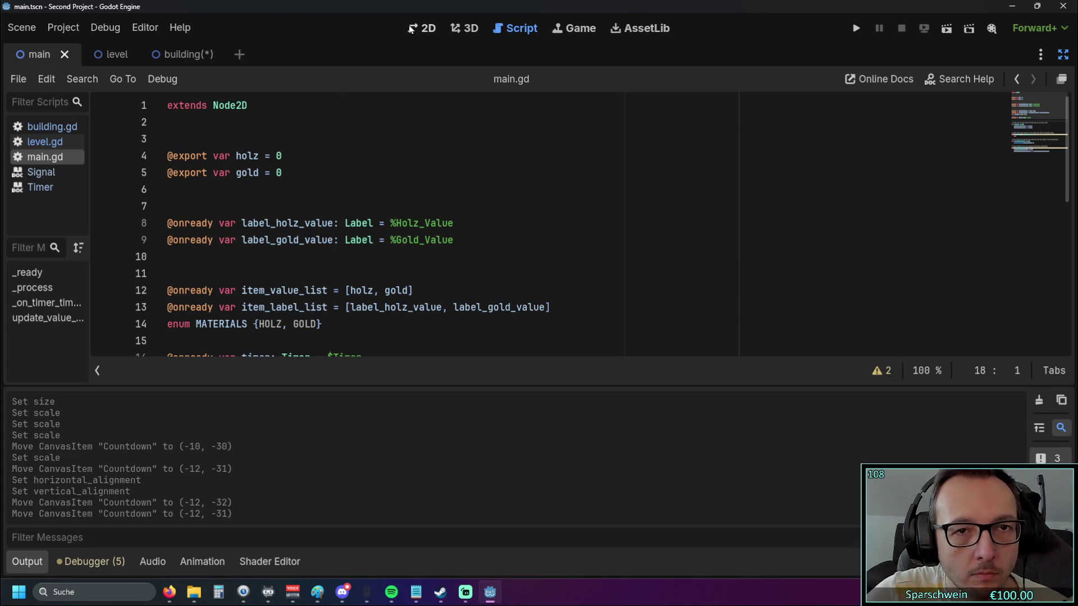
Return to the main scene's 2D canvas
click(425, 28)
click(465, 28)
click(501, 31)
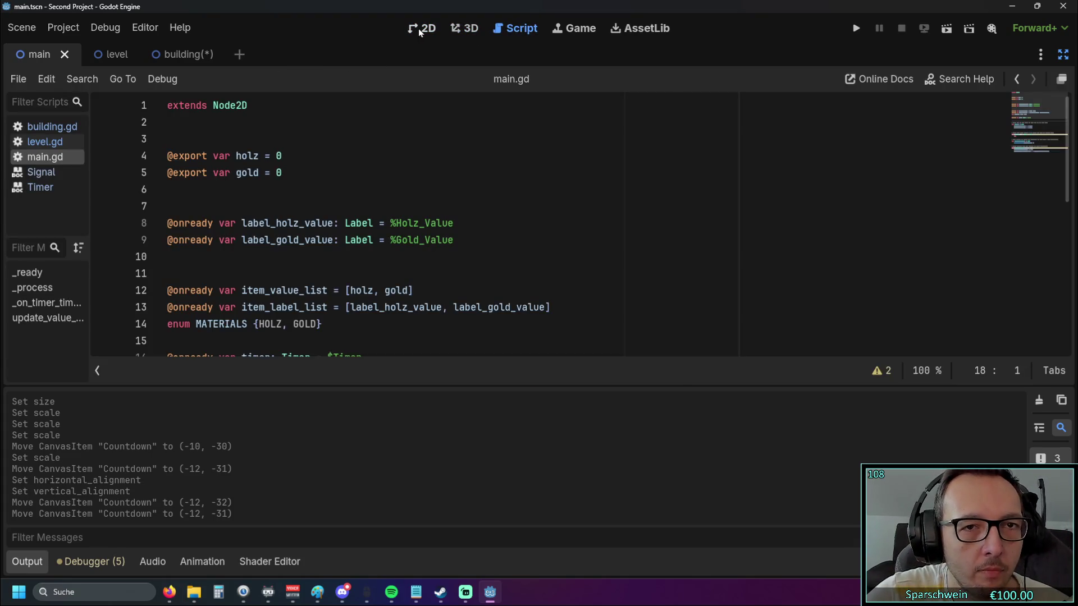
click(419, 28)
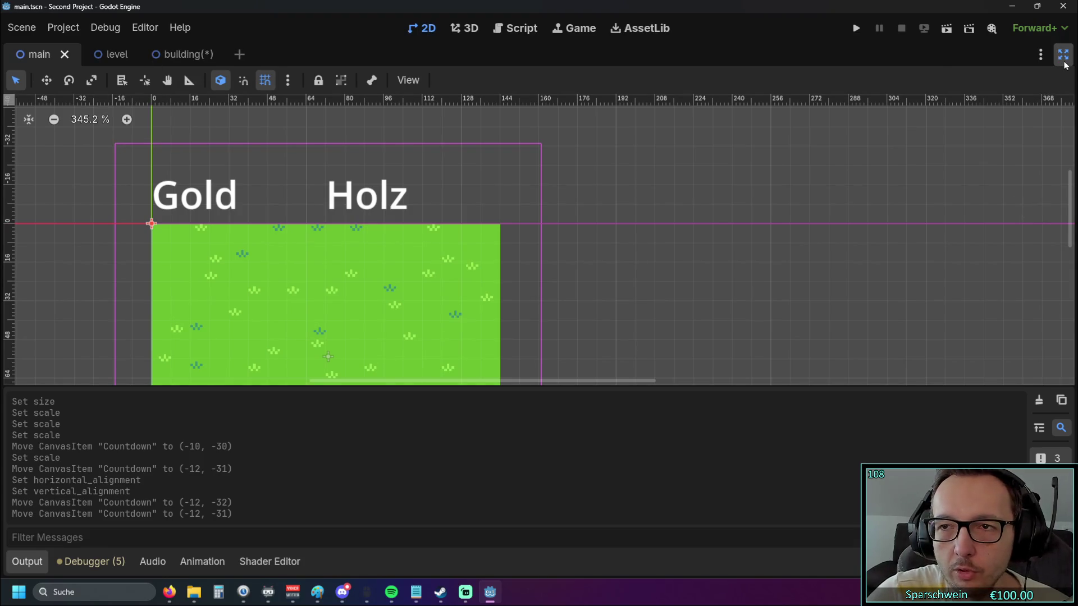
Restore the side docks and compare the Gold_Value and Name_Gold label settings
click(1063, 54)
click(73, 179)
click(76, 165)
click(80, 179)
click(79, 167)
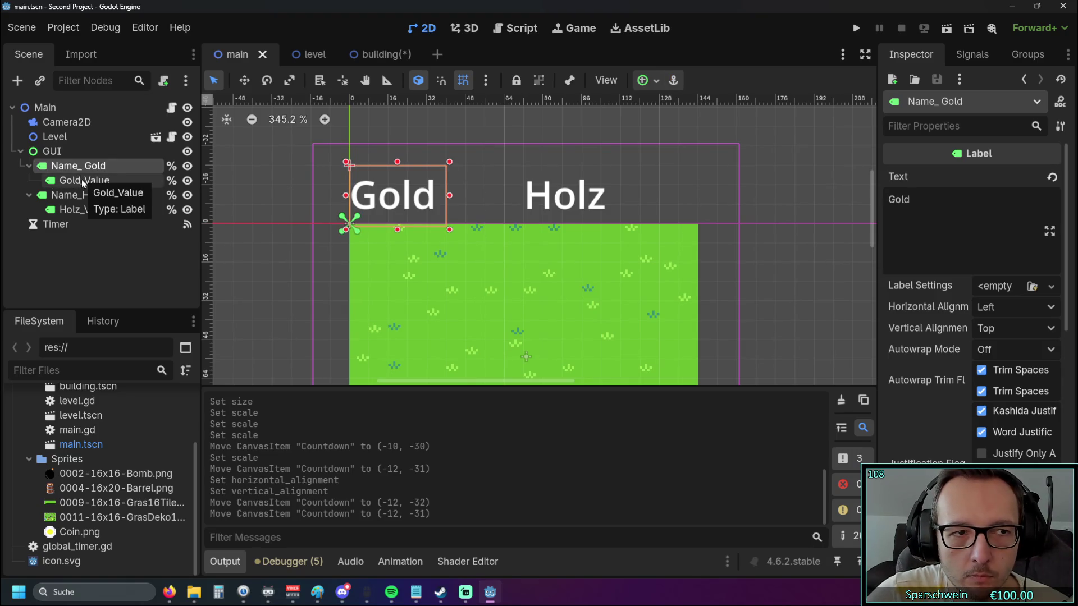
click(82, 180)
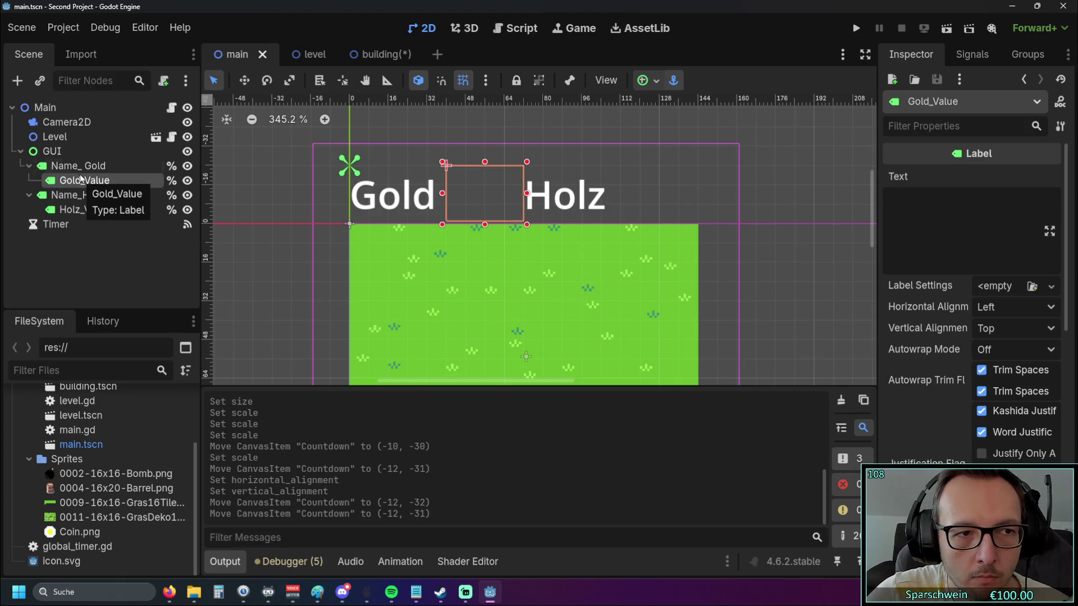
click(82, 165)
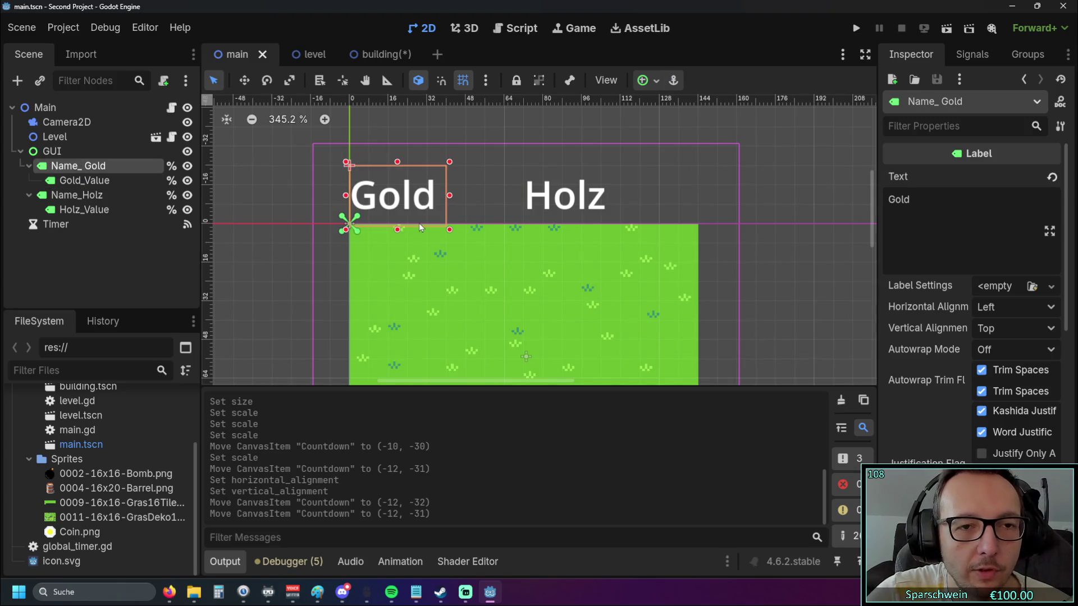
click(111, 181)
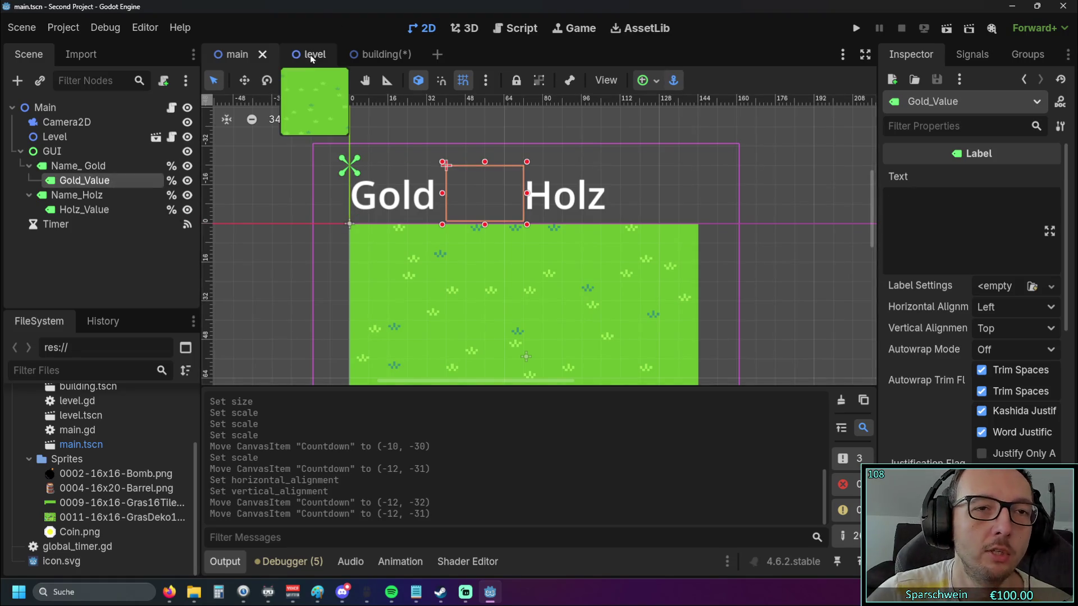
Switch through the building and level scenes back to main and view main.gd's item lists
click(371, 57)
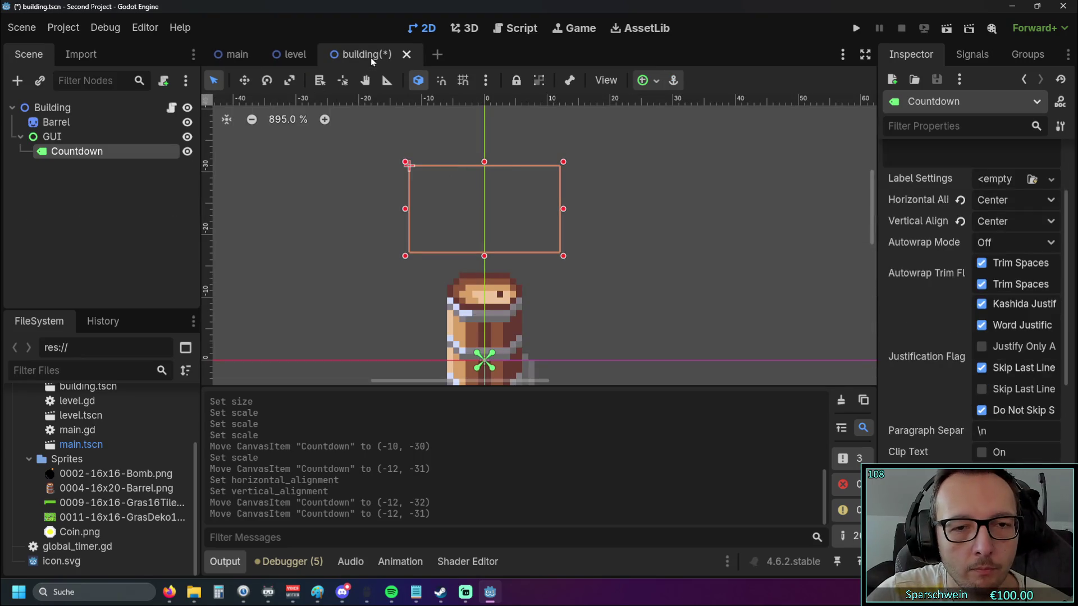
click(292, 54)
click(232, 54)
click(520, 28)
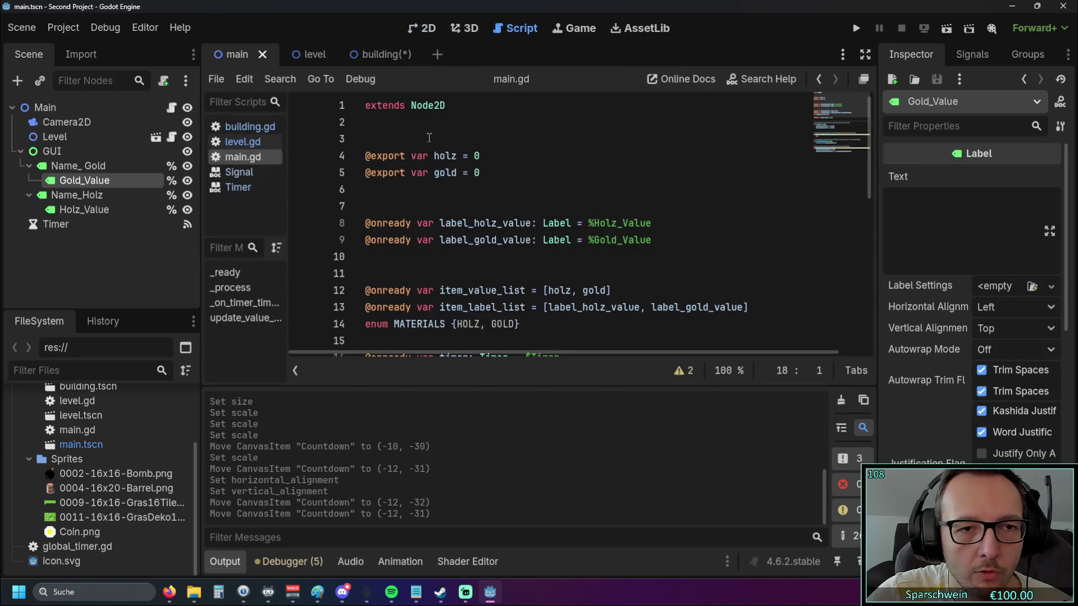
scroll(543, 184, down, 1)
scroll(540, 184, up, 1)
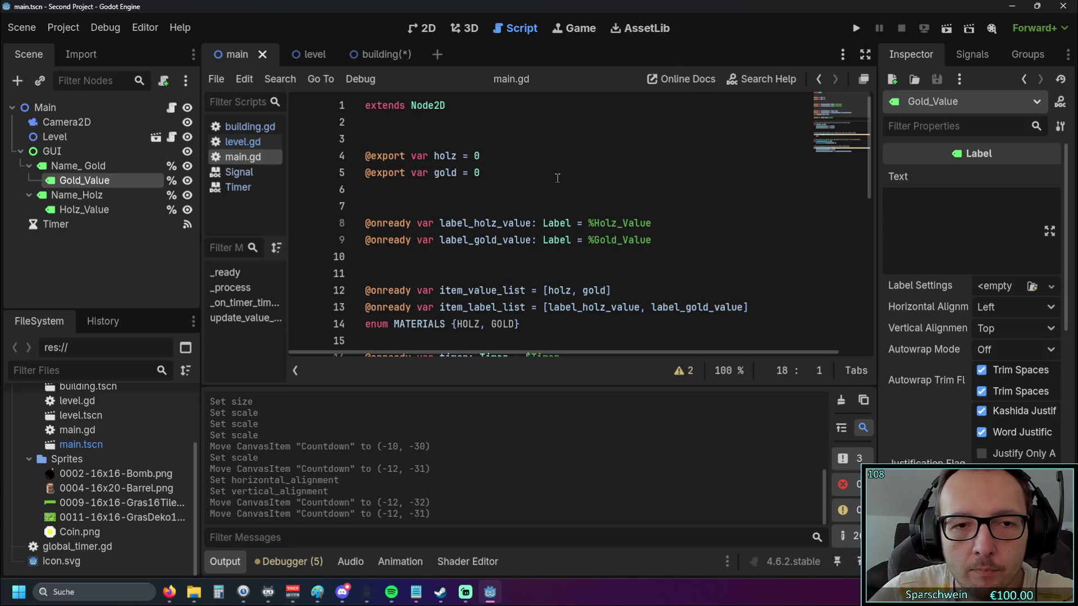
Switch to the building scene and open building.gd with its 2 HOLZ timer handler
click(381, 57)
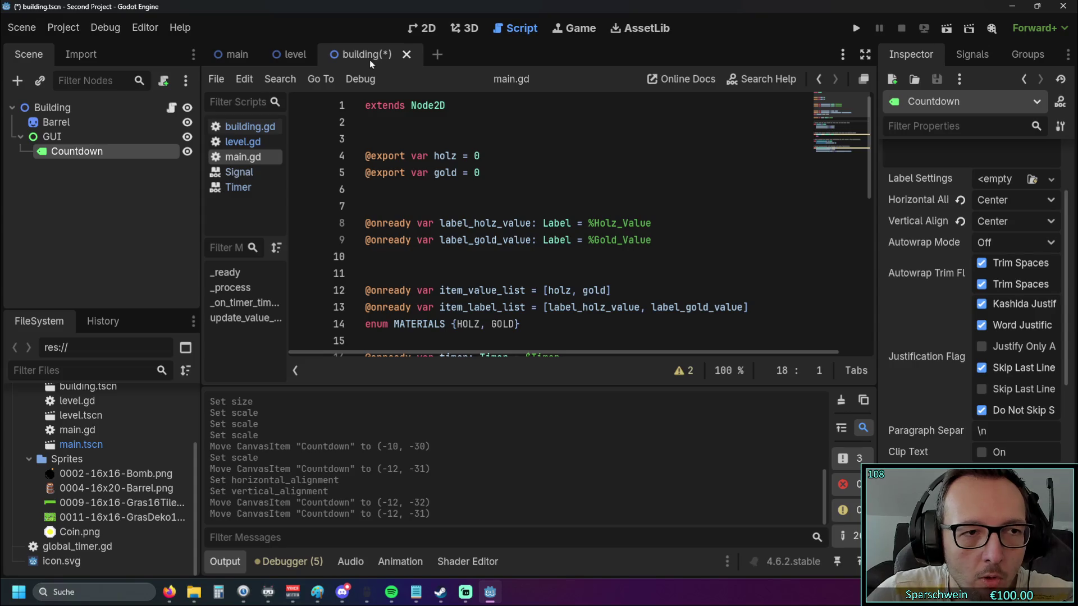
scroll(495, 178, down, 5)
scroll(496, 177, up, 6)
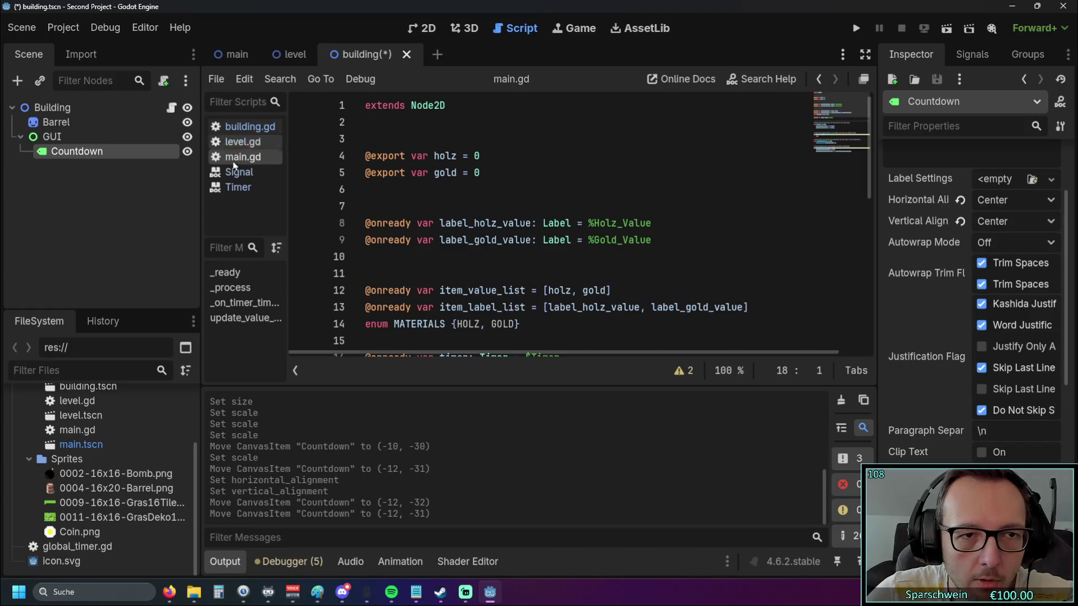
click(260, 129)
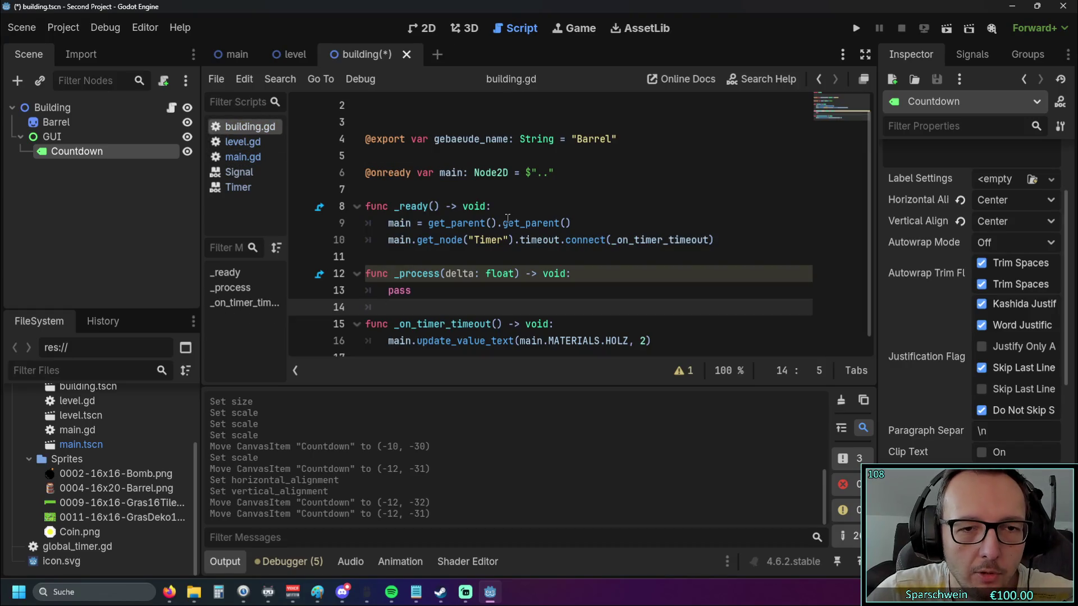
scroll(416, 144, up, 1)
click(421, 145)
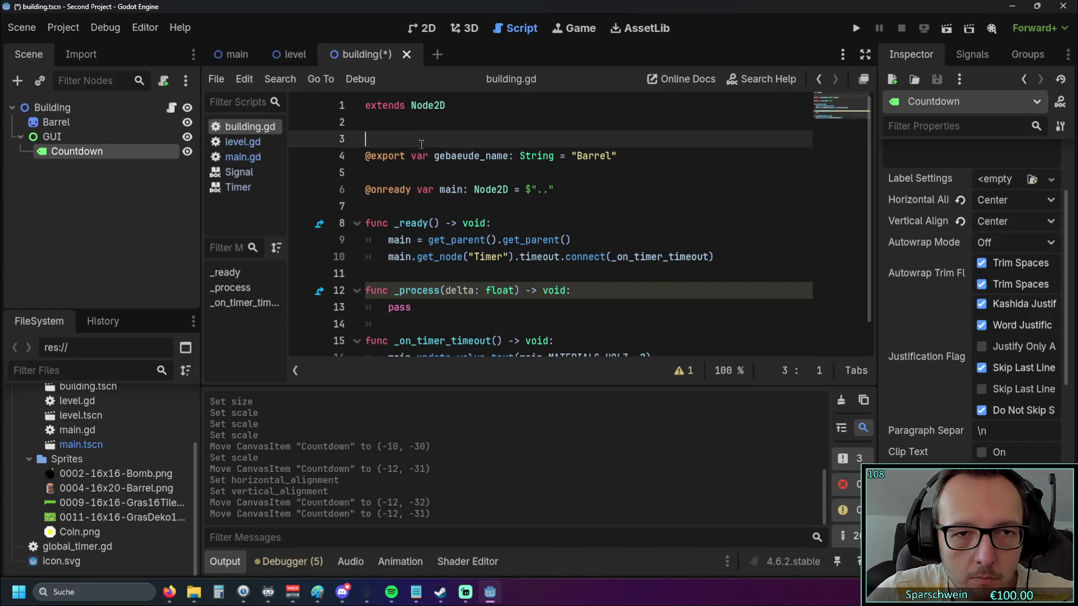
click(410, 172)
key(Return)
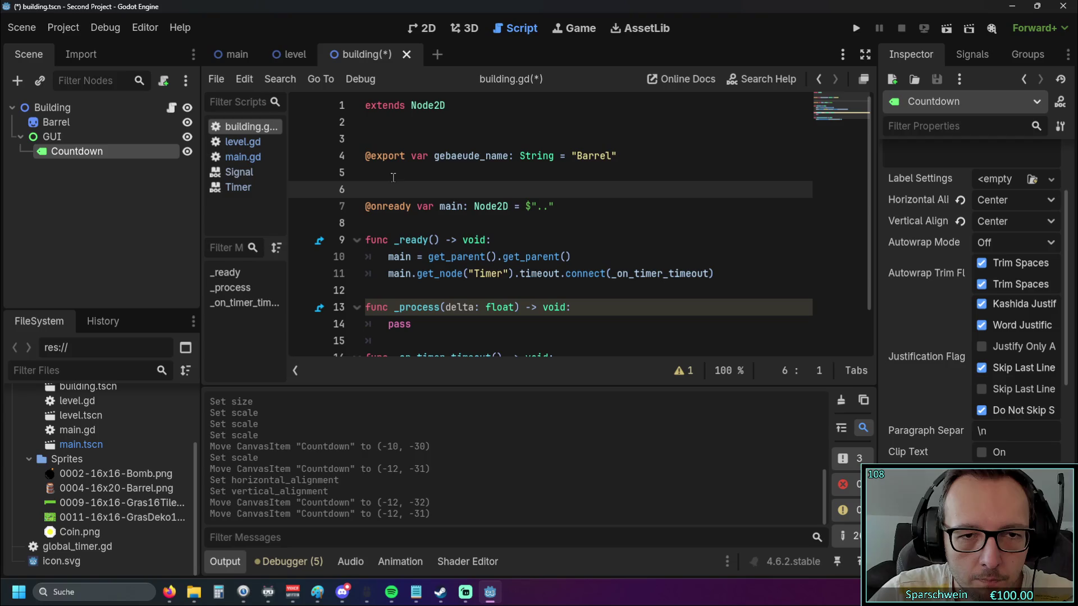
drag(99, 150, 404, 193)
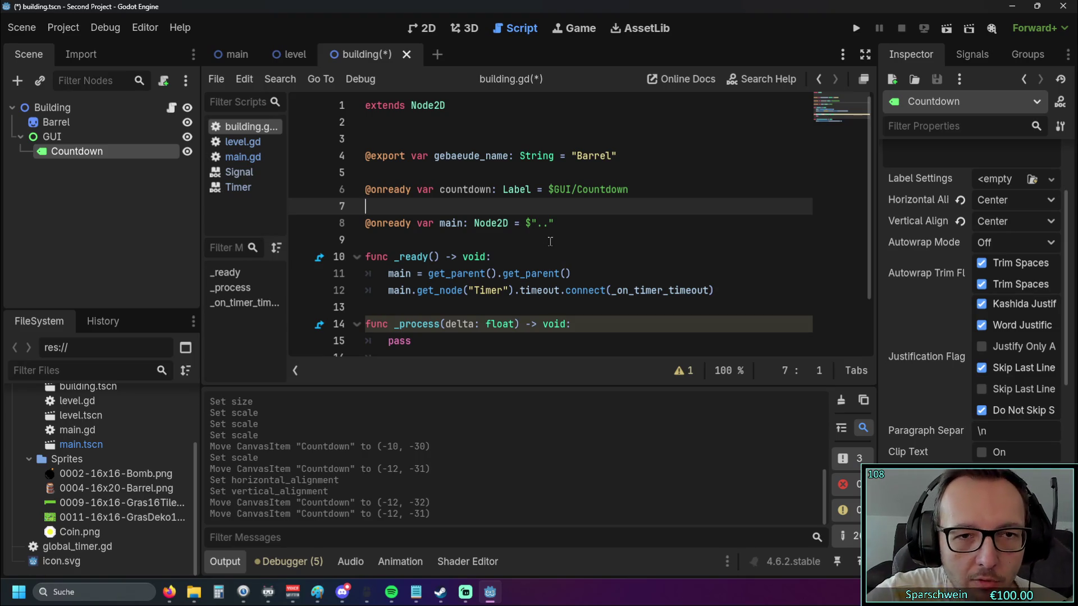
scroll(534, 237, down, 2)
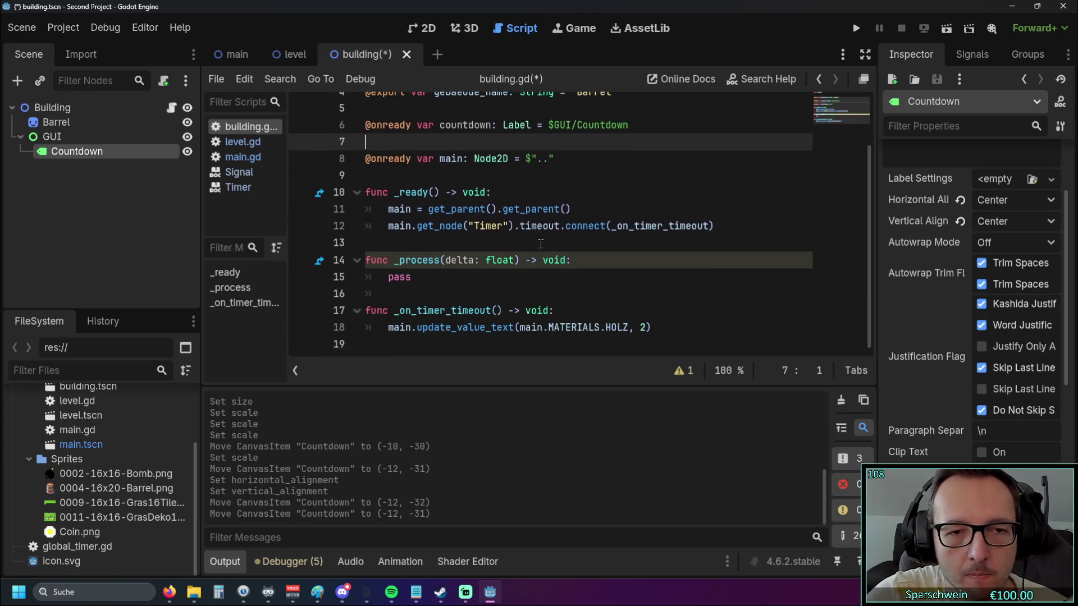
scroll(539, 238, up, 2)
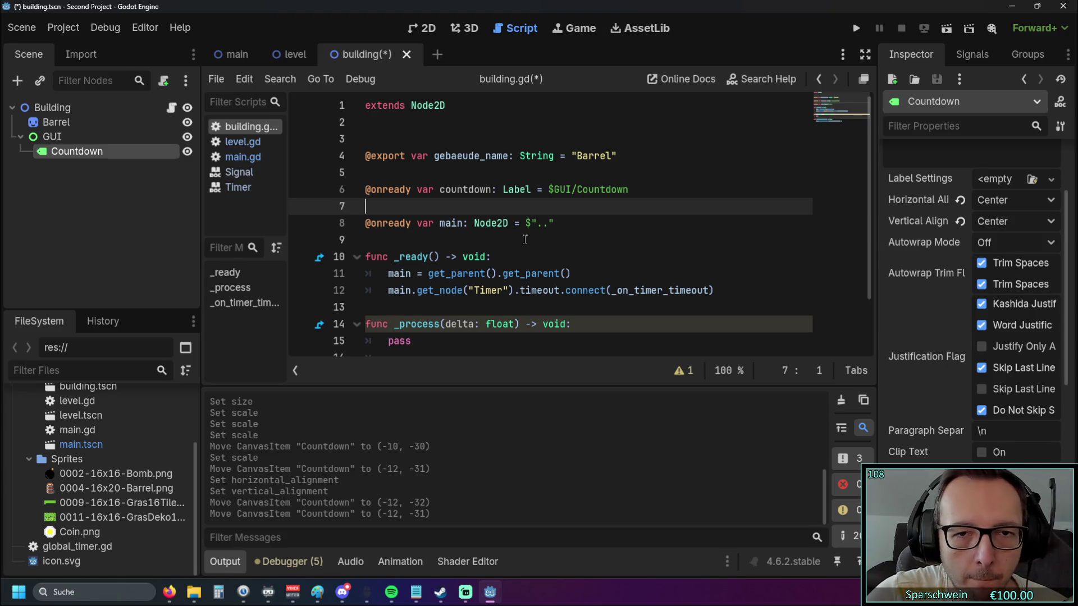
scroll(525, 240, down, 2)
scroll(506, 214, up, 2)
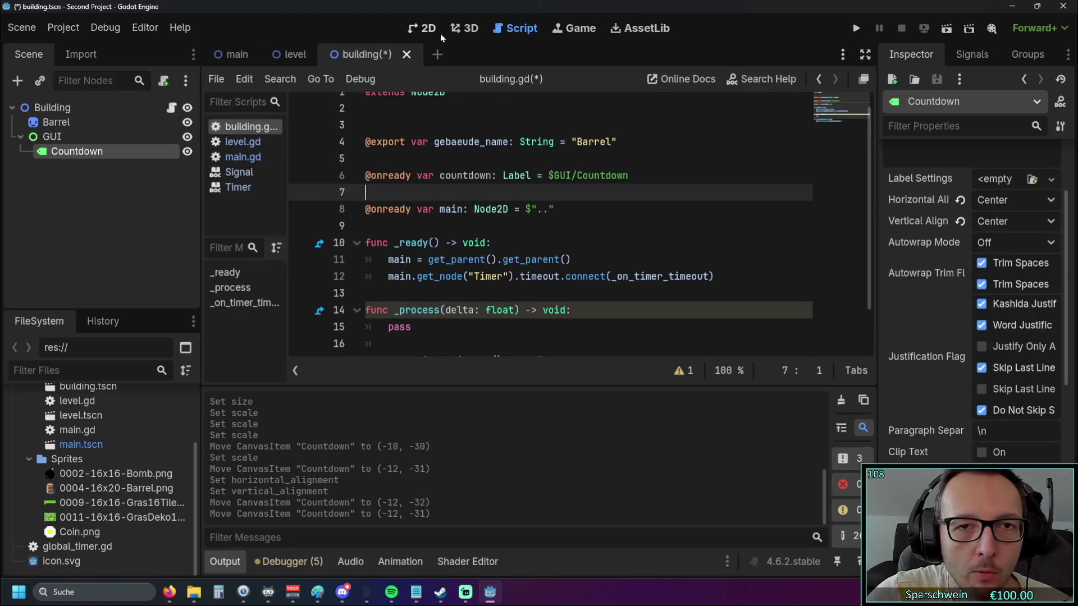
Open main.gd and look over the label_holz_value declaration on line 8
click(243, 156)
scroll(463, 190, down, 2)
scroll(463, 191, down, 3)
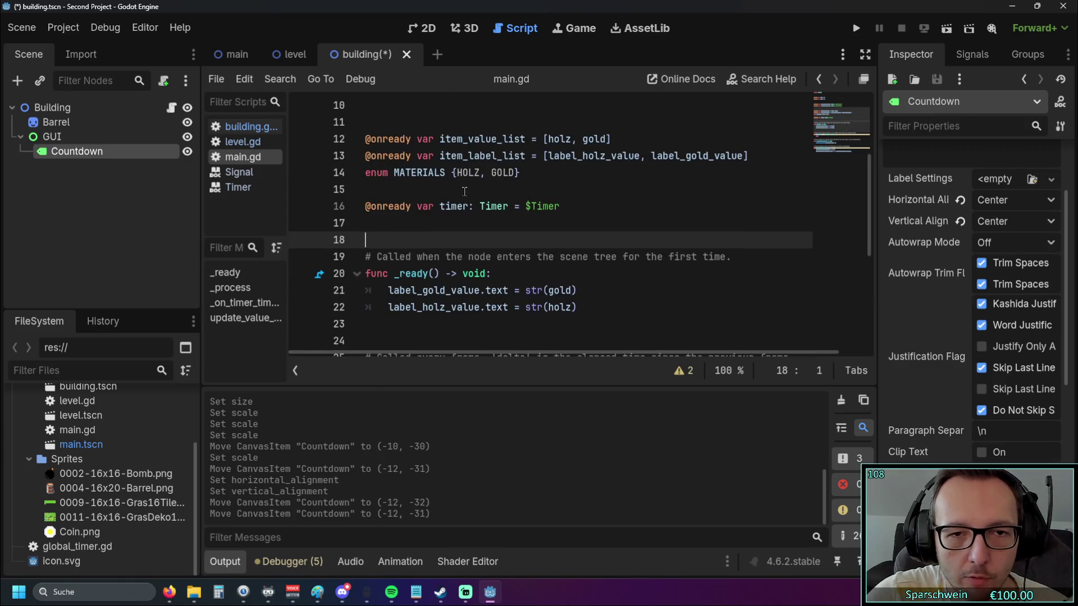
scroll(629, 210, down, 2)
scroll(629, 210, down, 4)
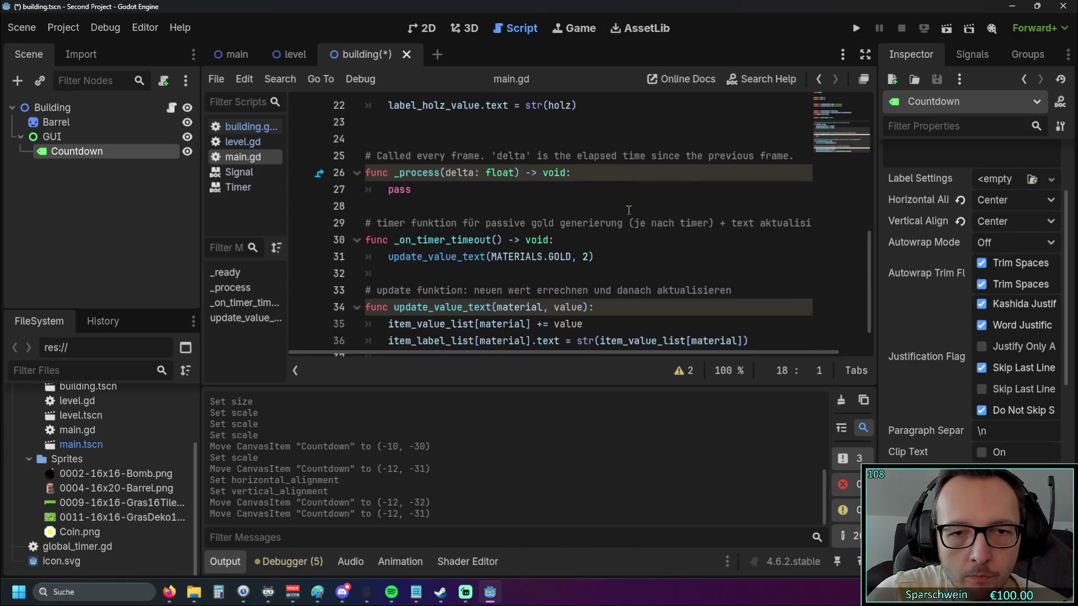
scroll(627, 211, up, 2)
scroll(628, 211, down, 1)
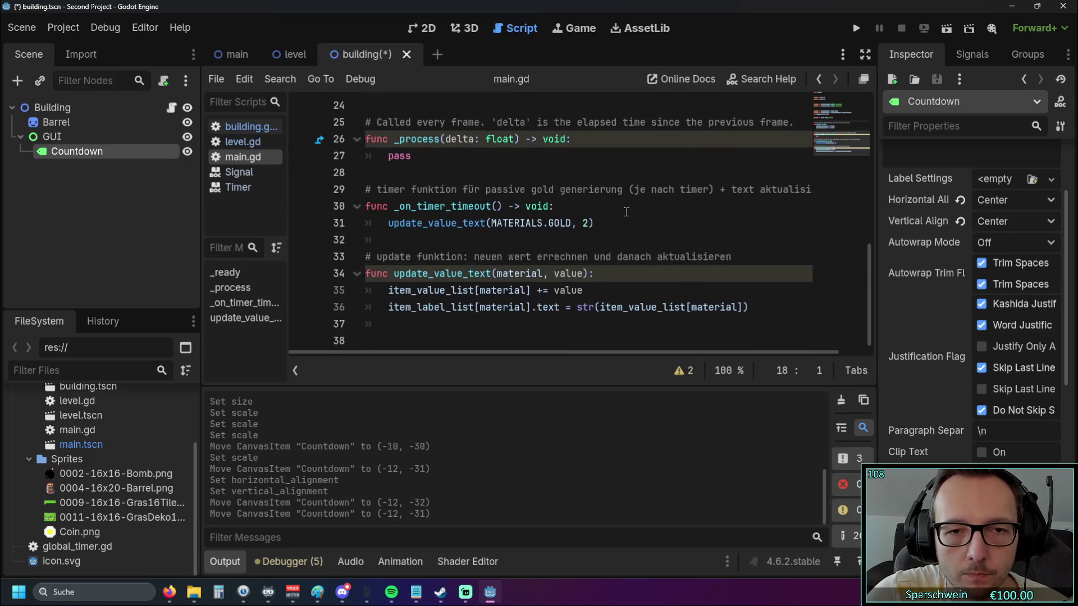
scroll(597, 212, up, 6)
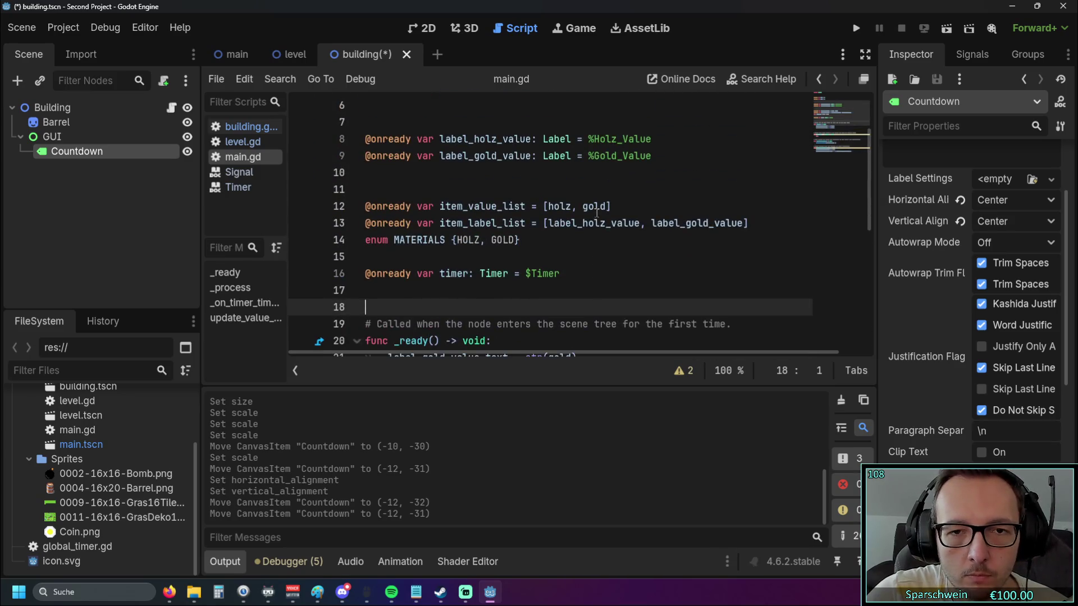
scroll(597, 213, up, 2)
scroll(643, 209, down, 2)
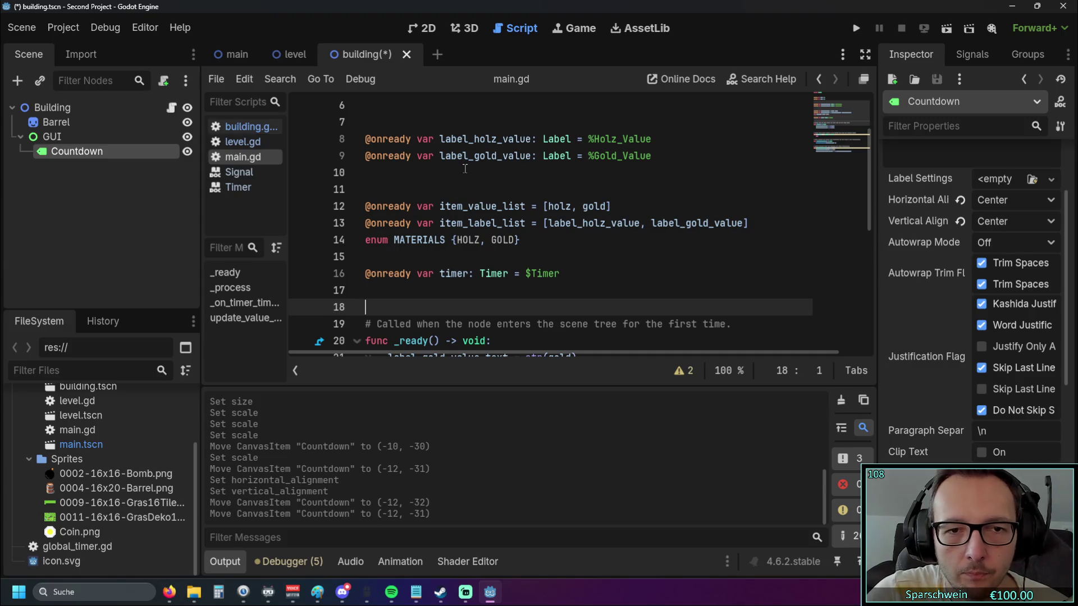
drag(442, 139, 528, 139)
click(531, 139)
Select the label_holz_value.text = str(holz) assignment on line 22
scroll(530, 211, down, 5)
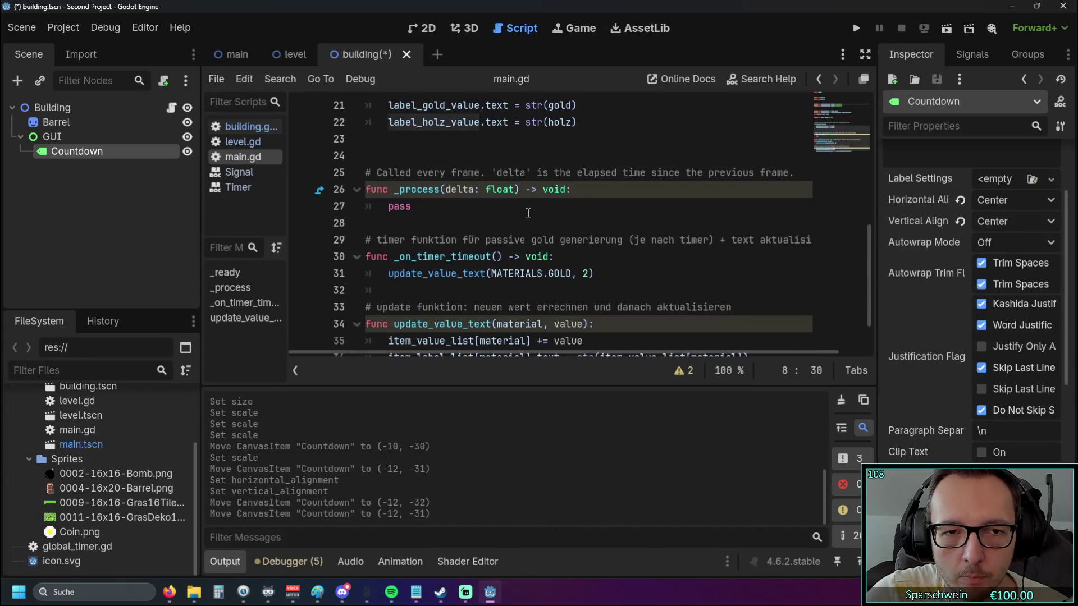
scroll(529, 212, down, 1)
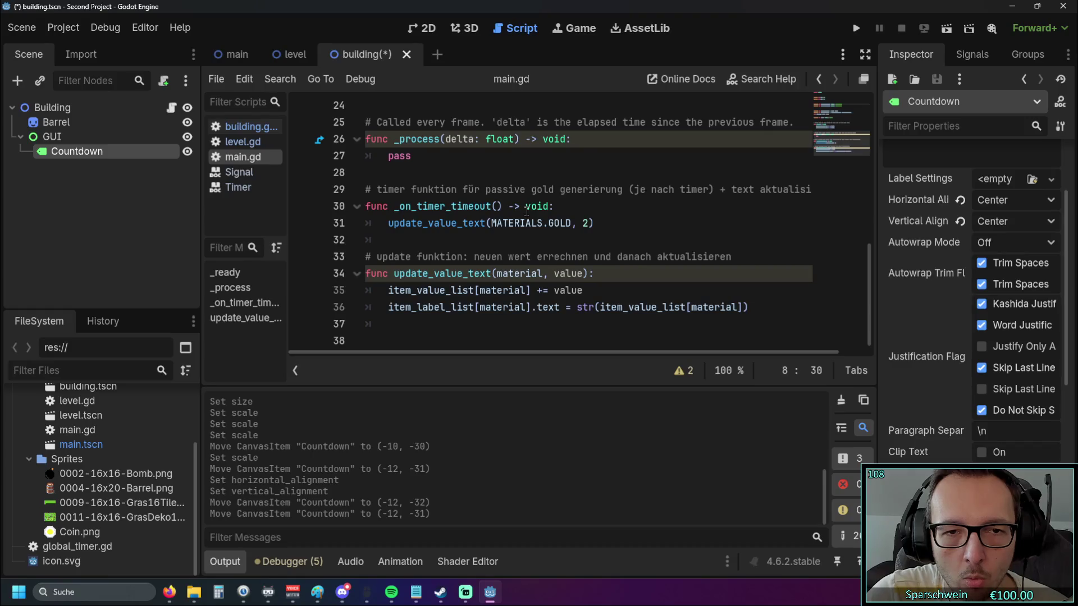
scroll(527, 211, up, 2)
scroll(527, 211, down, 2)
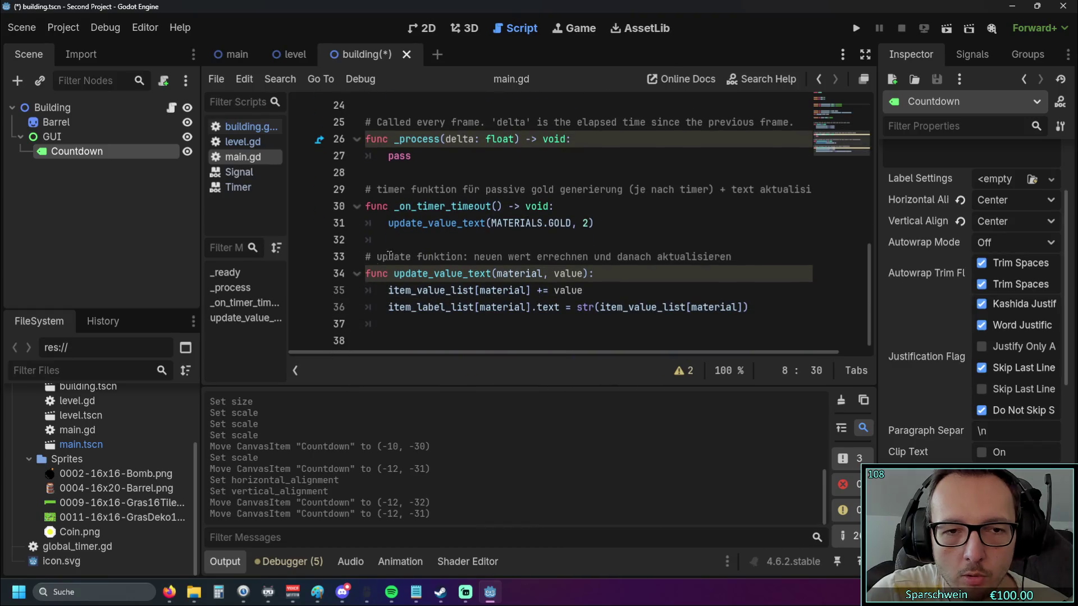
scroll(439, 240, up, 1)
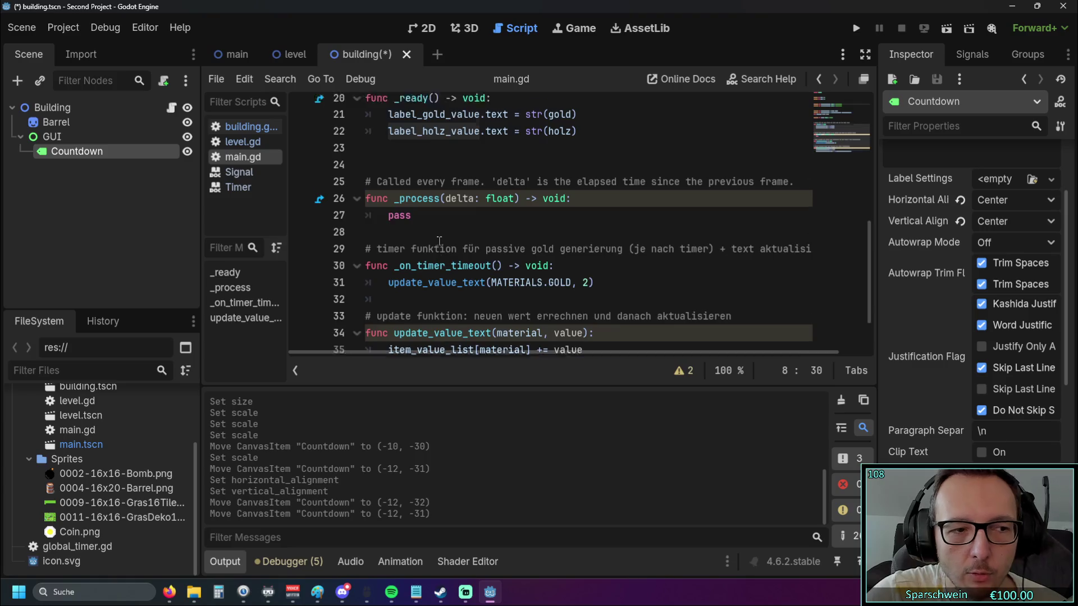
scroll(439, 240, up, 1)
scroll(437, 239, up, 1)
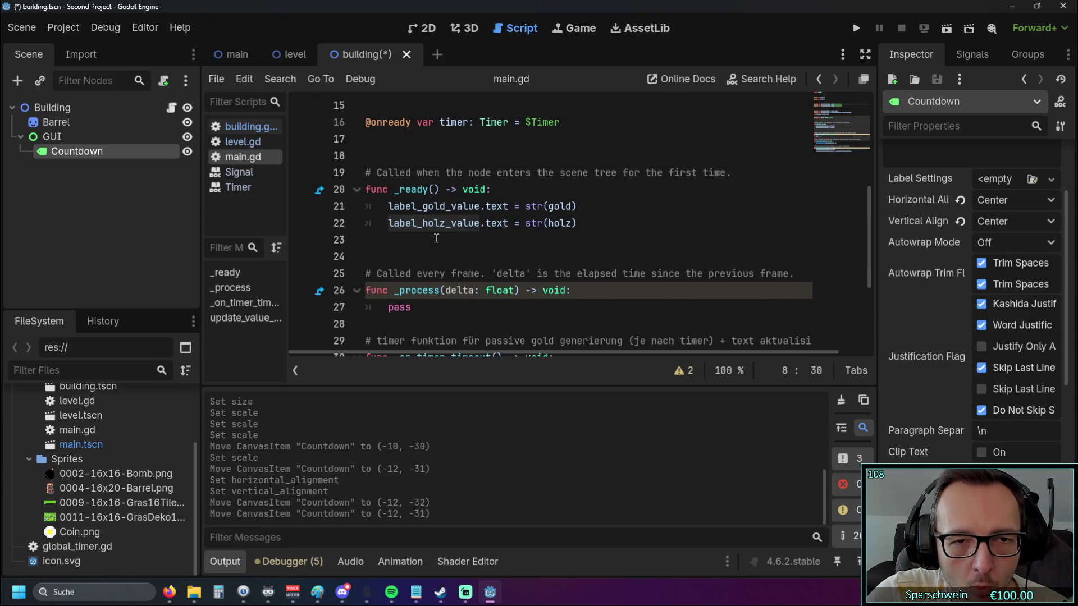
scroll(439, 230, up, 1)
scroll(441, 231, down, 1)
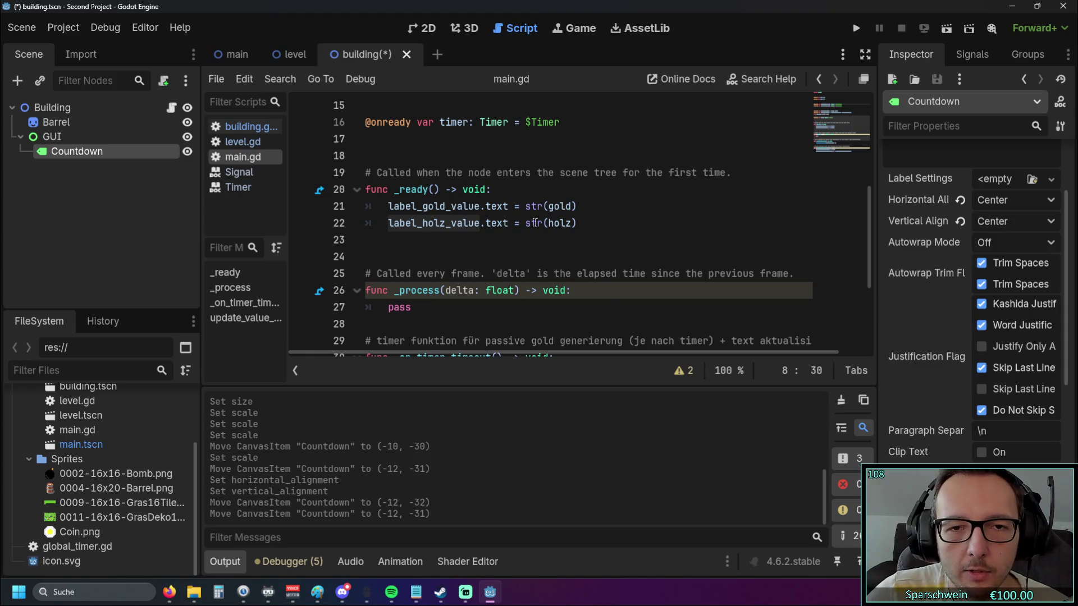
mouse_move(535, 223)
drag(577, 223, 389, 223)
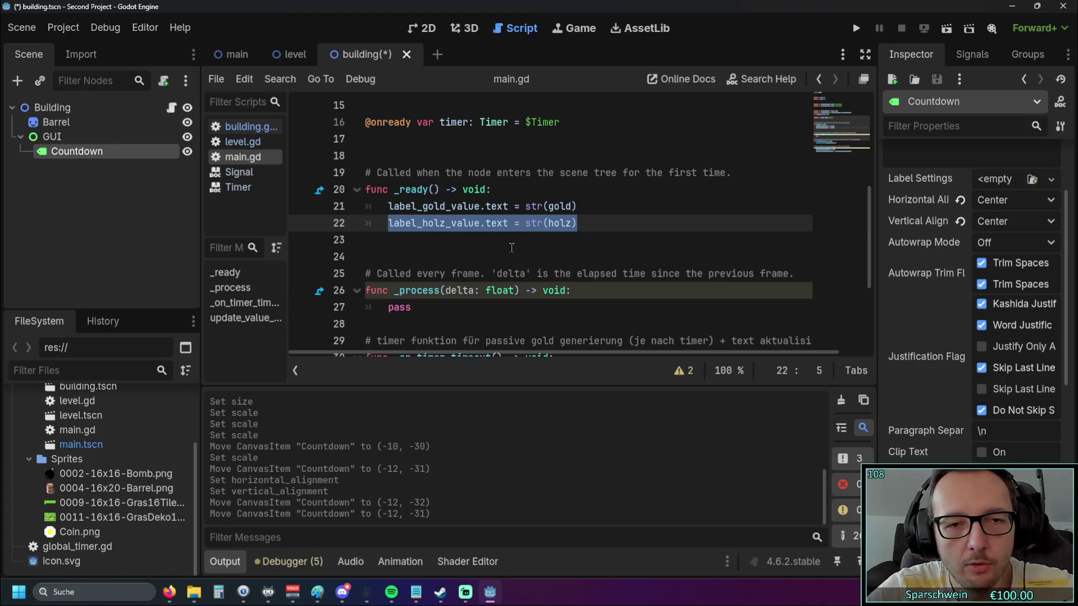
Reselect the holz label text line, then go back to building.gd
scroll(512, 248, up, 1)
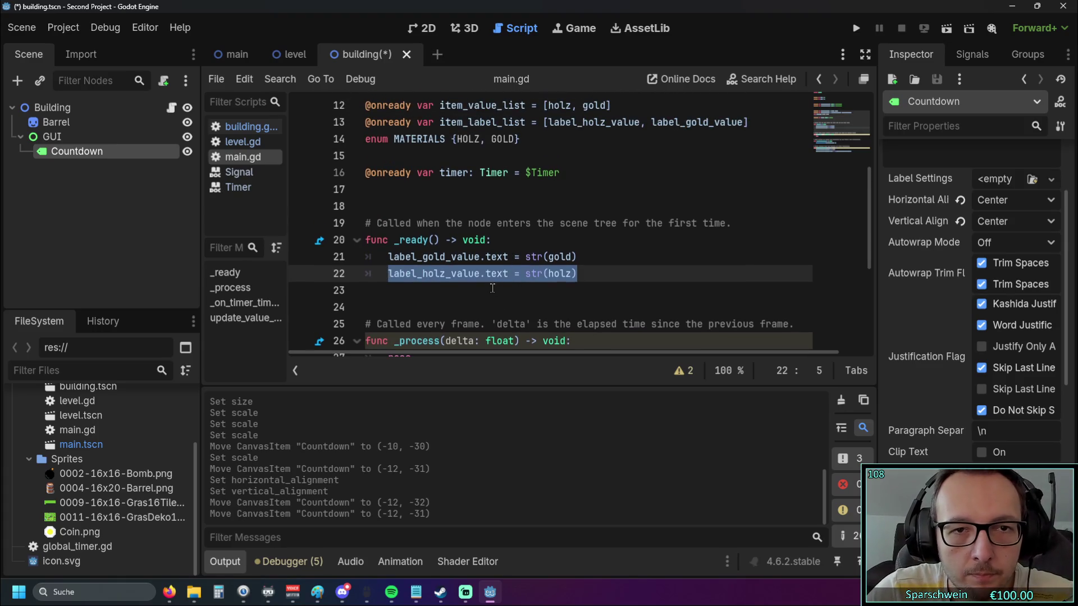
scroll(488, 285, up, 1)
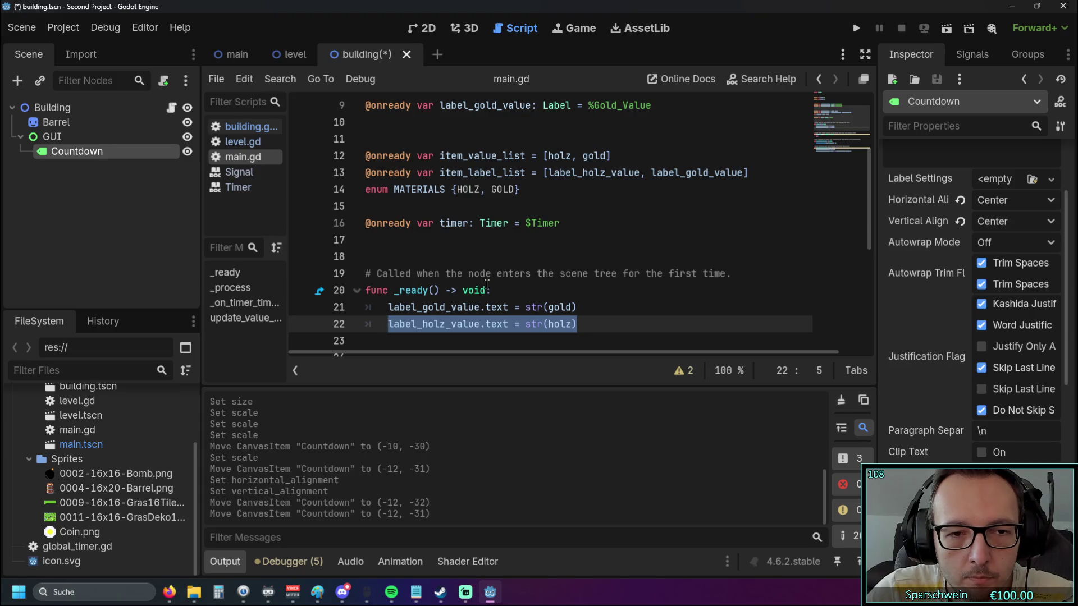
click(548, 248)
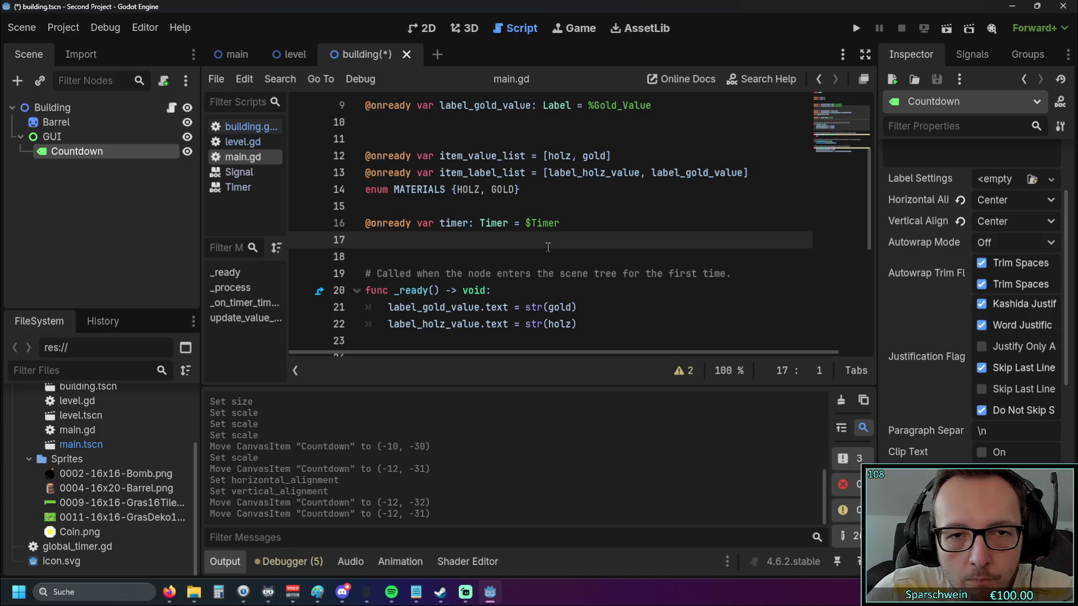
scroll(548, 247, up, 1)
scroll(548, 246, down, 1)
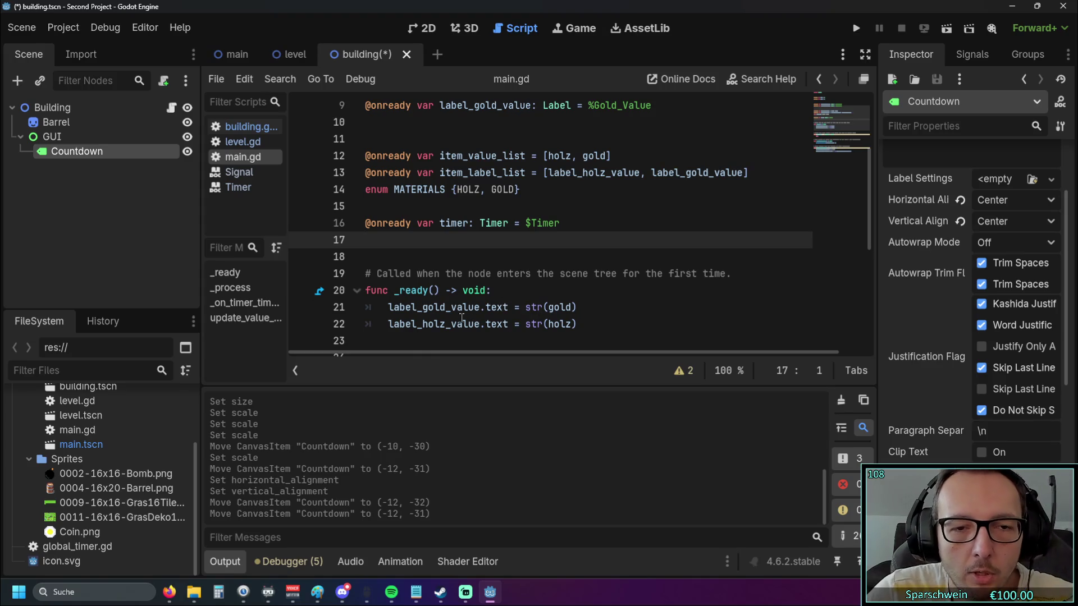
scroll(453, 287, down, 1)
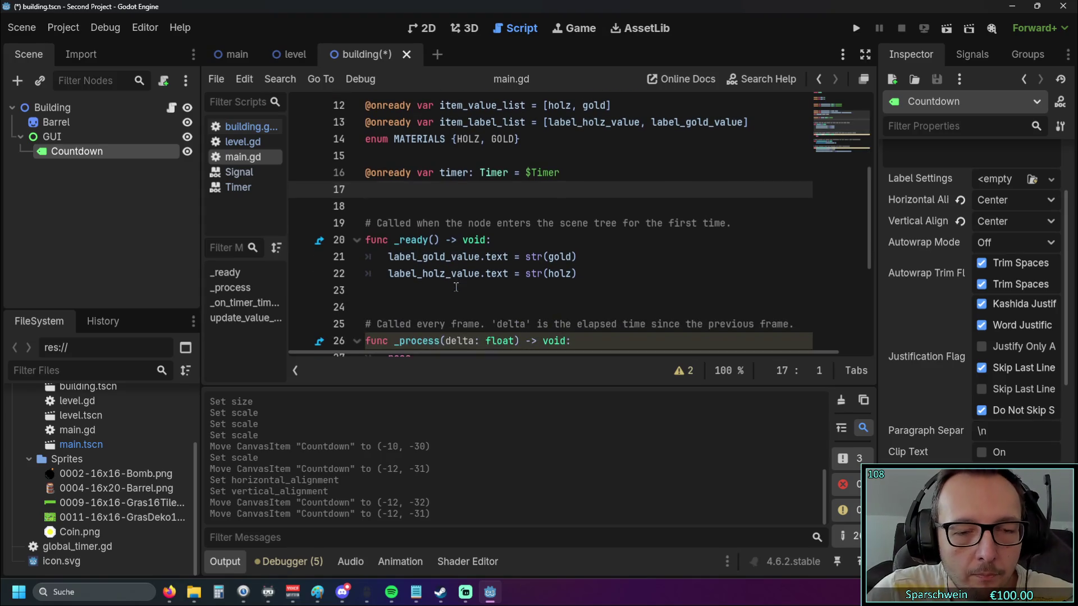
drag(577, 274, 388, 274)
key(ctrl+c)
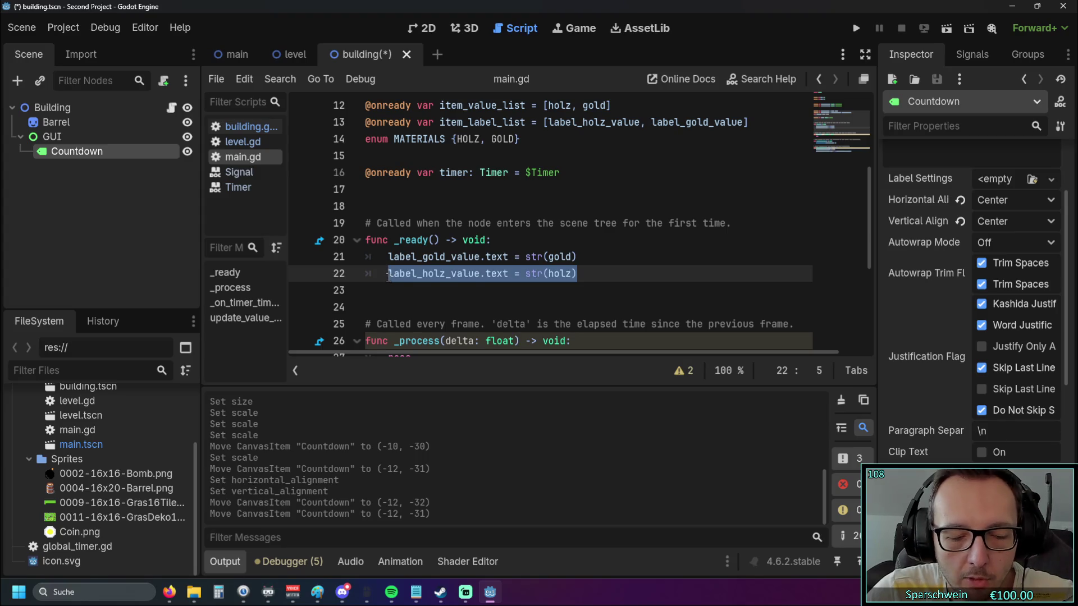
click(247, 127)
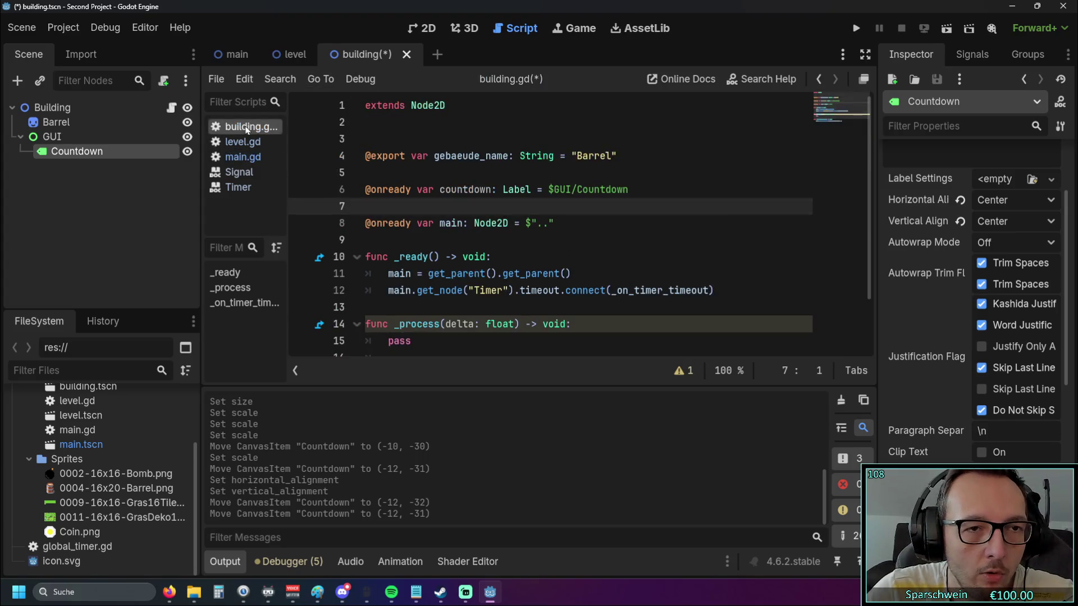
Paste the copied label line over the pass placeholder in _process
scroll(461, 254, down, 1)
double_click(399, 276)
key(ctrl+v)
click(431, 292)
scroll(500, 287, up, 1)
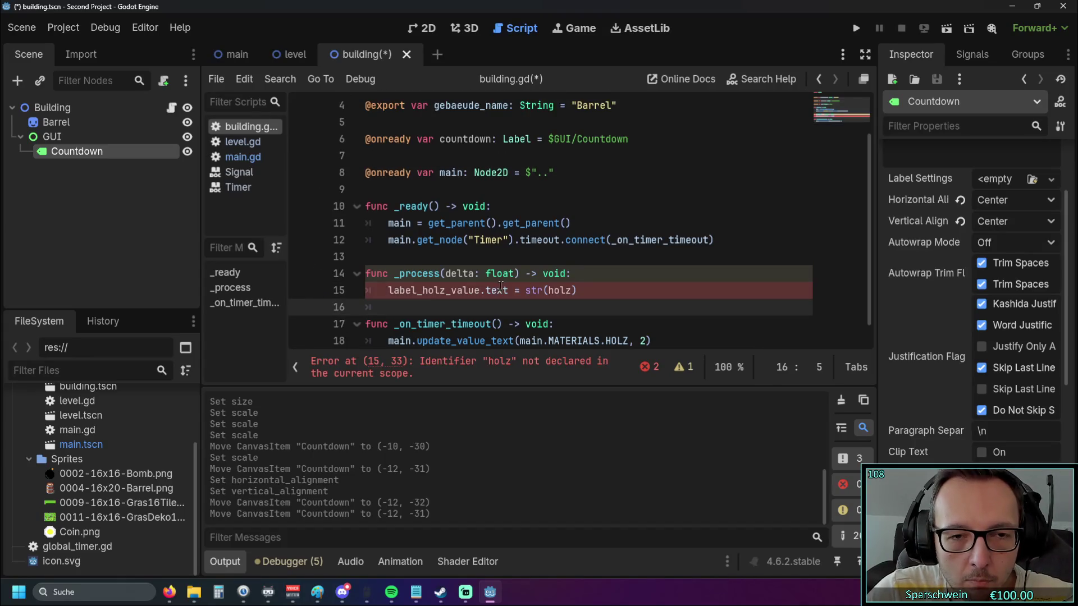
scroll(505, 295, up, 1)
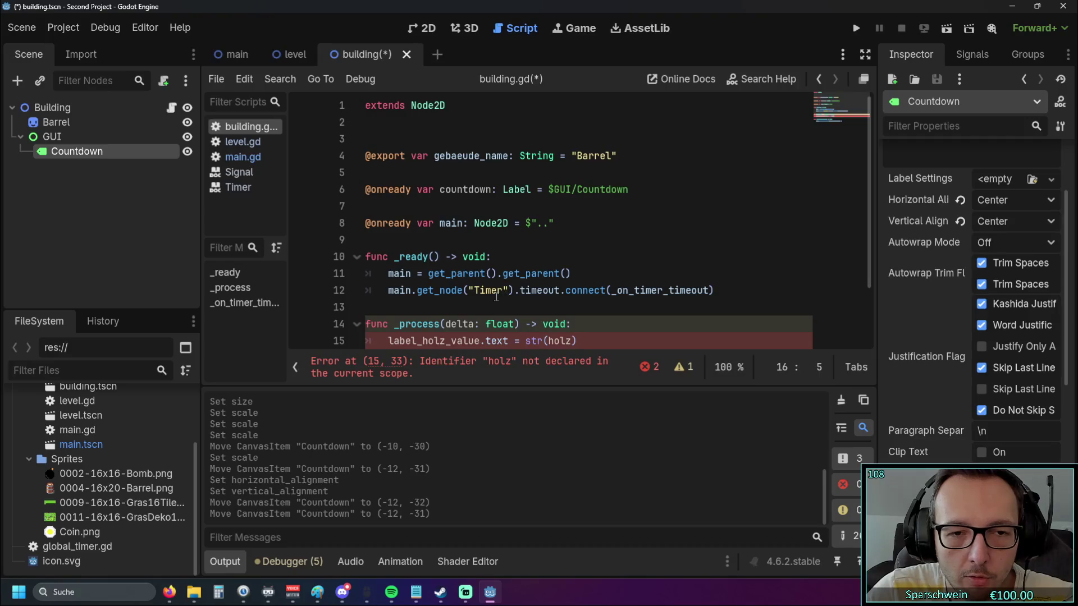
Rename the countdown variable and use it in place of label_holz_value in the _process line
click(441, 191)
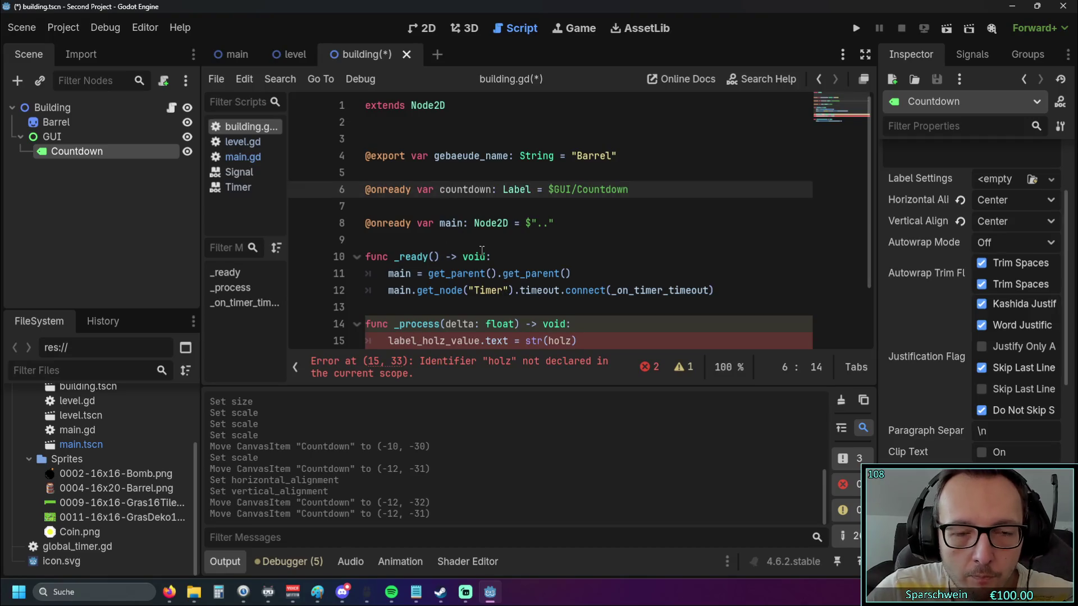
text(lable _)
key(Left)
key(BackSpace)
key(Left)
key(Left)
key(Left)
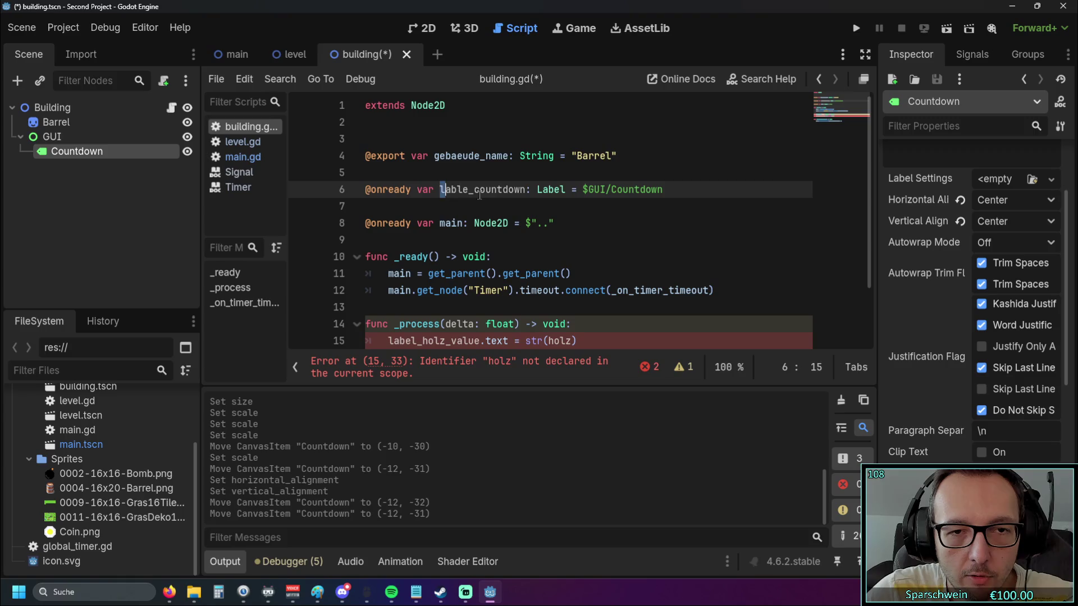
double_click(467, 194)
key(ctrl+c)
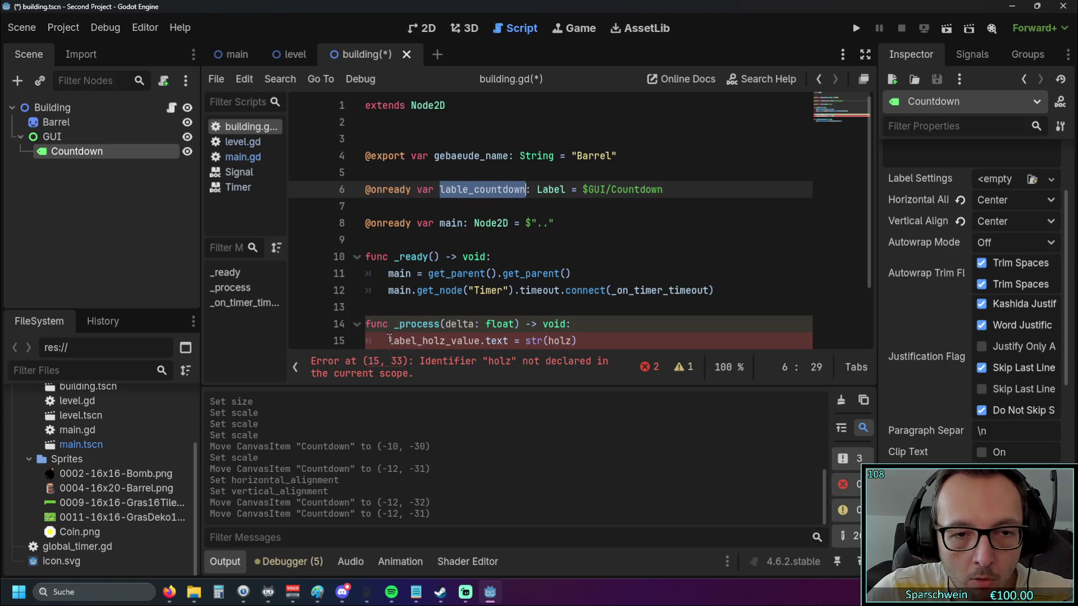
double_click(390, 339)
key(ctrl+v)
click(583, 290)
scroll(570, 272, down, 1)
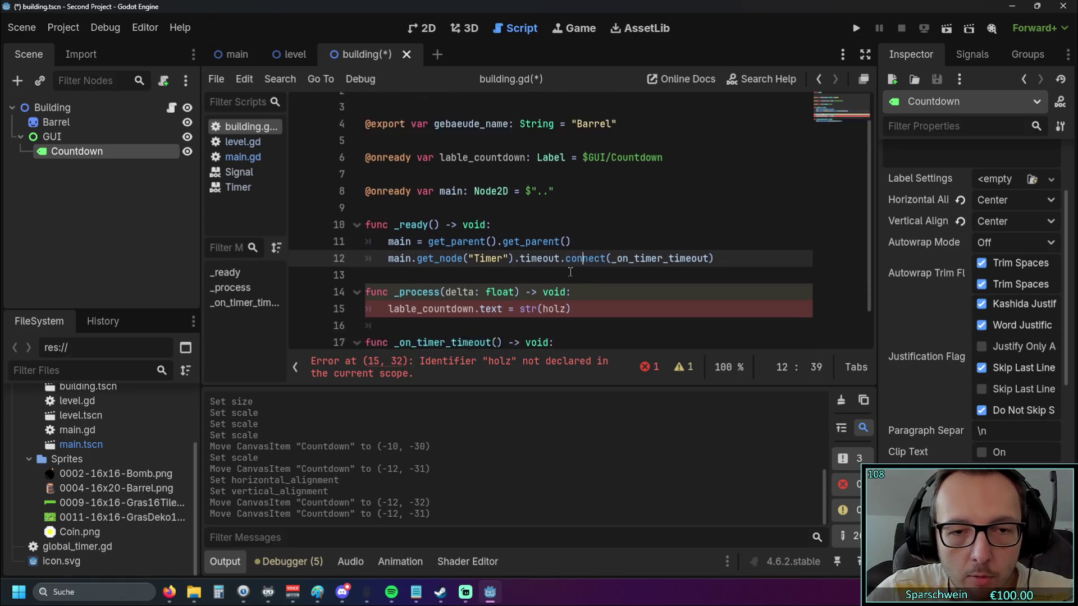
scroll(556, 281, up, 1)
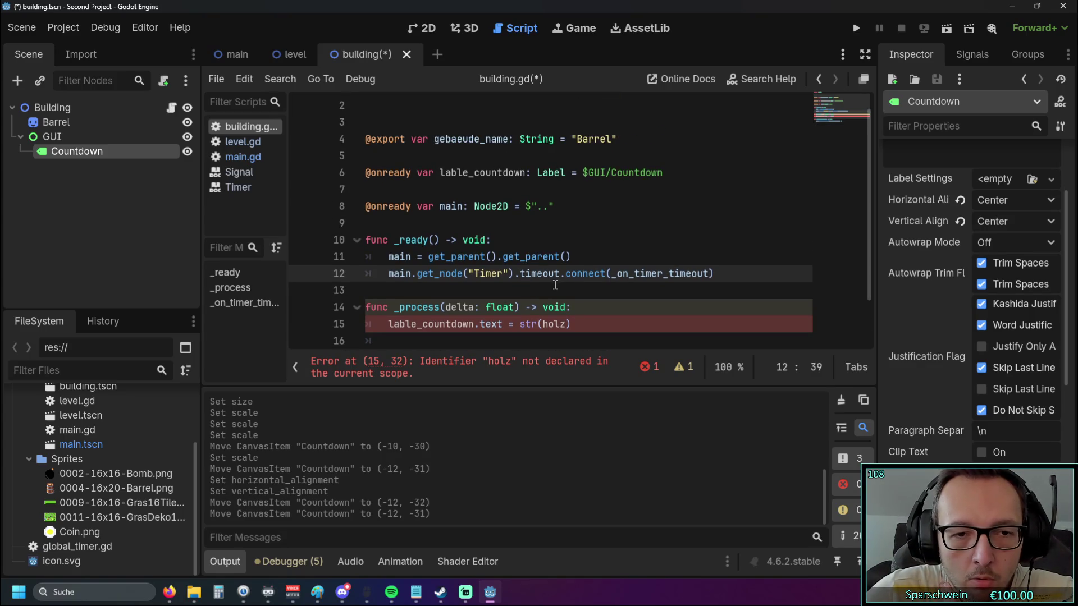
Fix the misspelled 'lable' to label_countdown in the declaration and in _process
click(468, 172)
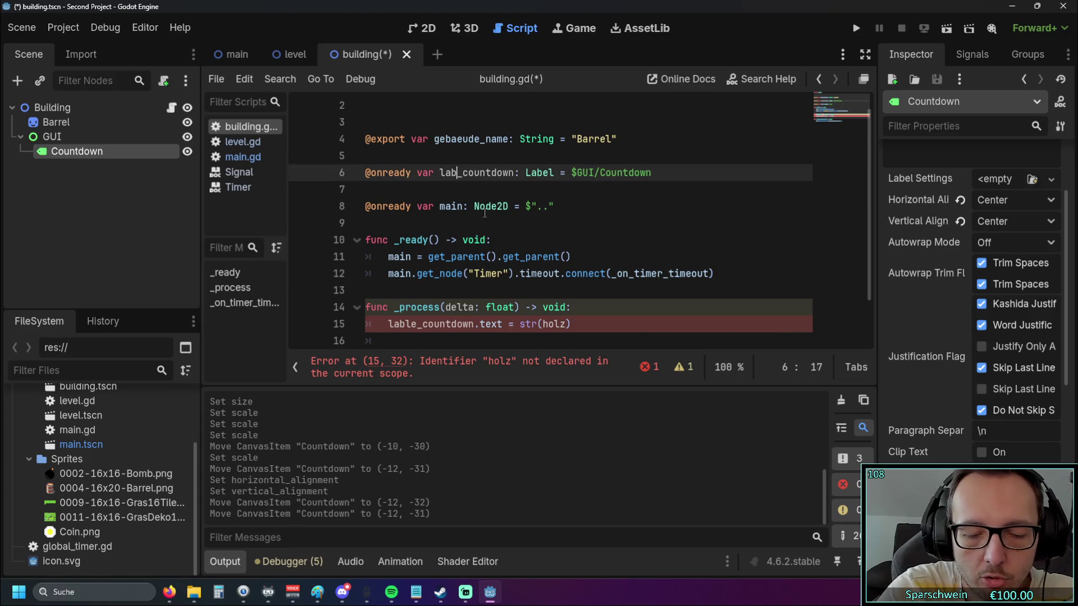
key(BackSpace)
key(BackSpace)
text(el)
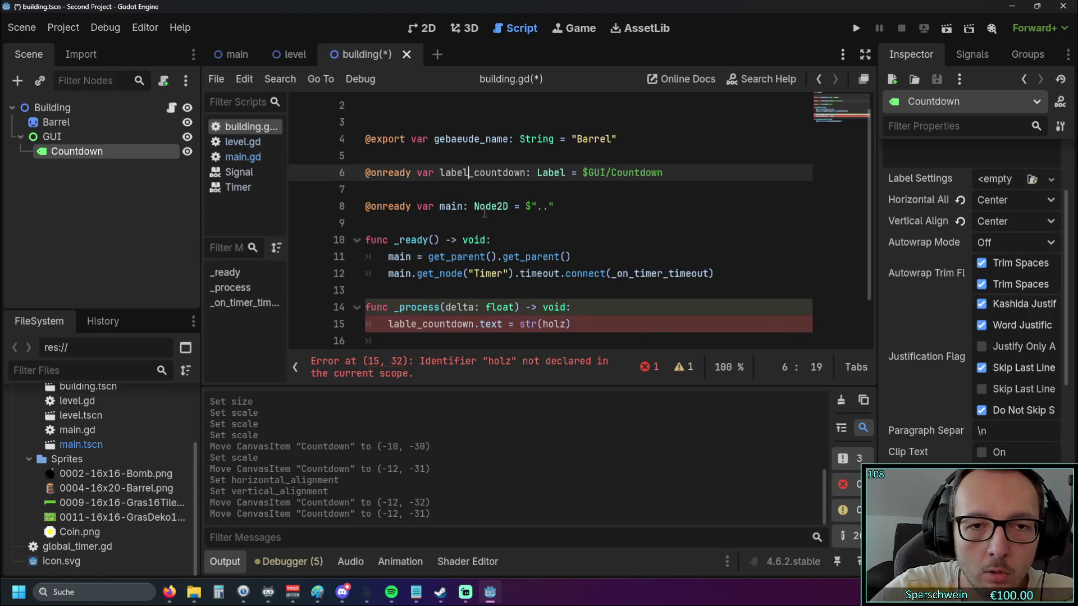
click(412, 324)
key(BackSpace)
key(Right)
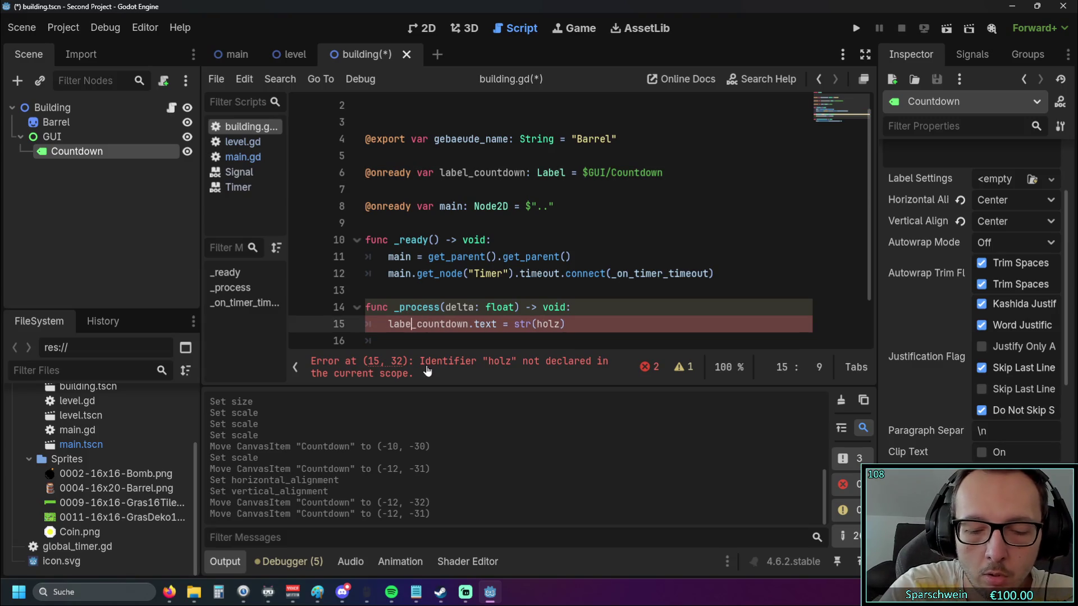
text(l)
click(625, 160)
Delete the label update line from _process and leave just pass
scroll(625, 168, down, 1)
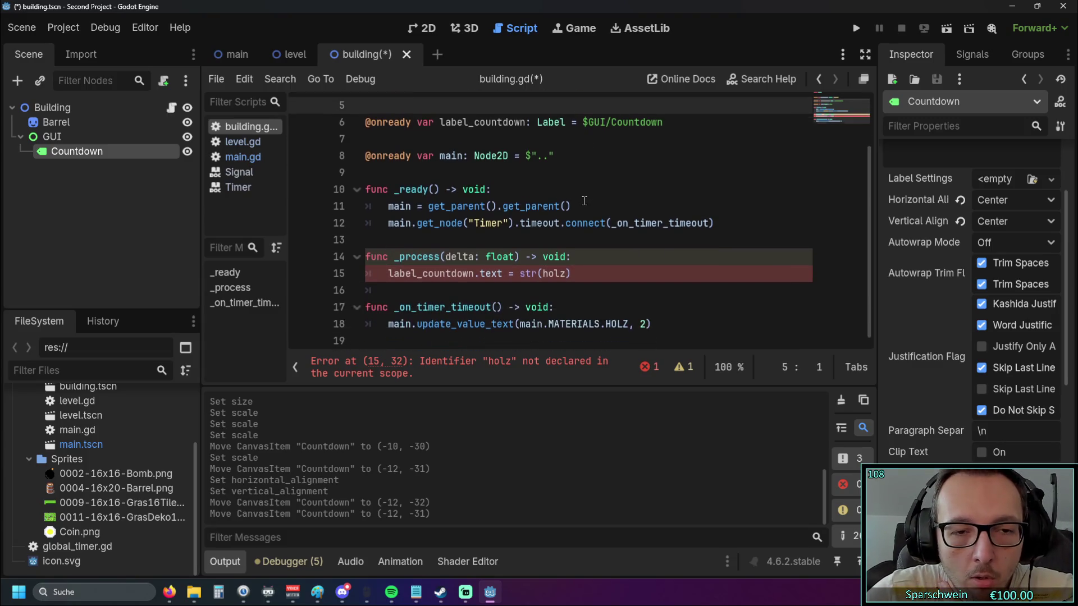
drag(571, 273, 326, 279)
key(ctrl+c)
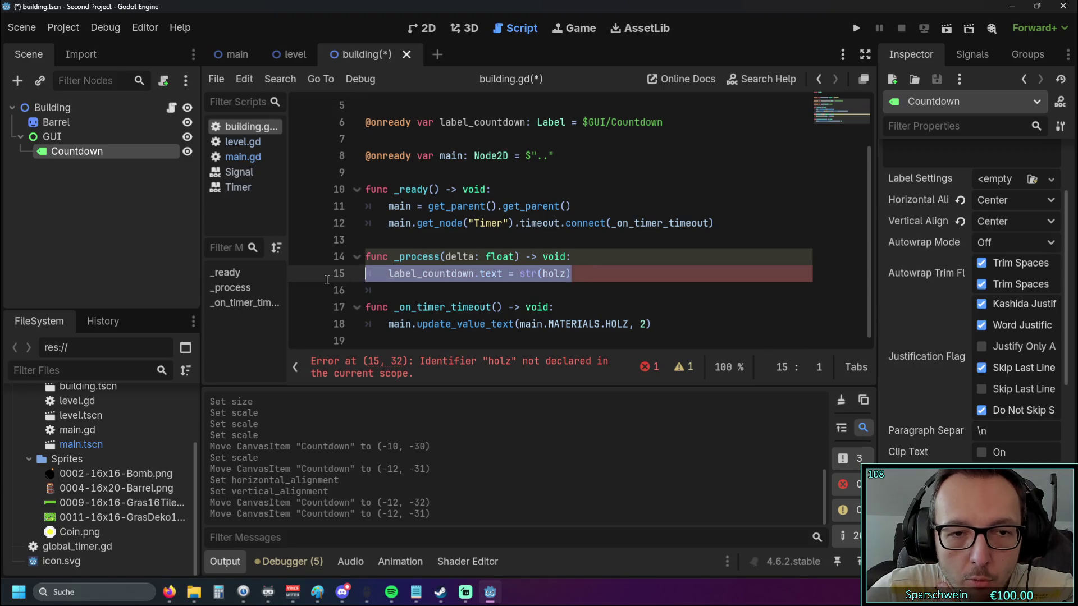
key(BackSpace)
key(BackSpace)
key(BackSpace)
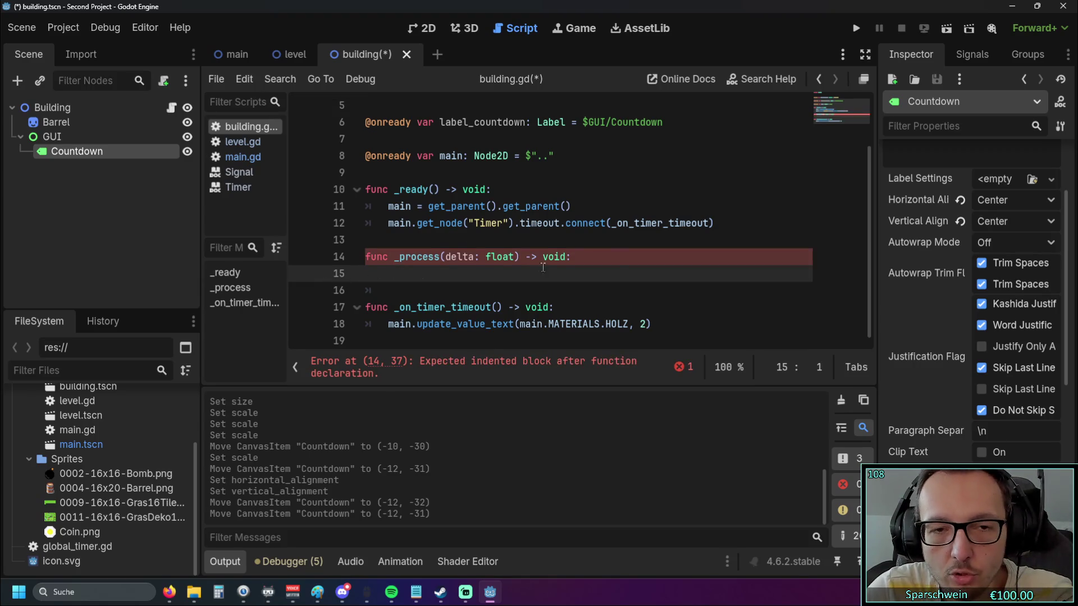
key(Return)
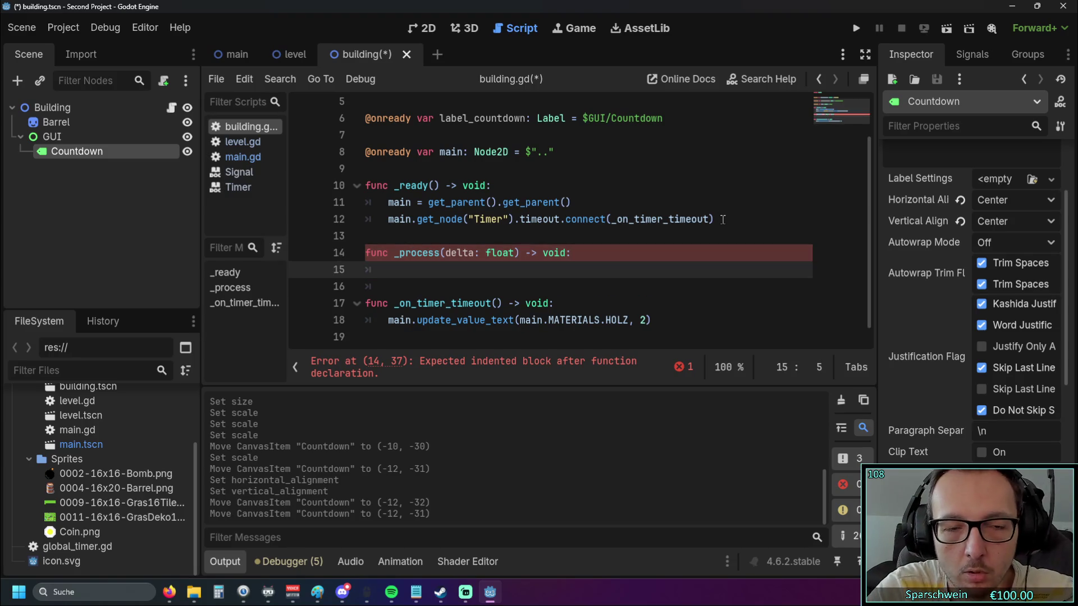
text(pass)
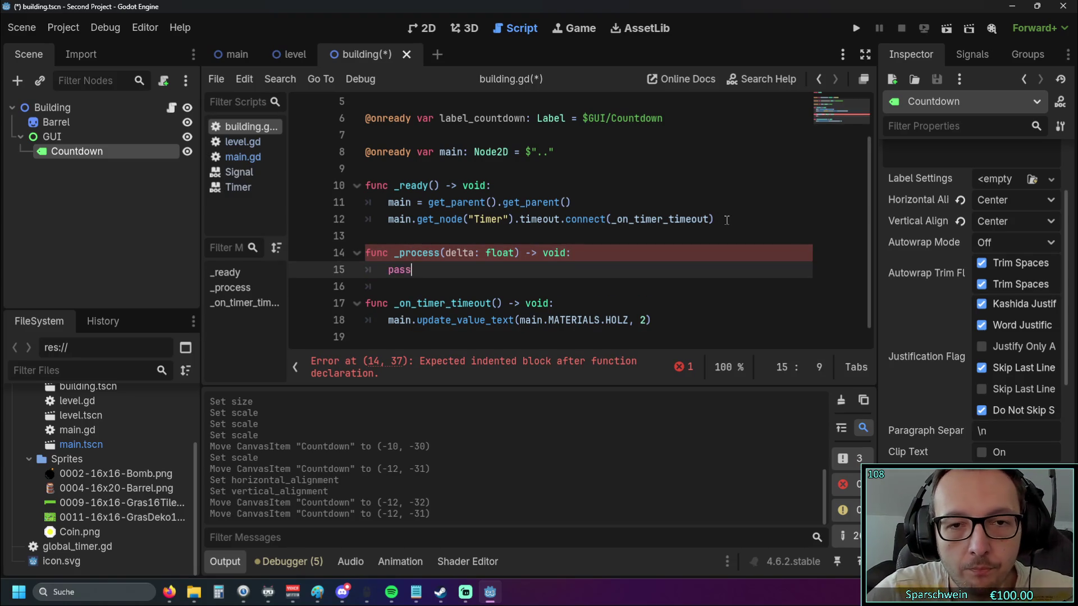
Paste the label update line into _ready below the timer connection and fix its indentation
click(726, 225)
key(Return)
key(ctrl+v)
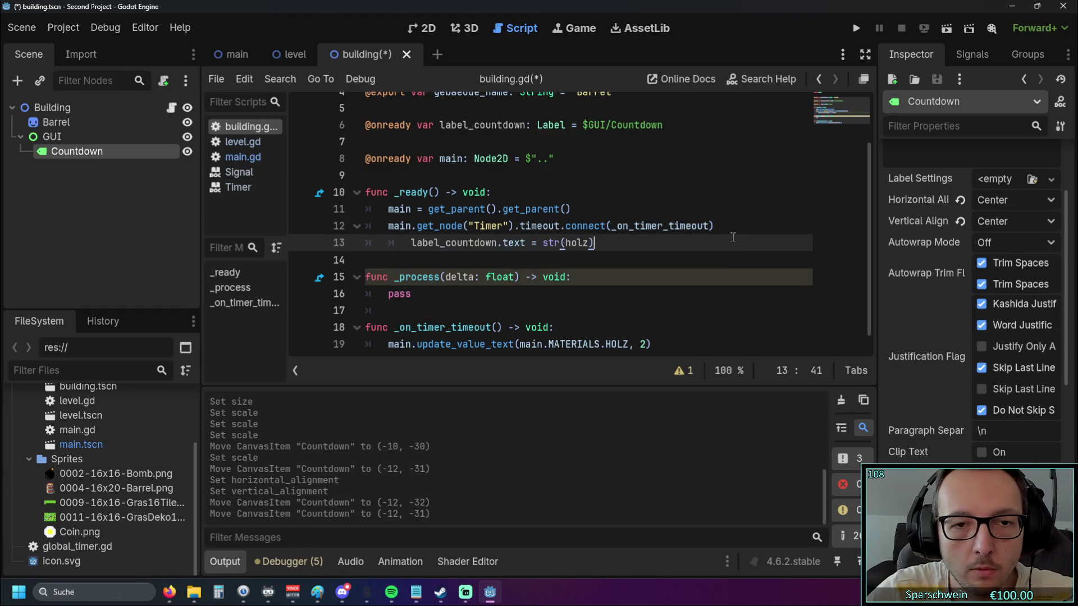
click(412, 242)
key(BackSpace)
key(Down)
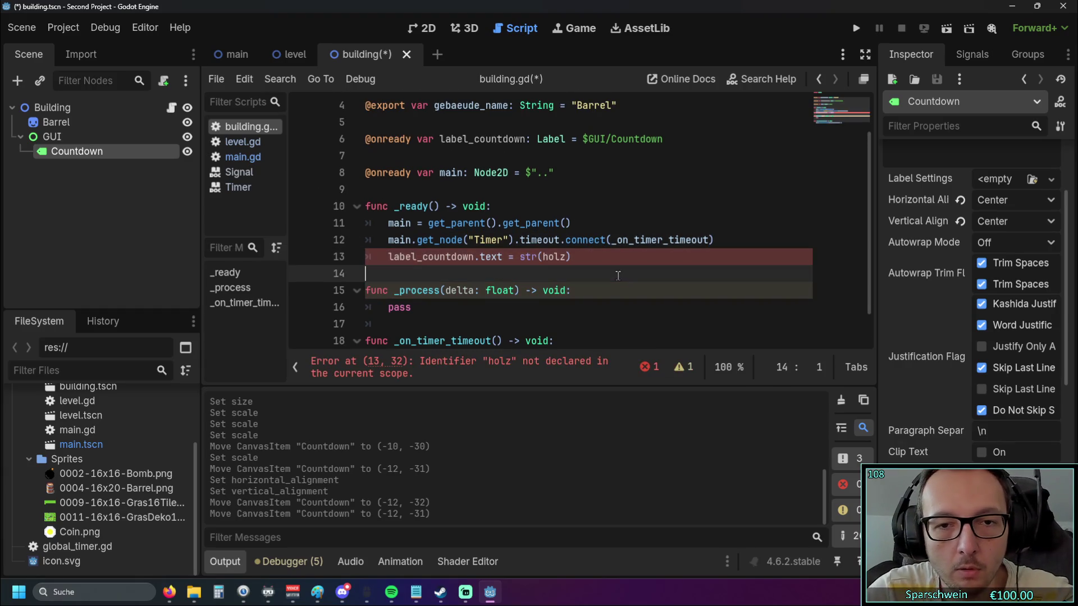
Remove holz from the str() call, leaving the parentheses empty
scroll(537, 294, up, 2)
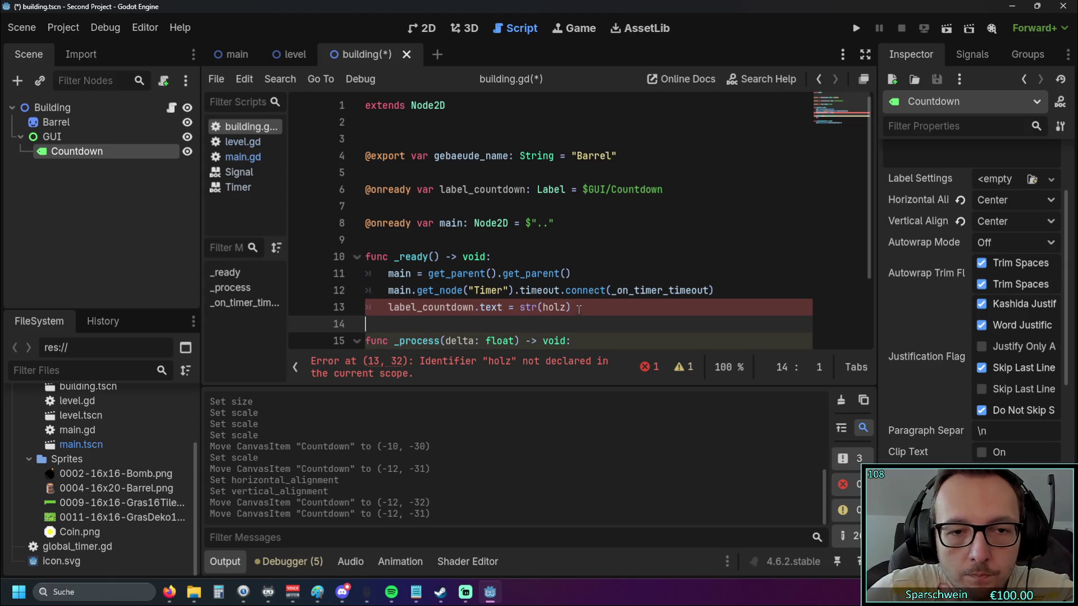
mouse_move(521, 307)
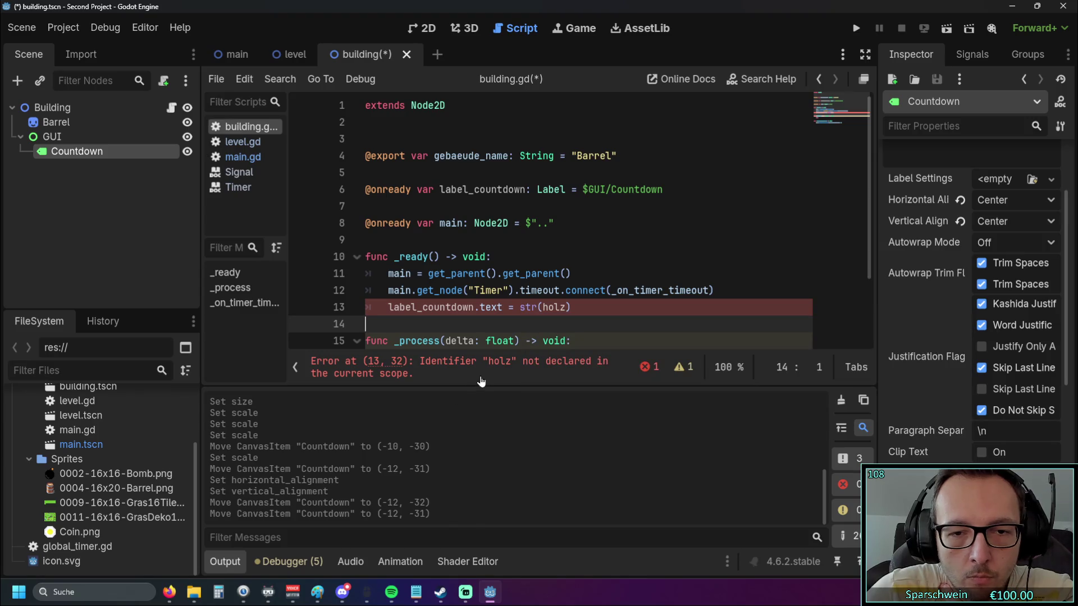
double_click(544, 307)
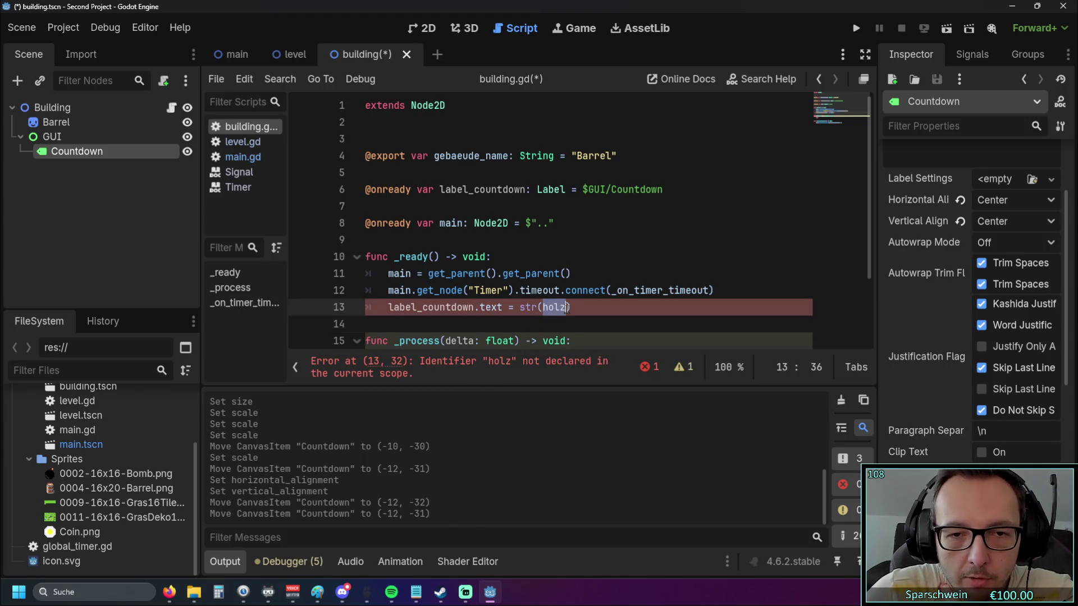
click(587, 228)
scroll(566, 228, down, 1)
scroll(564, 230, up, 1)
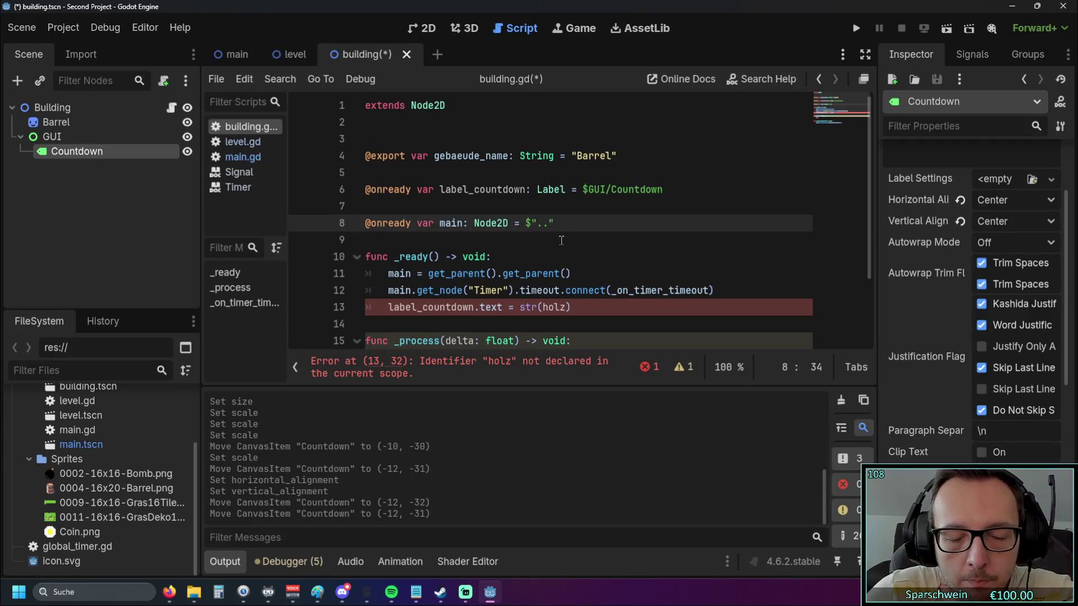
click(565, 308)
key(BackSpace)
key(BackSpace)
key(BackSpace)
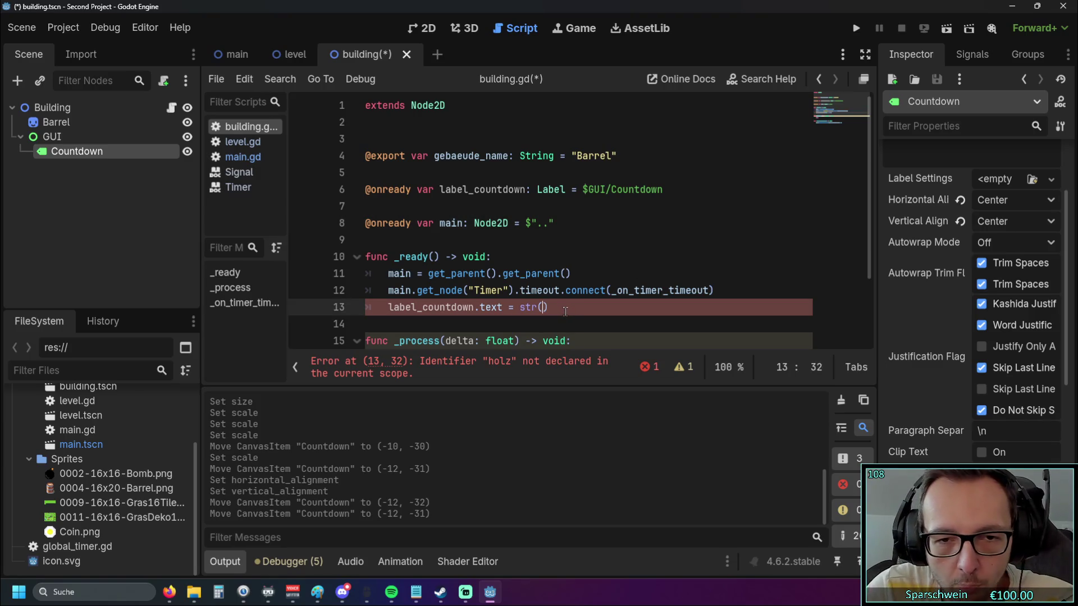
click(550, 318)
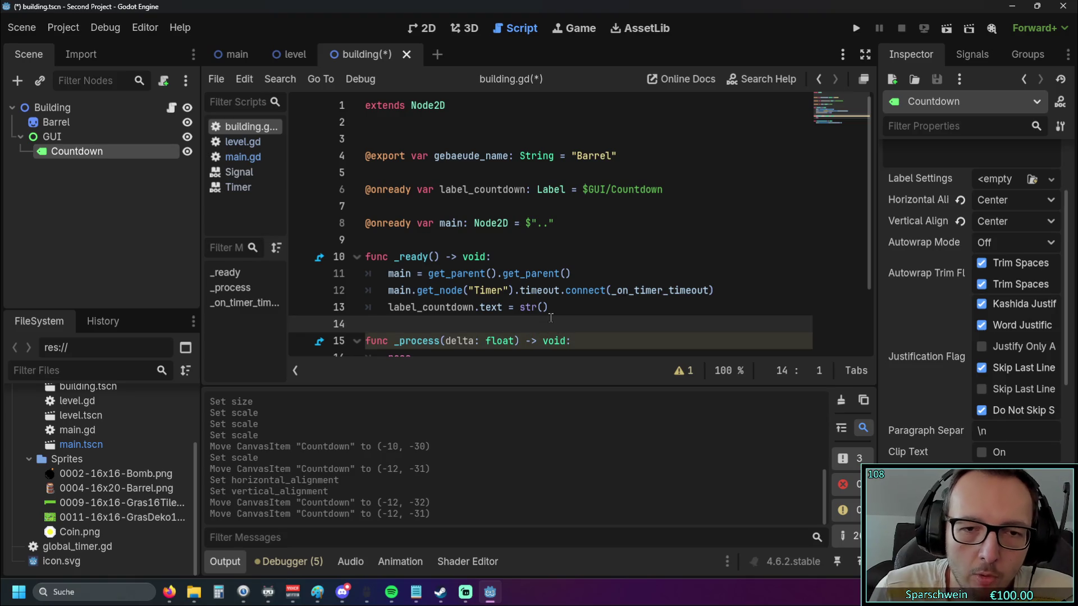
click(541, 307)
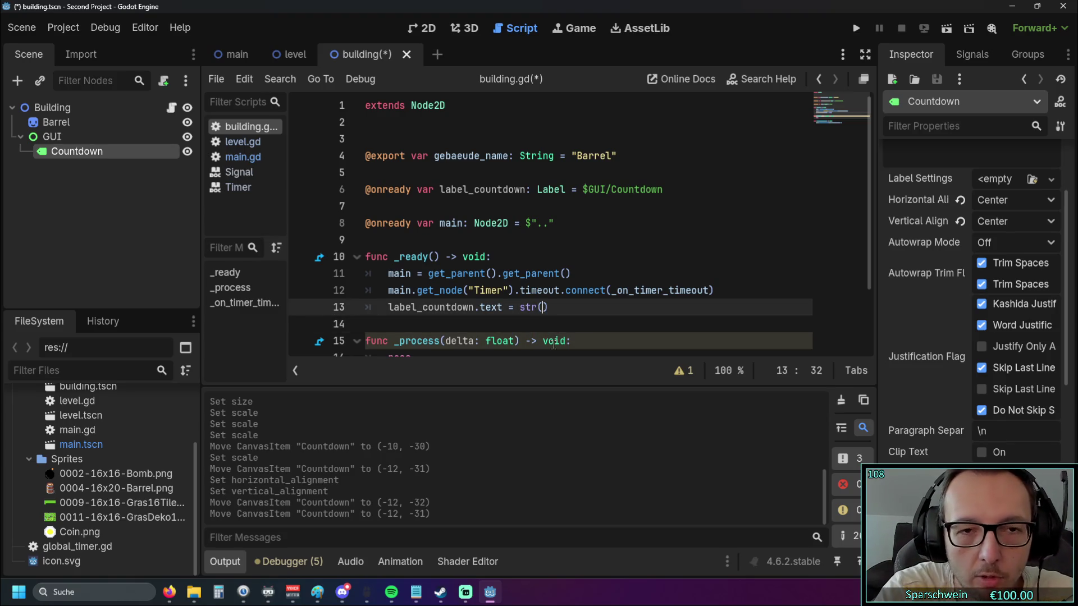
Pass countdown into the str() call in _ready
text(countdown)
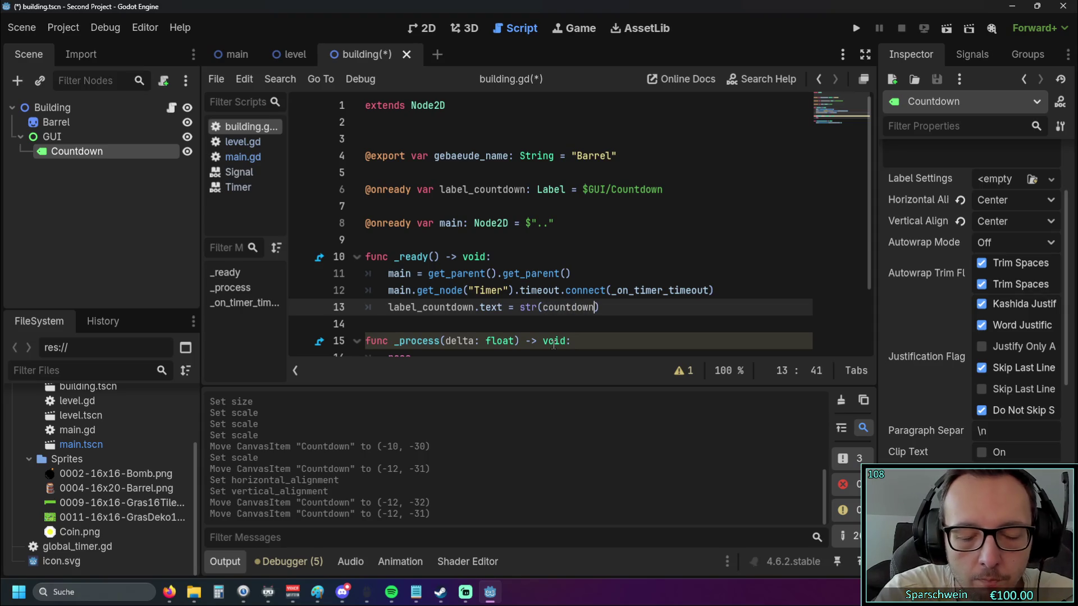
click(574, 208)
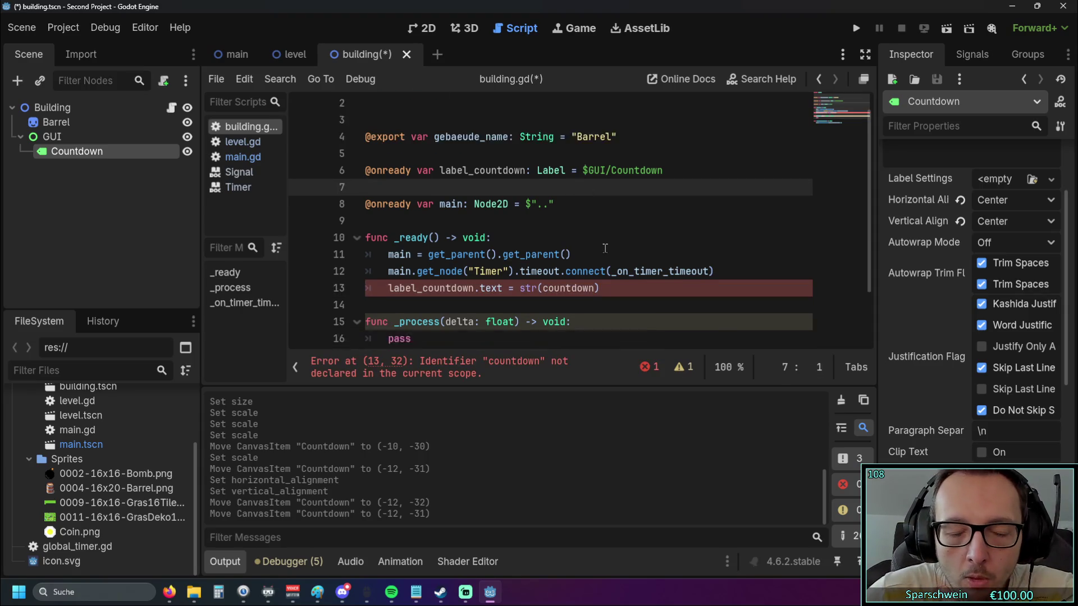
scroll(596, 252, down, 1)
scroll(595, 252, up, 1)
scroll(592, 248, down, 1)
scroll(586, 245, up, 1)
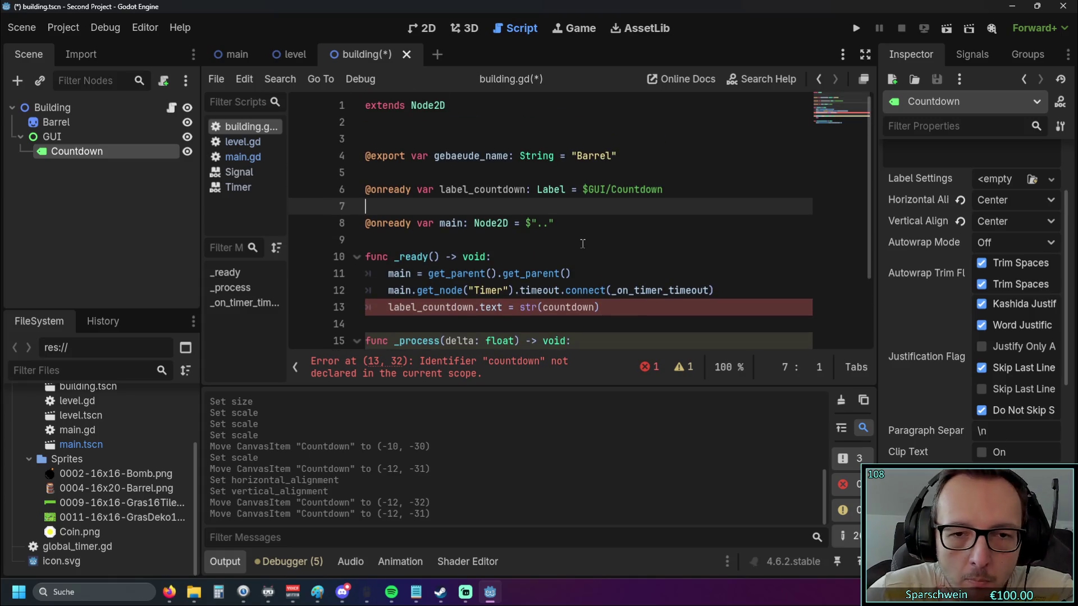
scroll(584, 242, down, 1)
scroll(581, 242, up, 1)
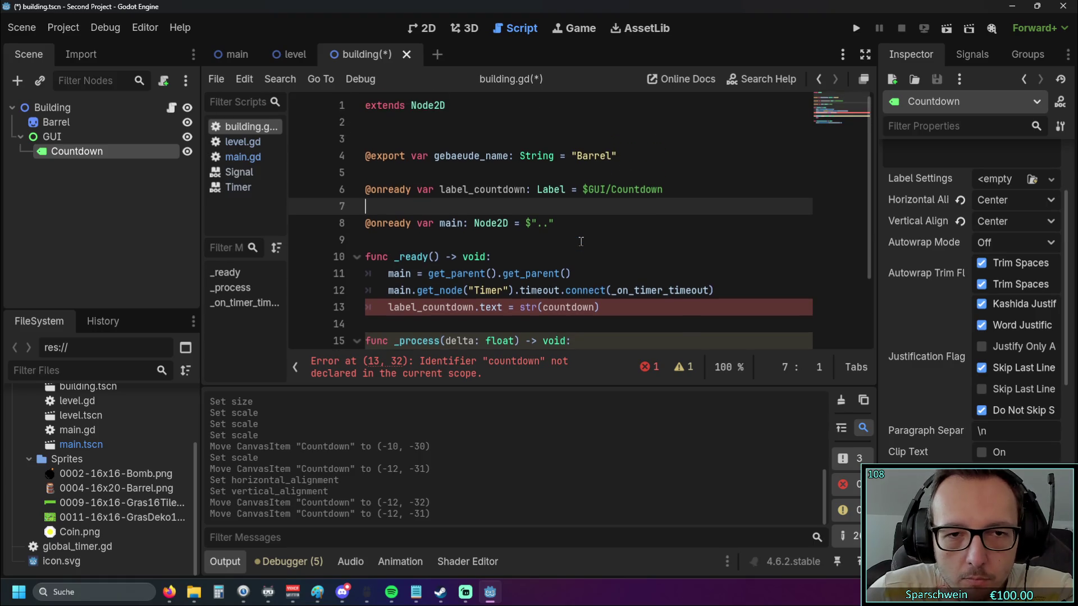
scroll(569, 233, down, 1)
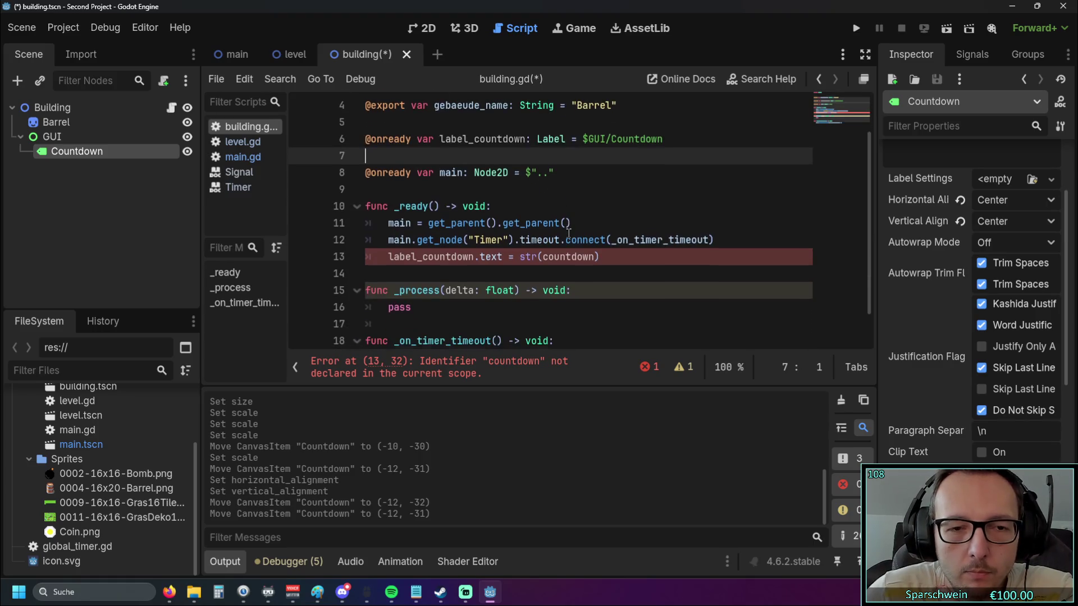
scroll(567, 233, up, 1)
scroll(567, 234, down, 1)
scroll(568, 233, up, 1)
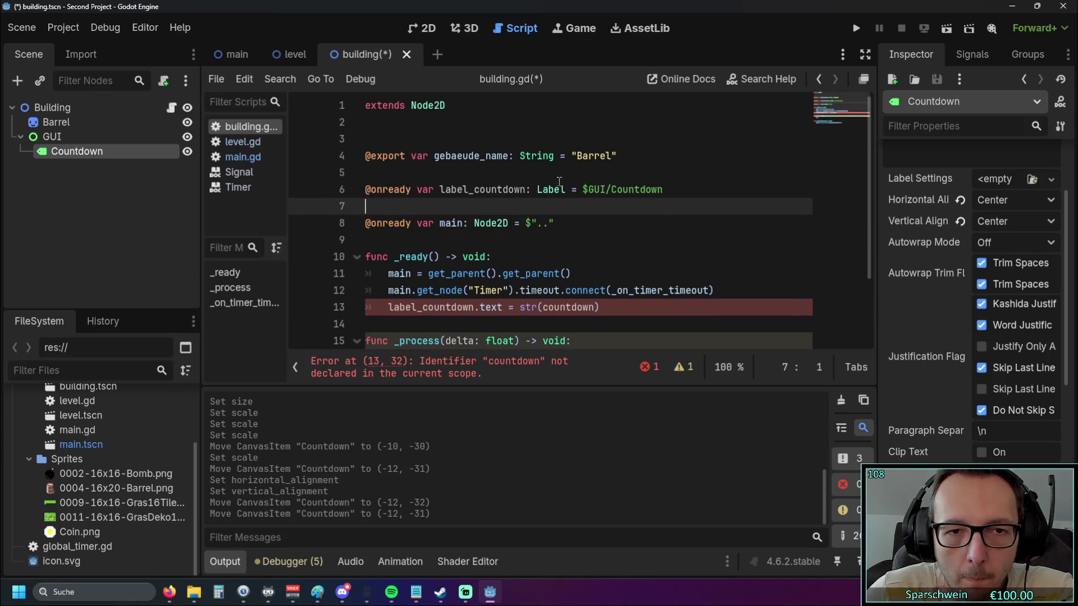
Add var countdown = 15 under the label_countdown declaration and run the project
key(Return)
click(670, 203)
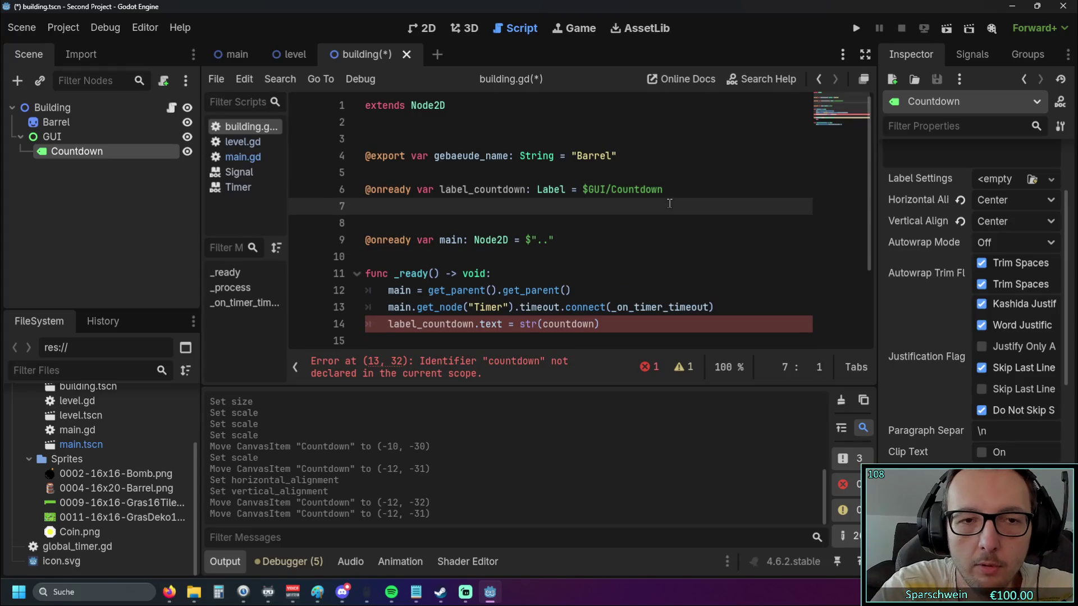
text(var )
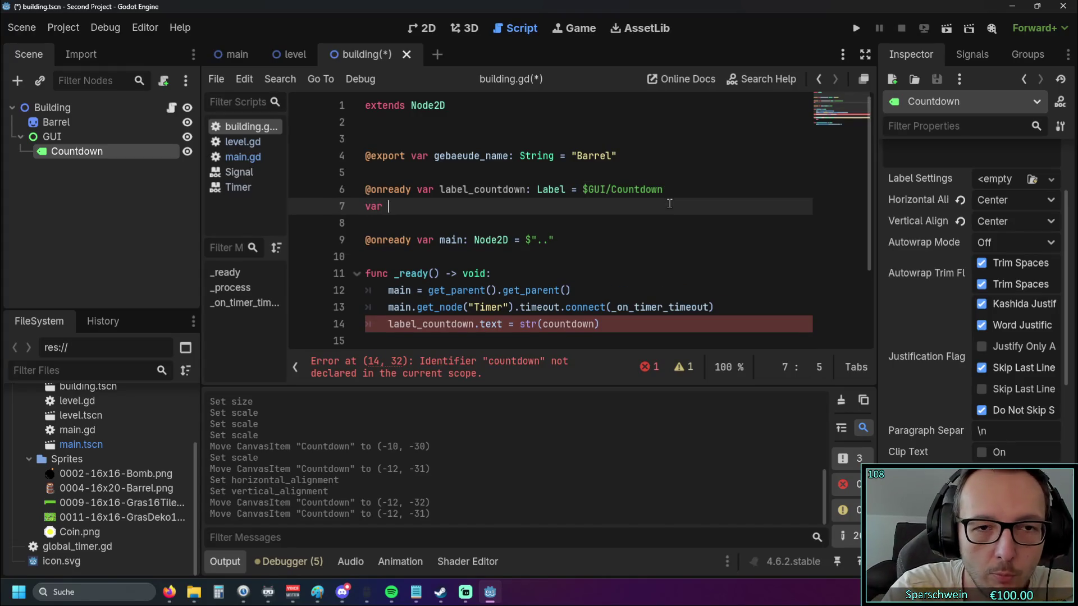
text(countdown )
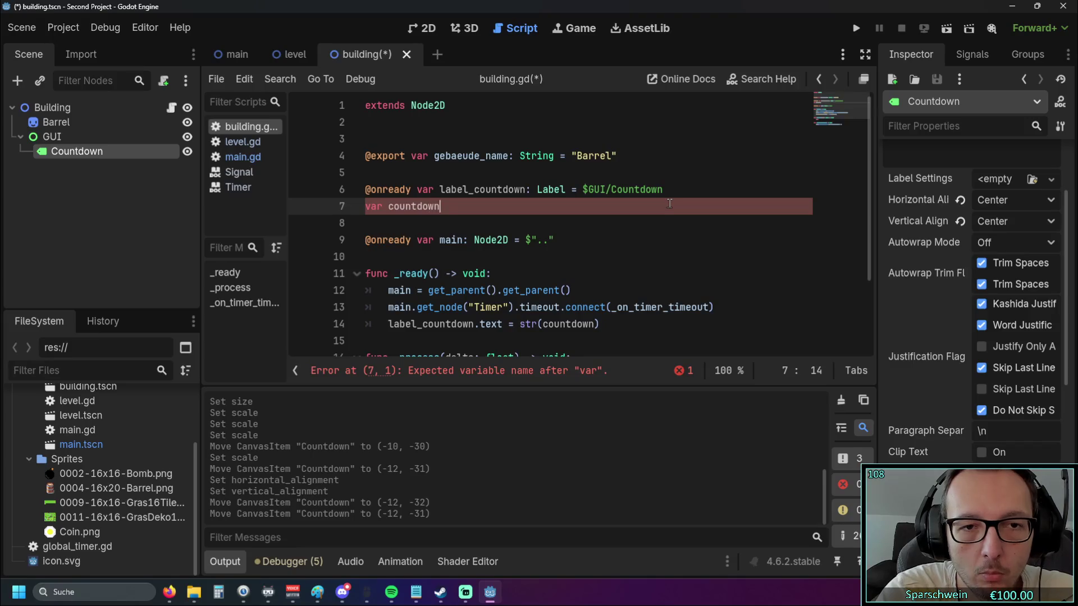
text(= )
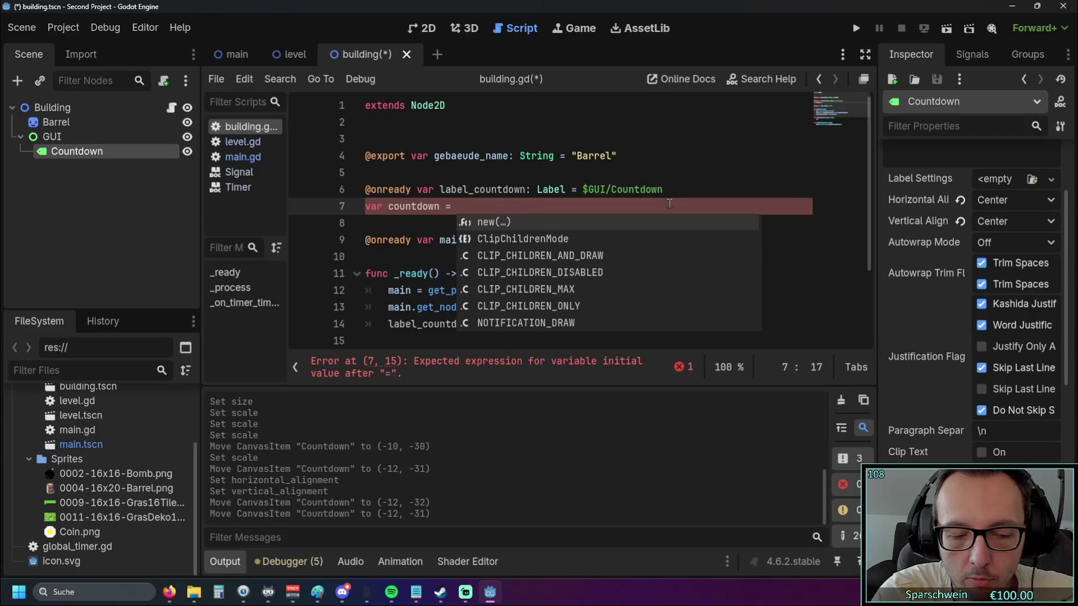
text(15)
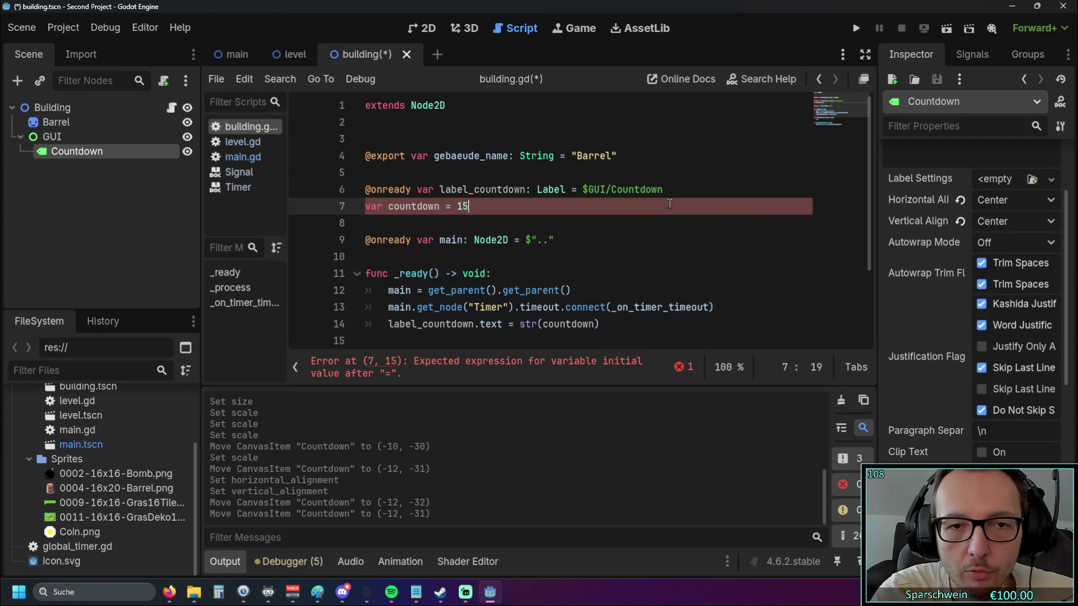
click(534, 264)
click(470, 205)
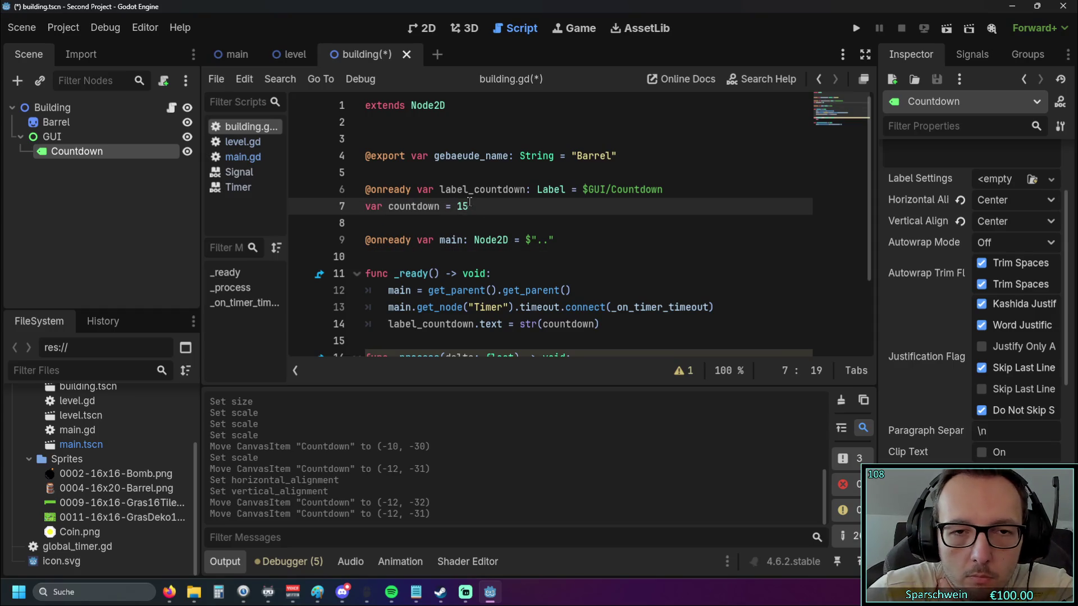
click(646, 256)
scroll(645, 241, down, 1)
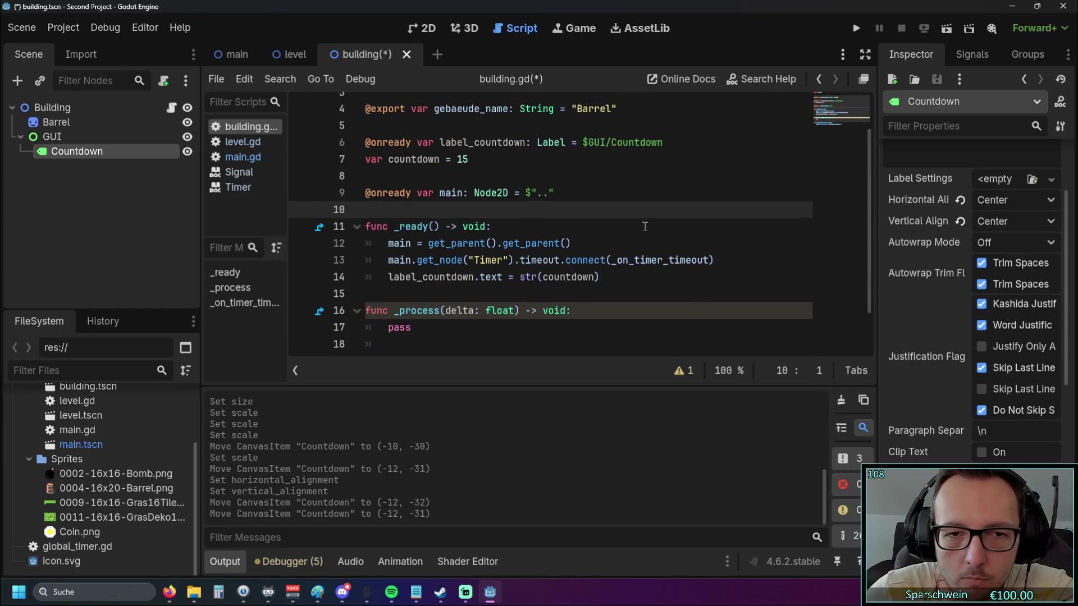
scroll(640, 223, up, 1)
scroll(631, 218, down, 1)
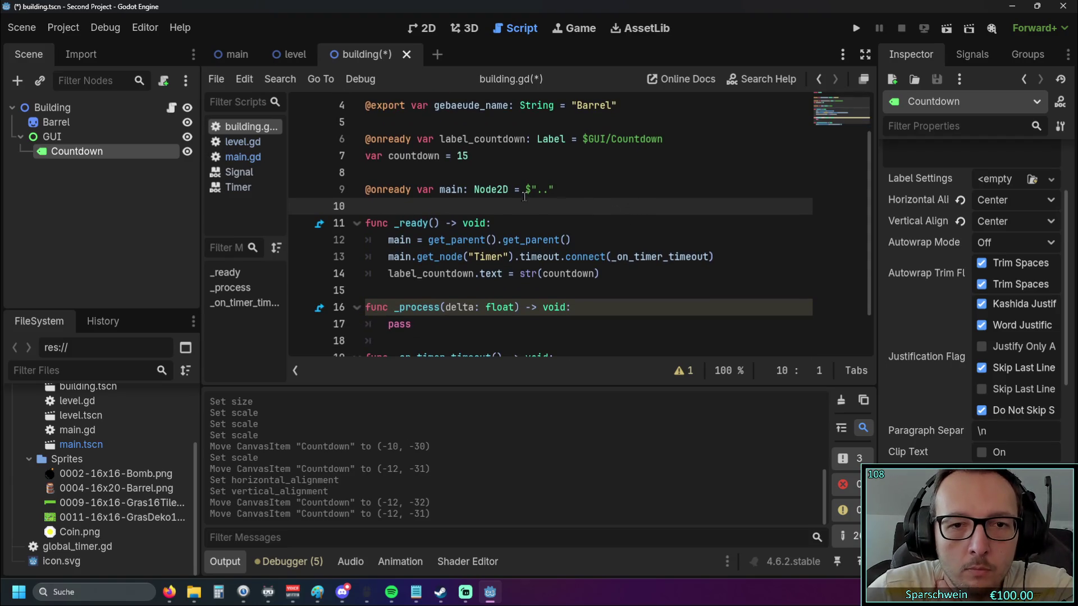
scroll(513, 199, up, 1)
click(857, 29)
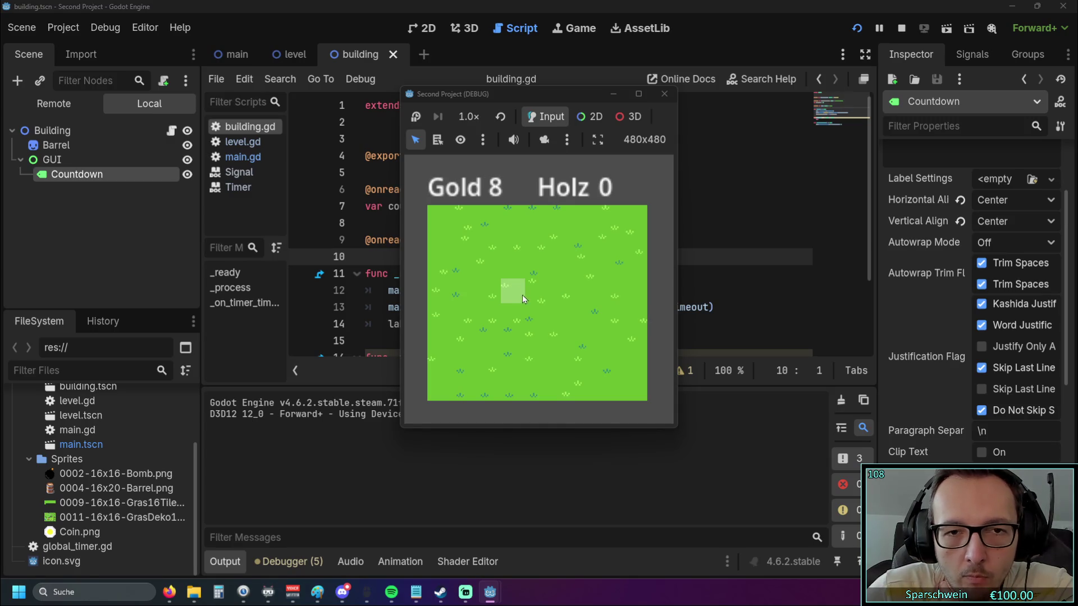
Build barrels on tiles (3,3), (5,3), (1,3), (3,6) and (5,6), then restart the game
click(522, 295)
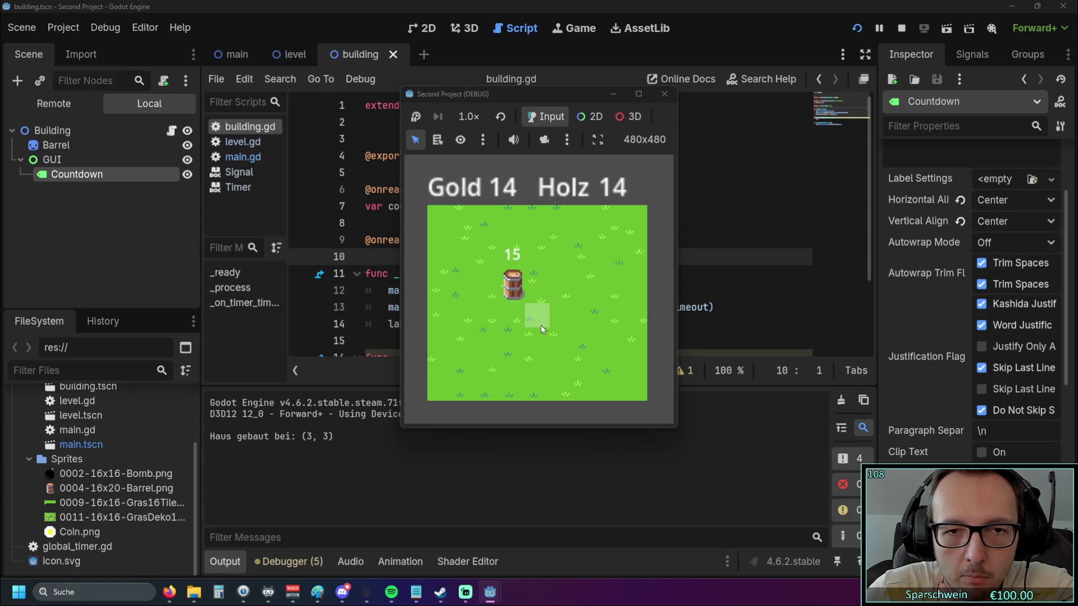
click(561, 287)
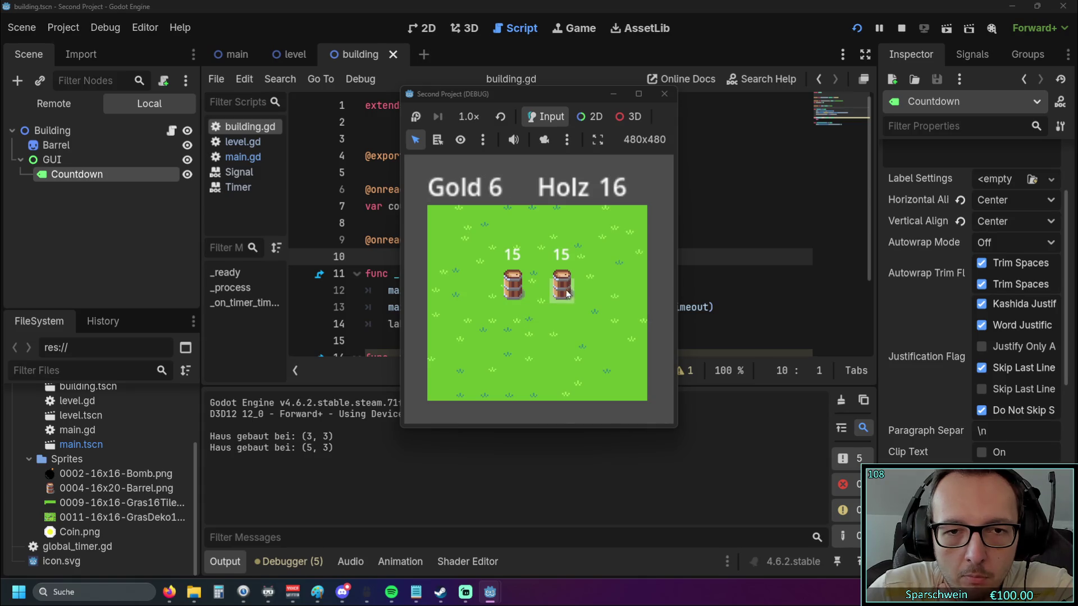
click(474, 291)
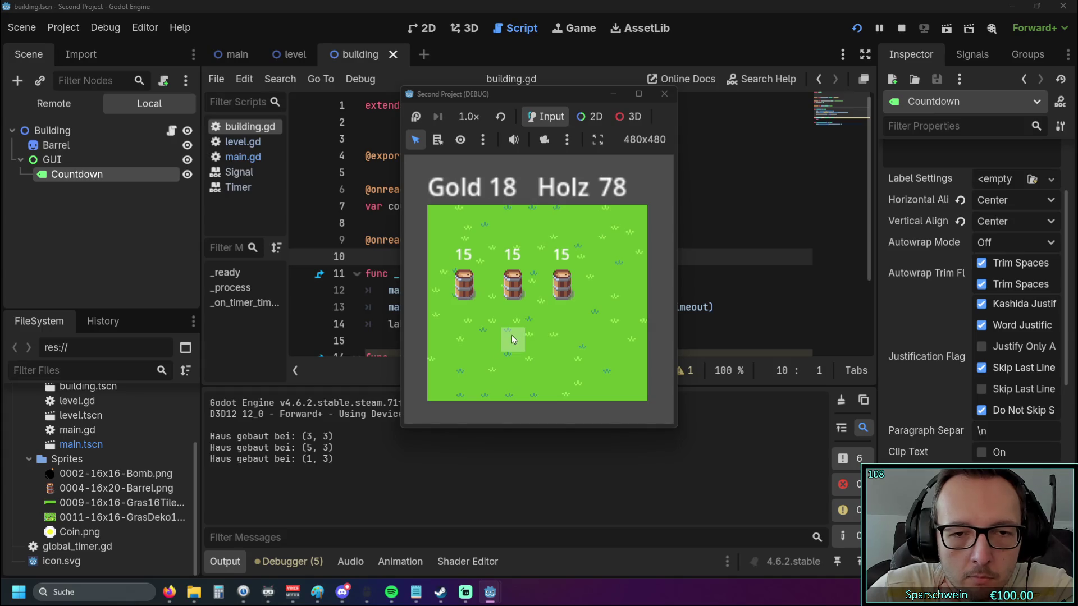
click(512, 364)
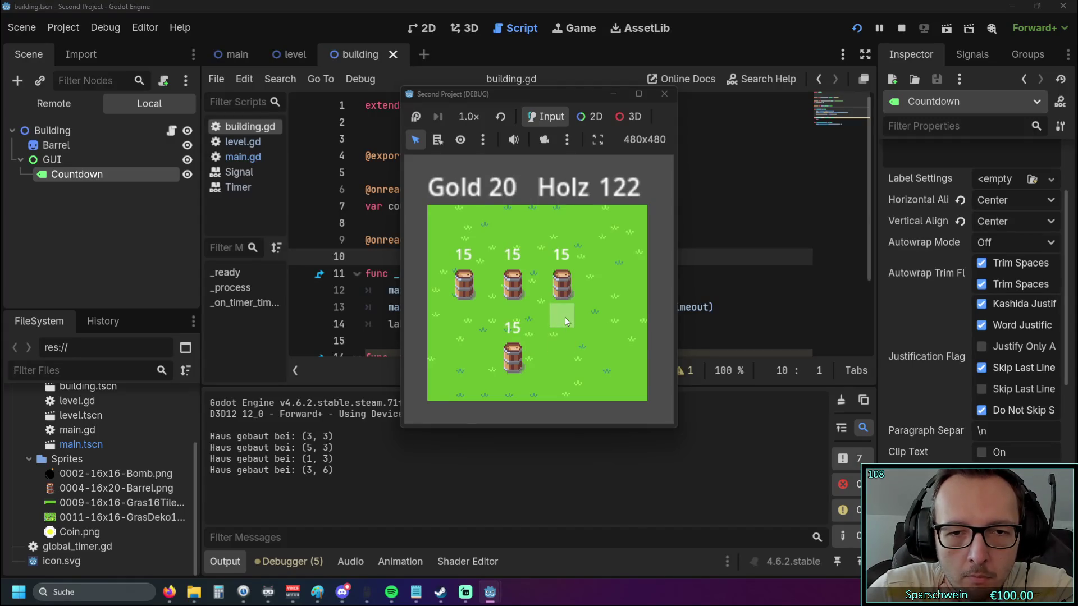
click(564, 360)
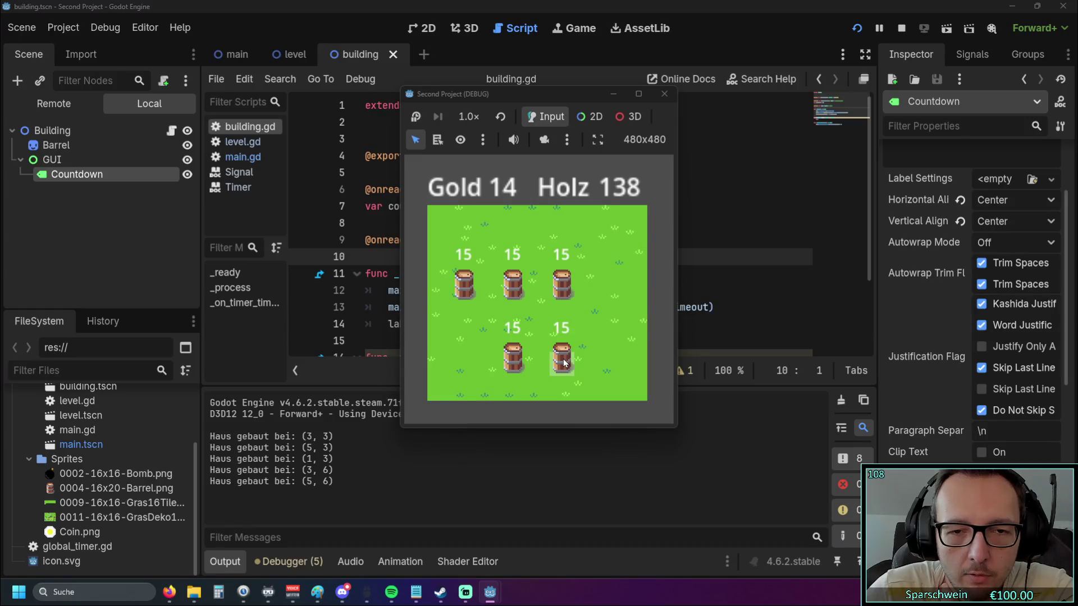
click(665, 94)
click(855, 29)
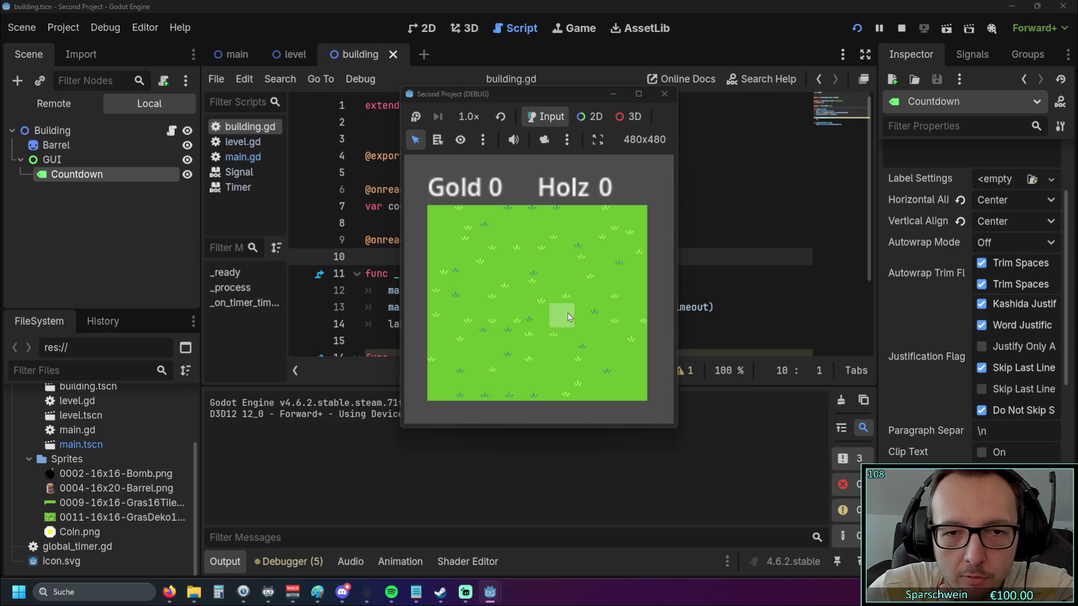
Build barrels on tiles (4,2) and (4,3), retrying while gold is too low
click(540, 270)
click(540, 271)
click(540, 271)
click(540, 270)
click(541, 270)
click(541, 271)
click(540, 270)
click(540, 271)
click(541, 271)
click(540, 271)
click(539, 270)
click(539, 270)
click(539, 270)
click(539, 271)
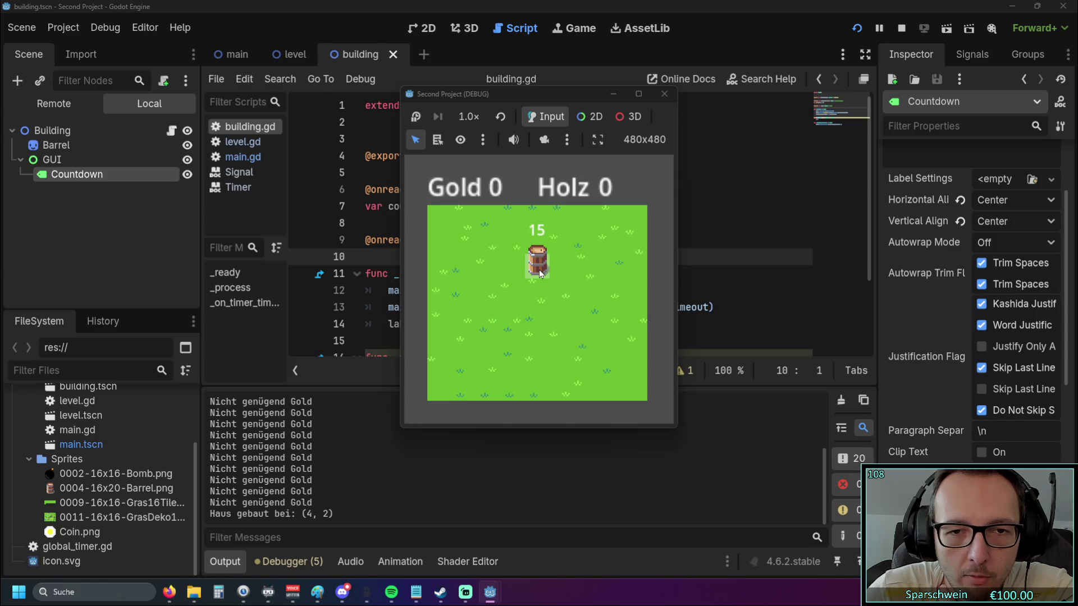
click(536, 306)
click(535, 302)
click(534, 300)
click(534, 300)
click(533, 300)
click(533, 299)
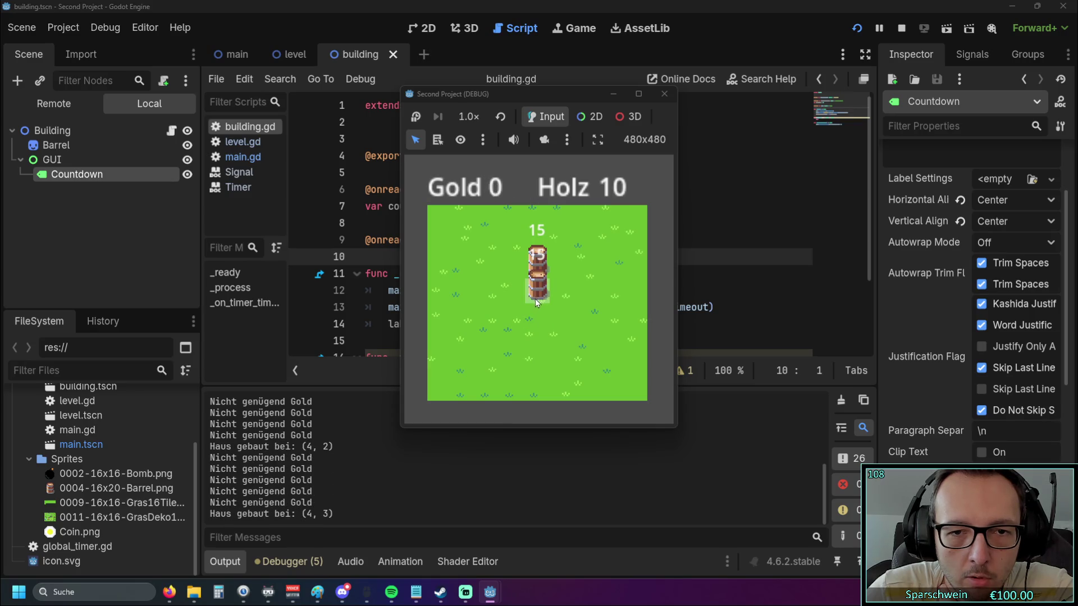
click(532, 311)
click(532, 311)
click(533, 315)
click(533, 316)
click(533, 317)
click(534, 319)
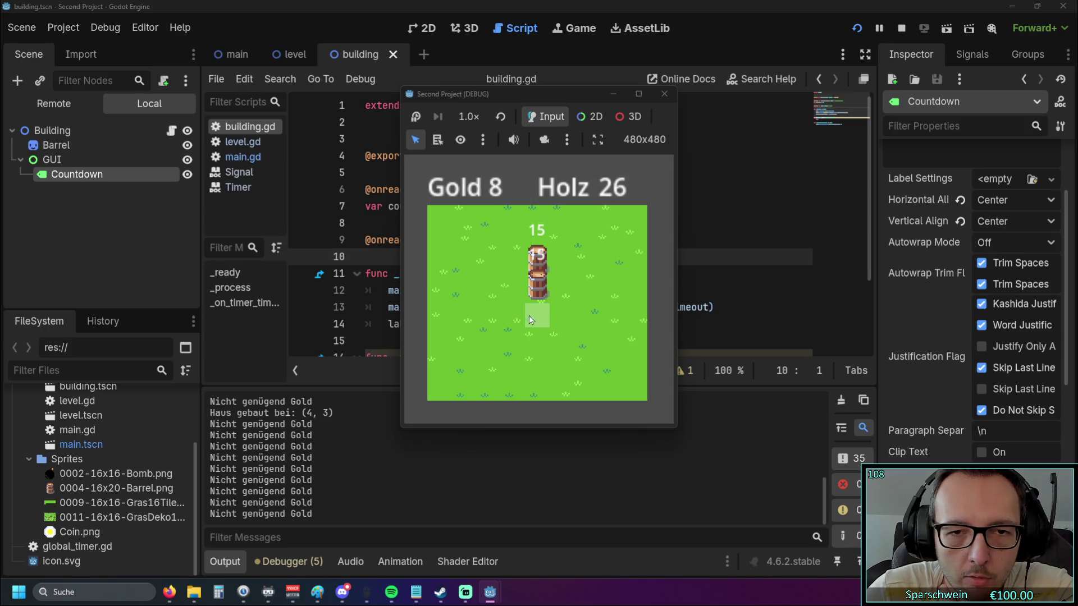
Build barrels on tiles (2,2), (2,4) and (6,2), then close the game
click(482, 273)
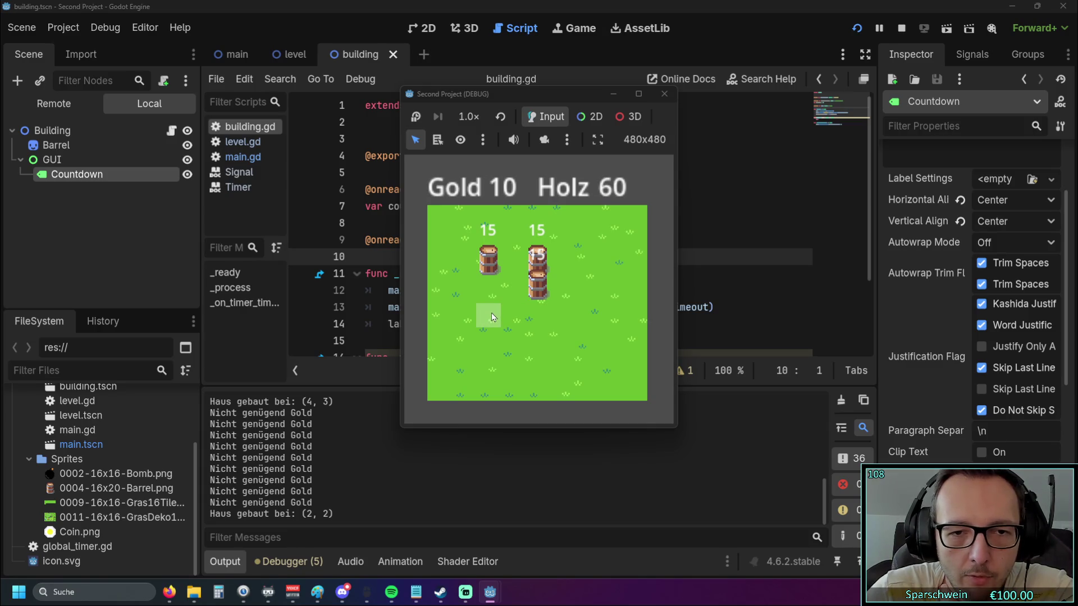
click(493, 312)
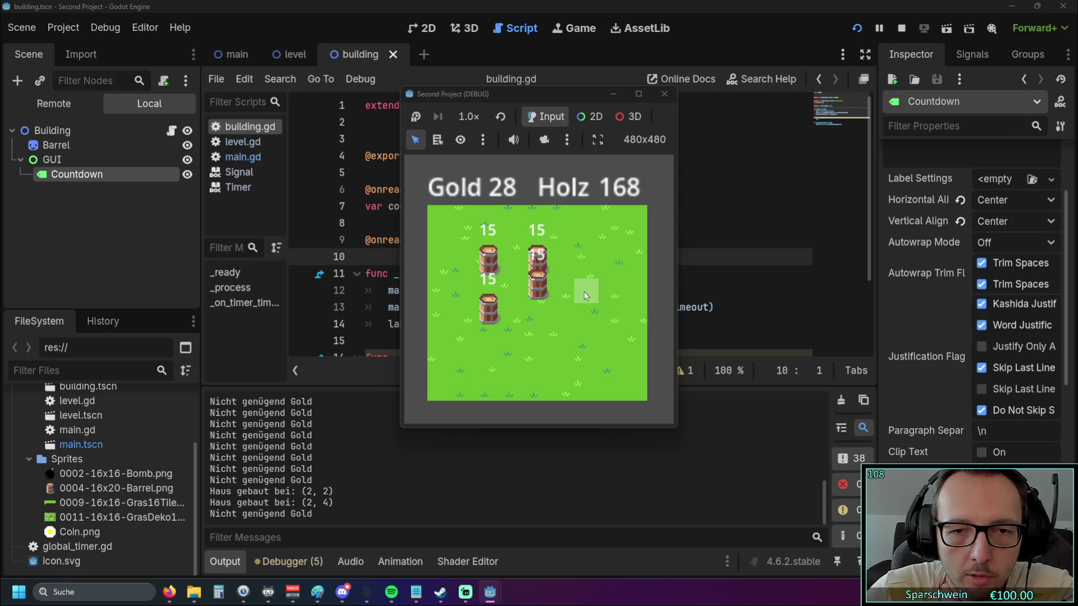
click(586, 273)
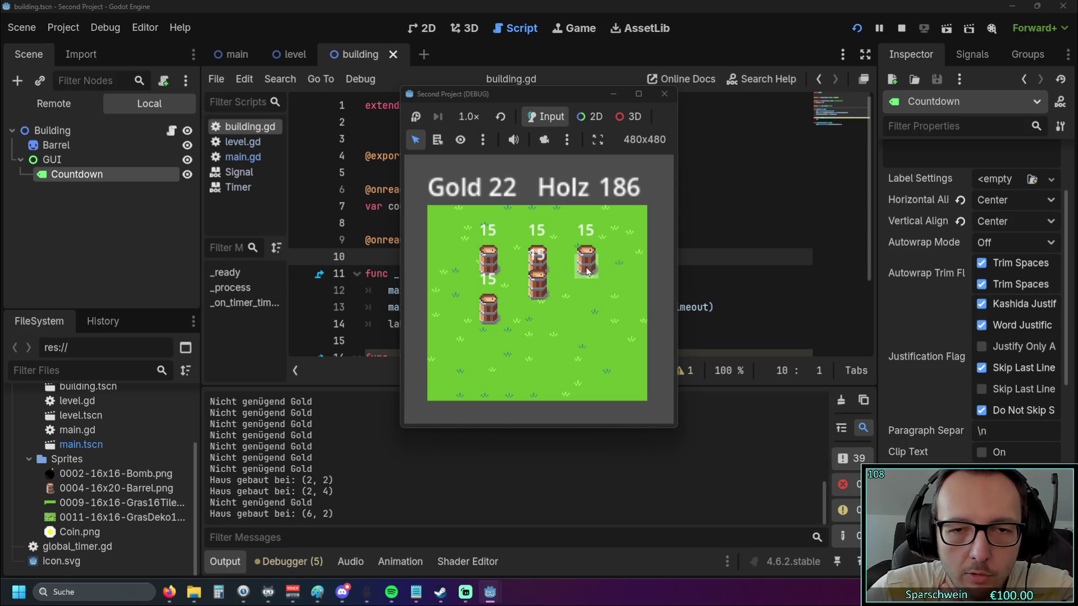
click(665, 94)
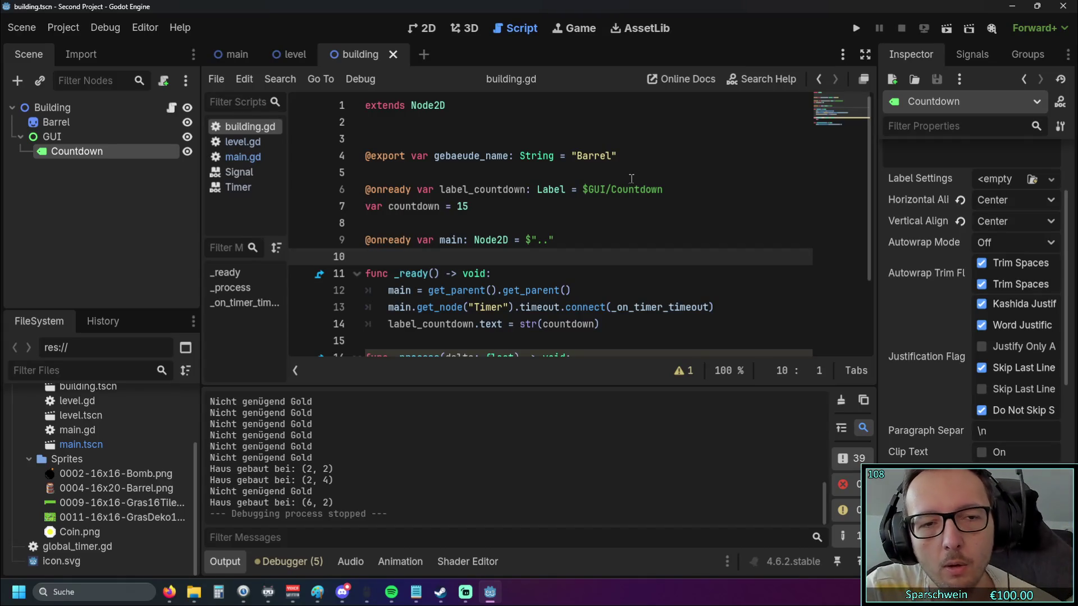
Rerun the game and build barrels on tiles (2,2), (4,2), (6,2) and (2,3) as gold allows
click(856, 28)
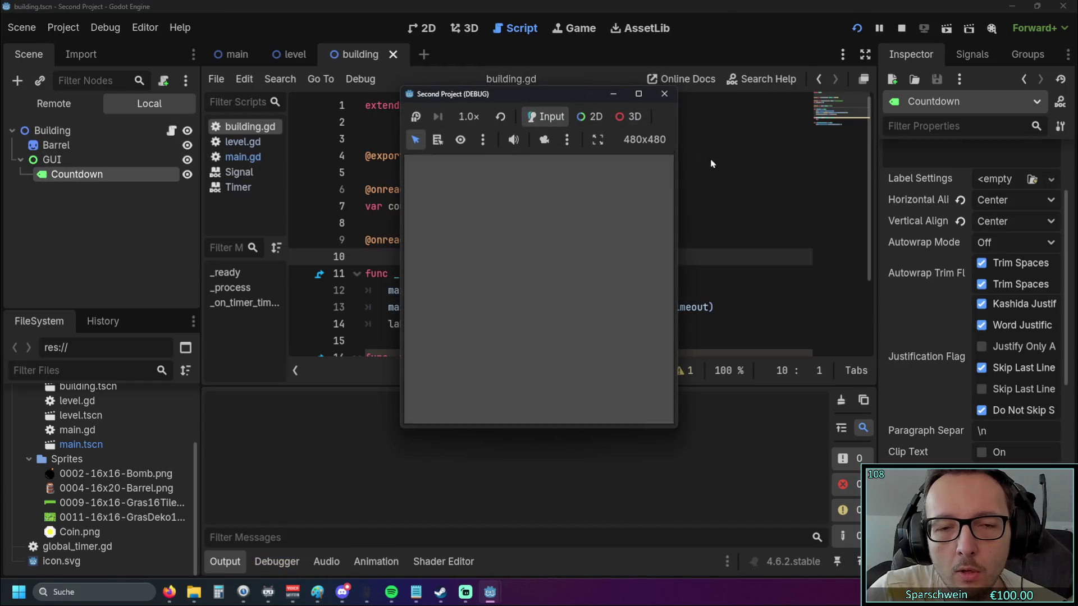
click(480, 270)
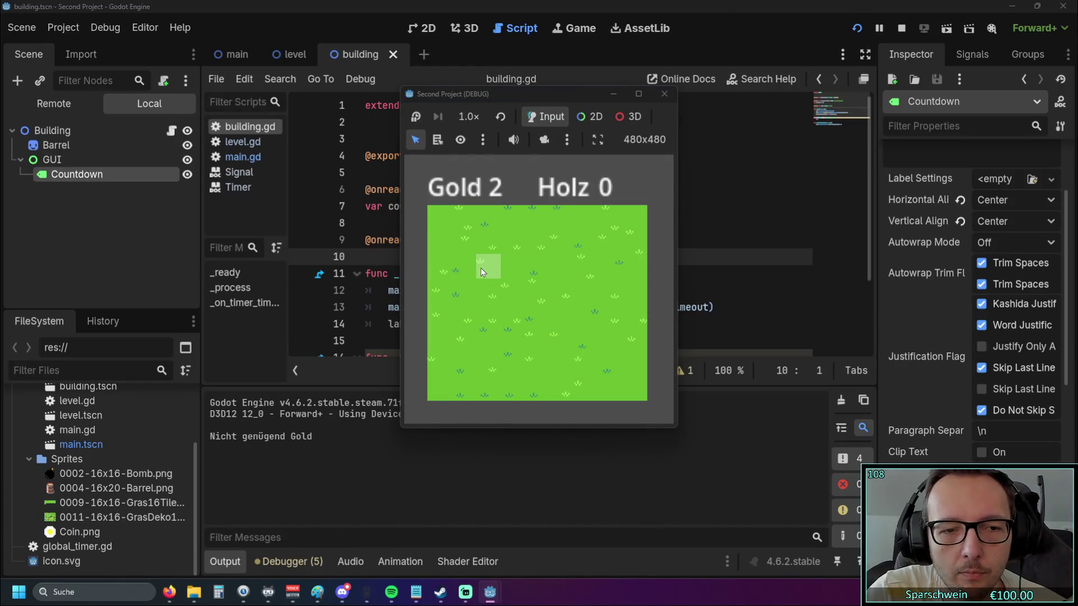
click(480, 268)
click(481, 268)
click(481, 267)
click(480, 268)
click(481, 267)
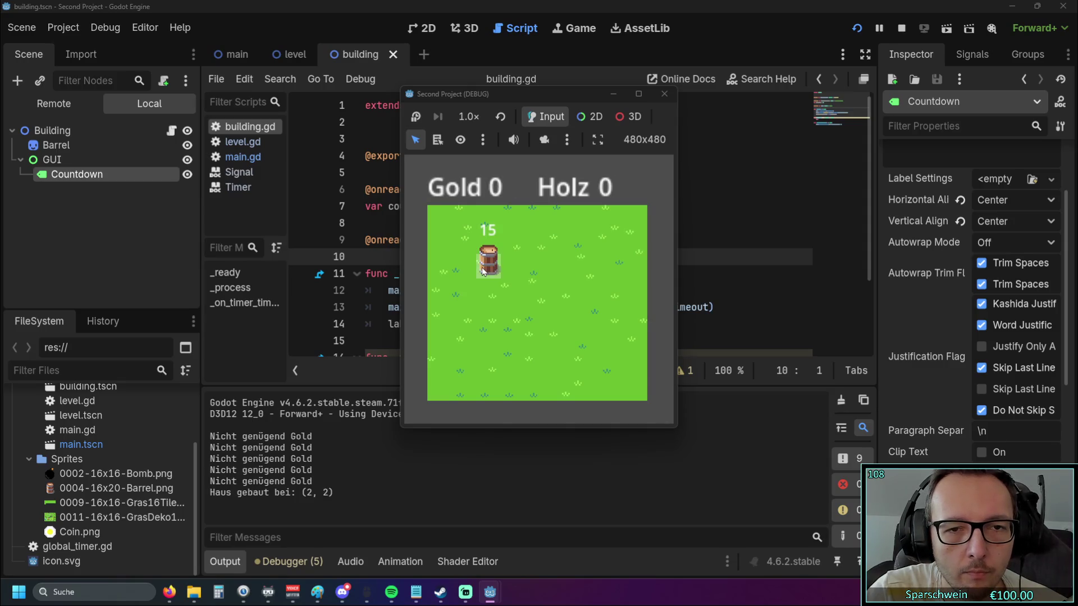
click(511, 268)
click(511, 267)
click(511, 268)
click(511, 267)
click(511, 267)
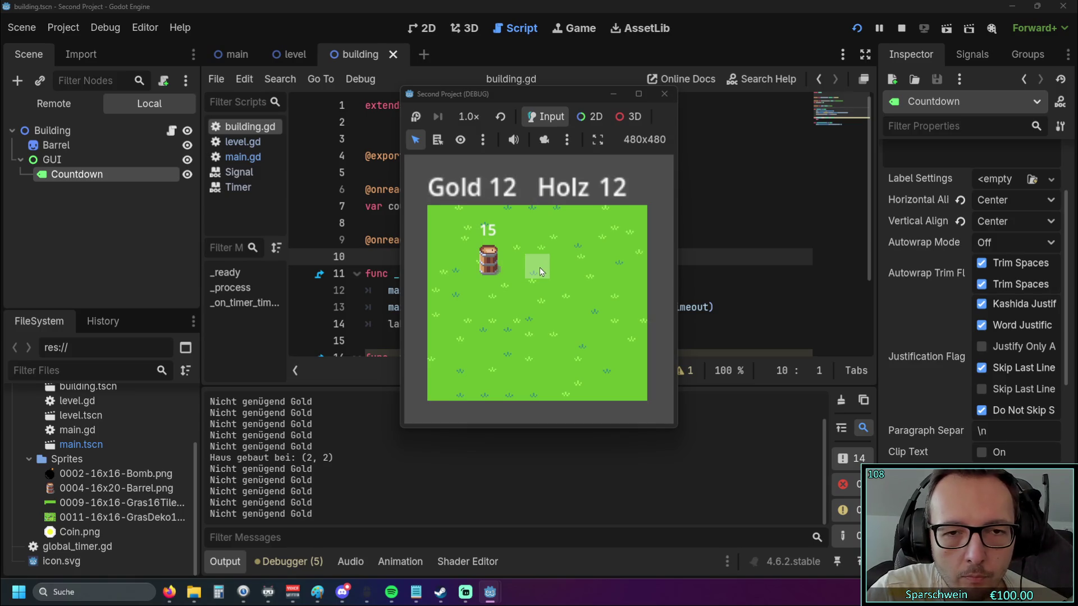
click(540, 267)
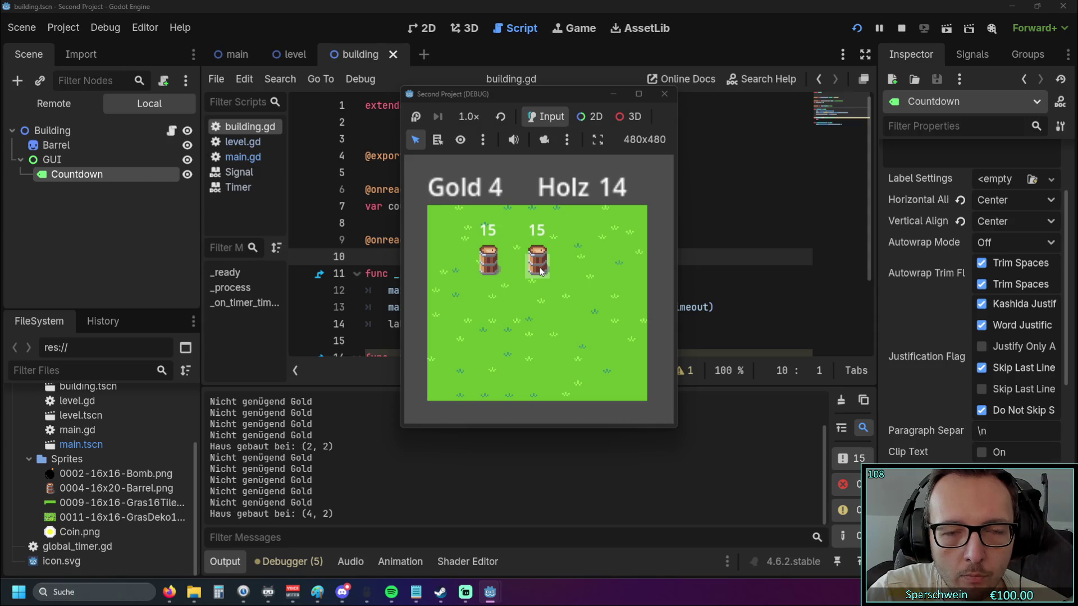
click(592, 263)
click(591, 263)
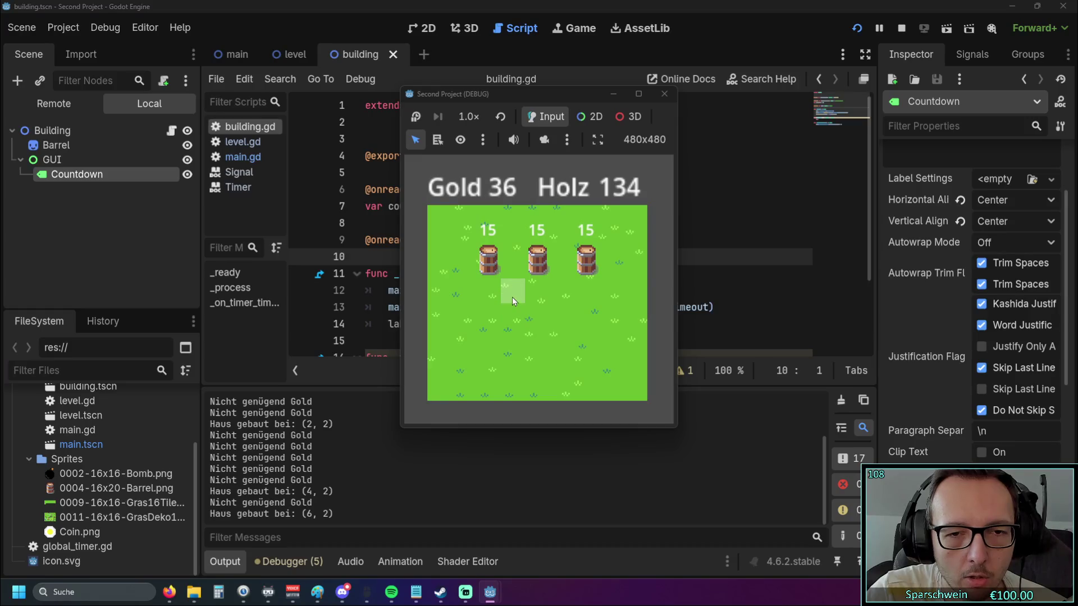
click(498, 295)
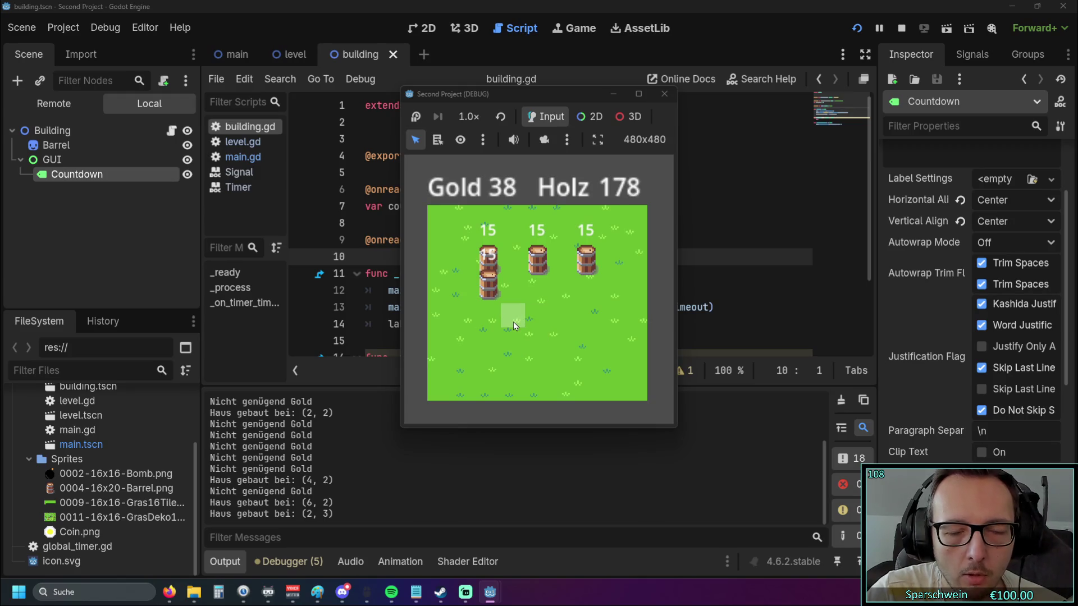
Fill the lower field with more barrels, including tile (7,5), then stop the debug run
click(562, 340)
click(587, 340)
click(537, 364)
click(488, 364)
click(466, 315)
click(456, 281)
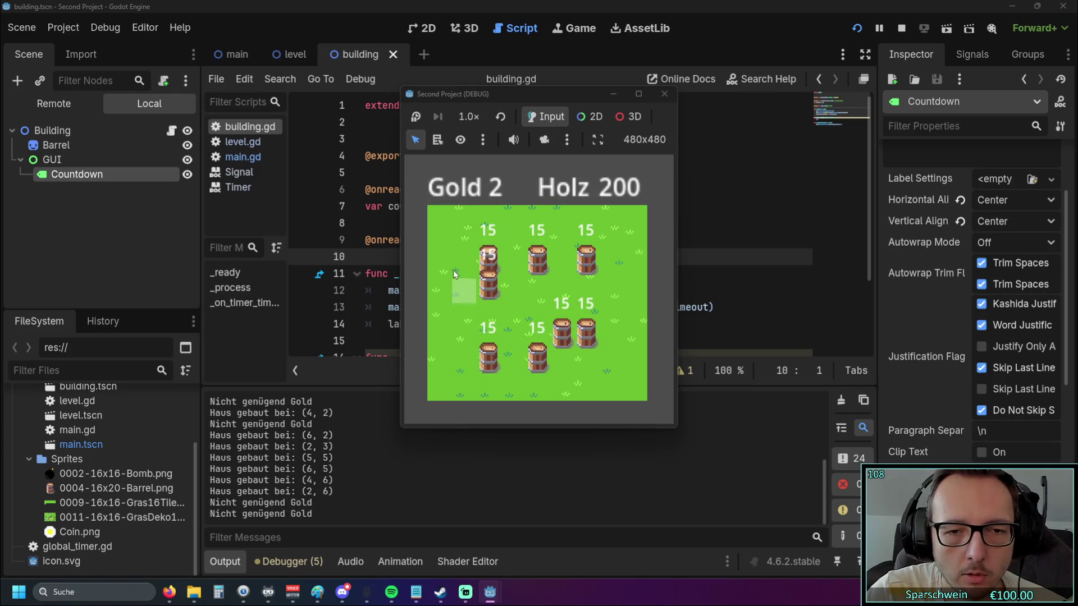
click(456, 275)
click(457, 258)
click(460, 243)
click(478, 317)
click(536, 292)
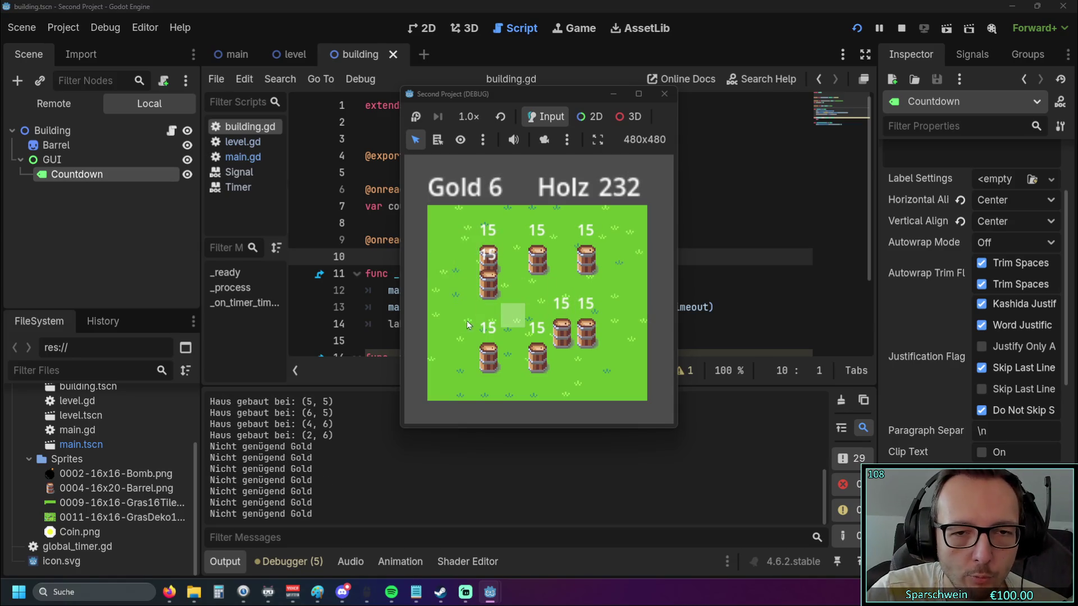
click(476, 320)
click(454, 307)
click(483, 309)
click(562, 306)
click(611, 332)
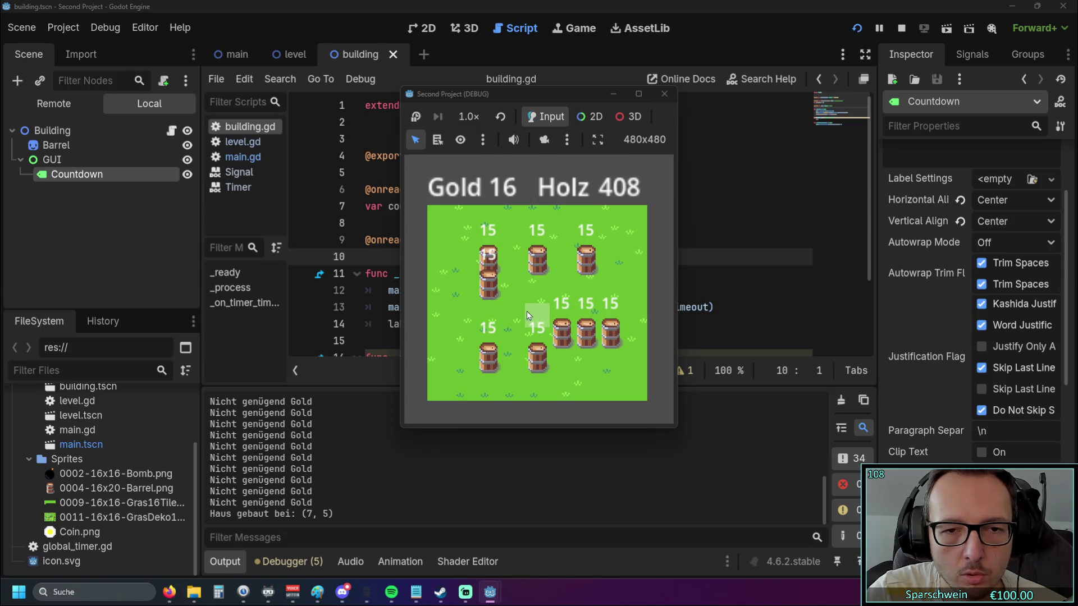
click(665, 96)
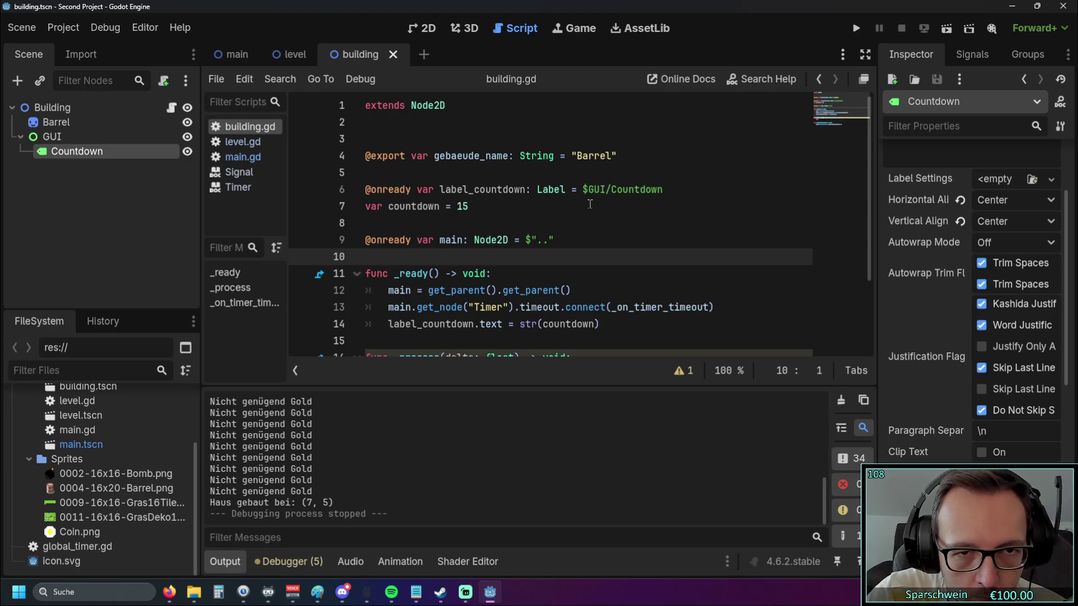
Launch the project again for another test run
scroll(588, 204, down, 1)
scroll(587, 203, down, 1)
scroll(587, 203, up, 2)
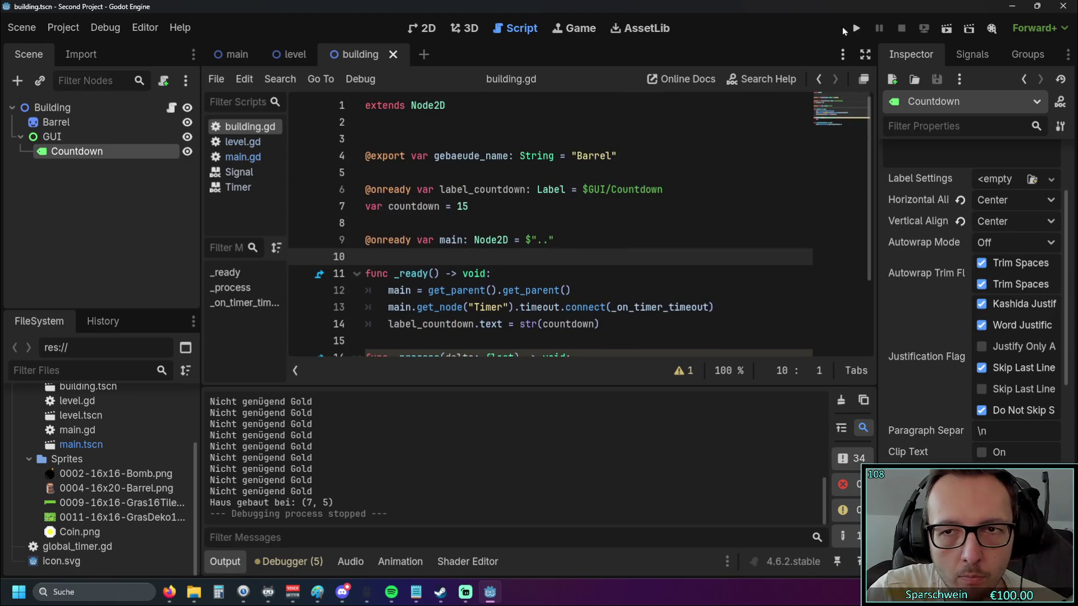
key(F5)
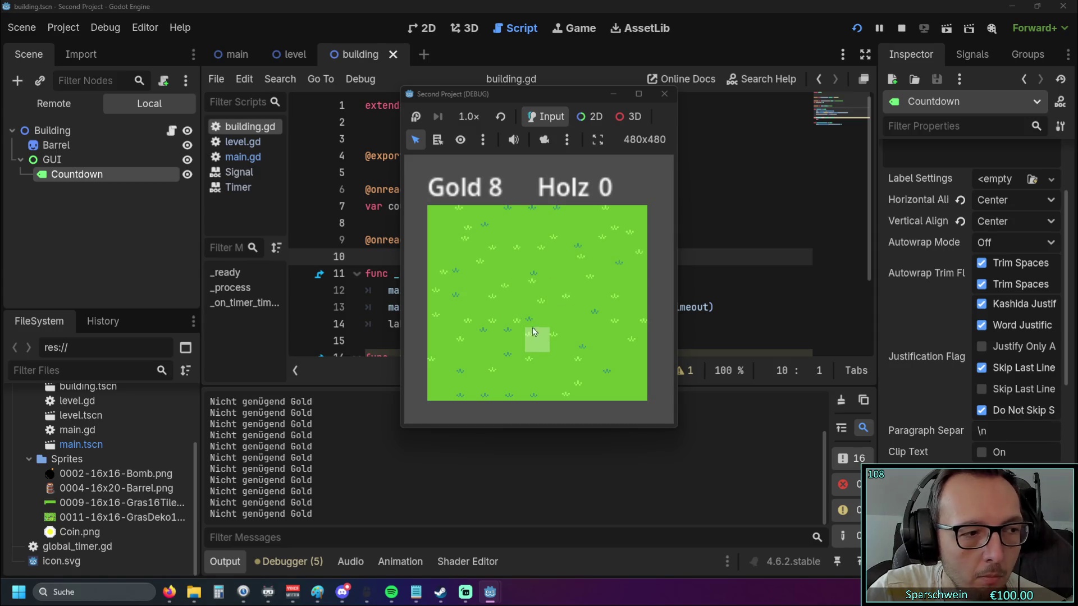
Build barrels on row-3 tiles (2, 3), (3, 3), (8, 3) and (7, 3) while gold runs short
click(489, 289)
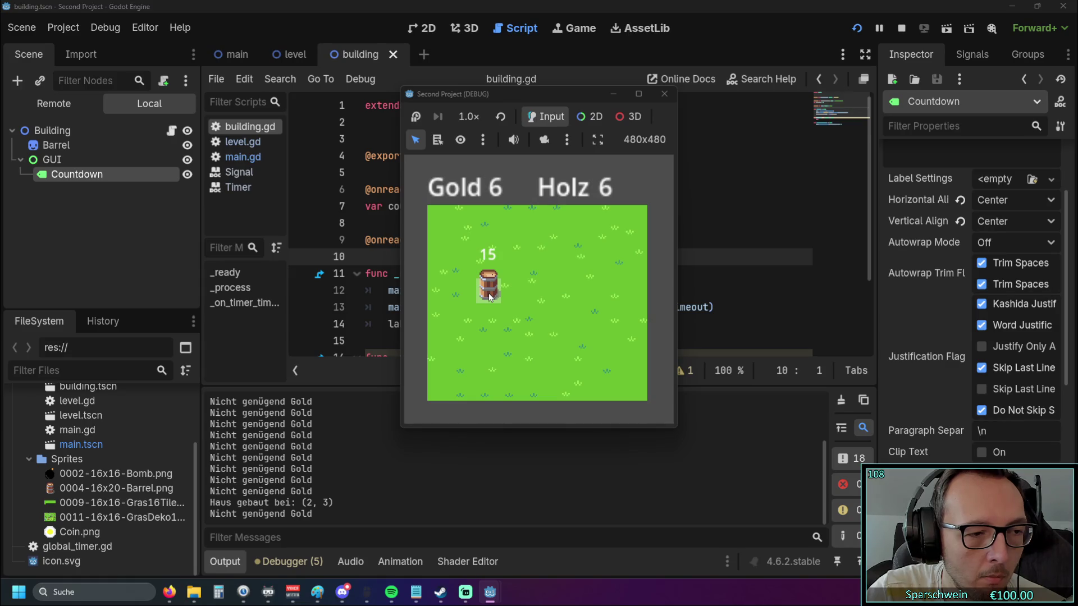
click(519, 290)
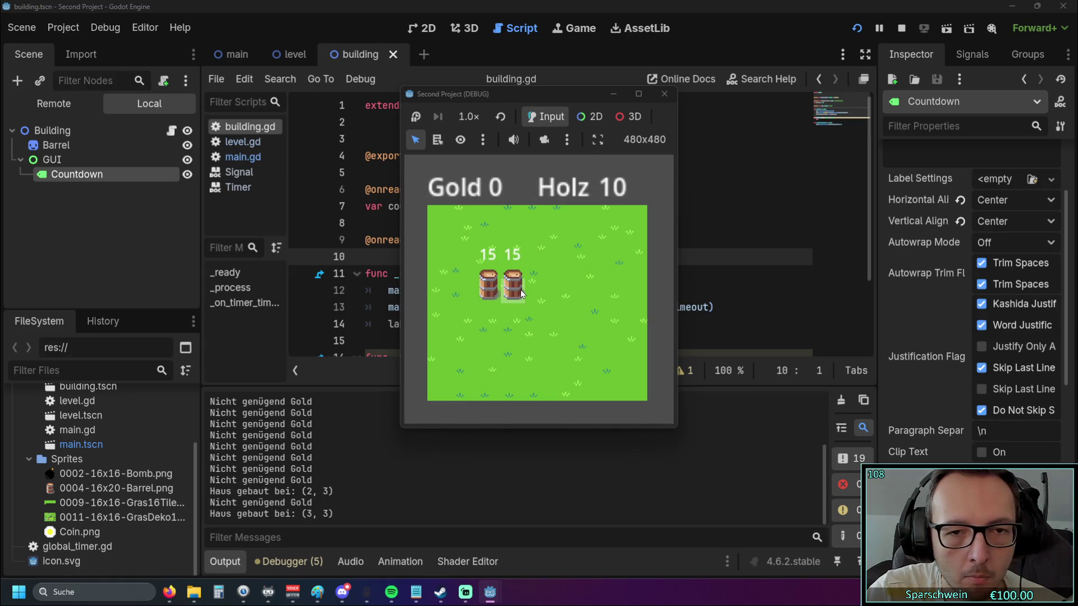
click(534, 291)
click(535, 291)
click(561, 291)
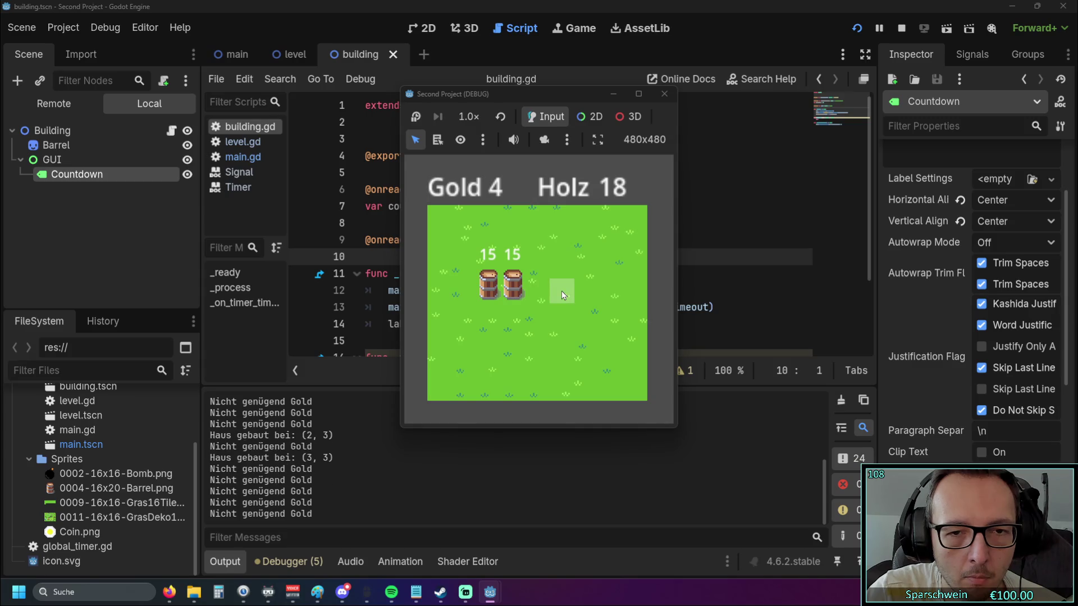
click(561, 291)
click(580, 291)
click(588, 291)
click(614, 292)
click(629, 292)
click(628, 292)
click(610, 292)
click(608, 292)
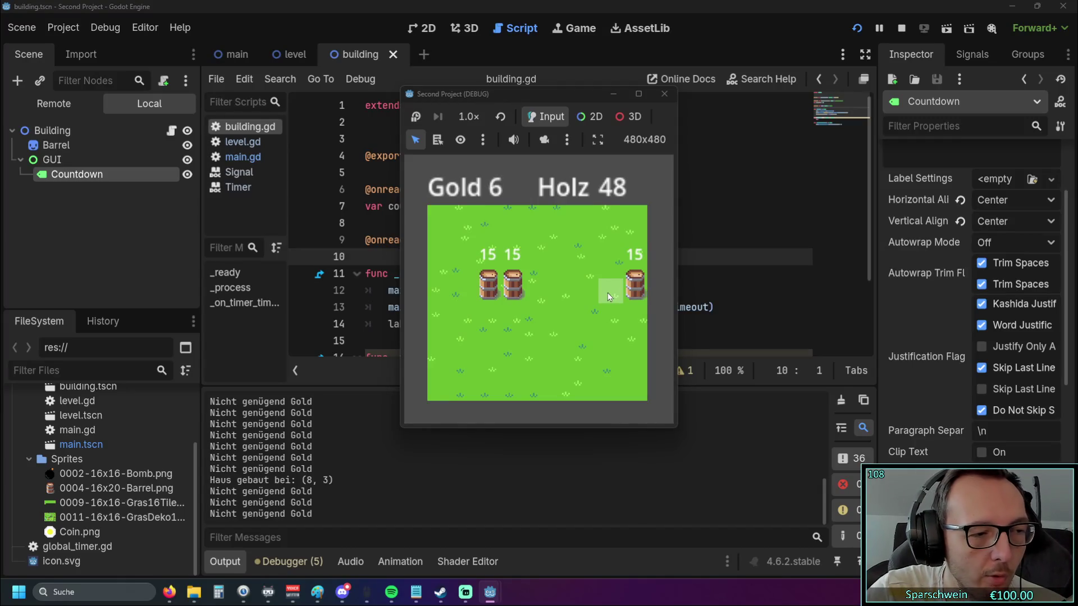
click(608, 292)
click(607, 292)
click(581, 288)
click(581, 288)
click(581, 288)
click(581, 288)
click(581, 289)
click(581, 289)
click(571, 288)
click(572, 288)
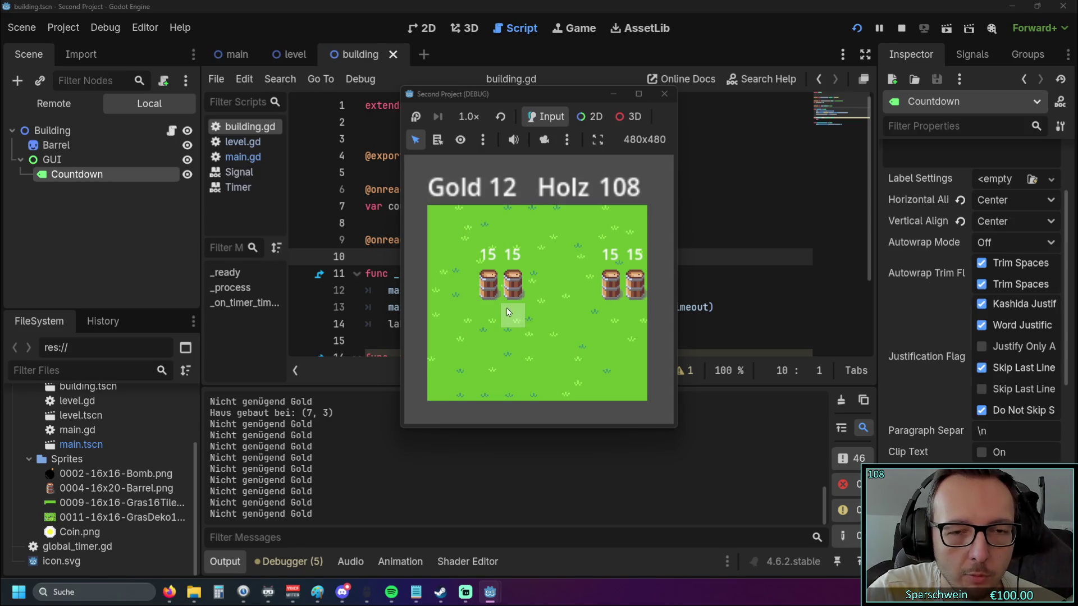
Build barrels at (3, 2), (3, 0), (7, 4) and (1, 4), then stop the game
click(517, 268)
click(514, 237)
click(514, 236)
double_click(514, 233)
click(513, 226)
click(513, 251)
double_click(514, 251)
double_click(513, 251)
double_click(514, 251)
double_click(514, 251)
click(610, 274)
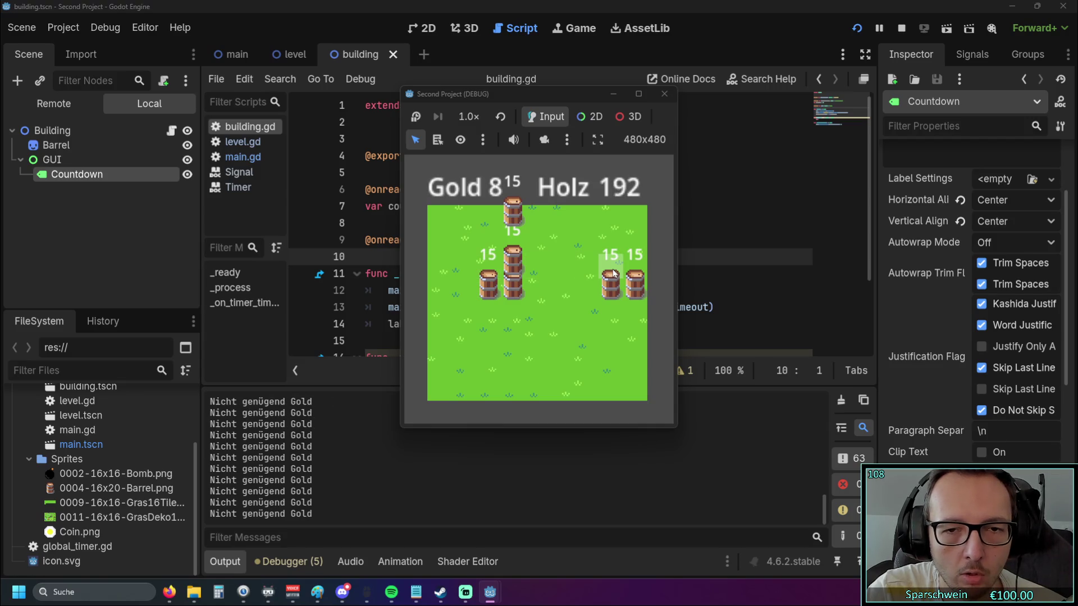
double_click(610, 315)
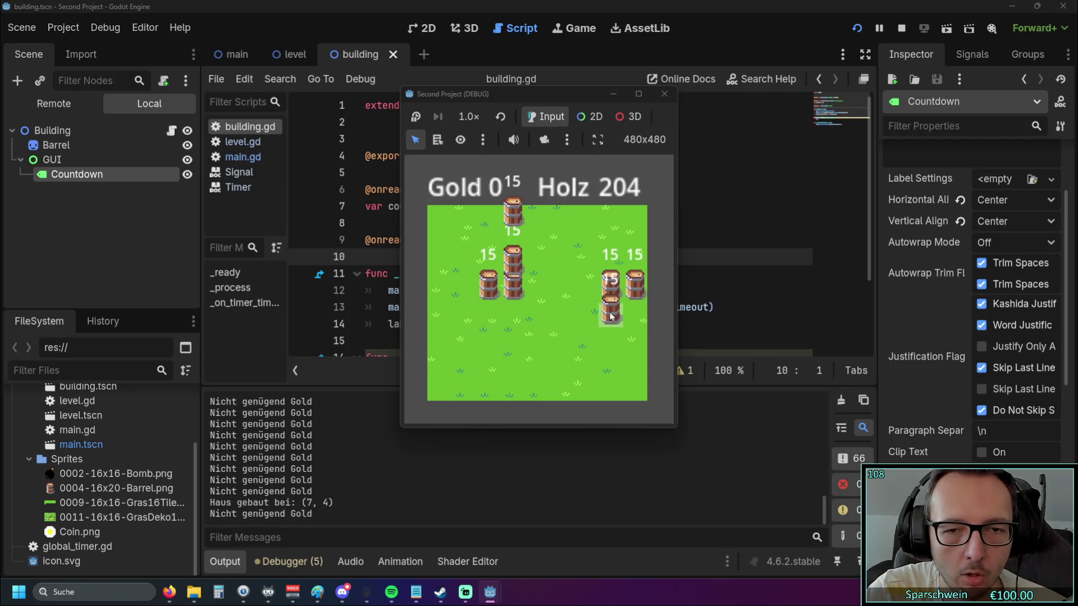
double_click(510, 375)
double_click(514, 357)
double_click(515, 351)
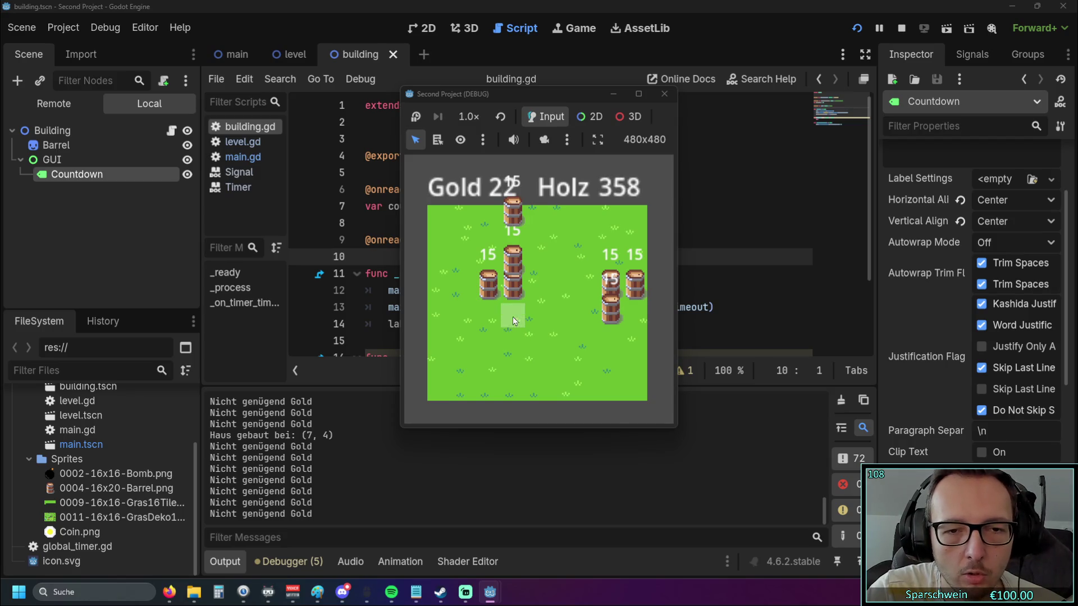
click(468, 309)
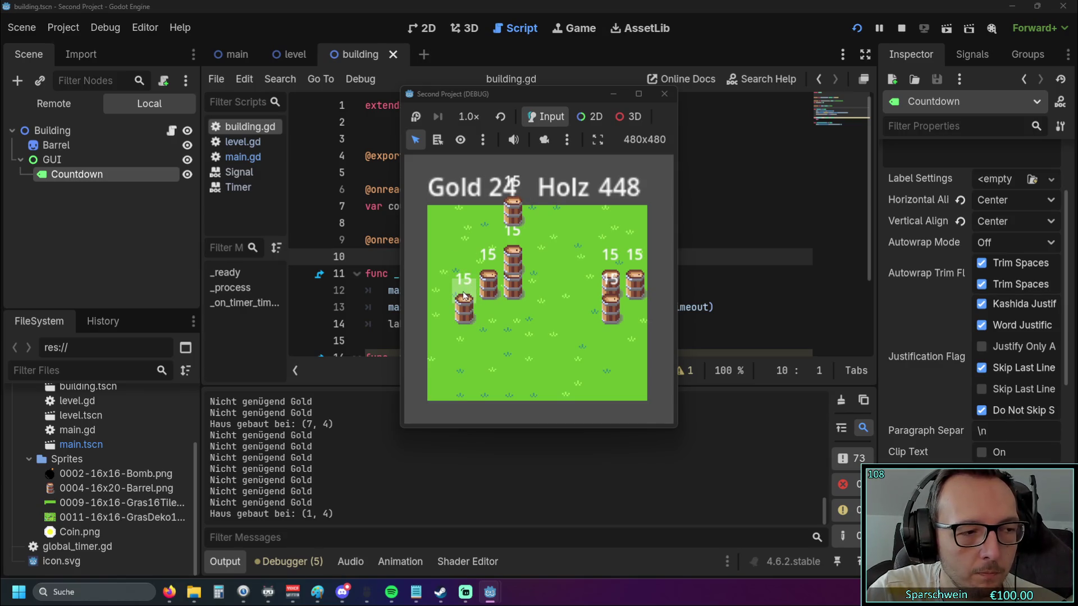
click(664, 94)
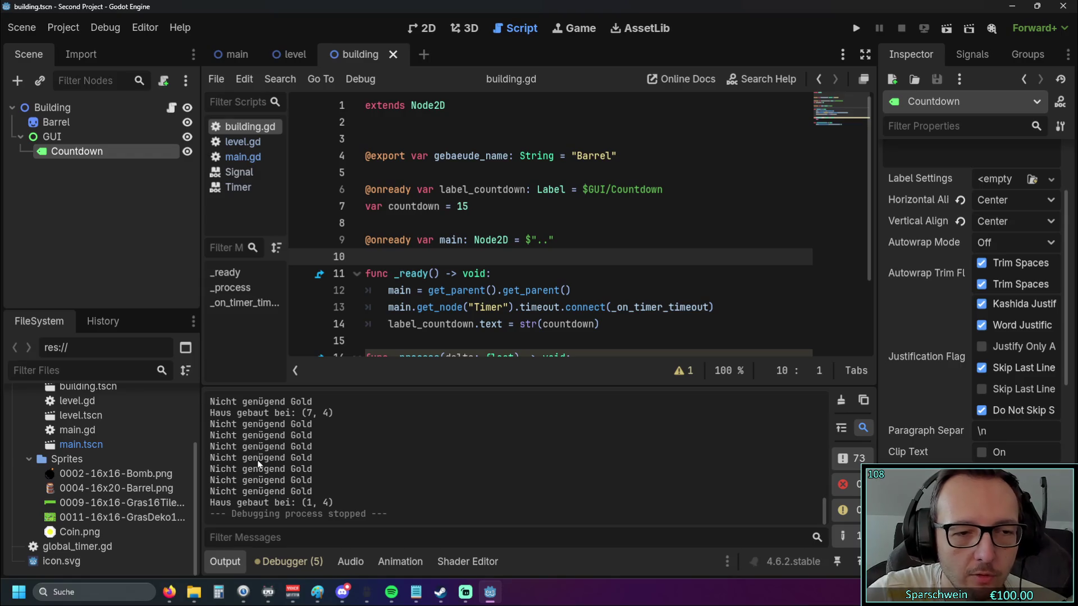
Open the level.gd script and scroll down to its click-handling code
scroll(447, 148, down, 2)
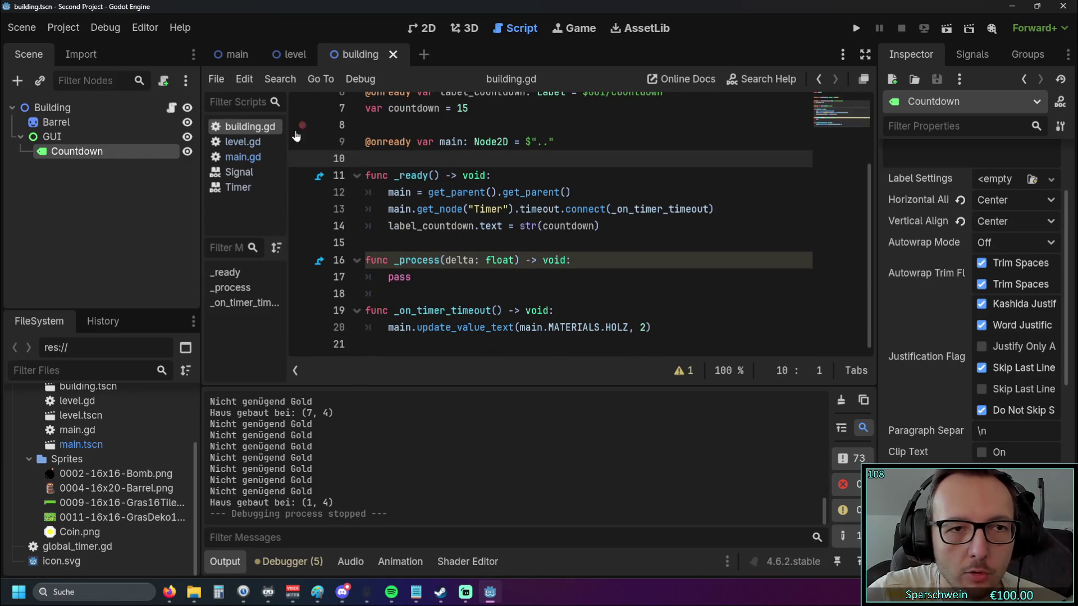
click(242, 141)
scroll(427, 216, down, 3)
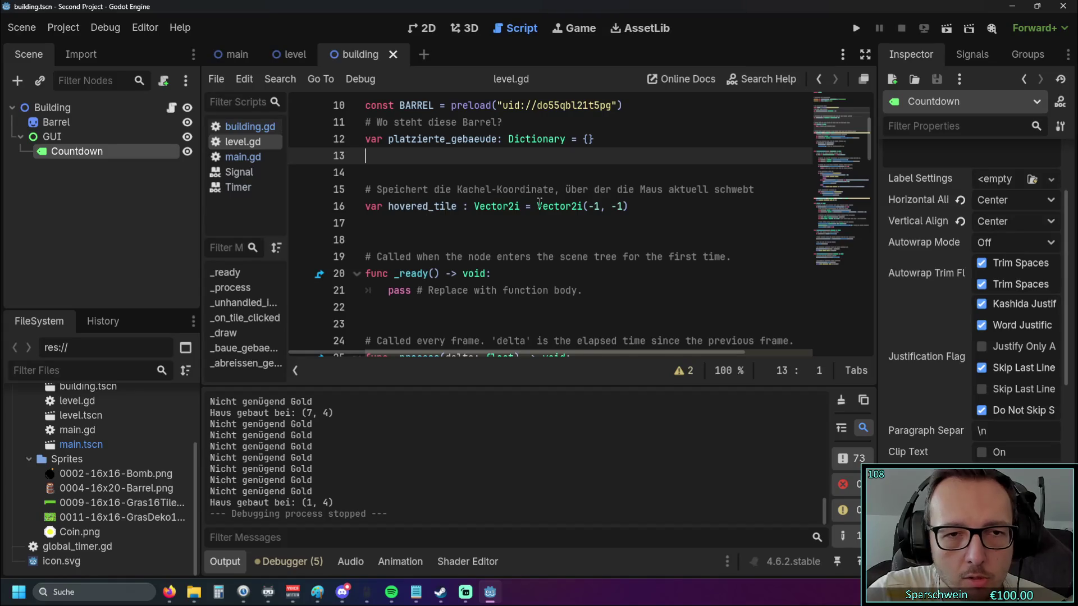
scroll(431, 214, down, 5)
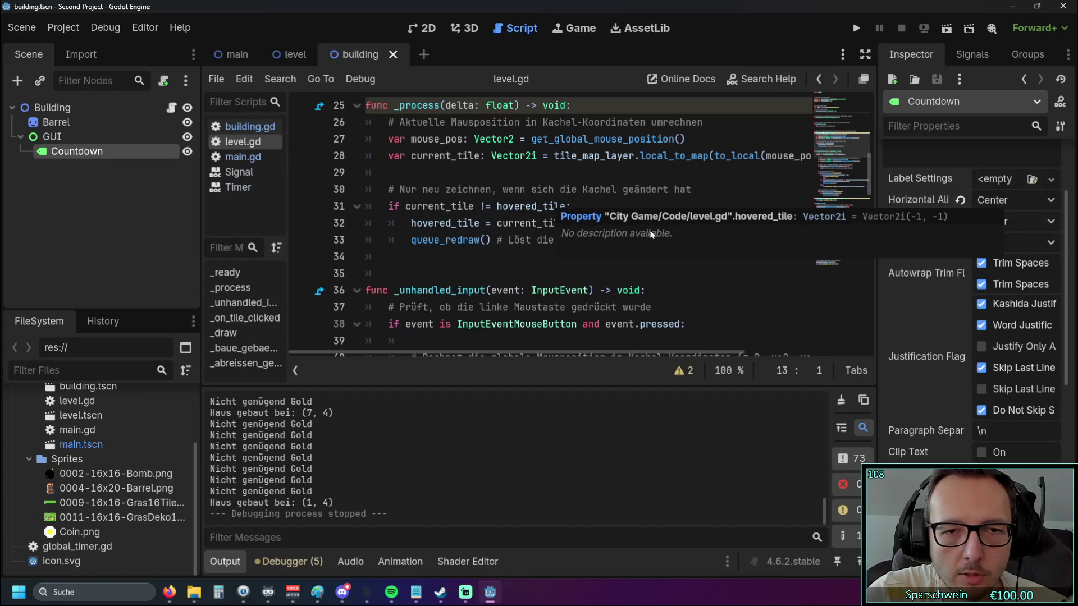
scroll(633, 236, down, 2)
scroll(654, 236, down, 2)
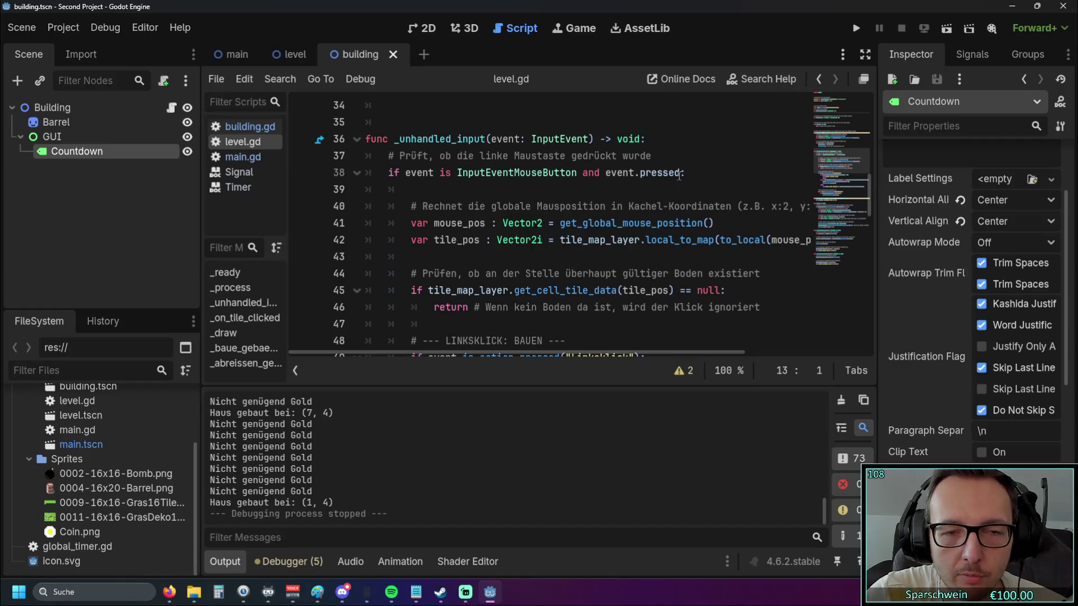
scroll(681, 176, down, 1)
scroll(695, 182, down, 2)
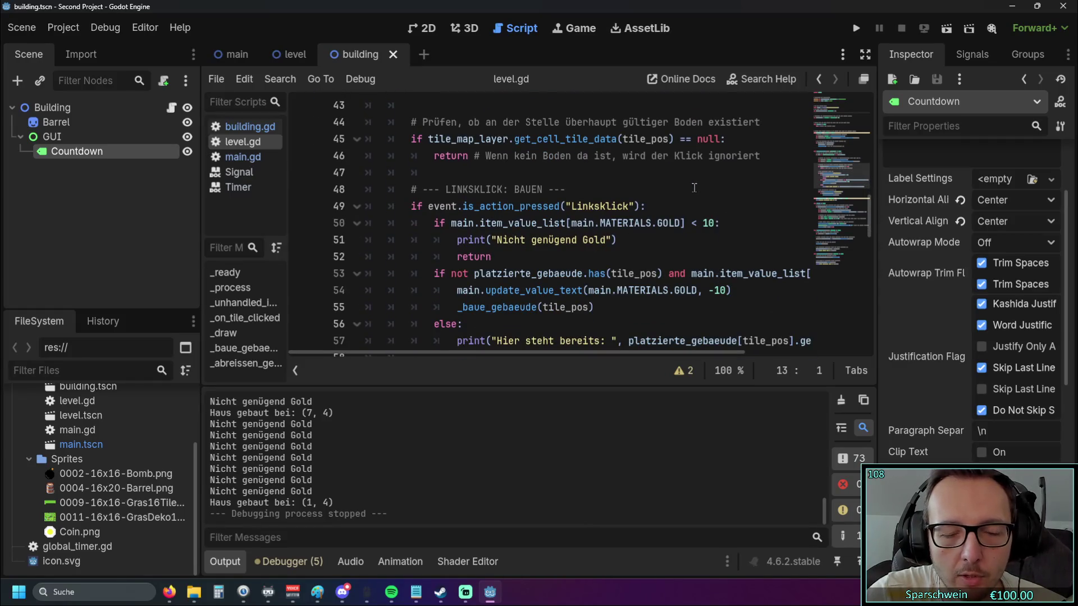
Highlight the left-click build condition and gold check on lines 49–52
double_click(417, 206)
drag(459, 211, 596, 222)
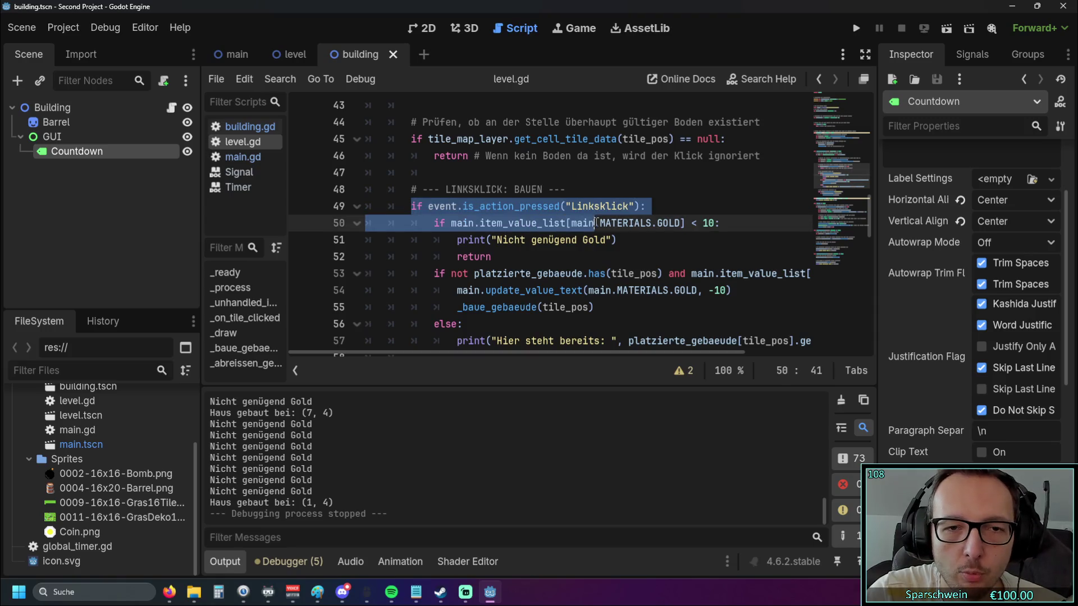
click(522, 244)
drag(494, 256, 409, 206)
click(521, 260)
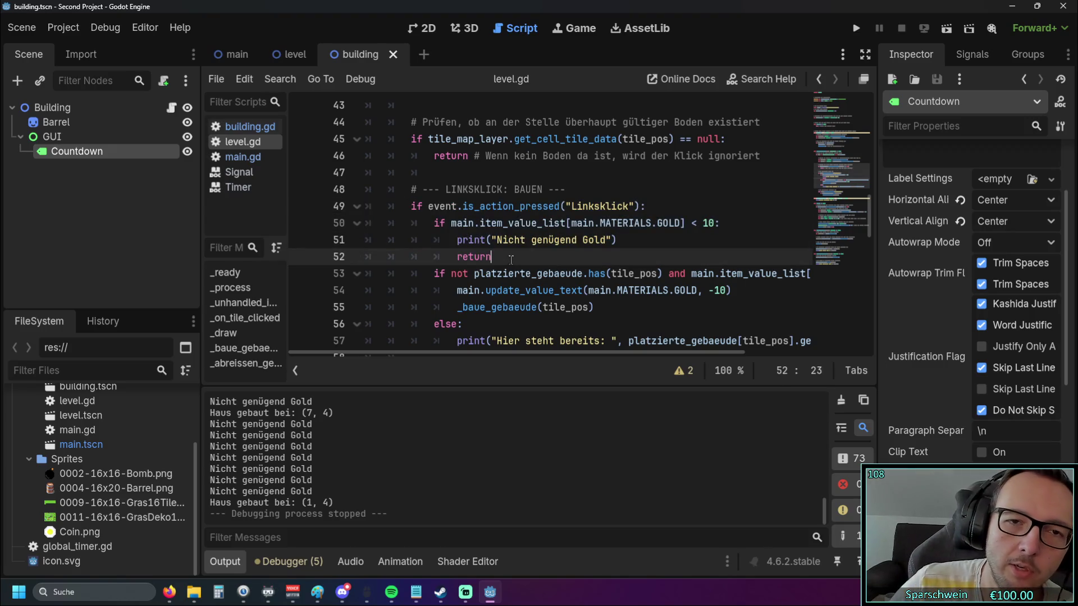
scroll(511, 258, up, 3)
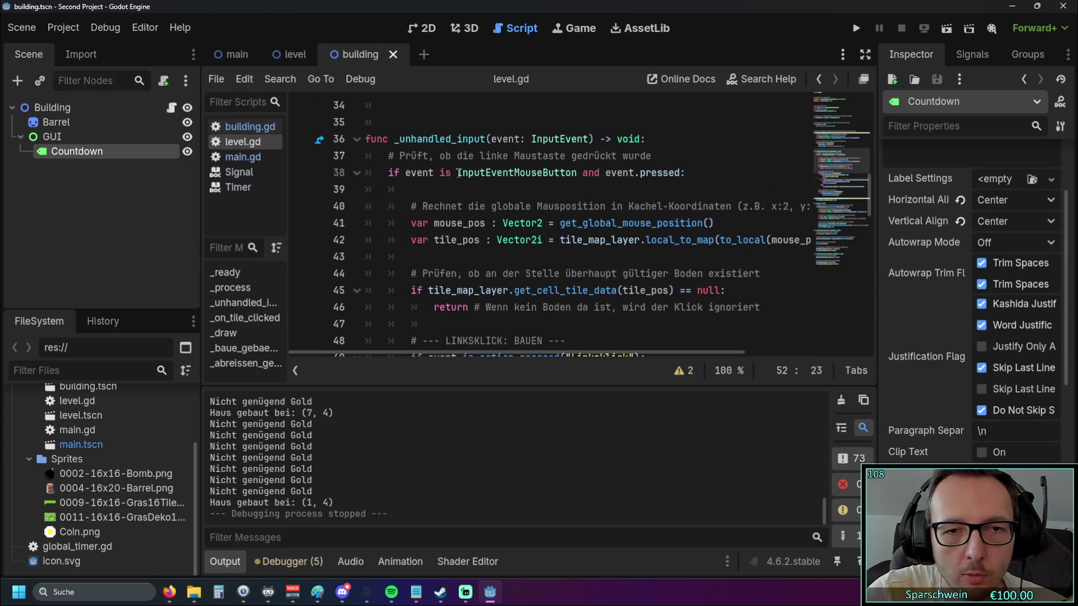
Highlight the InputEventMouseButton check on line 38, then put the caret after the ground check
drag(388, 172, 493, 172)
double_click(494, 173)
click(583, 194)
scroll(583, 196, down, 1)
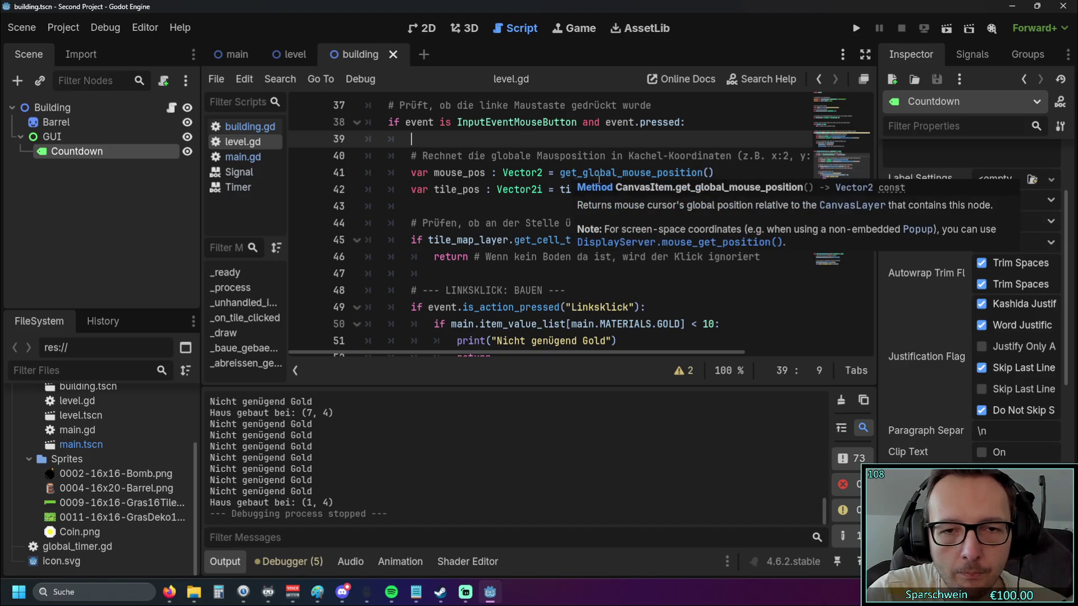
click(504, 208)
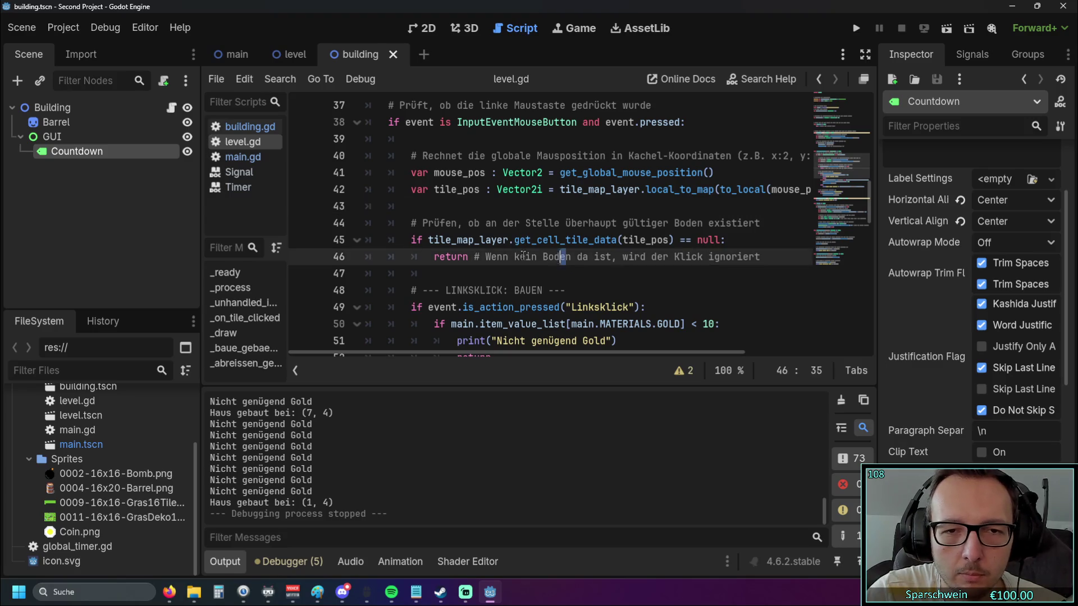
click(561, 274)
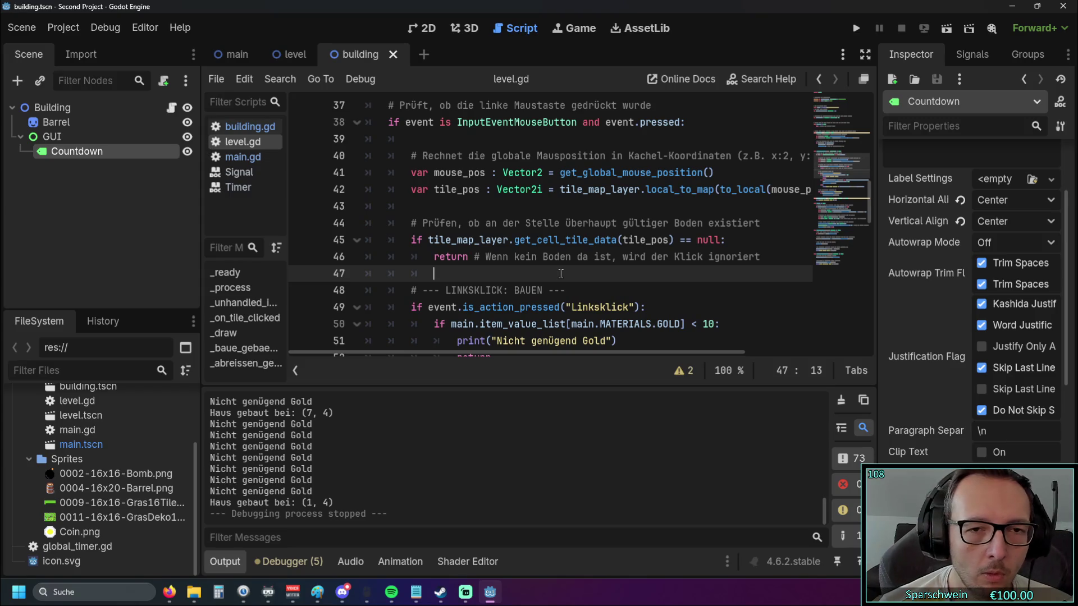
click(728, 240)
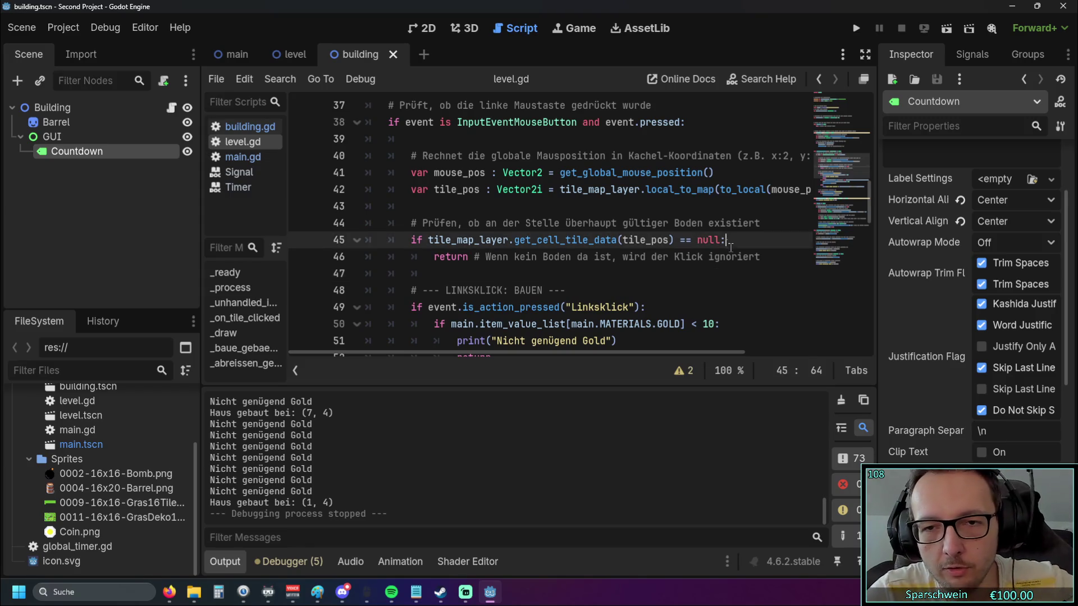
Add a print("null") line before the return in the no-ground check and run the game
key(Return)
text(p)
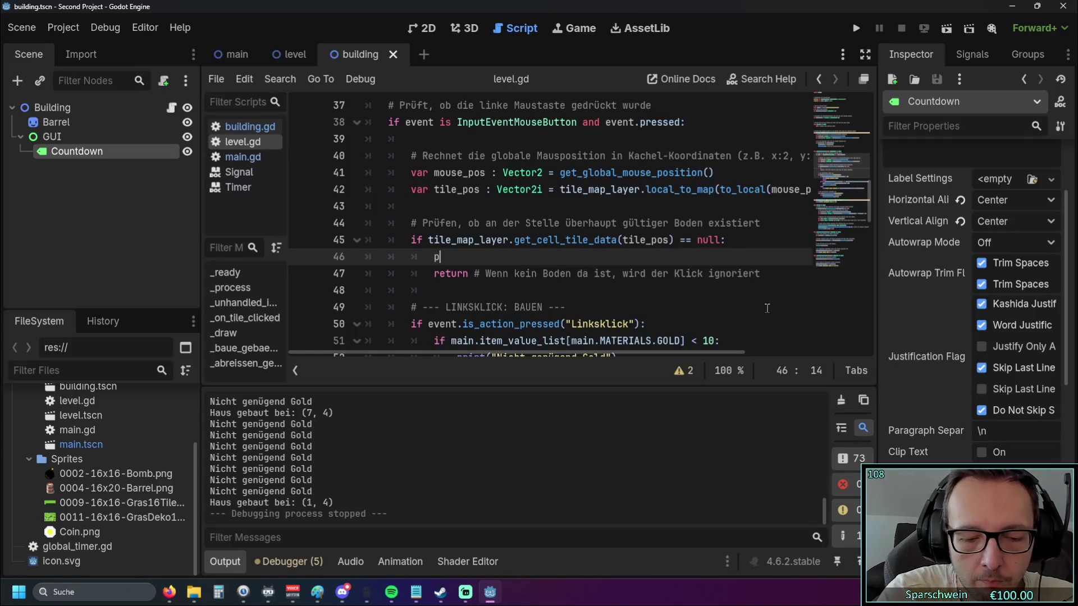
text(rint()
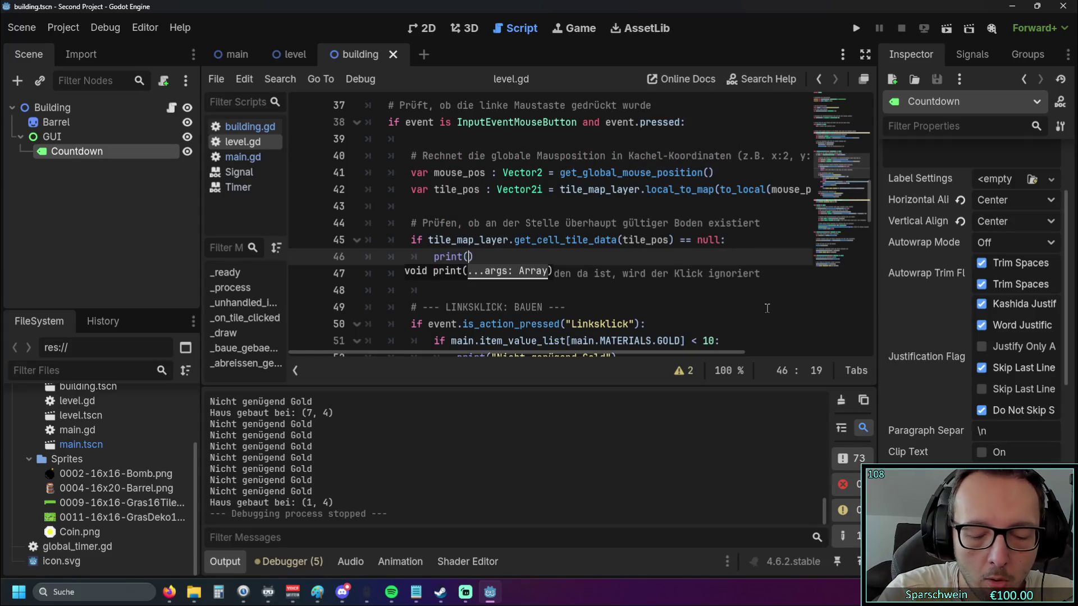
text(null)
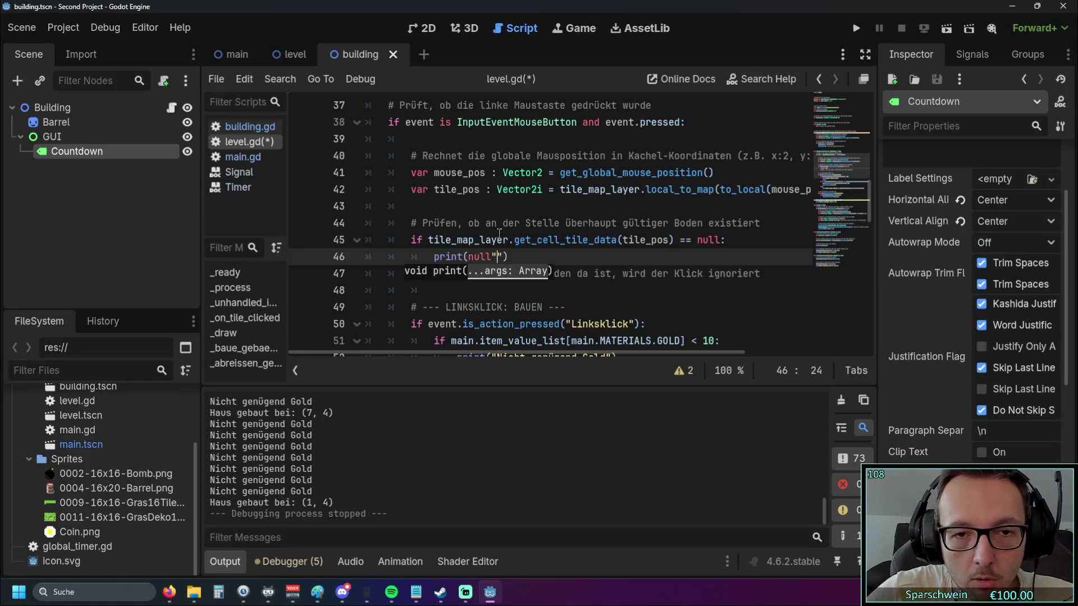
key(Left)
key(Left)
key(Left)
text(")
key(Right)
key(Right)
key(Right)
text("")
key(BackSpace)
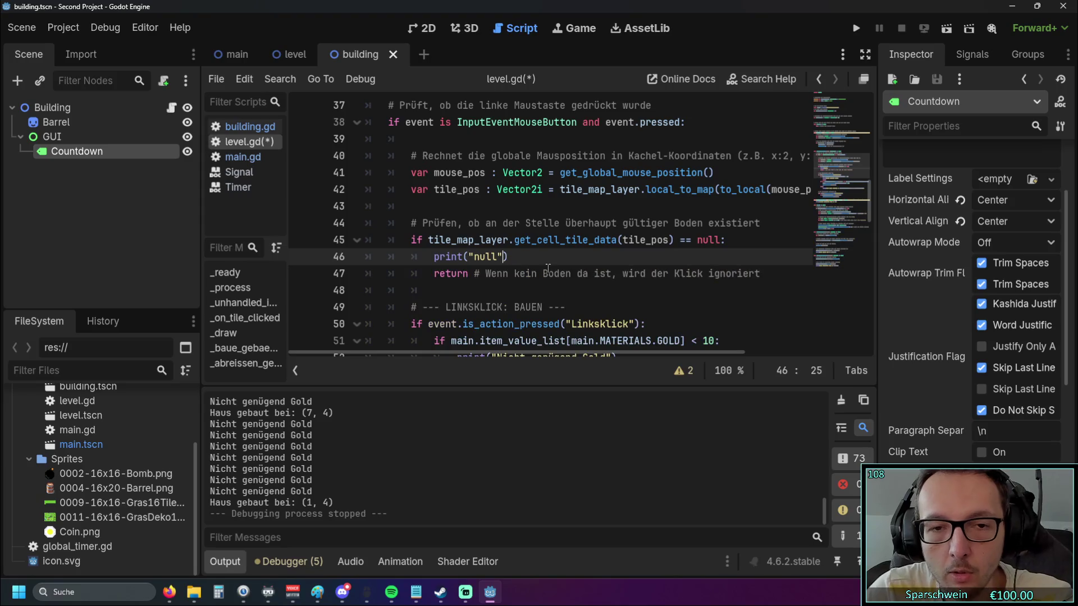
click(537, 274)
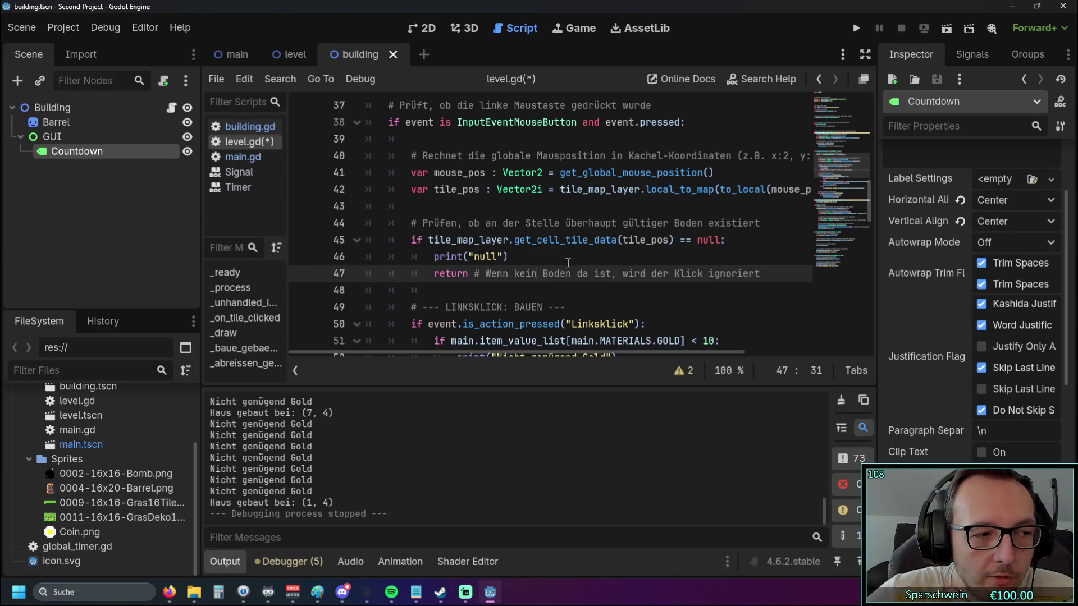
click(856, 28)
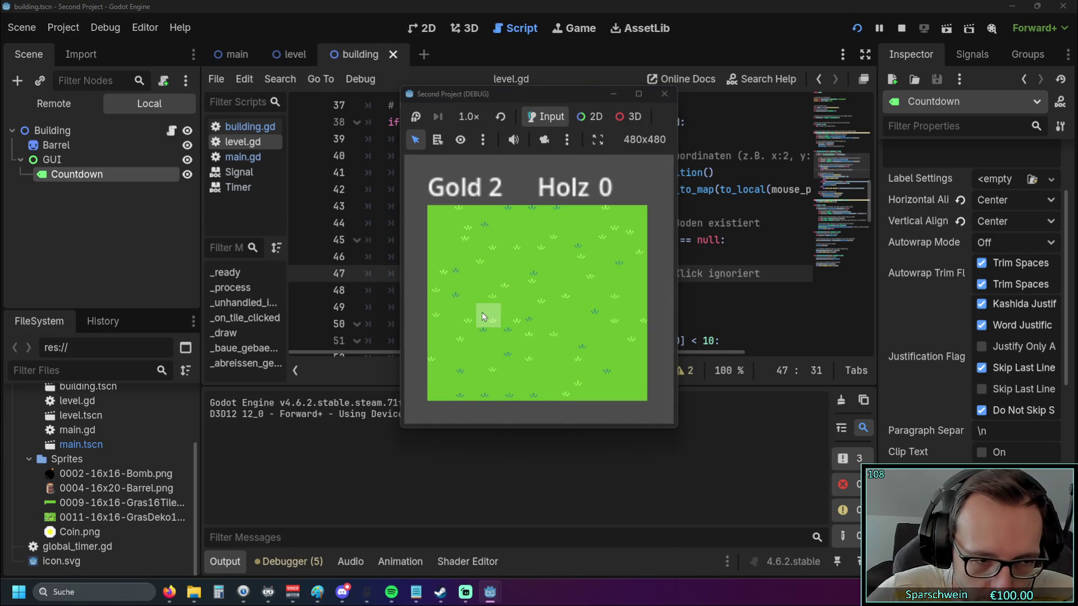
Build barrels on tiles (2, 2) and (2, 4), with other attempts refused for lack of gold
click(478, 299)
click(494, 304)
click(508, 340)
click(508, 340)
click(555, 269)
click(556, 268)
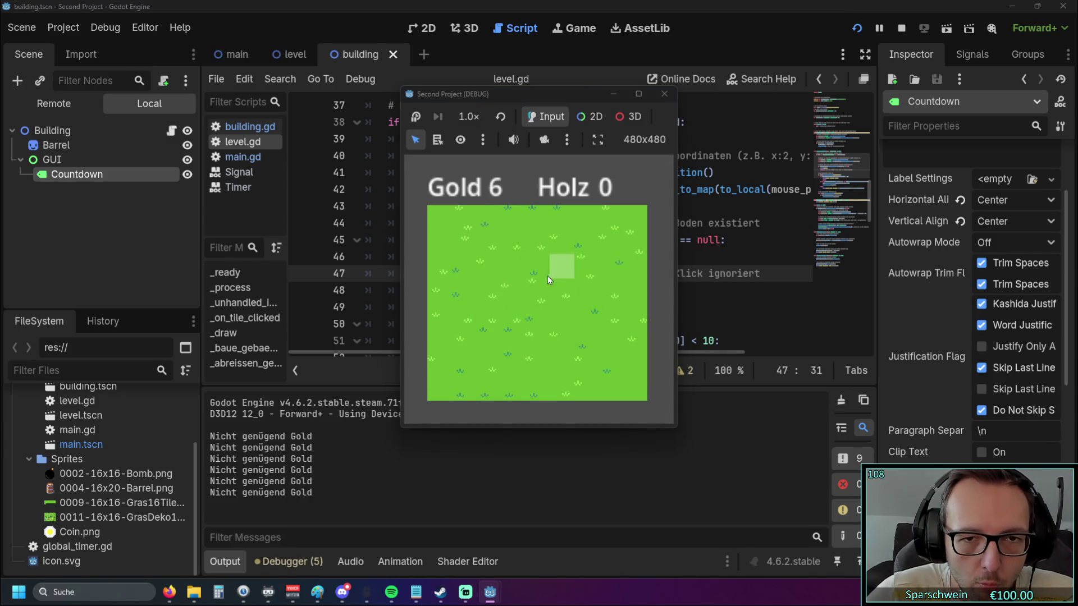
click(488, 292)
click(489, 292)
click(488, 282)
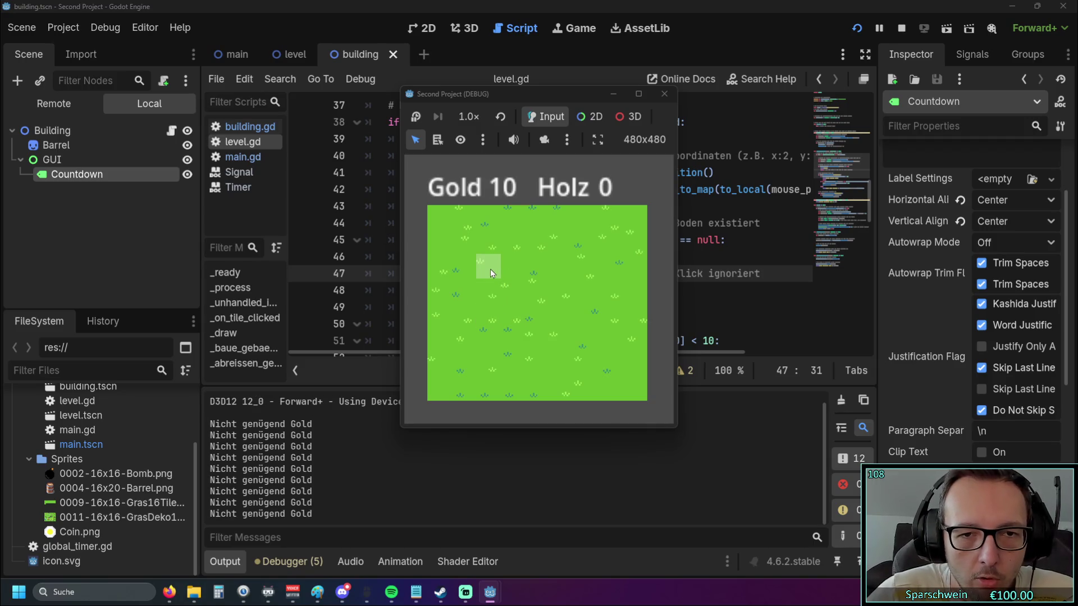
click(490, 269)
click(486, 295)
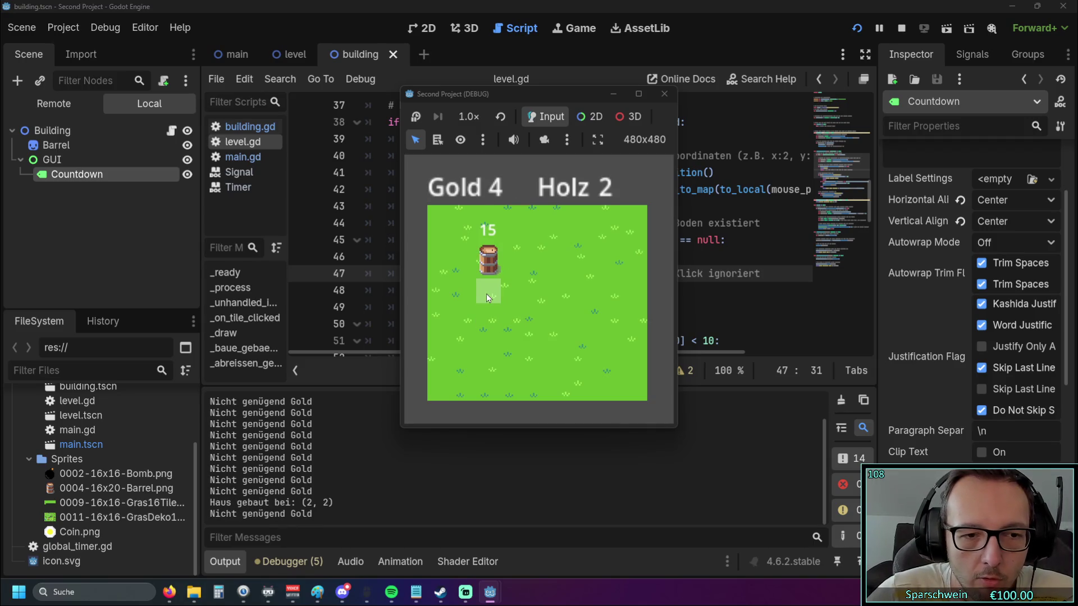
click(486, 294)
click(486, 294)
click(486, 294)
click(486, 294)
click(487, 303)
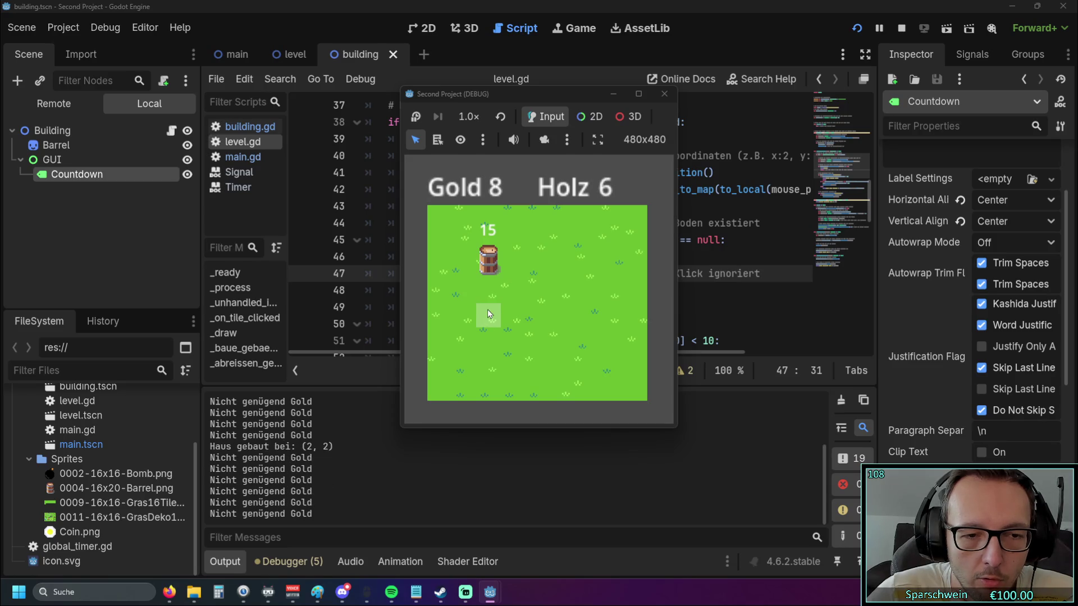
click(488, 300)
click(489, 300)
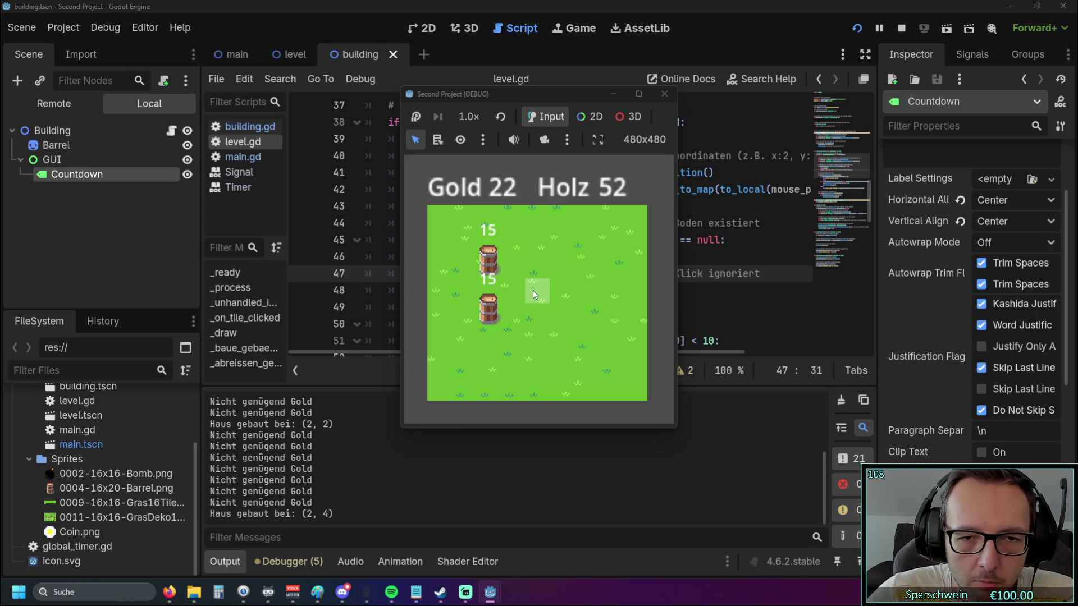
Build barrels on tiles (4, 2) and (5, 2), with repeat clicks on the occupied tile
click(535, 270)
click(535, 267)
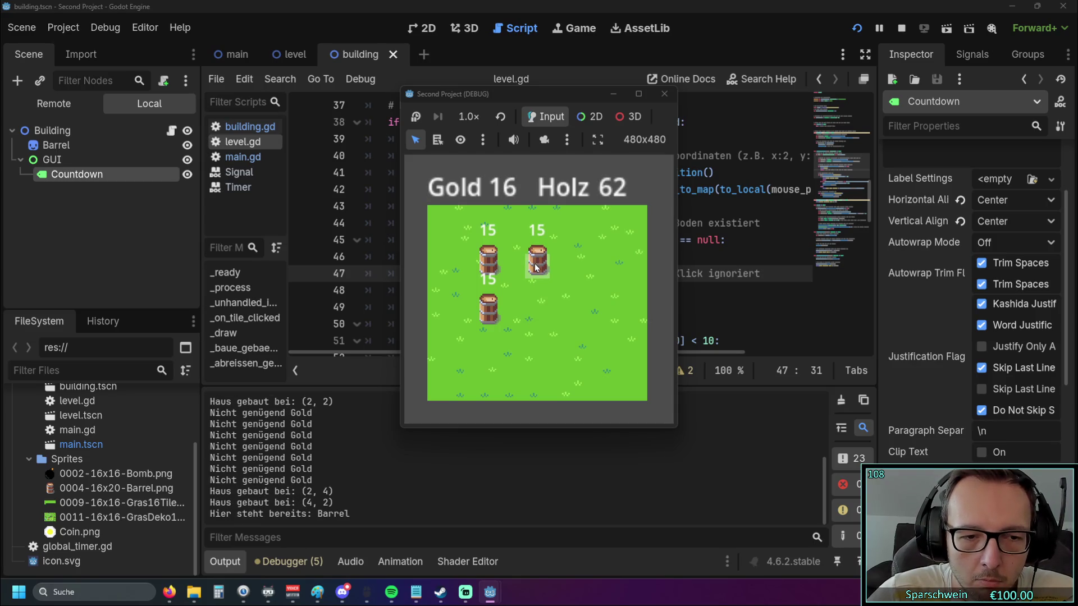
click(536, 269)
click(536, 269)
click(536, 268)
click(562, 269)
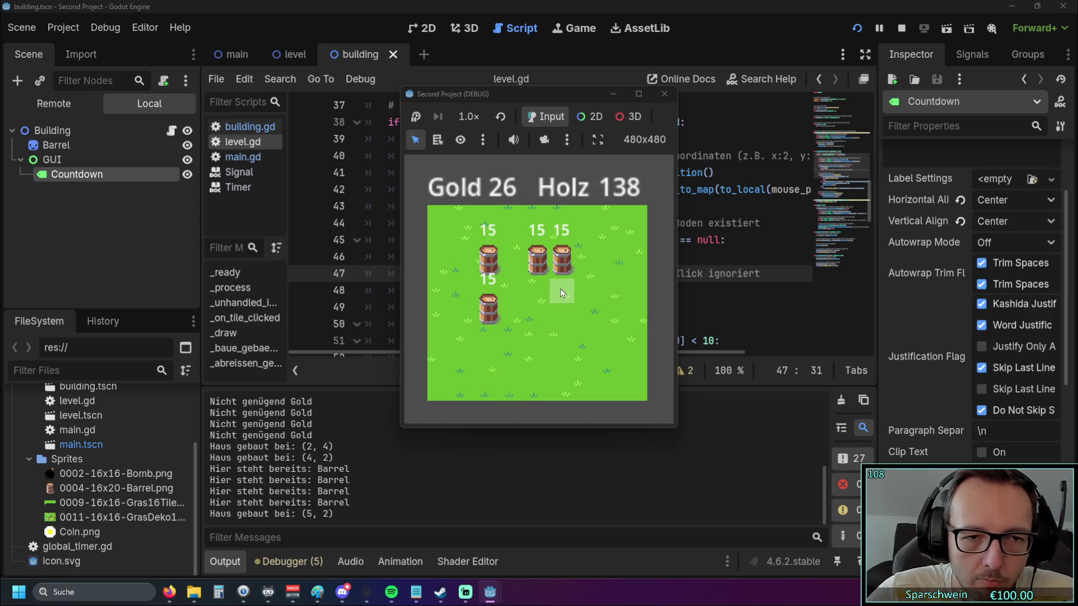
Stop the game and delete the print("null") debug line from level.gd
click(665, 94)
drag(509, 257, 338, 267)
key(BackSpace)
key(BackSpace)
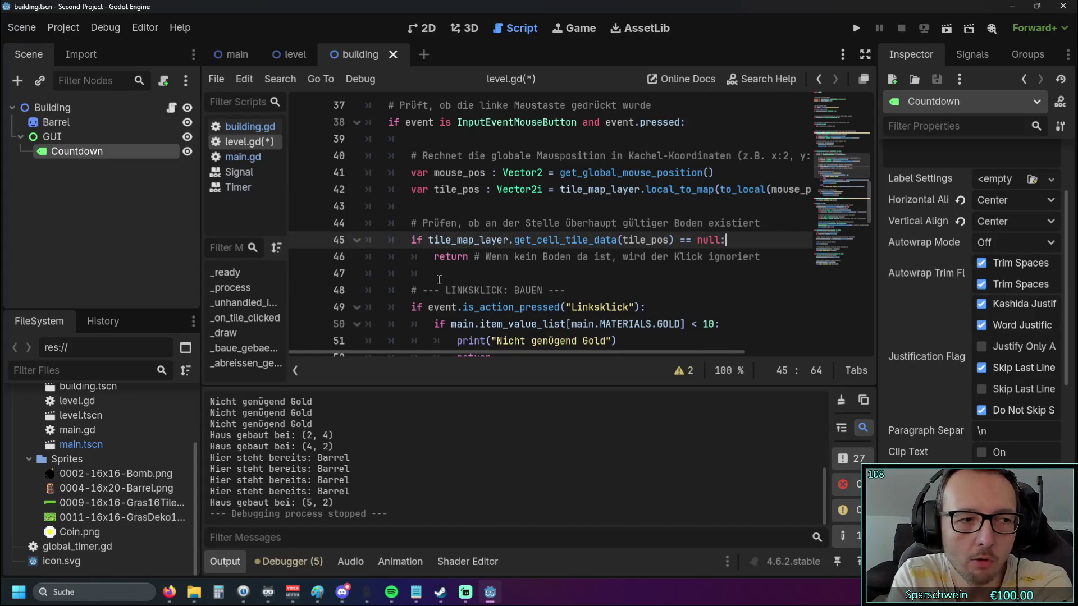
Scroll through level.gd to review its code
scroll(440, 279, up, 3)
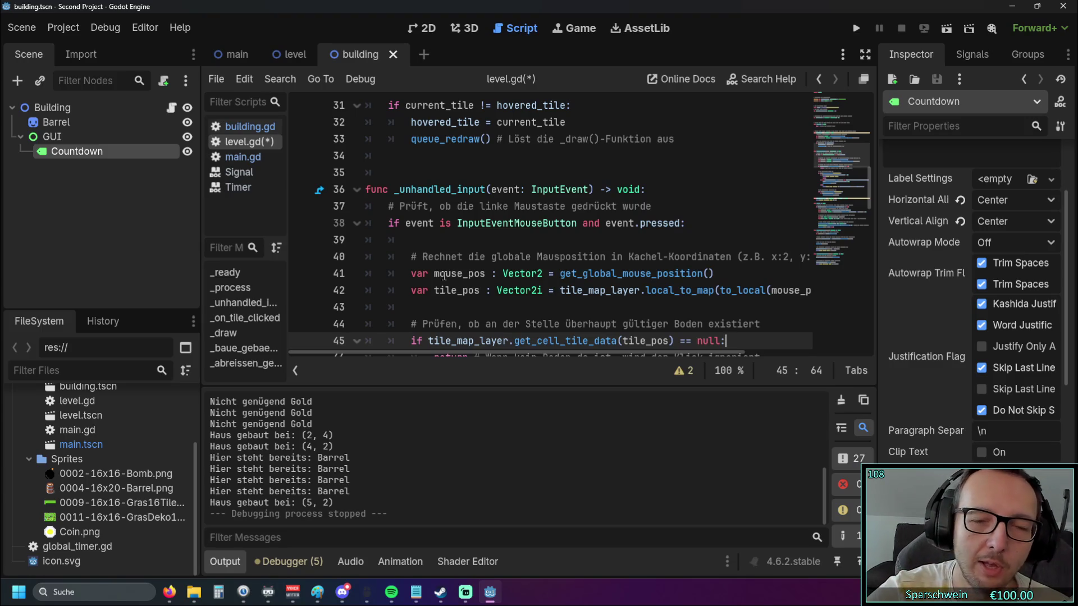
scroll(444, 275, down, 6)
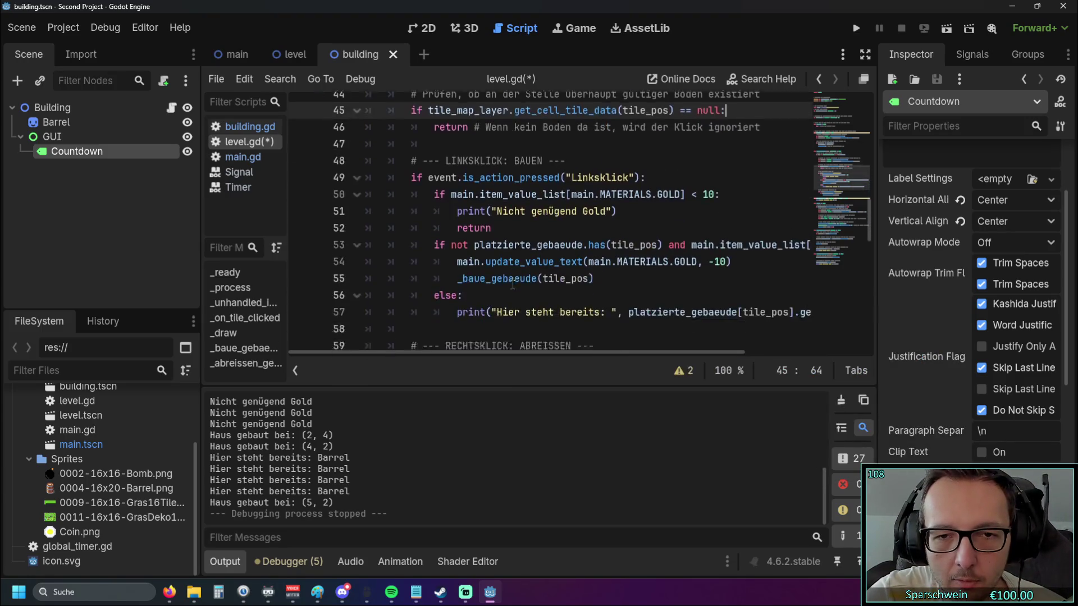
scroll(512, 285, down, 2)
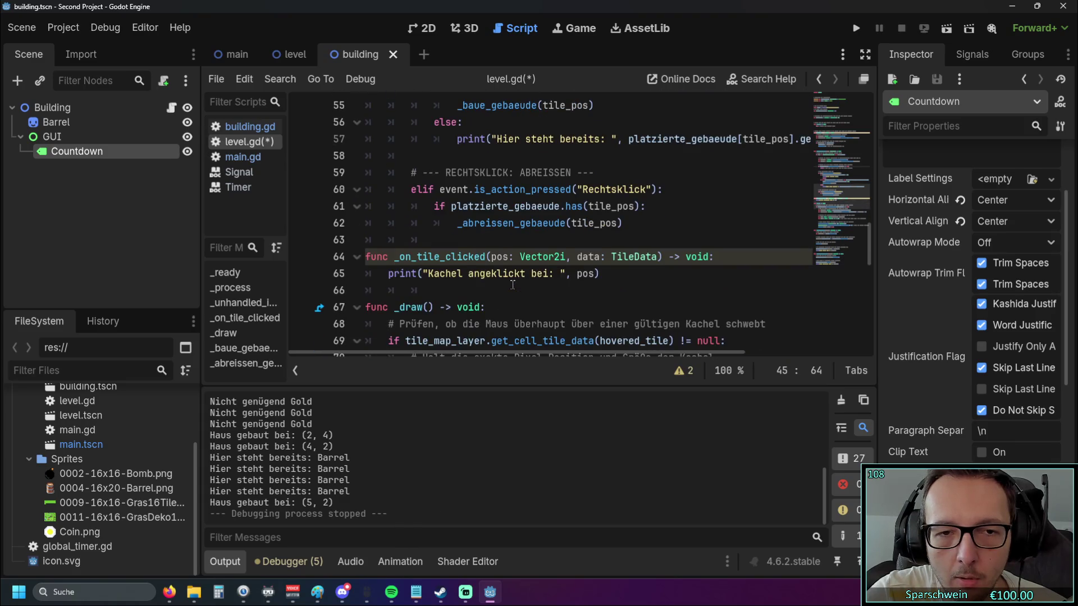
scroll(512, 285, up, 1)
scroll(512, 285, down, 6)
scroll(511, 283, up, 4)
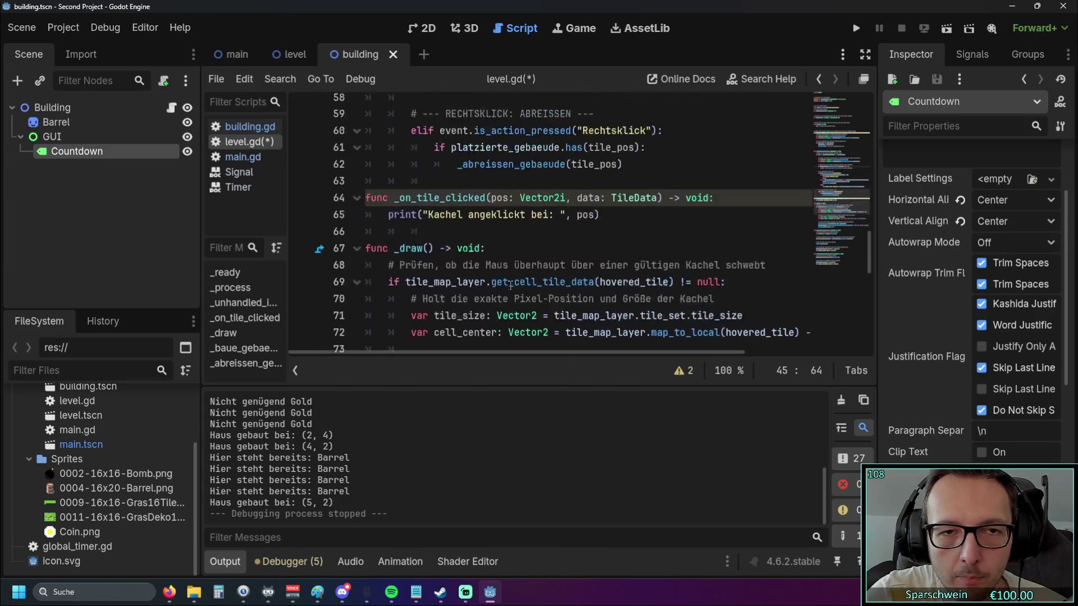
scroll(511, 285, up, 6)
Look over main.gd, then go back to building.gd and scroll through it
click(243, 157)
scroll(500, 216, down, 2)
click(523, 207)
scroll(561, 219, down, 2)
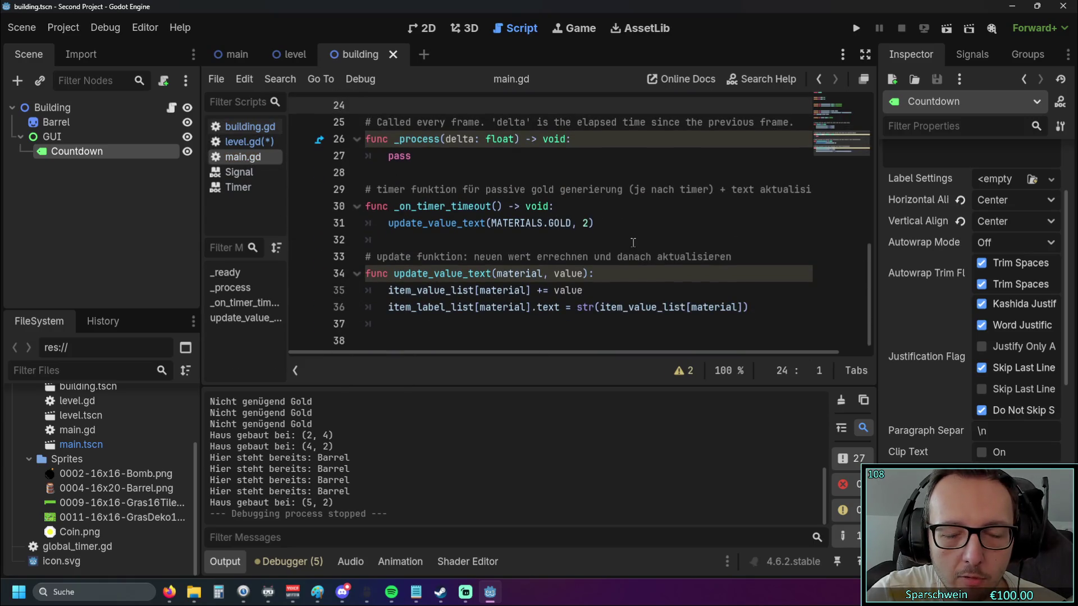
key(alt+Left)
key(alt+Left)
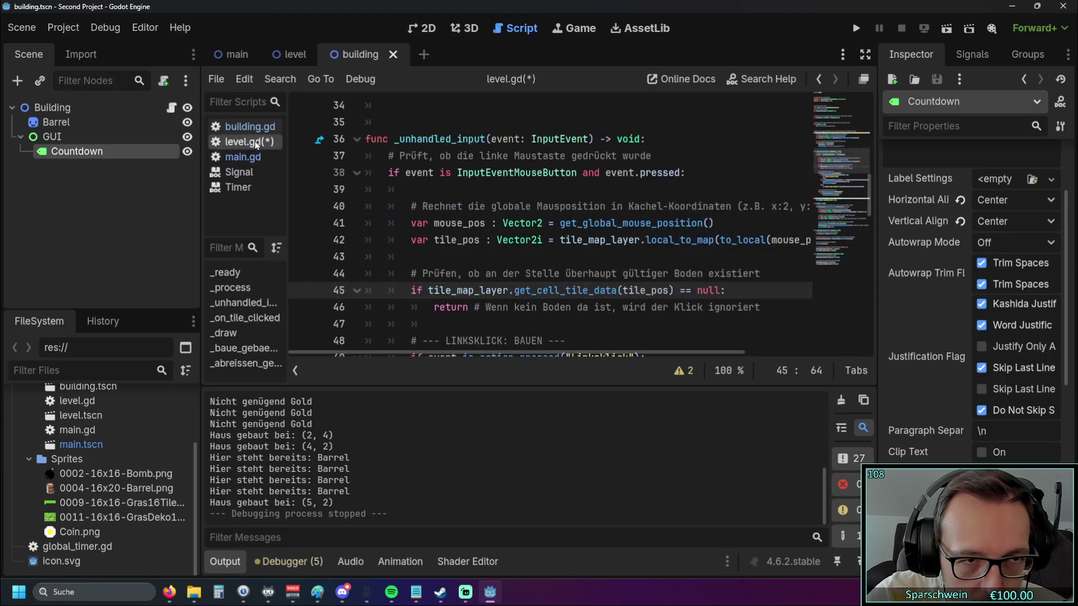
scroll(511, 194, down, 1)
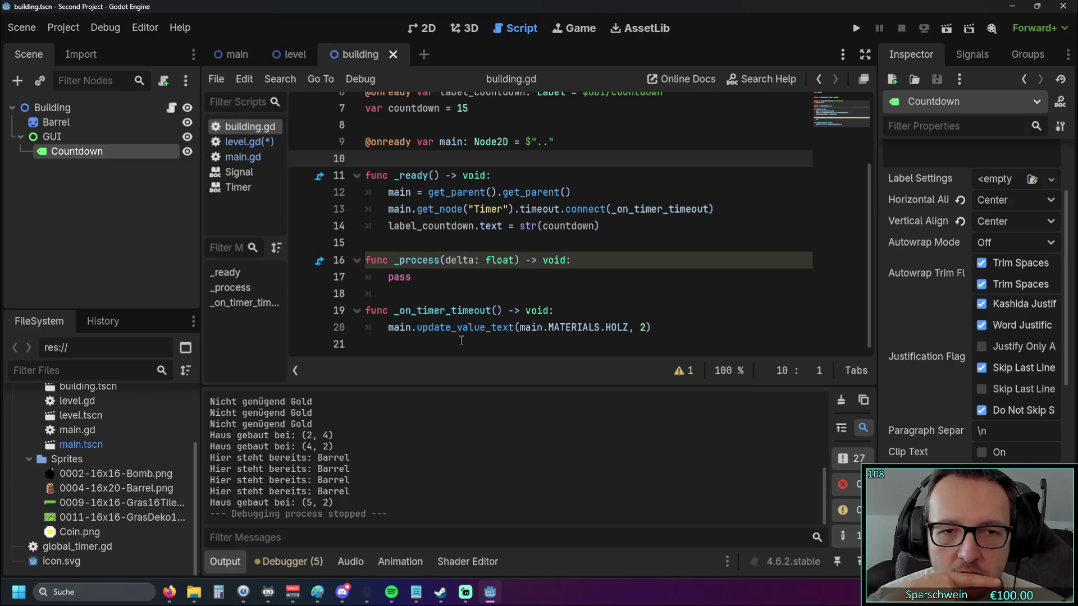
Open main.gd and switch between the main, building and level scenes
scroll(449, 325, up, 2)
scroll(409, 293, down, 1)
scroll(409, 292, up, 1)
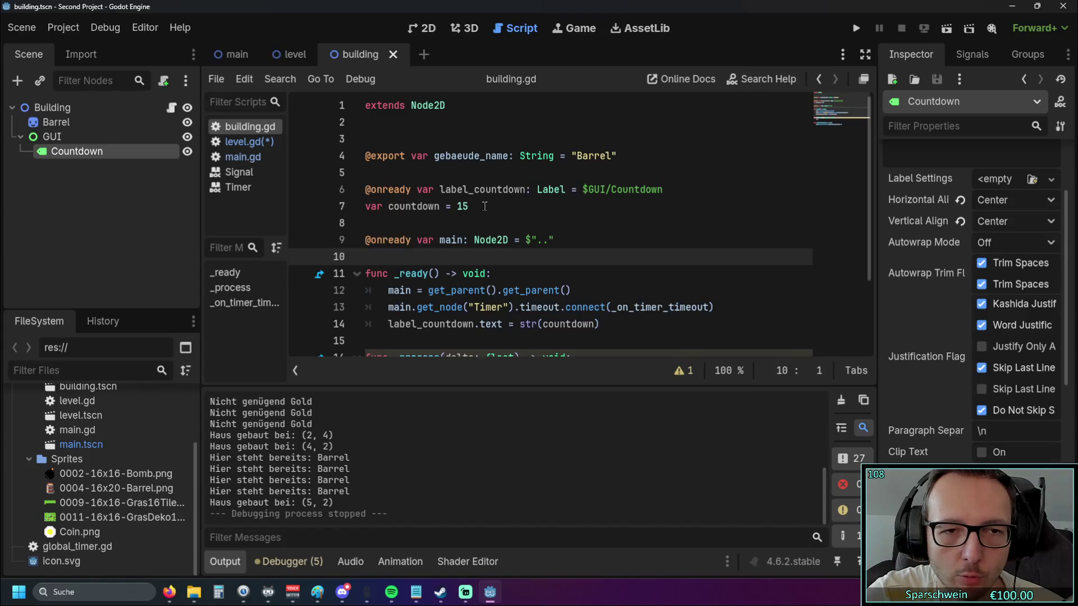
scroll(484, 209, down, 2)
scroll(484, 209, up, 1)
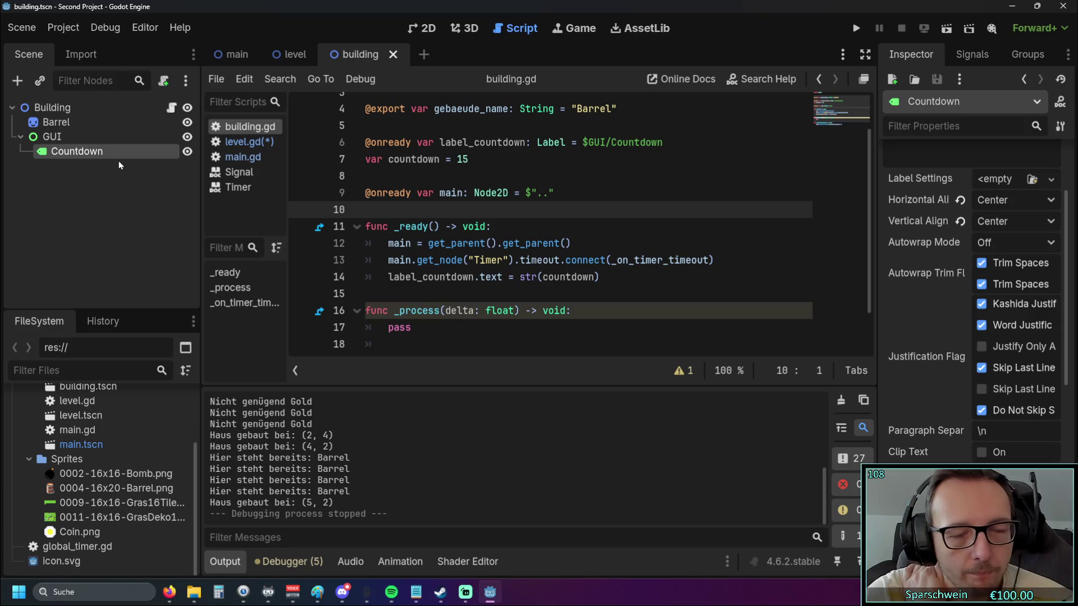
click(247, 159)
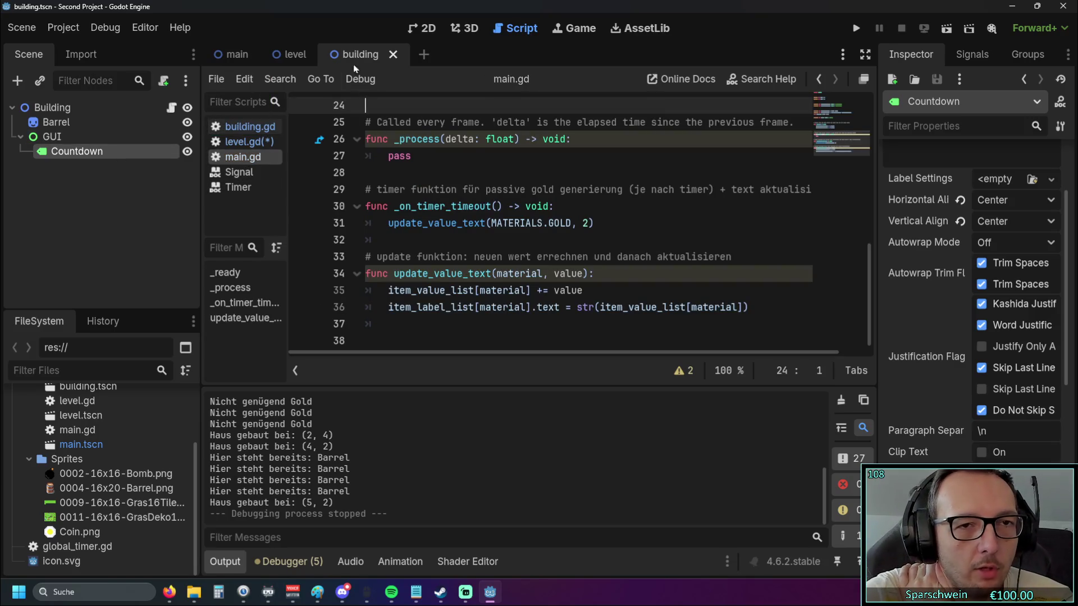
click(233, 55)
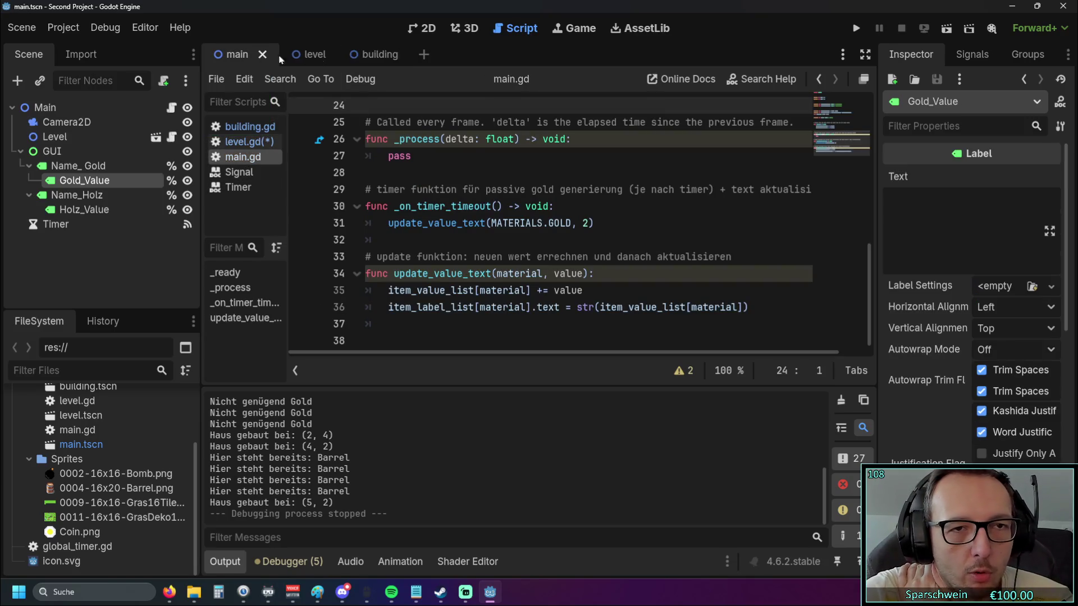
click(372, 56)
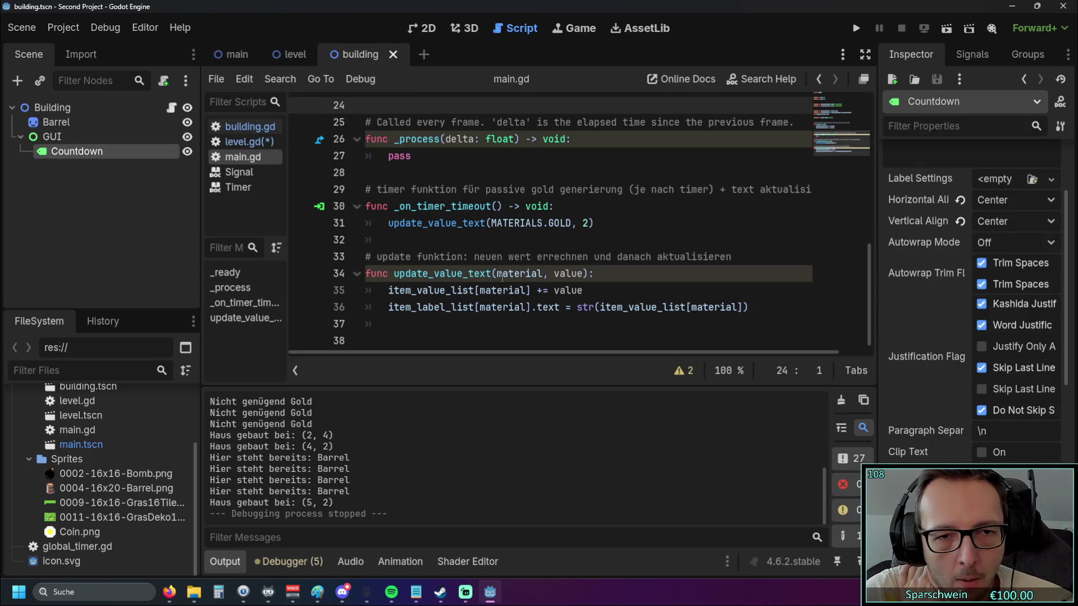
click(291, 55)
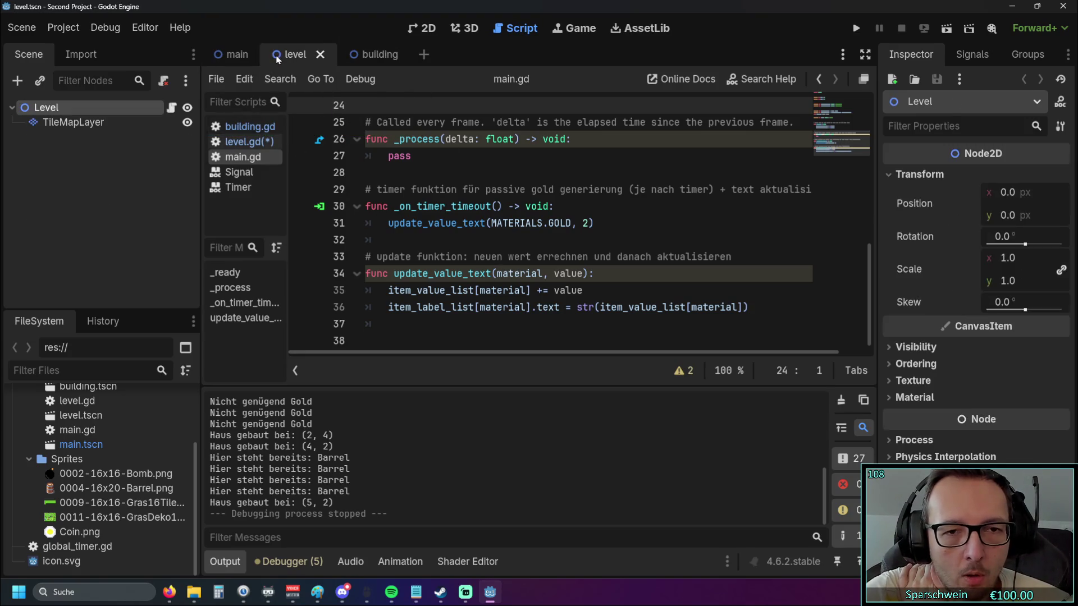
click(242, 56)
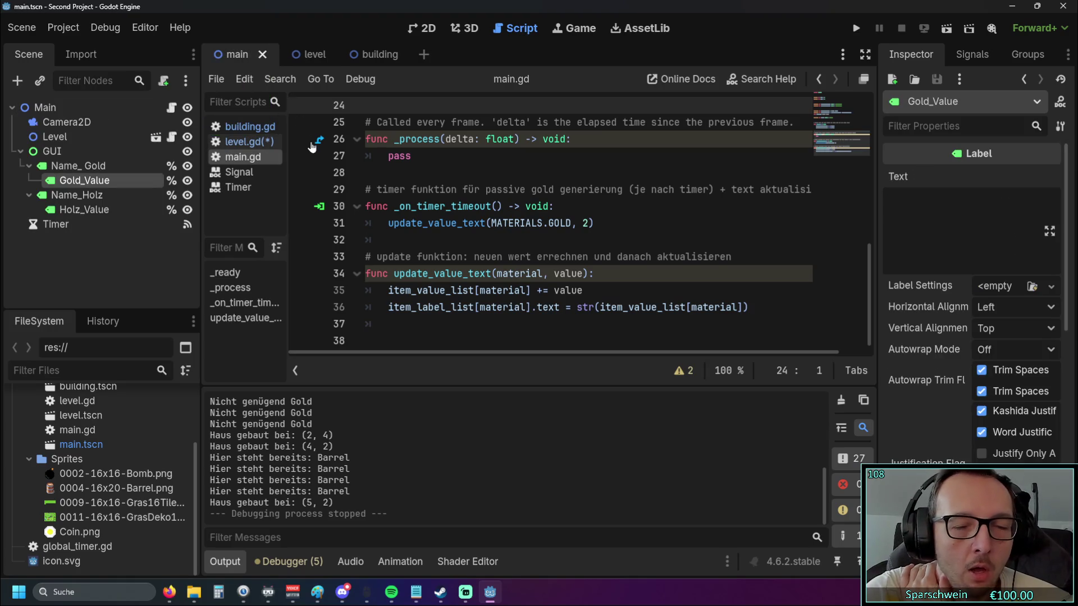
scroll(471, 207, up, 1)
scroll(471, 207, up, 5)
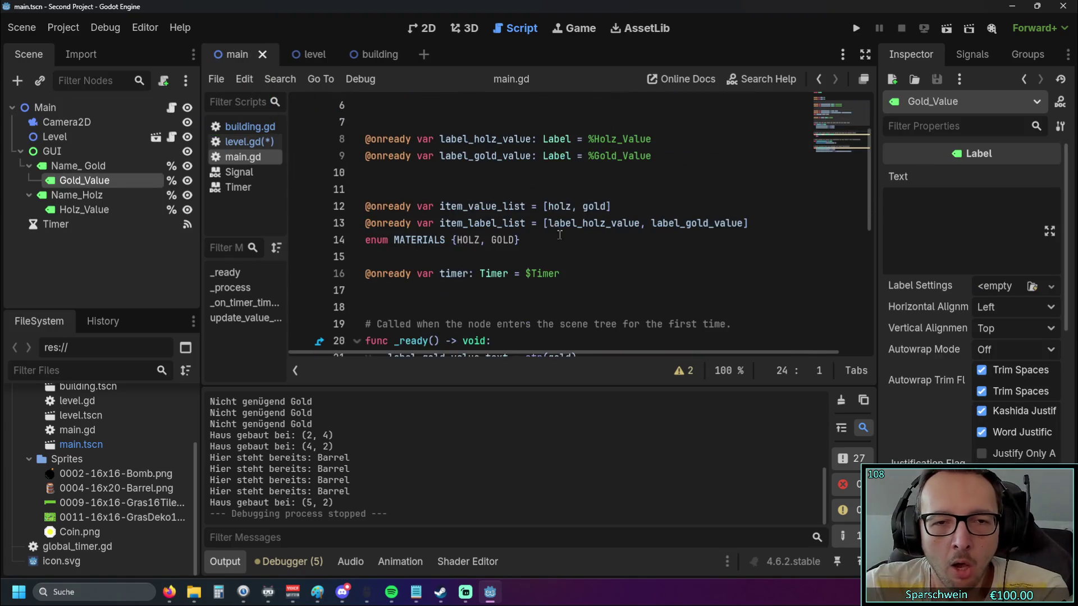
Open building.gd from the building scene and review its _ready countdown label code
click(374, 55)
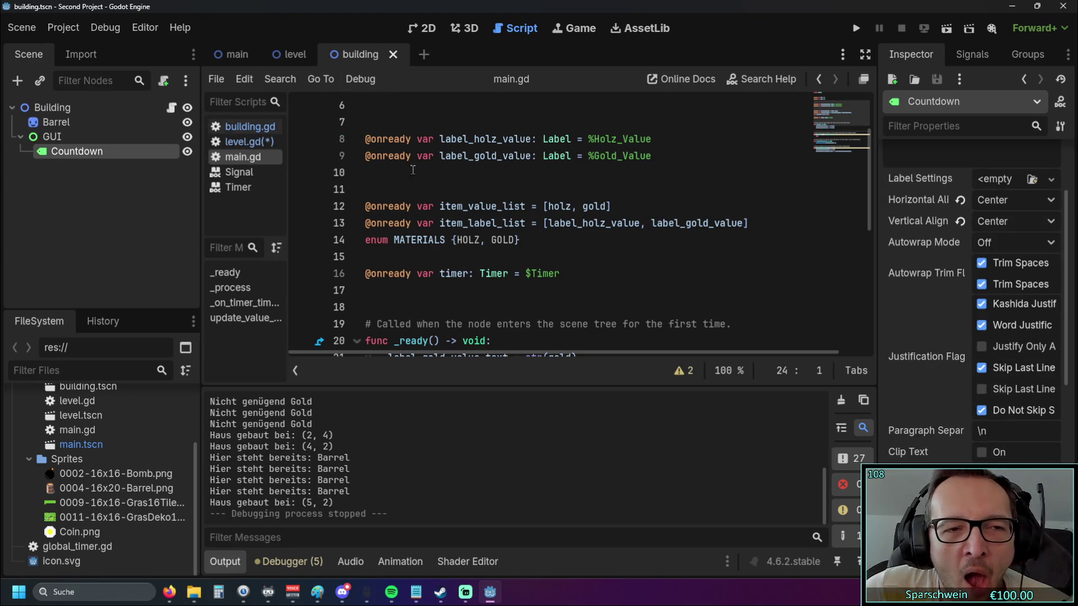
click(250, 127)
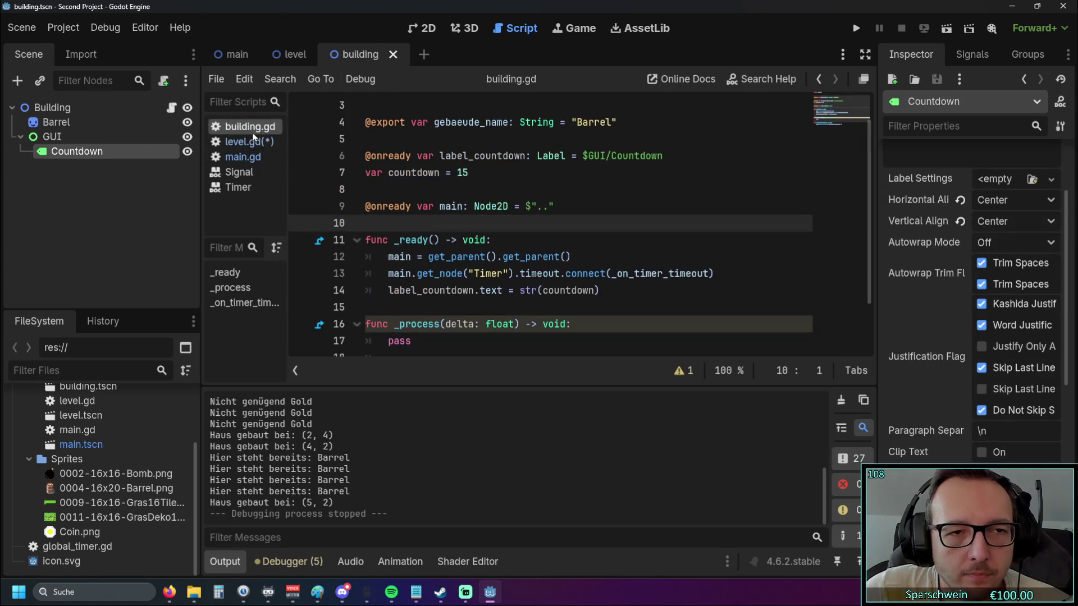
scroll(466, 202, down, 2)
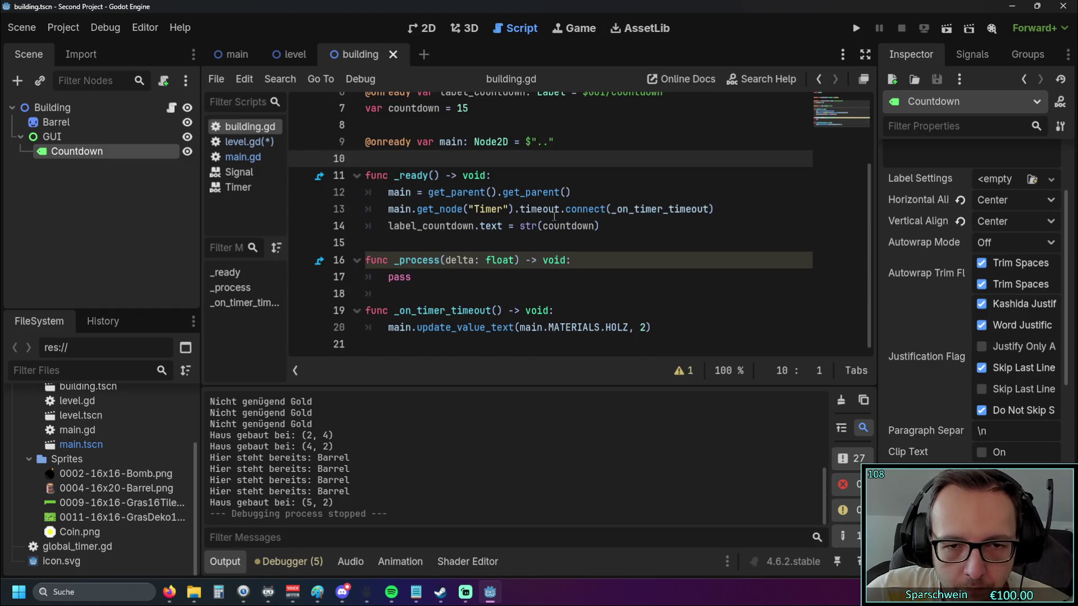
scroll(556, 226, up, 2)
drag(600, 276, 317, 289)
scroll(553, 259, up, 1)
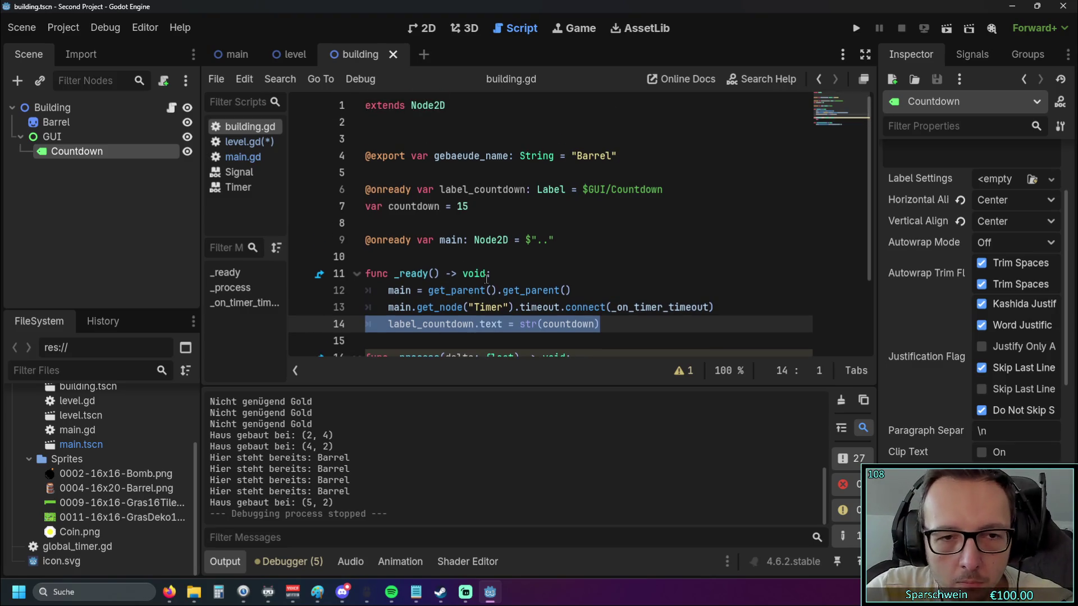
click(553, 258)
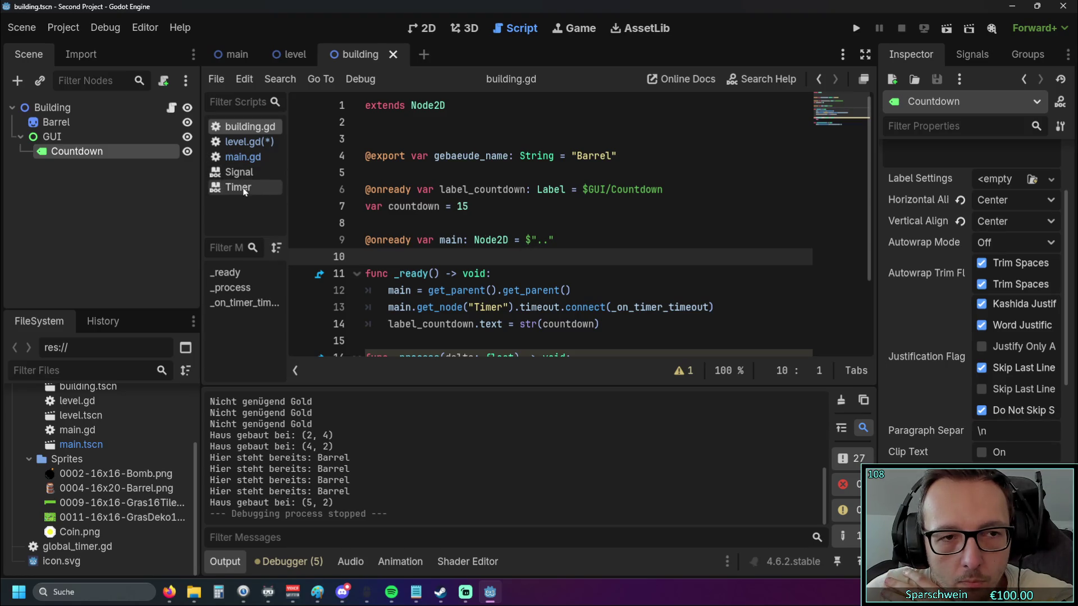
Switch to the 2D view and center the barrel and its countdown label
click(421, 29)
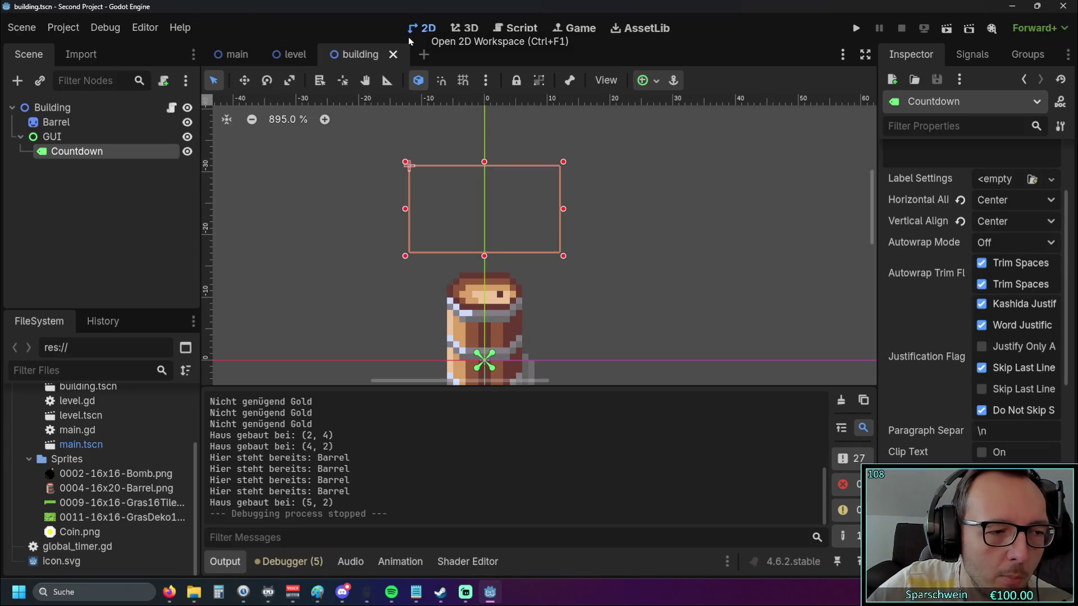
scroll(972, 252, up, 3)
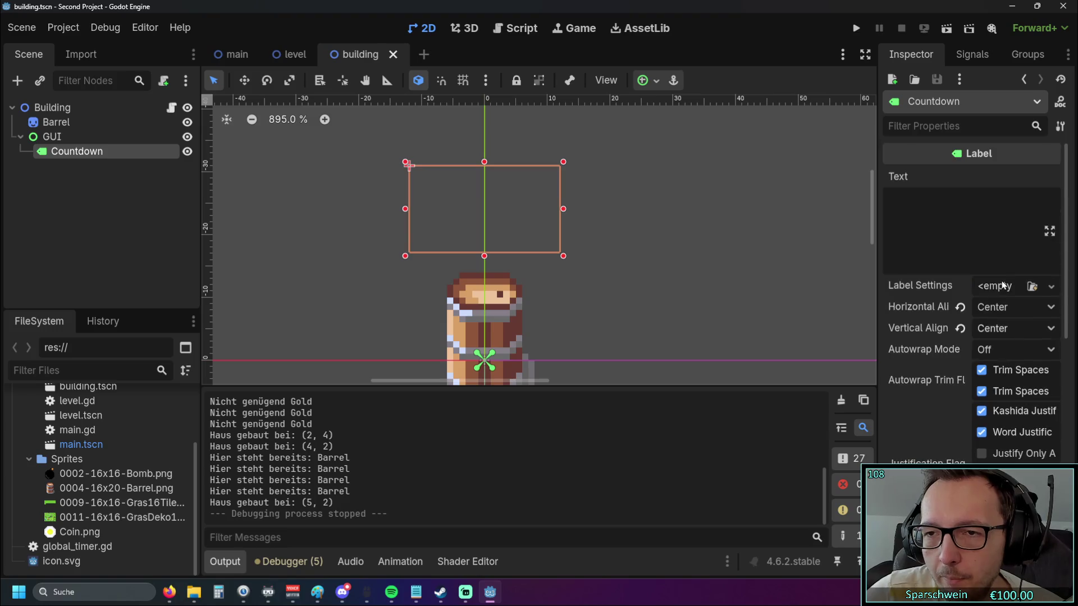
scroll(572, 231, down, 8)
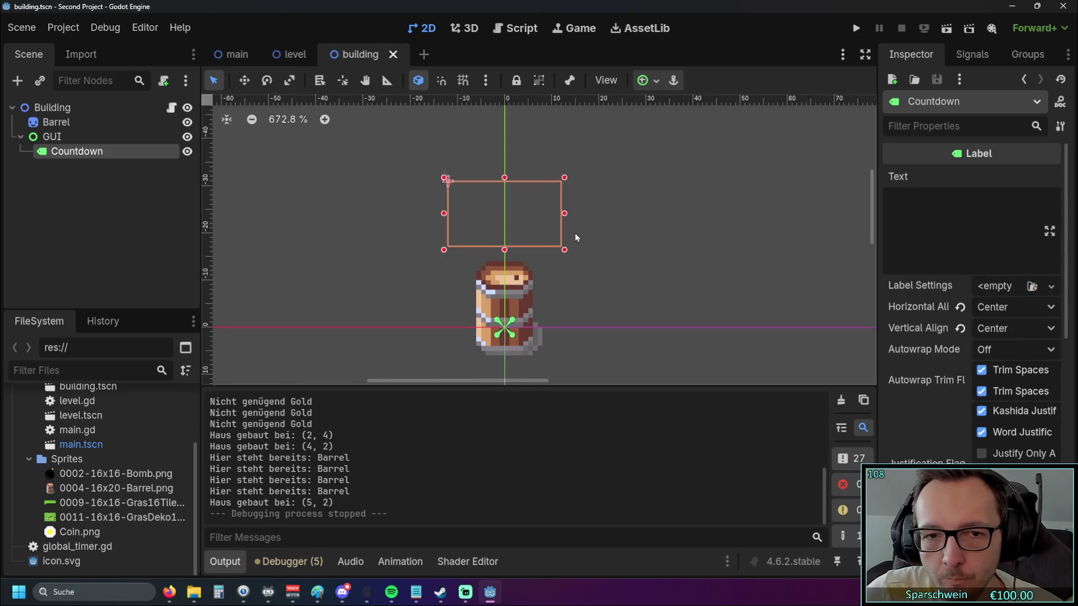
scroll(596, 219, up, 2)
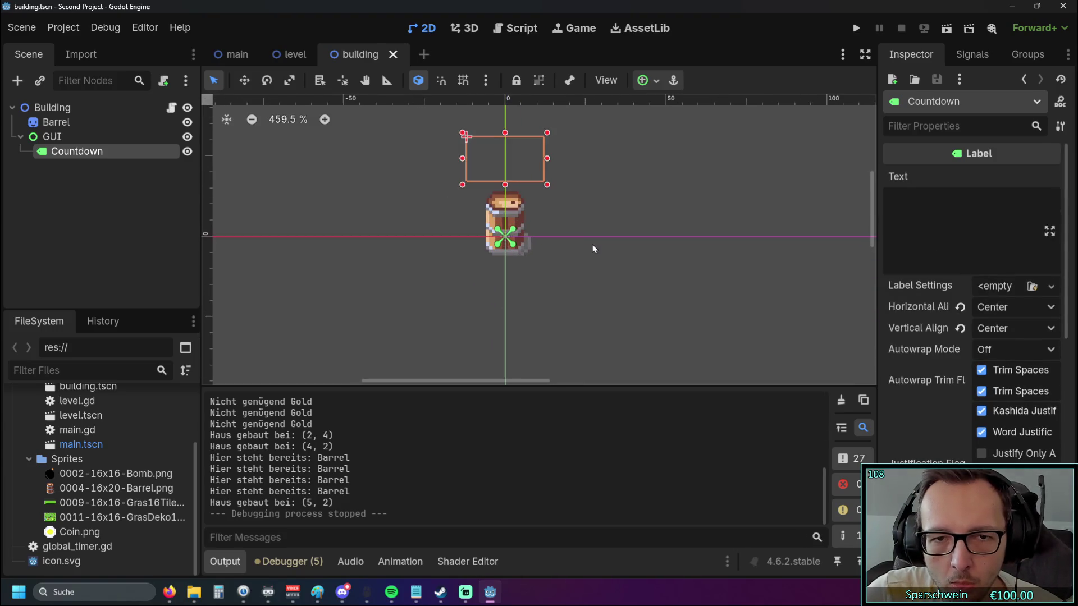
mouse_move(576, 230)
mouse_down()
mouse_move(566, 241)
mouse_move(589, 288)
mouse_up()
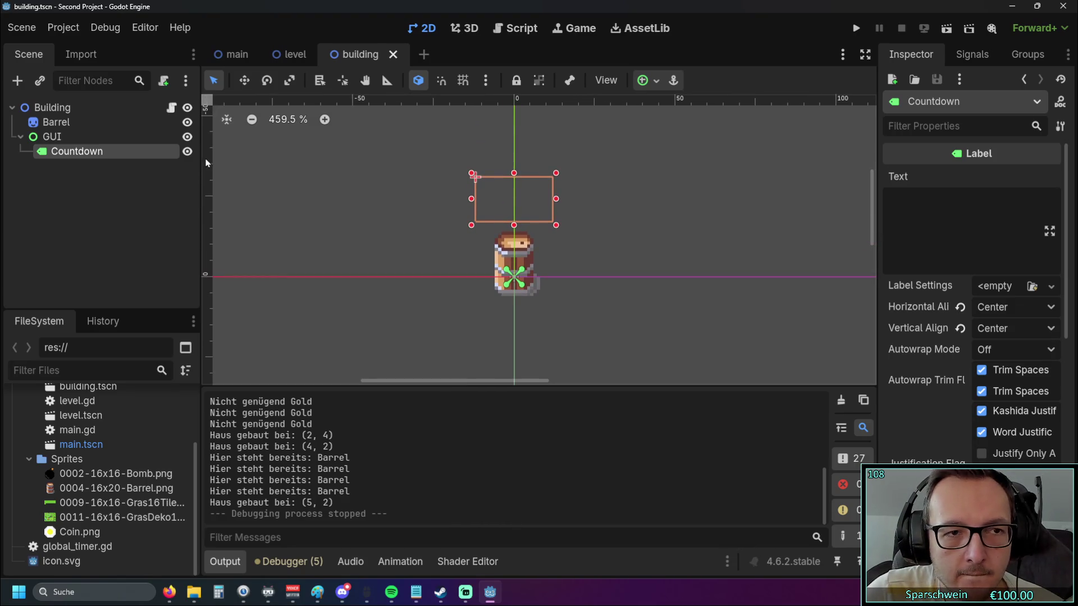
Select the Countdown label and confirm its Mouse Filter remains Ignore
click(102, 138)
click(93, 151)
click(90, 137)
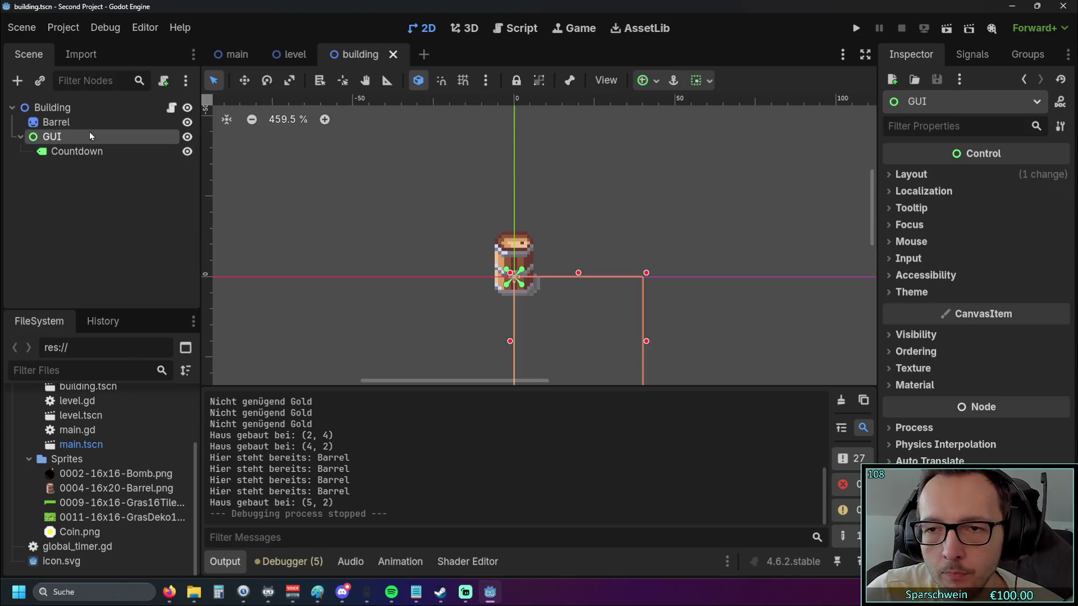
click(91, 152)
scroll(949, 304, down, 6)
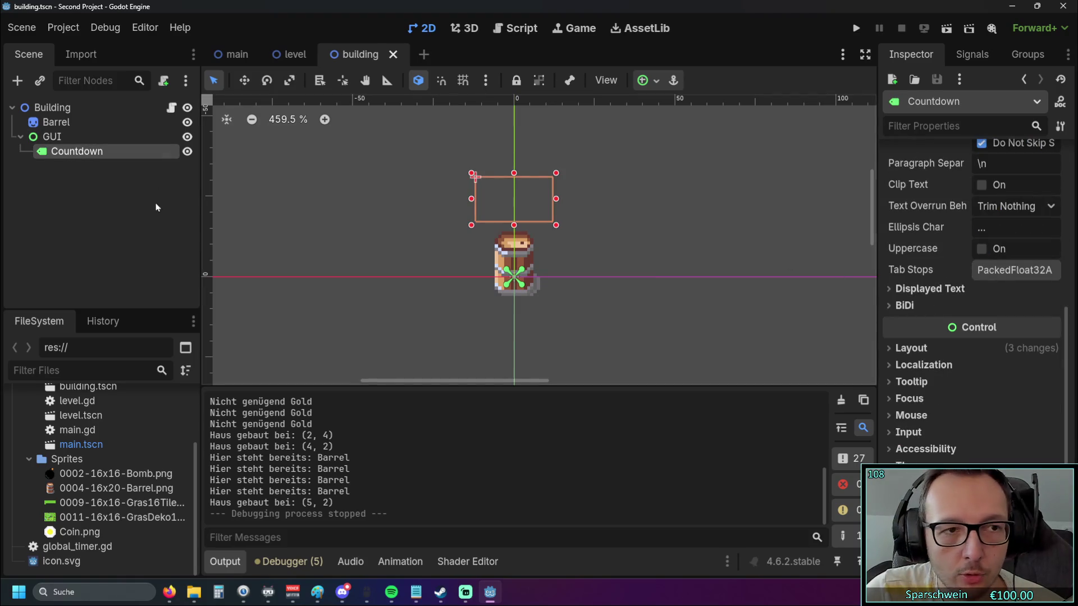
click(904, 416)
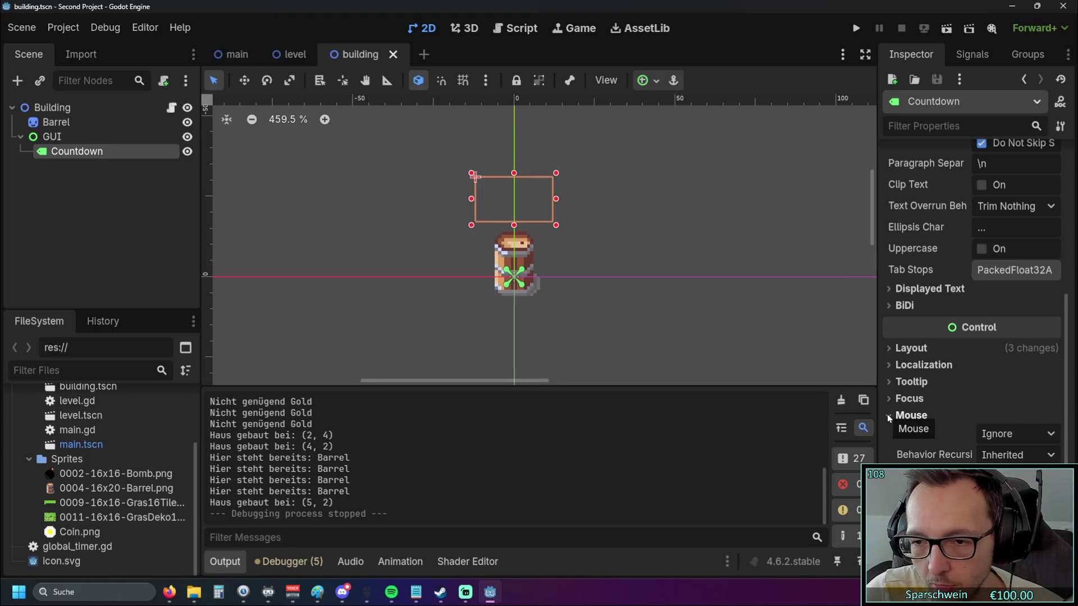
click(1025, 437)
click(1026, 437)
click(1025, 436)
click(1025, 437)
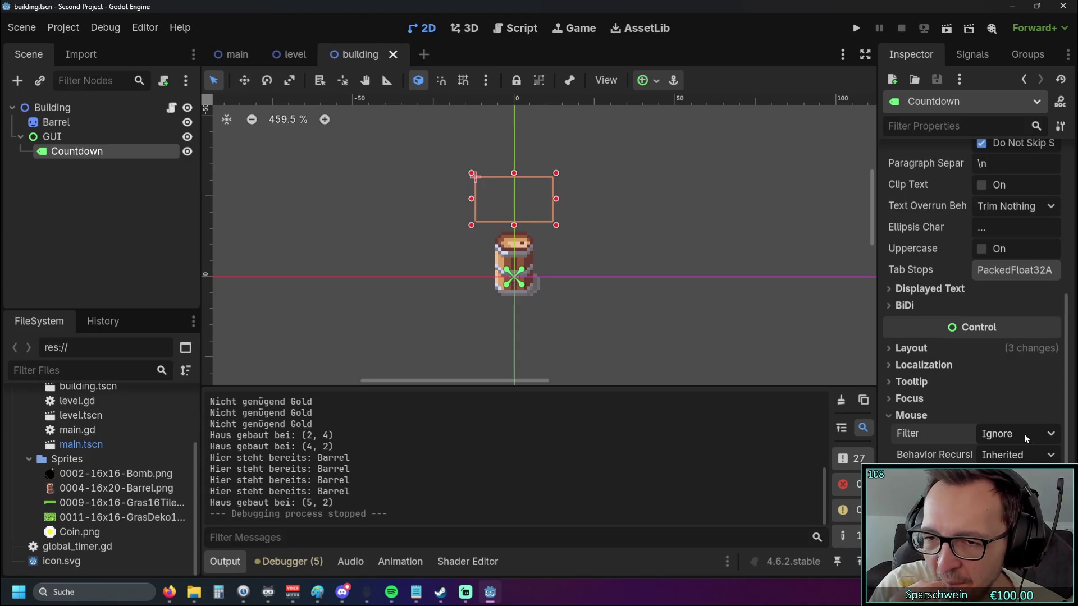
Select the Countdown label under GUI, collapse its Mouse settings and expand Displayed Text
click(84, 137)
click(77, 151)
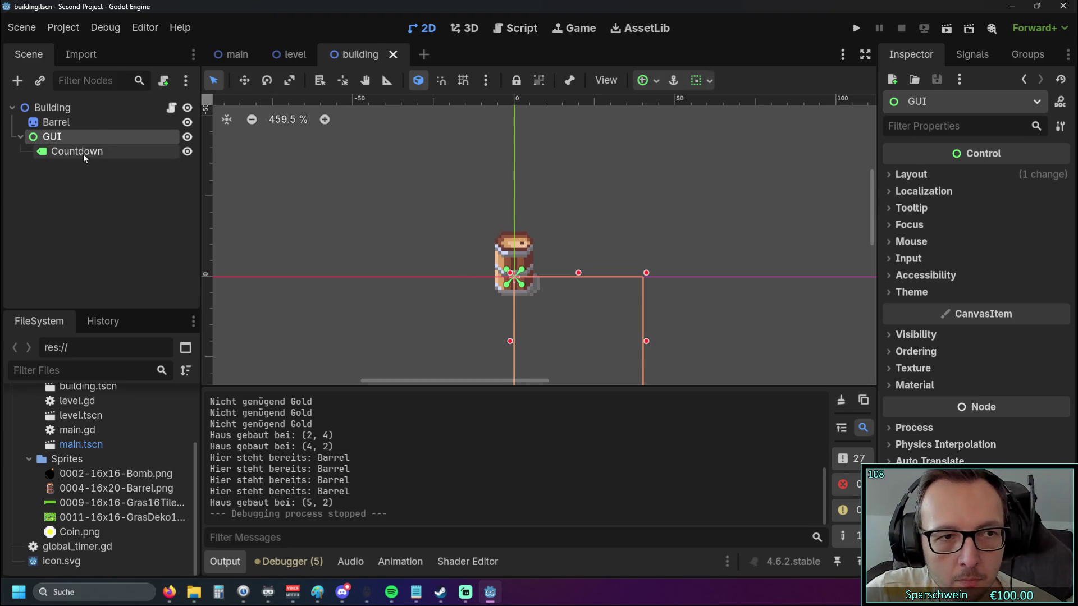
scroll(932, 371, down, 2)
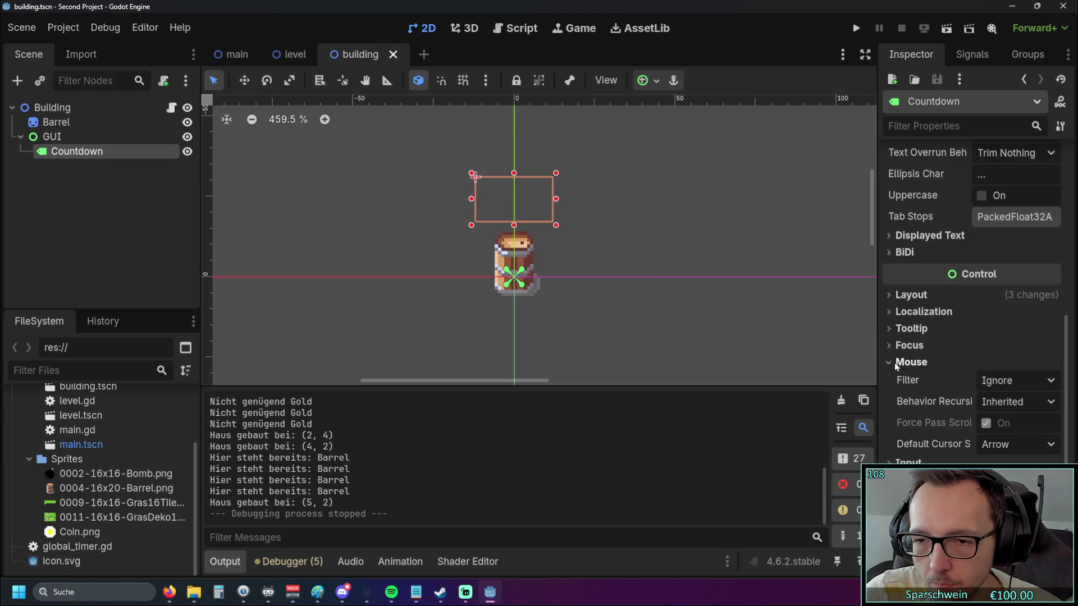
click(898, 364)
scroll(889, 302, up, 1)
click(891, 290)
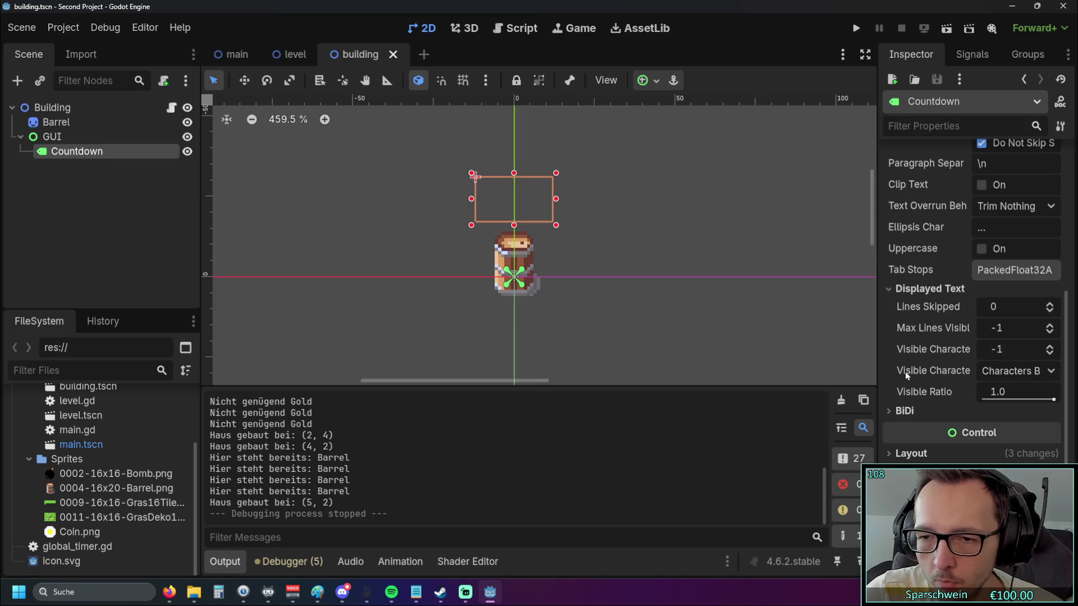
mouse_move(907, 375)
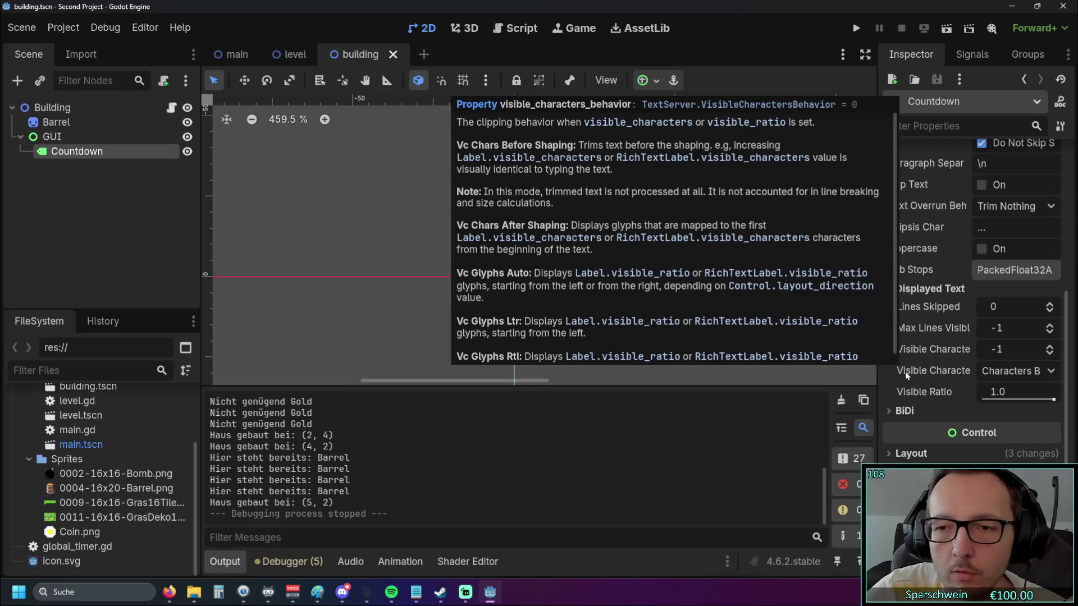
scroll(949, 264, up, 5)
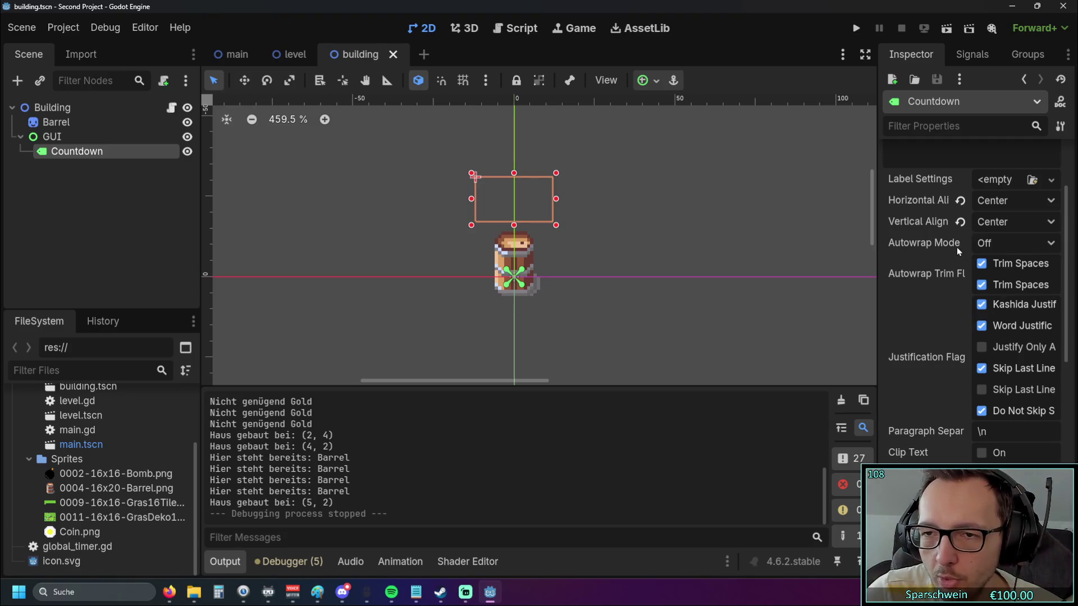
Check Autowrap Mode (left Off) and Label Settings (left empty), then list the label's signals
click(1035, 246)
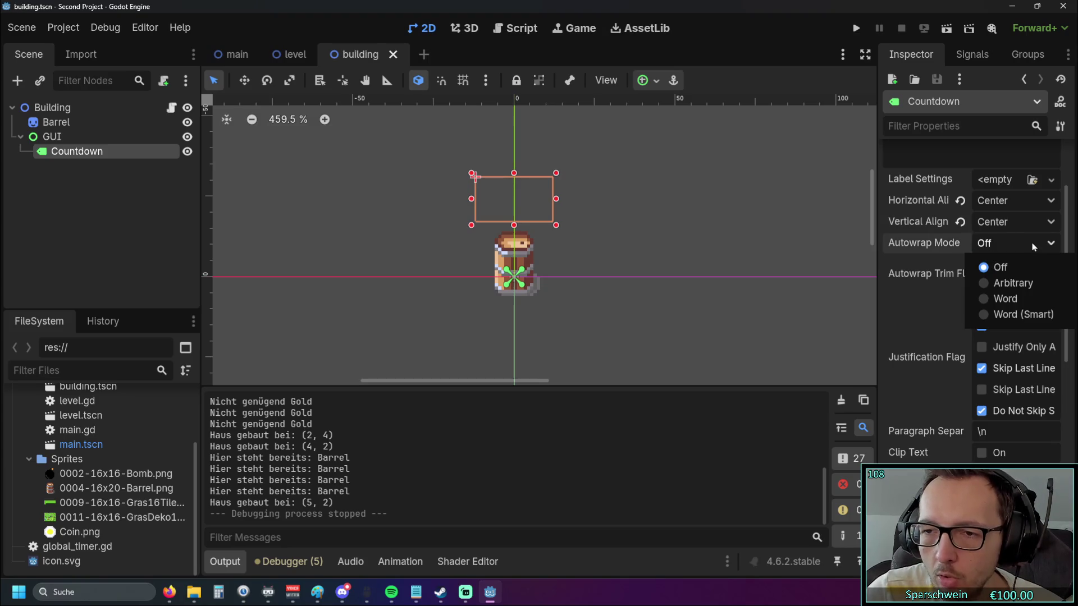
click(1034, 245)
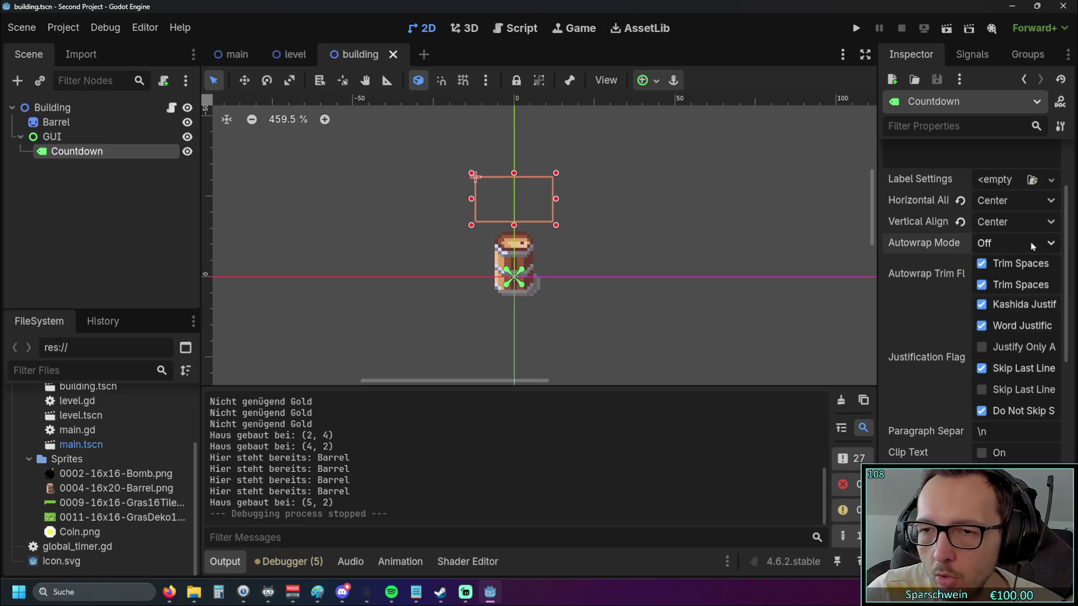
click(1052, 181)
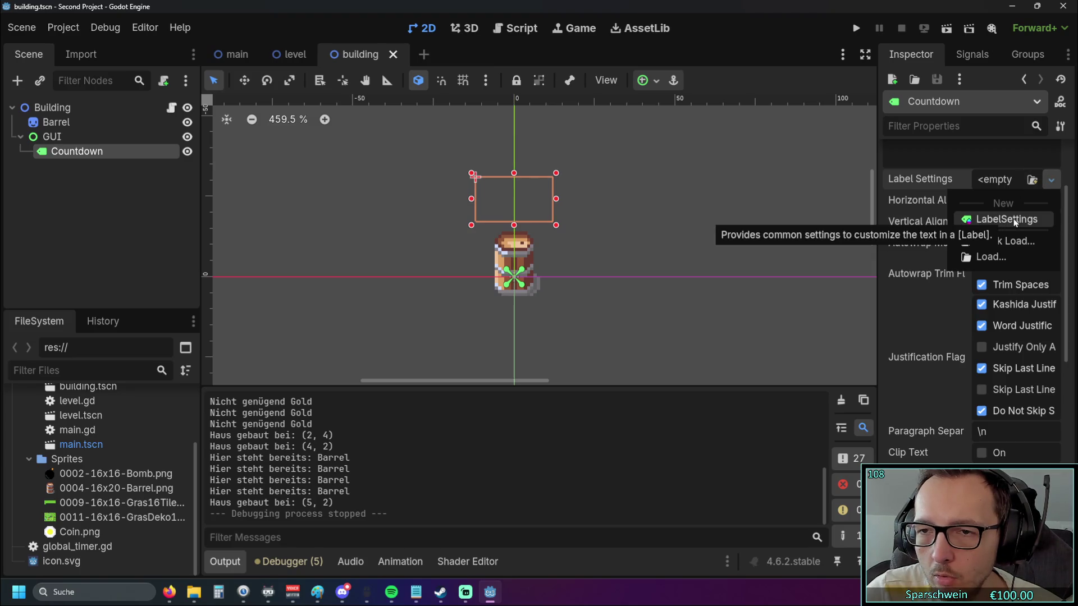
click(950, 197)
click(972, 54)
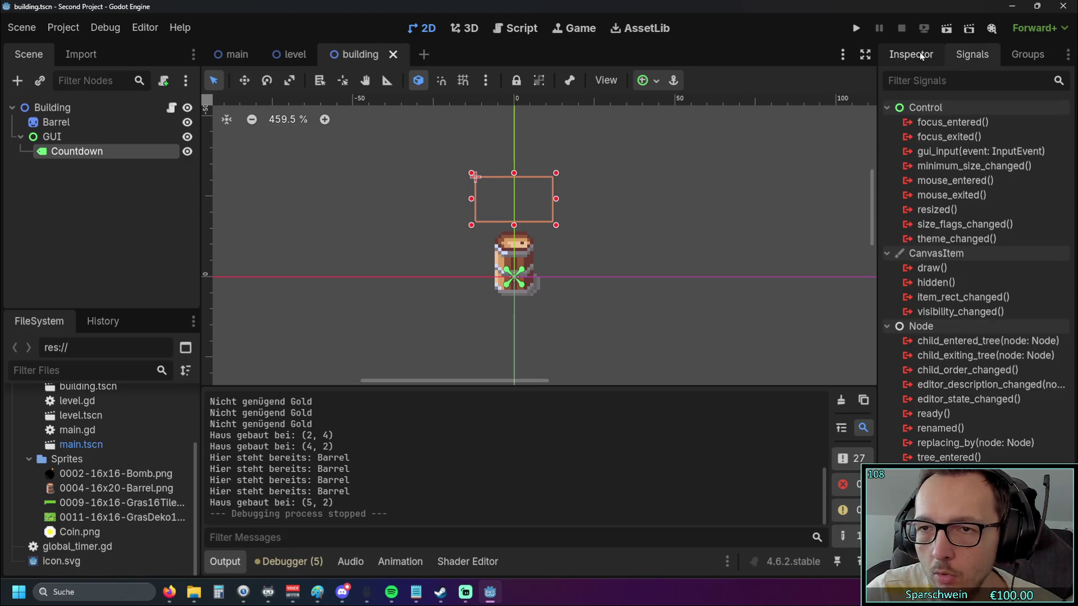
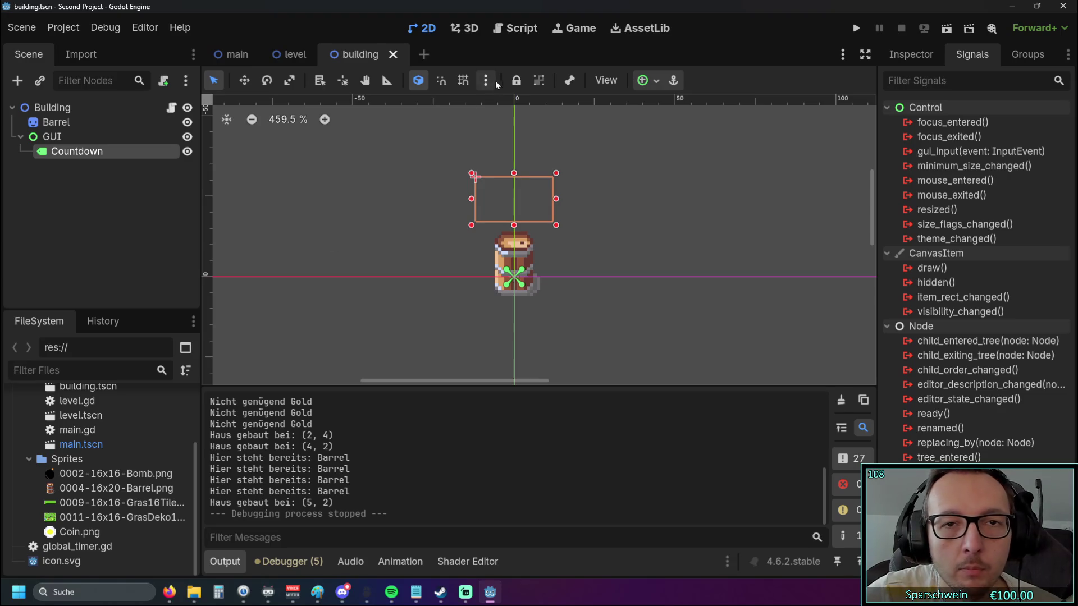
Inspect the Countdown label's properties in the Inspector
click(911, 54)
scroll(938, 239, down, 4)
scroll(938, 239, up, 2)
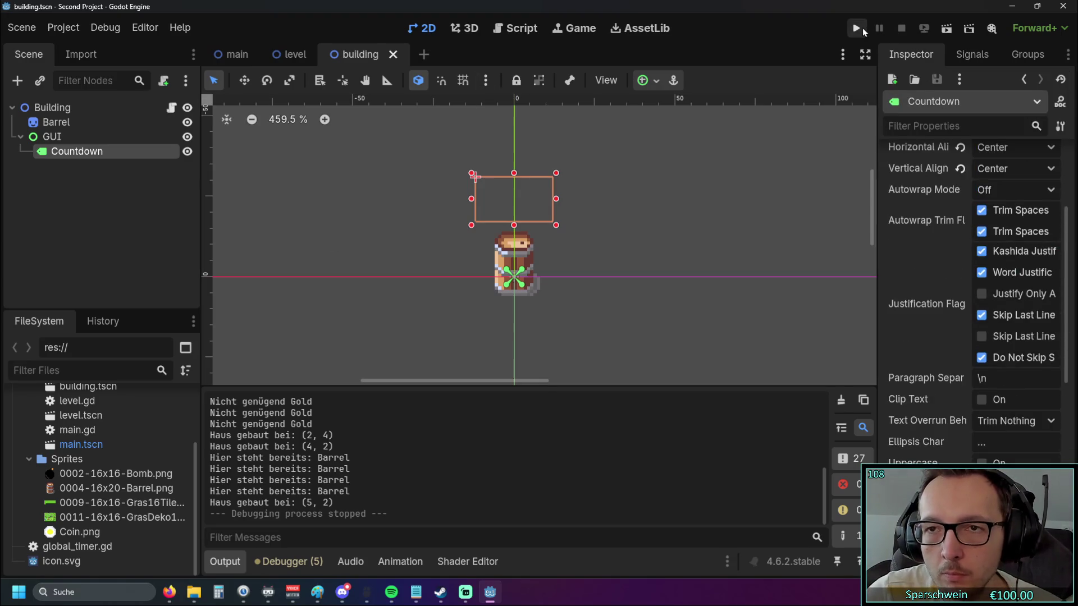
Run the game and build a barrel on a grass tile, showing countdown 15 above it
click(857, 27)
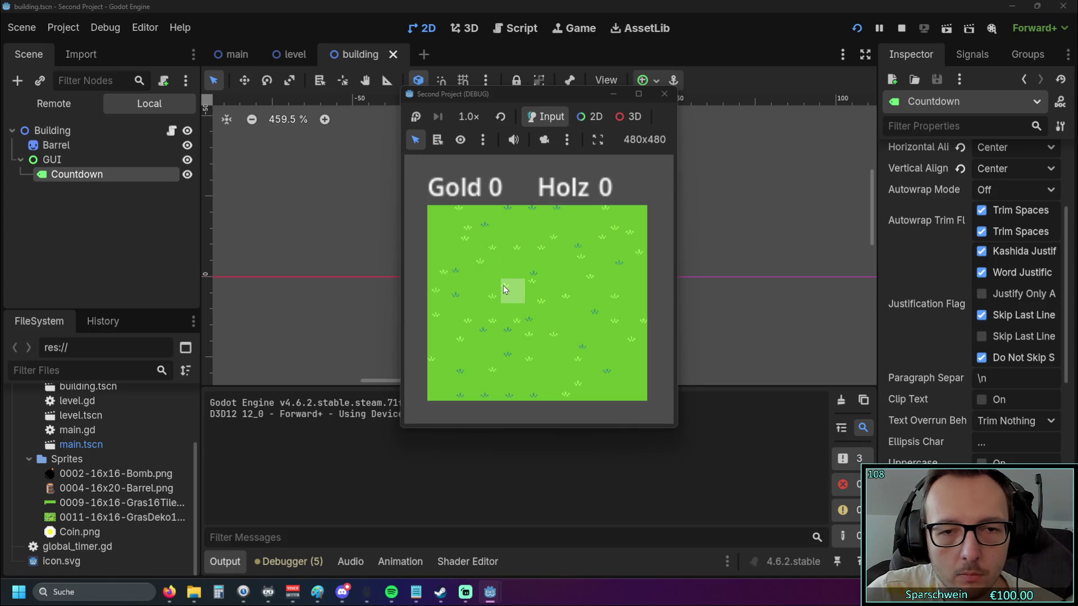
click(504, 286)
click(504, 286)
click(506, 286)
click(506, 286)
click(507, 287)
click(507, 285)
click(507, 285)
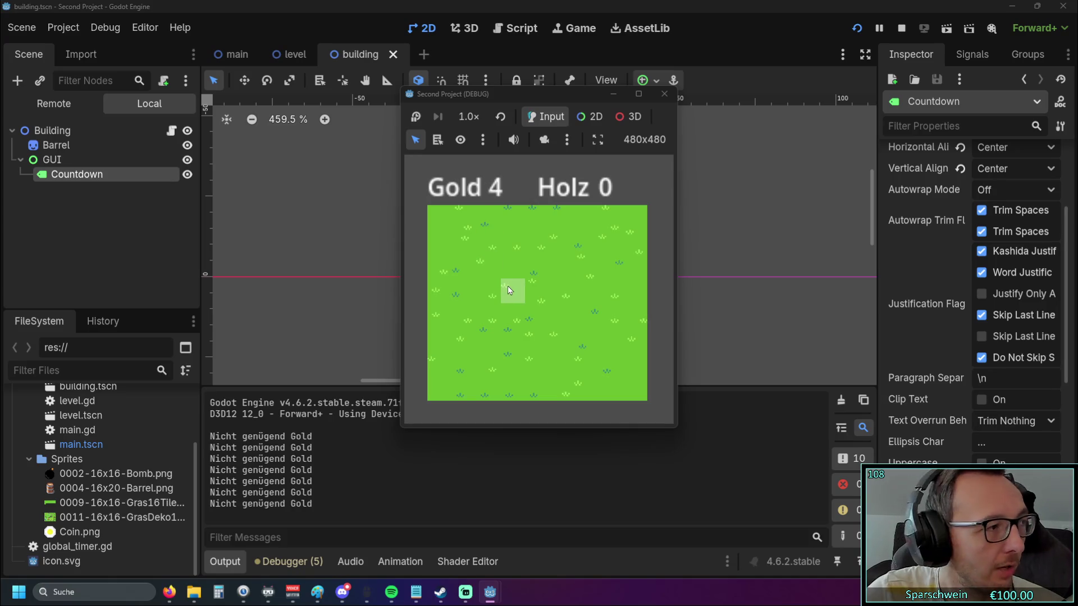
click(508, 285)
click(513, 290)
click(511, 291)
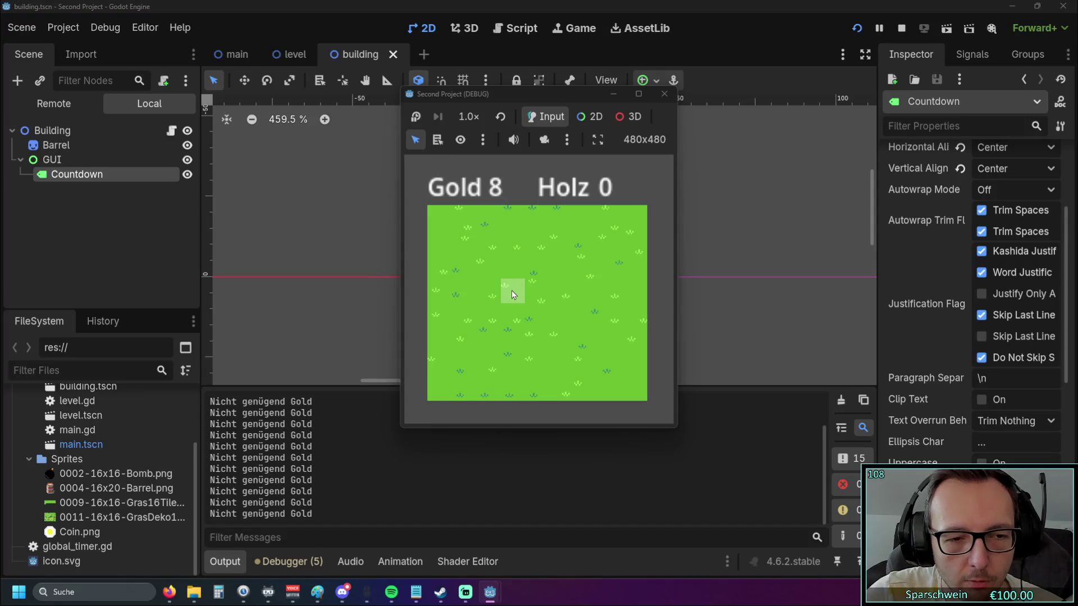
click(511, 291)
click(511, 291)
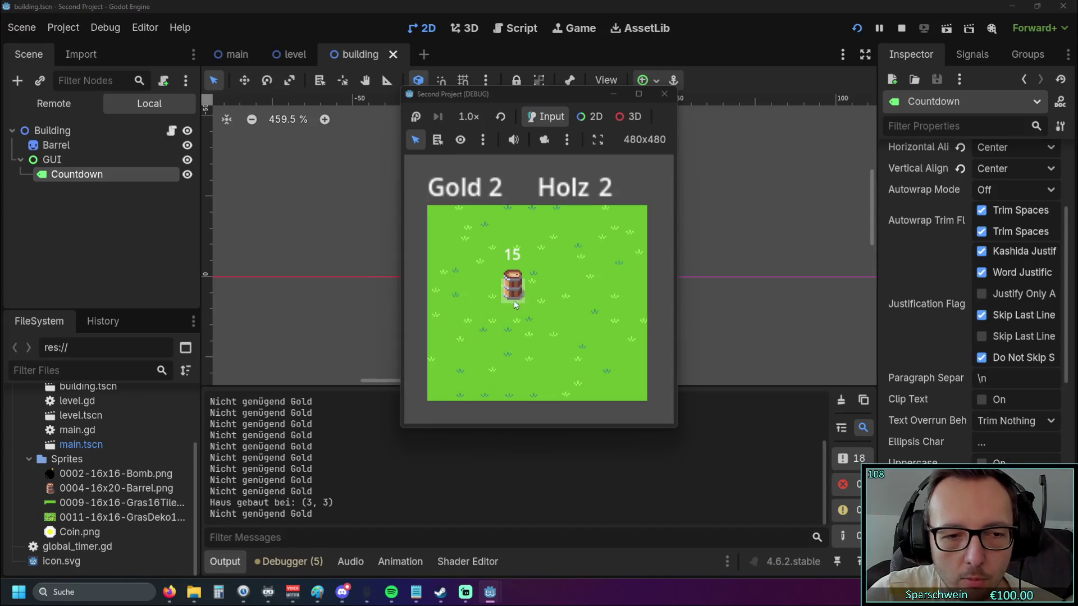
Try building more barrels on grass below the first one, then stop the game
click(511, 316)
click(510, 319)
click(509, 318)
click(510, 318)
click(510, 318)
click(510, 318)
click(487, 315)
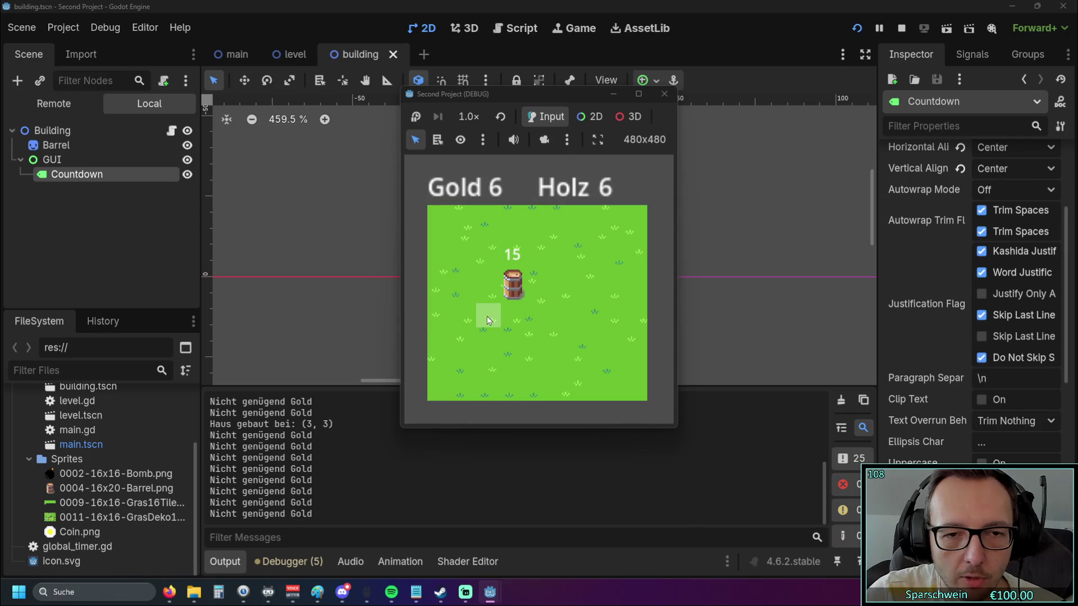
click(487, 315)
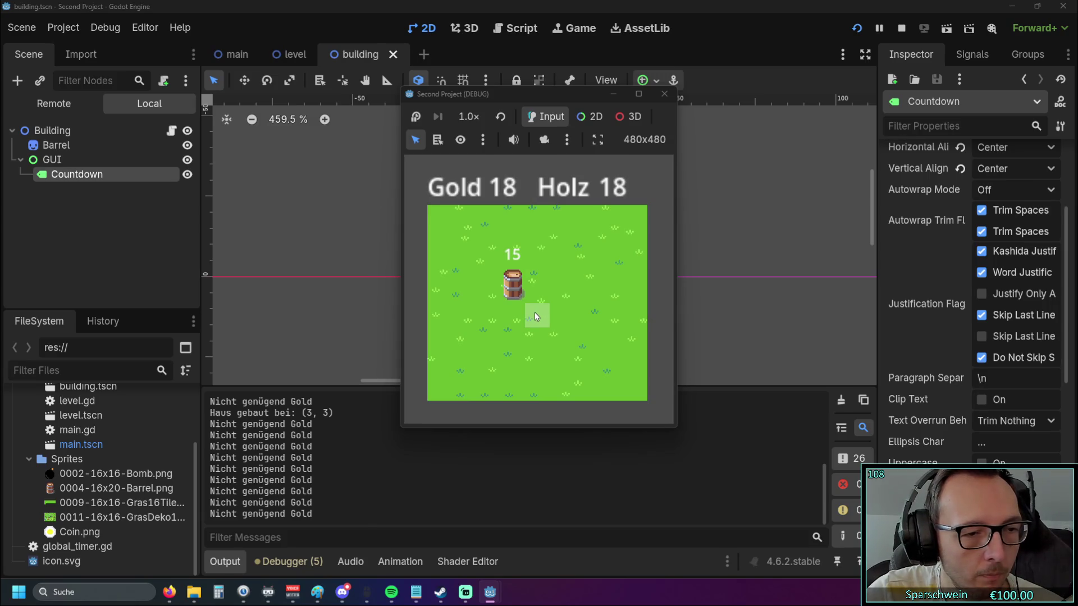
click(657, 96)
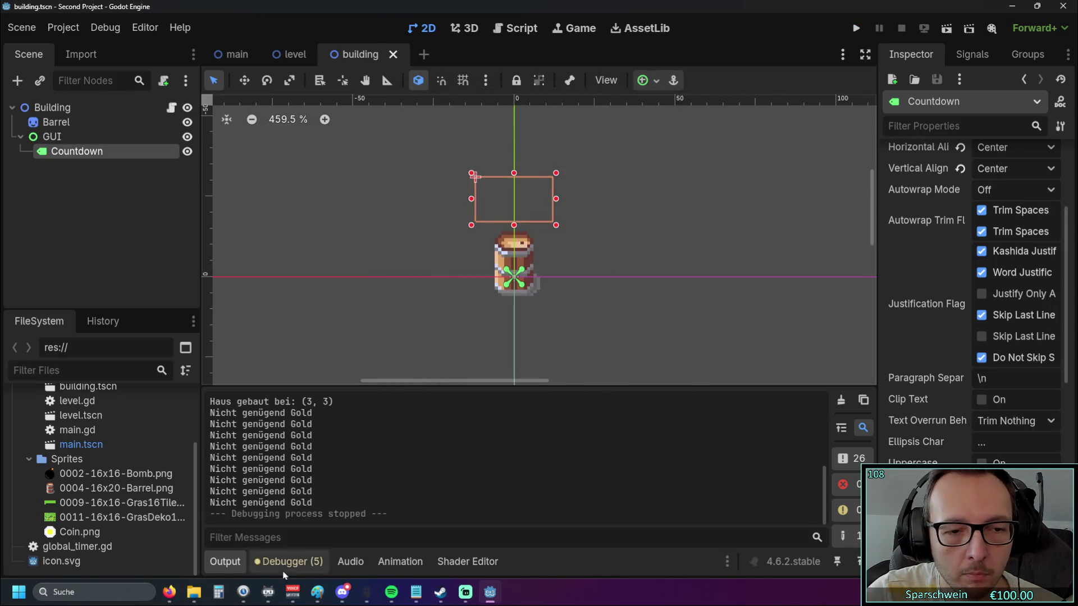
Open the Debugger panel's Errors (5) tab listing the script warnings
click(288, 561)
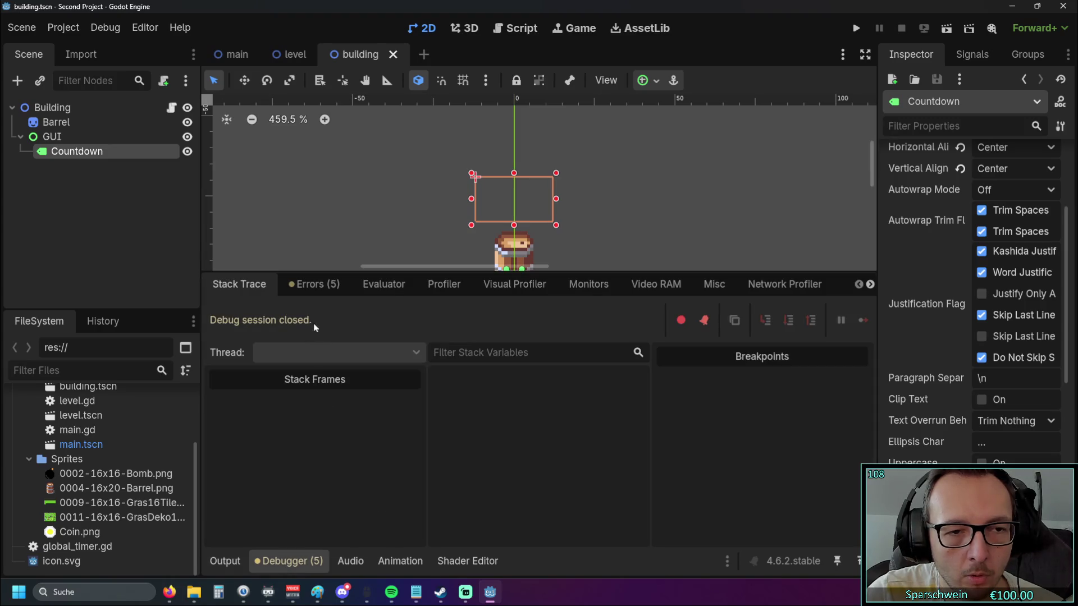
click(315, 284)
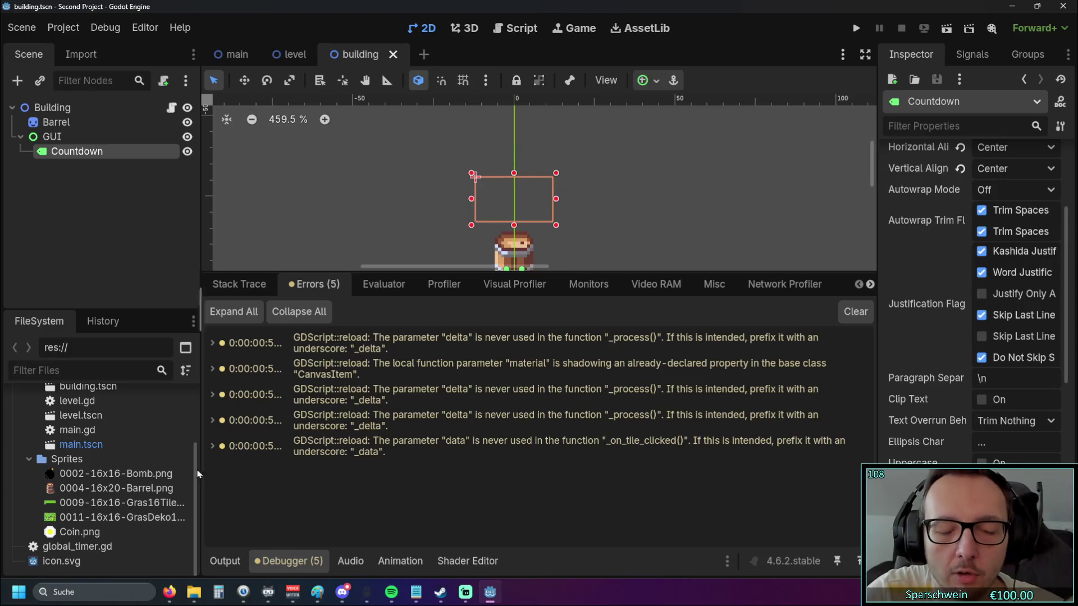
Open level.gd at line 64 from the unused data parameter warning and enlarge the panel
double_click(370, 452)
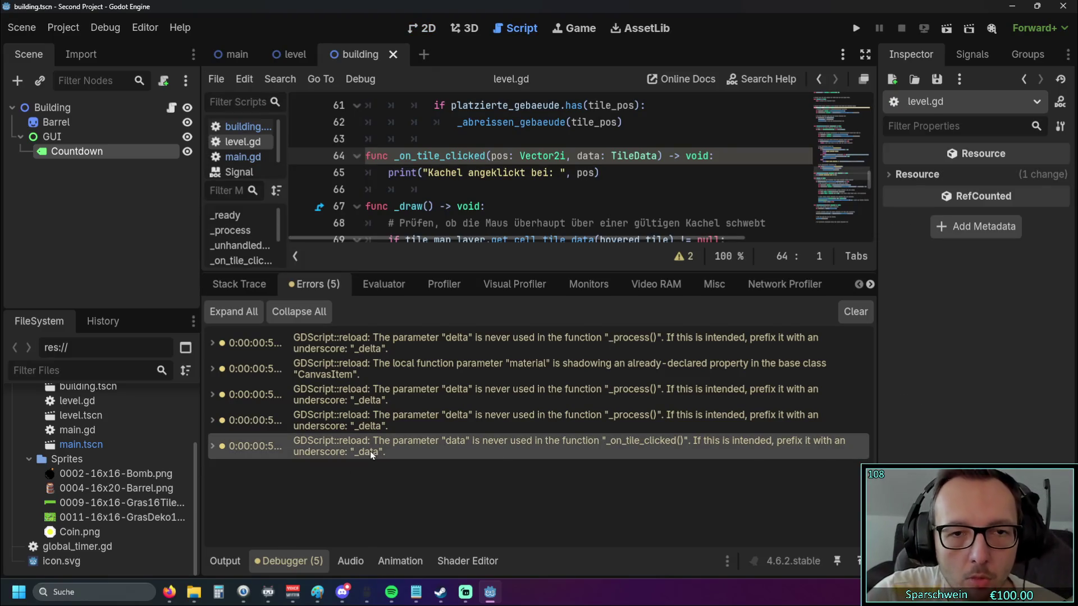
drag(515, 271, 514, 373)
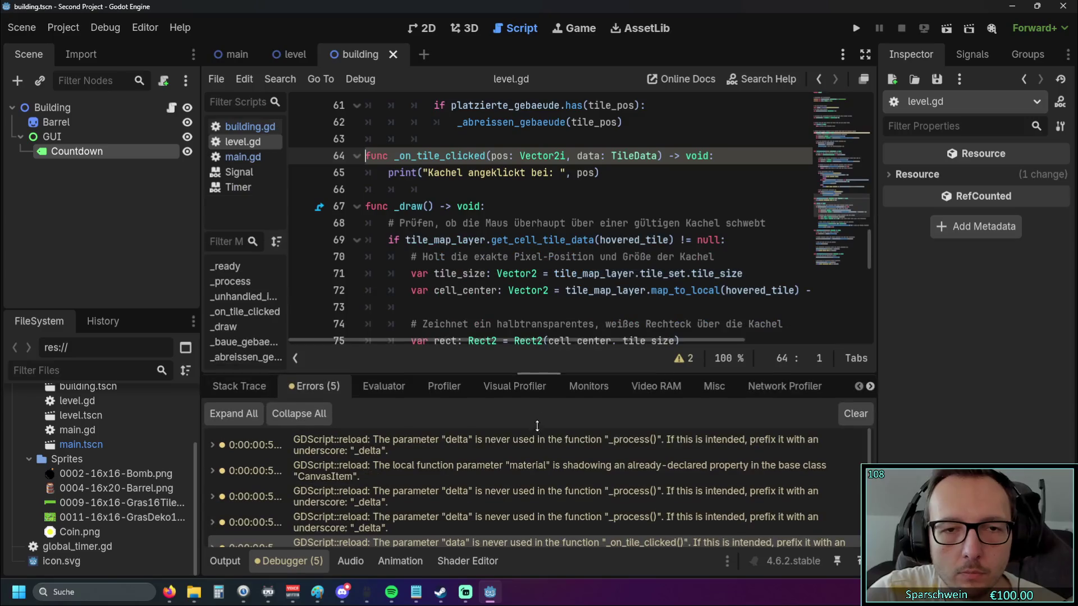
scroll(449, 289, up, 1)
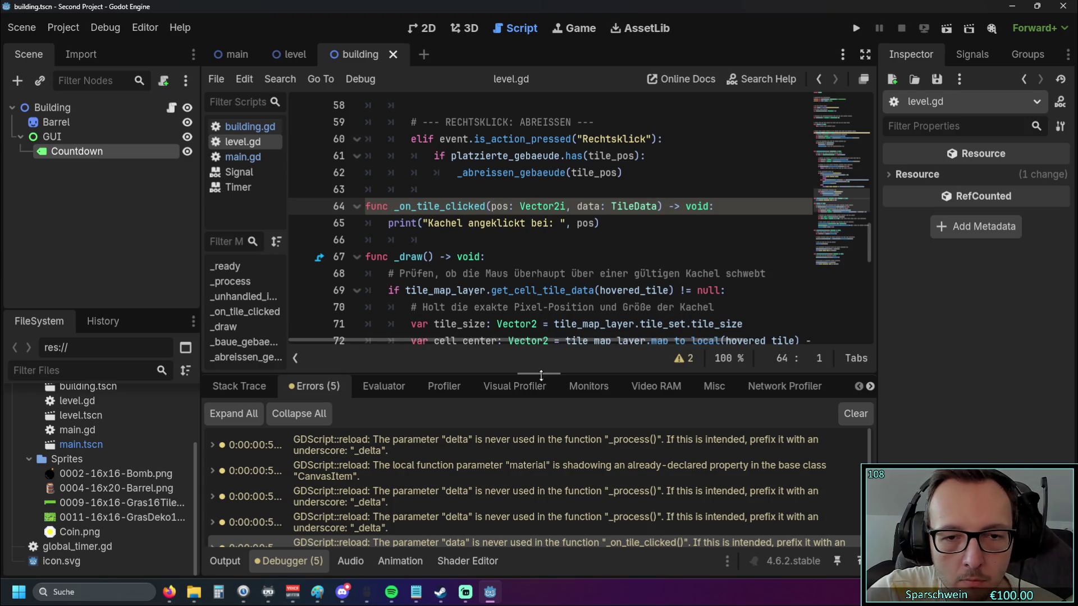
mouse_move(543, 375)
mouse_down()
mouse_move(542, 280)
mouse_move(542, 374)
mouse_up()
Scroll through level.gd around _on_tile_clicked, then show the debugger's stack trace view
scroll(408, 267, up, 2)
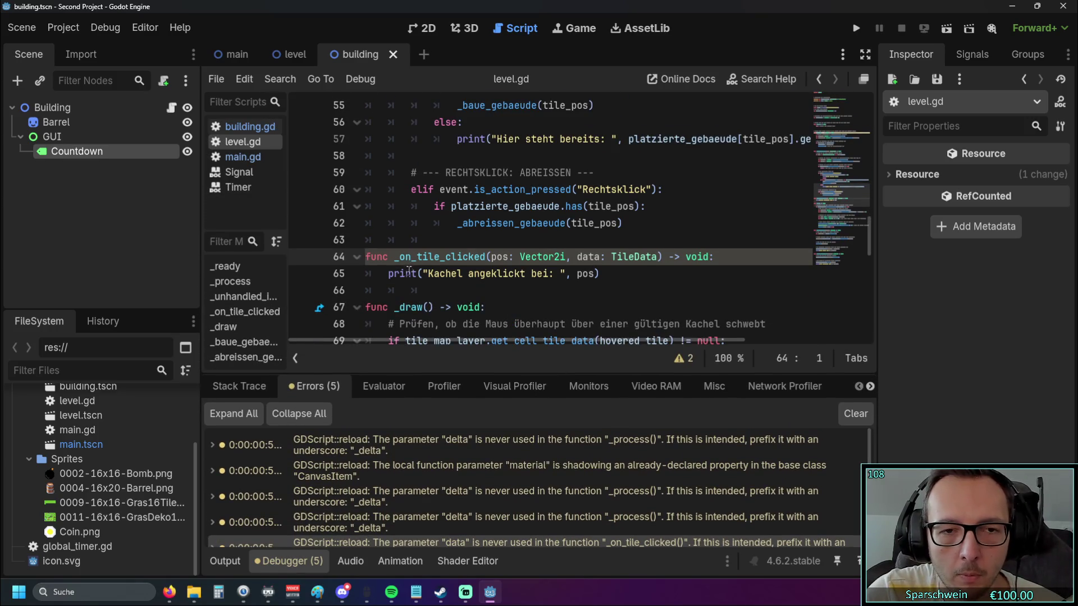
scroll(426, 274, up, 4)
scroll(430, 274, down, 4)
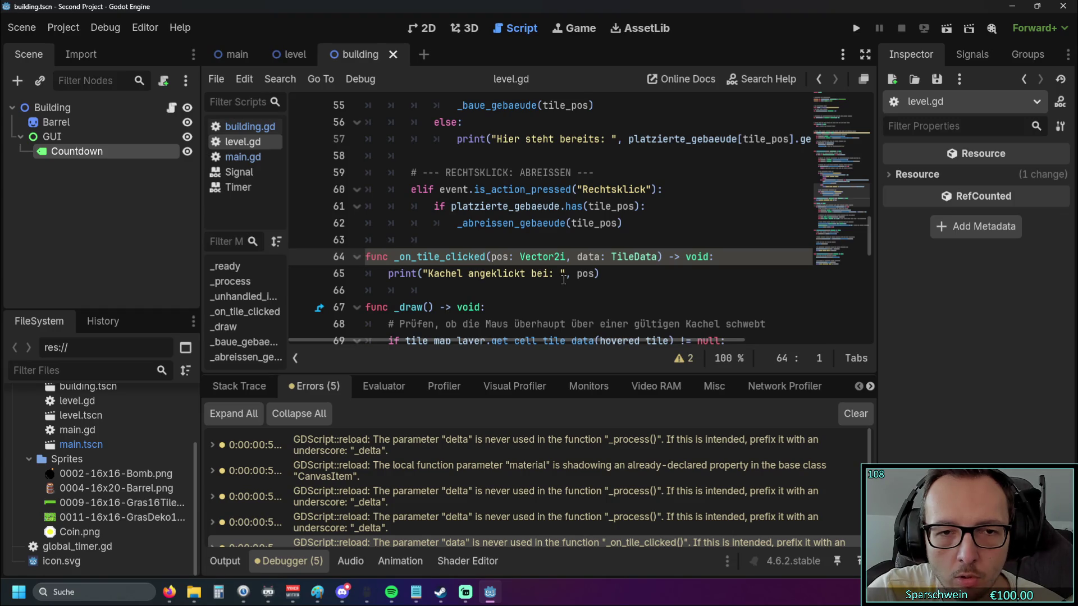
scroll(530, 283, up, 1)
scroll(477, 278, down, 1)
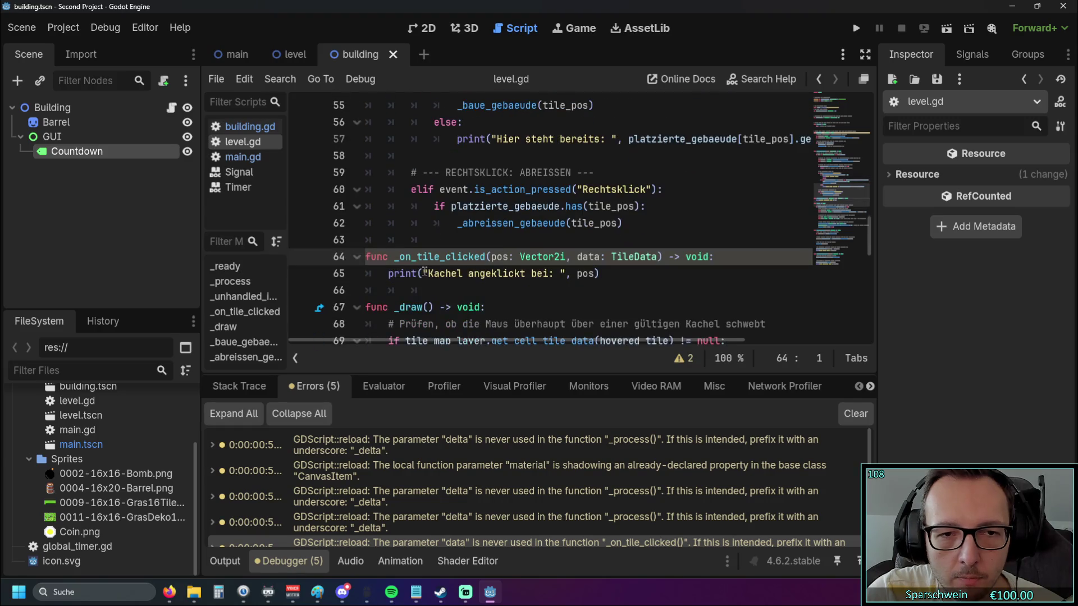
scroll(487, 282, up, 4)
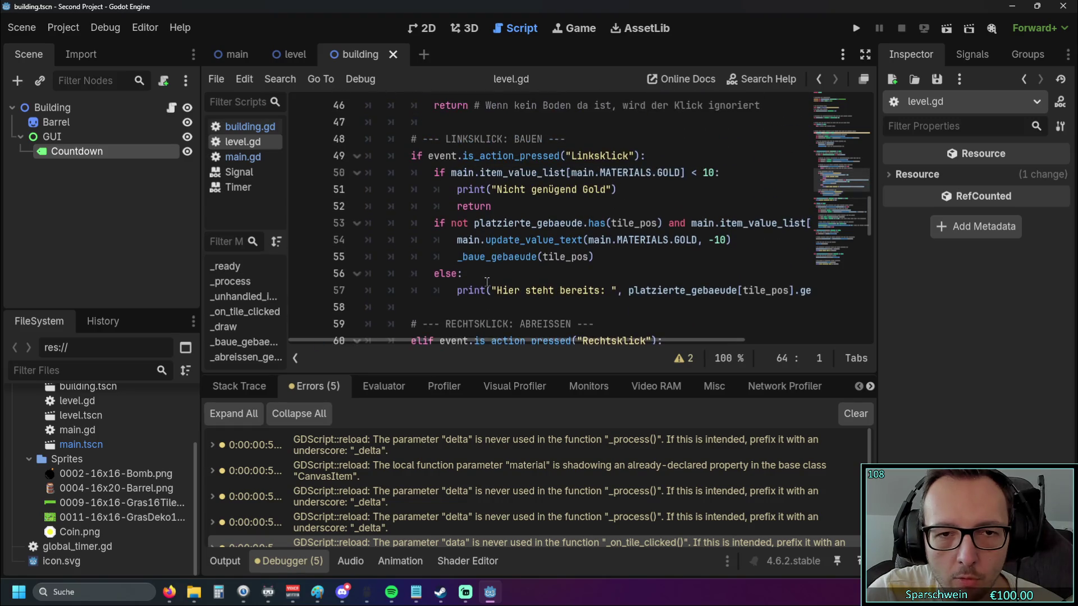
scroll(487, 282, up, 3)
scroll(486, 282, down, 6)
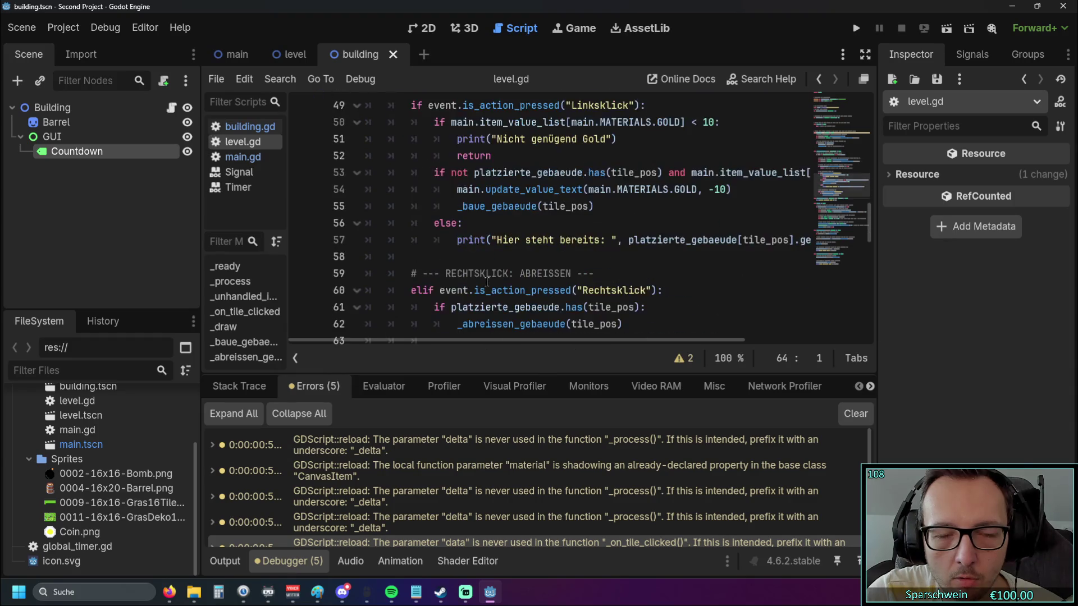
scroll(487, 280, down, 2)
drag(393, 206, 487, 206)
scroll(585, 251, down, 7)
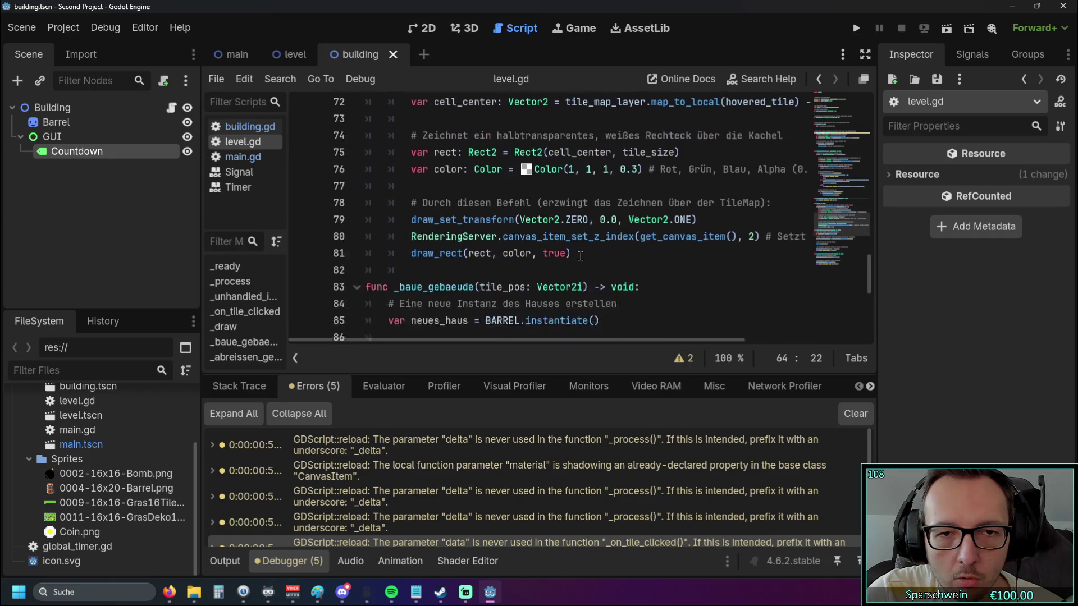
scroll(584, 251, down, 4)
scroll(586, 252, up, 11)
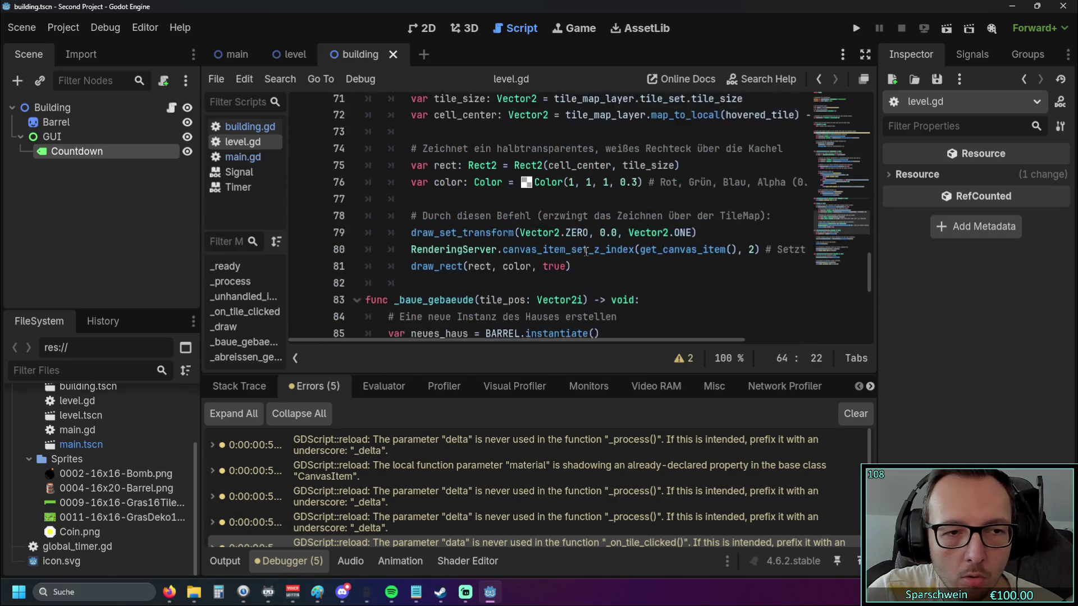
scroll(585, 252, up, 15)
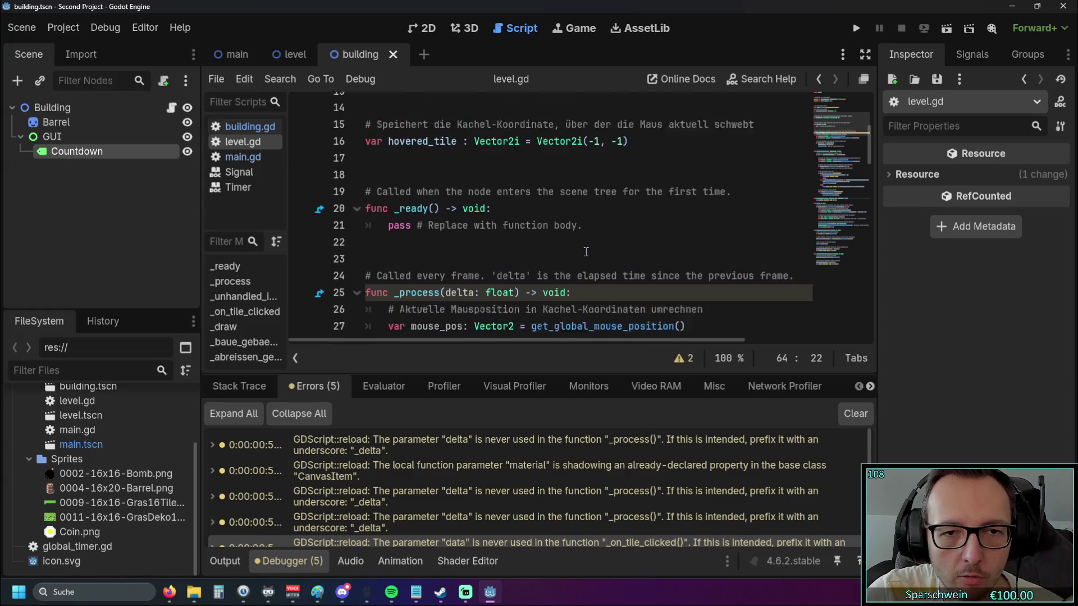
scroll(586, 252, down, 2)
scroll(586, 251, up, 6)
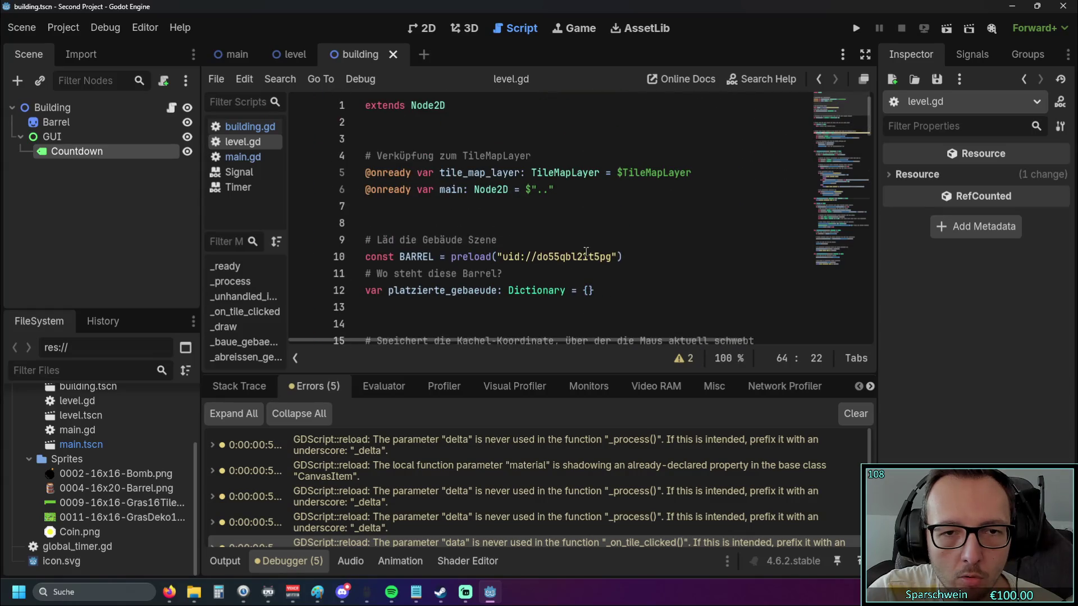
scroll(586, 251, down, 5)
scroll(586, 251, down, 14)
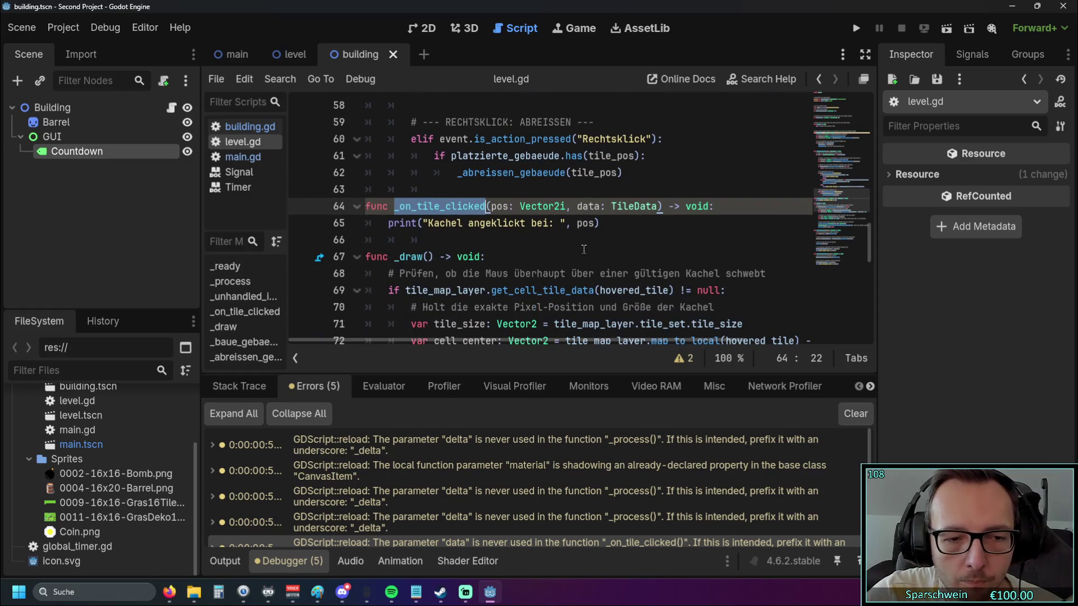
click(256, 384)
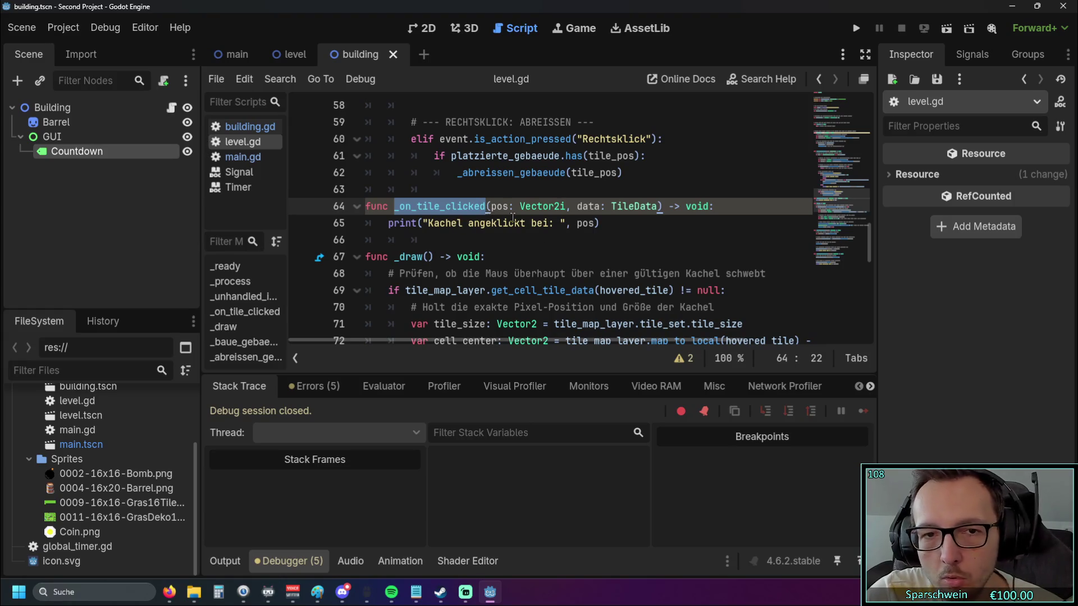
click(486, 212)
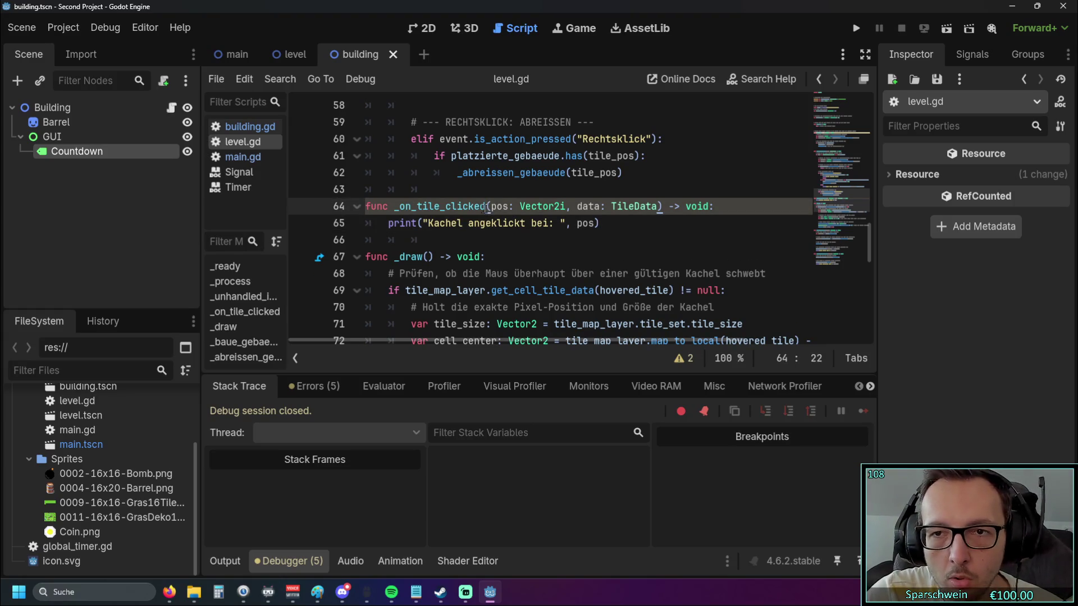
scroll(487, 209, up, 13)
click(568, 259)
click(529, 279)
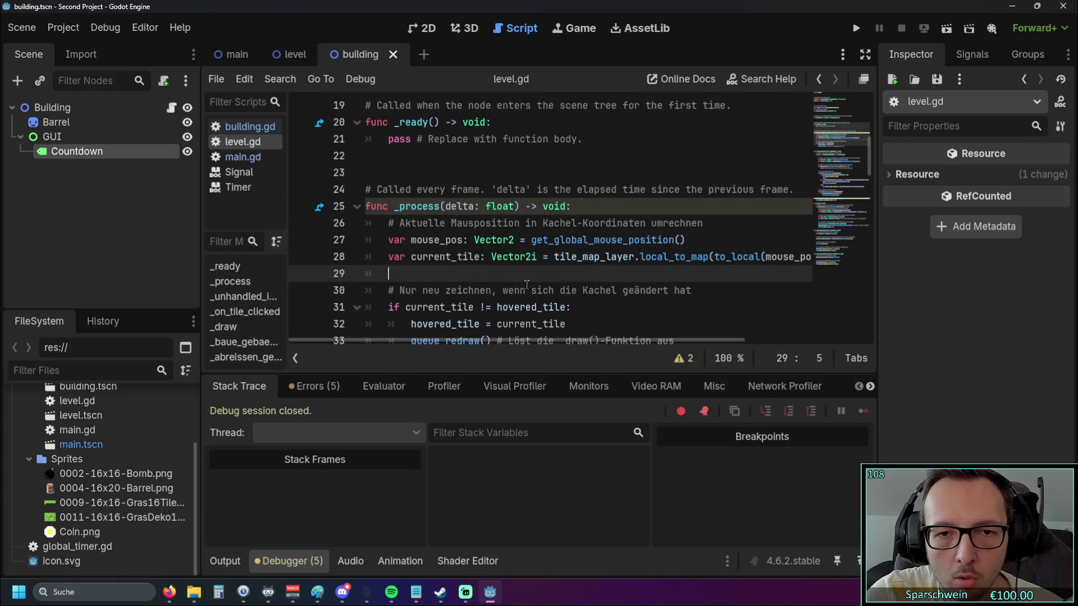
scroll(562, 267, down, 14)
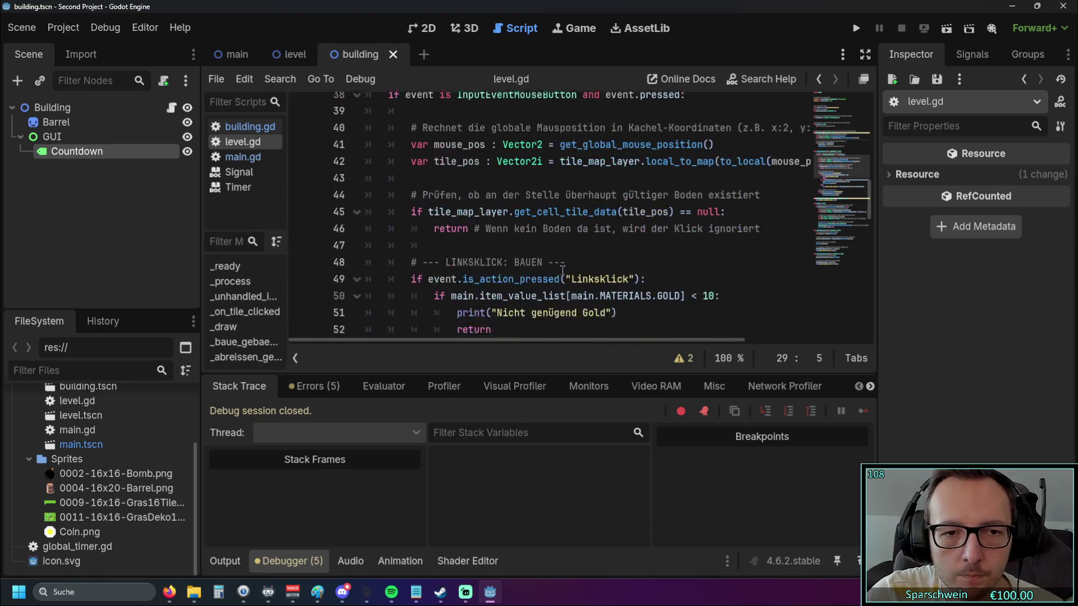
double_click(396, 156)
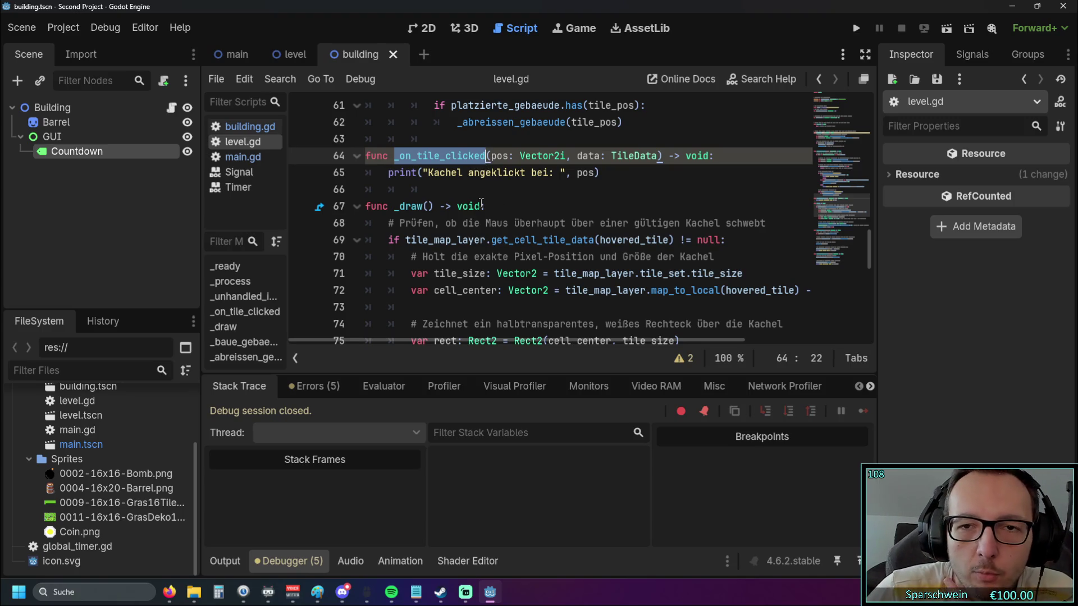
click(461, 189)
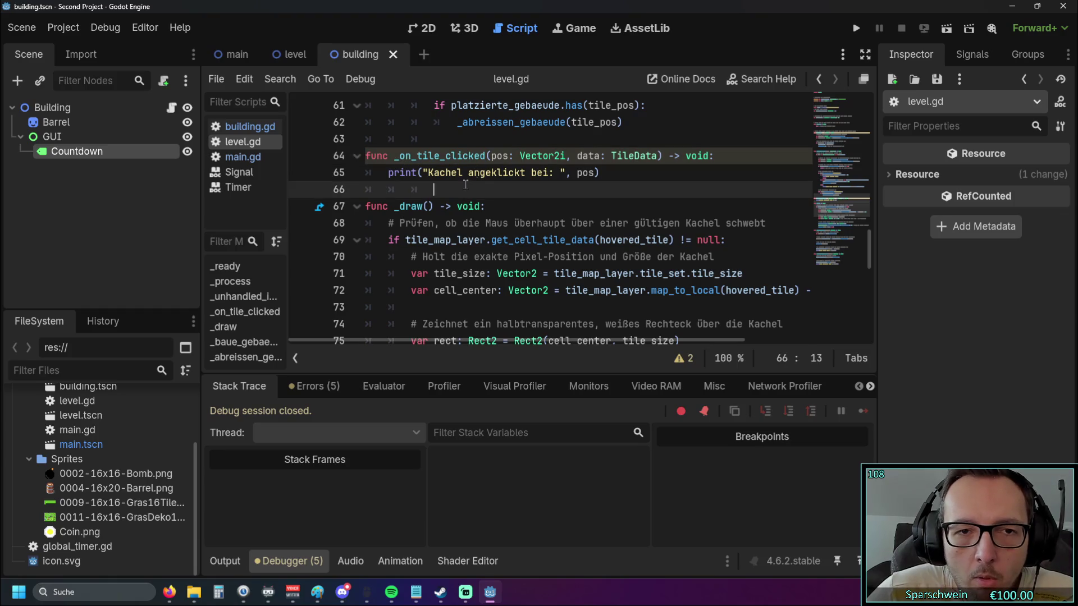
double_click(486, 155)
click(466, 183)
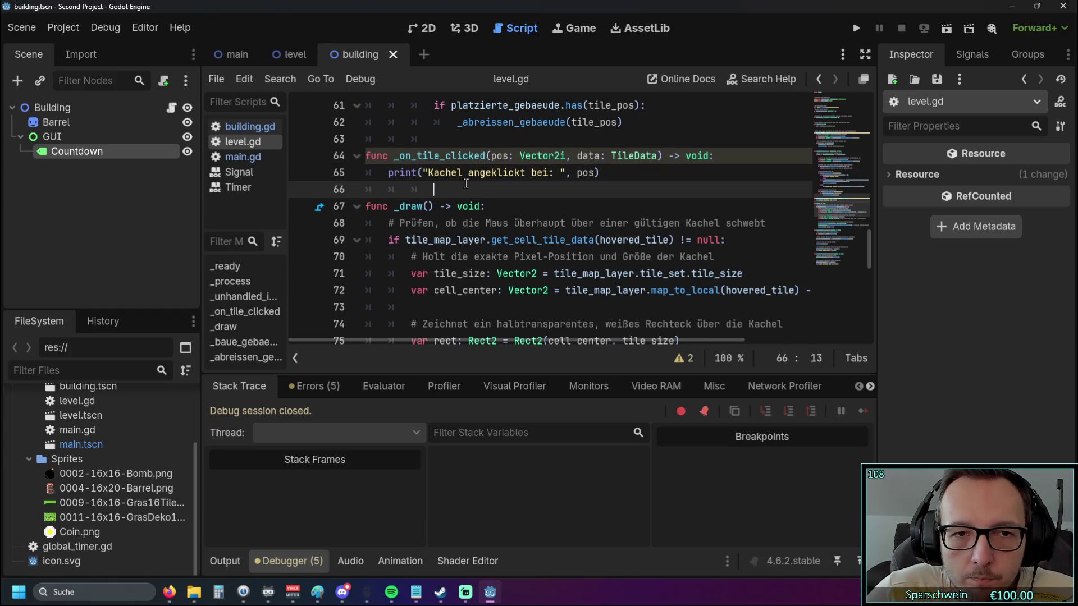
scroll(466, 184, up, 1)
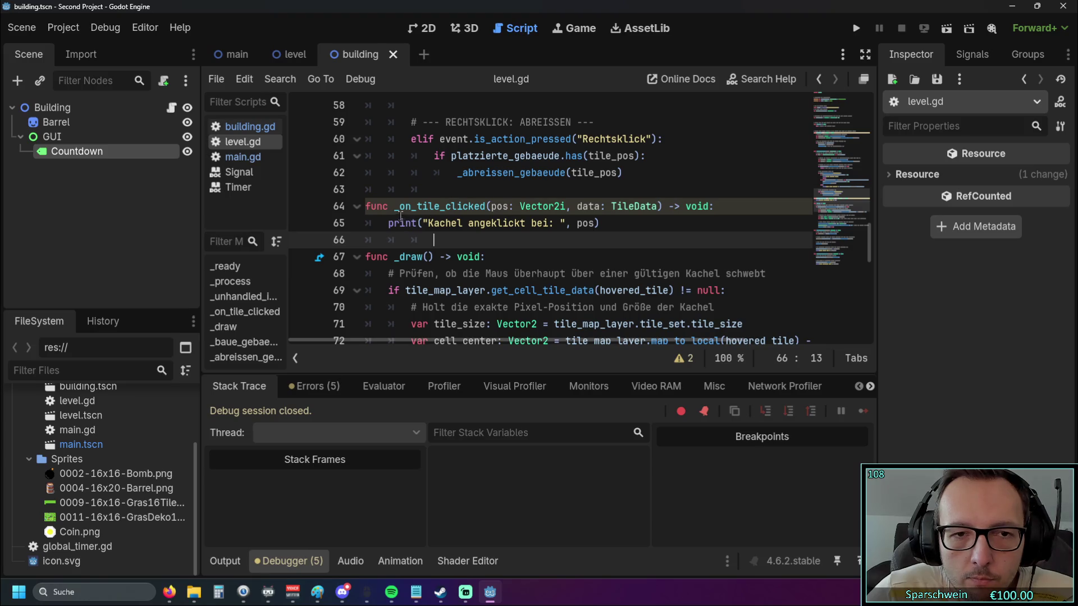
drag(394, 206, 486, 206)
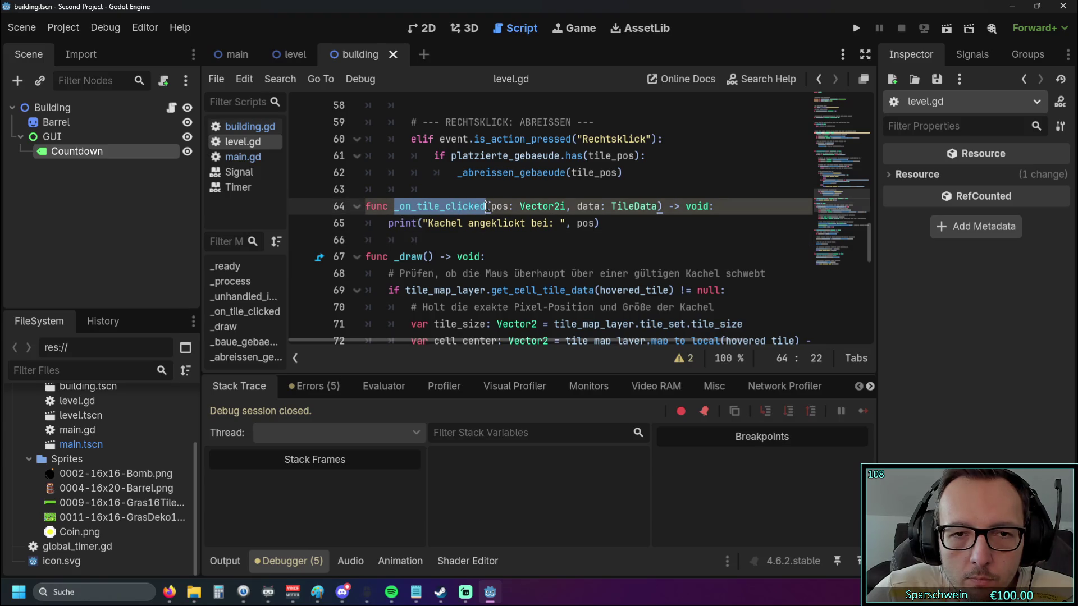
click(475, 234)
scroll(470, 227, down, 1)
scroll(469, 222, up, 1)
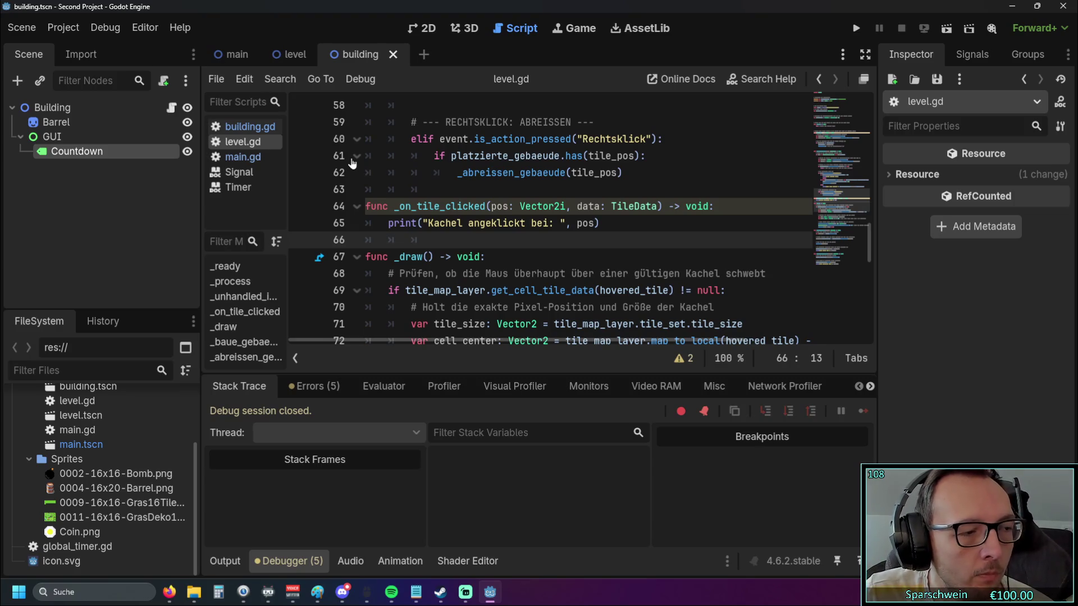
scroll(397, 166, up, 2)
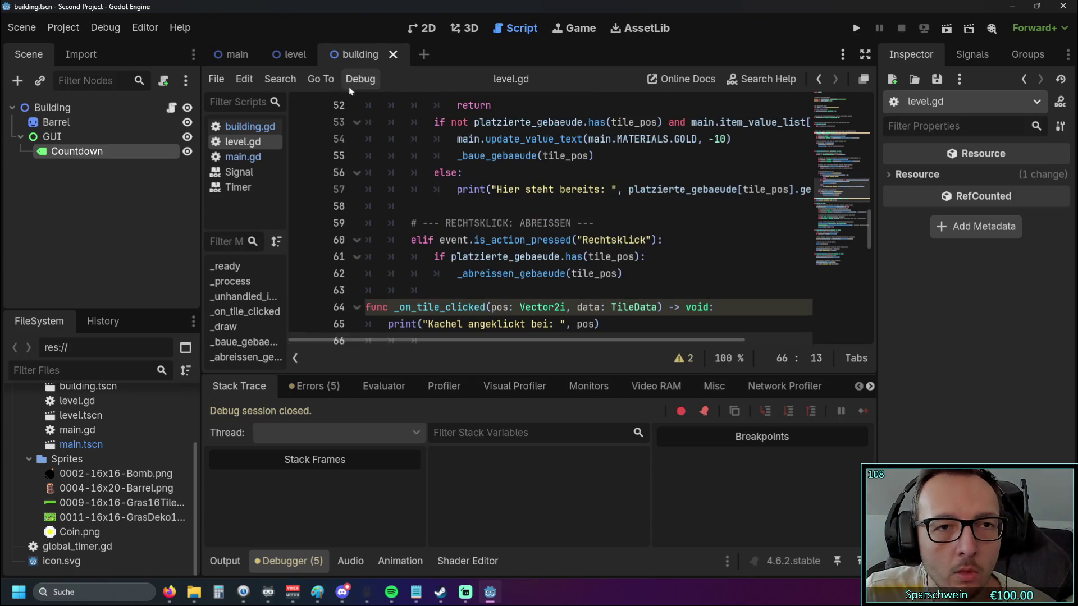
Switch between the level and building scenes and review the InputEventMouseButton click handler
click(294, 62)
click(364, 55)
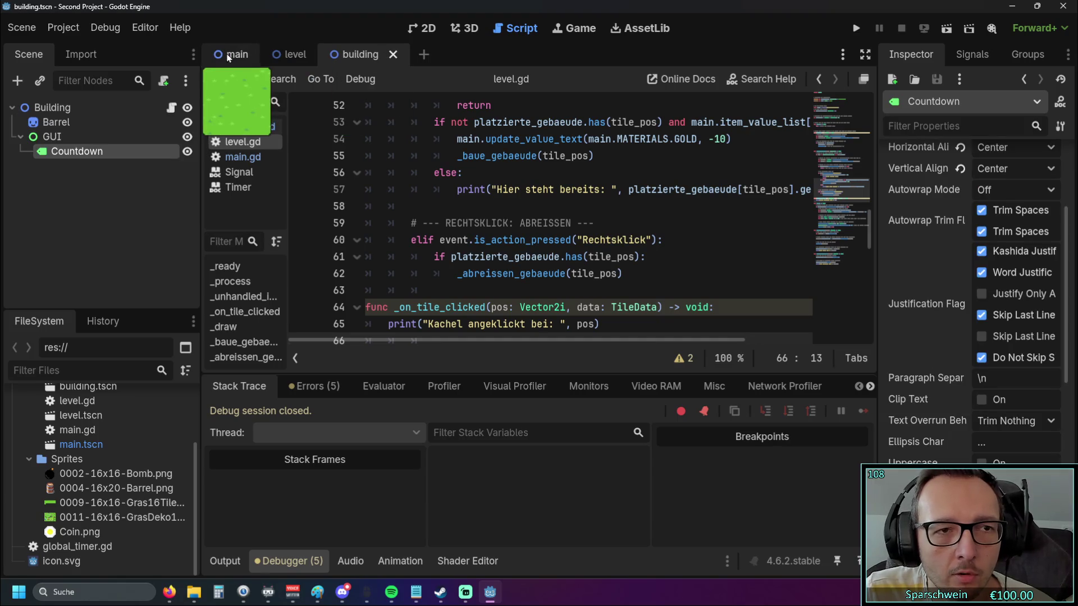
scroll(494, 185, up, 8)
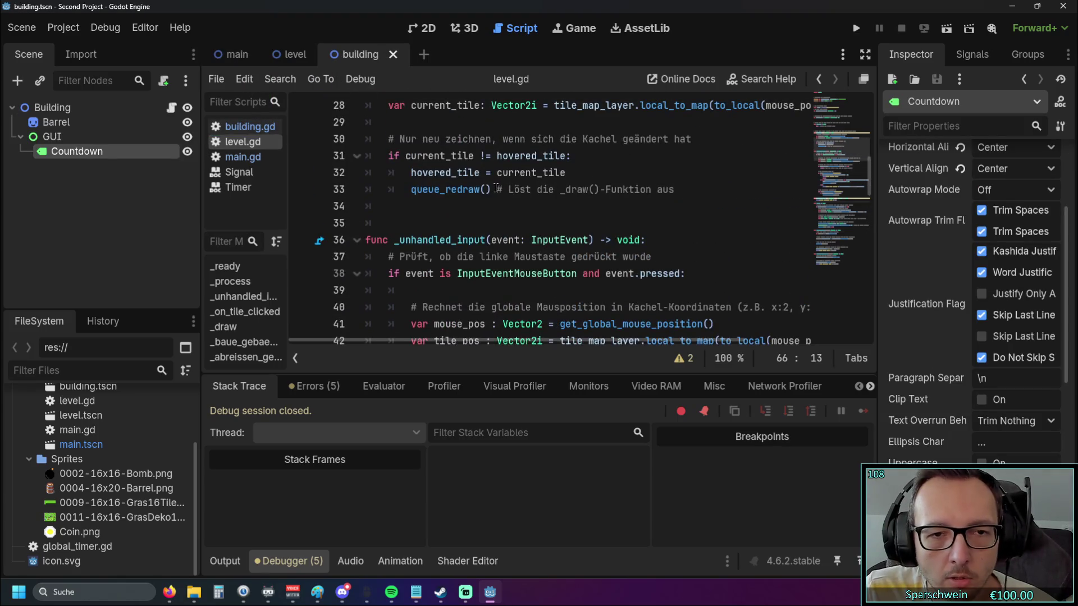
scroll(494, 188, down, 2)
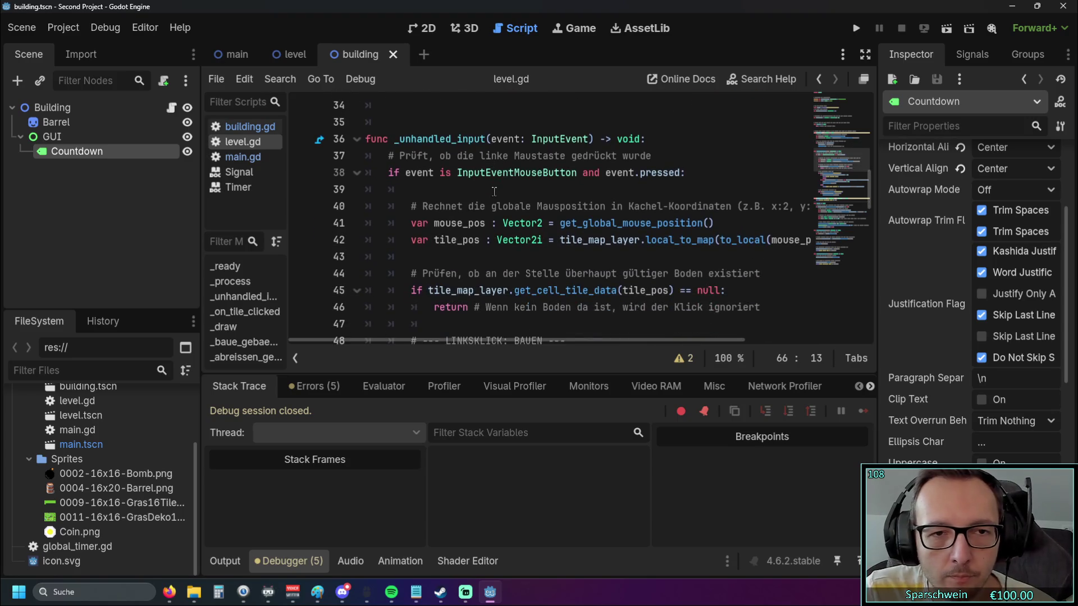
double_click(460, 174)
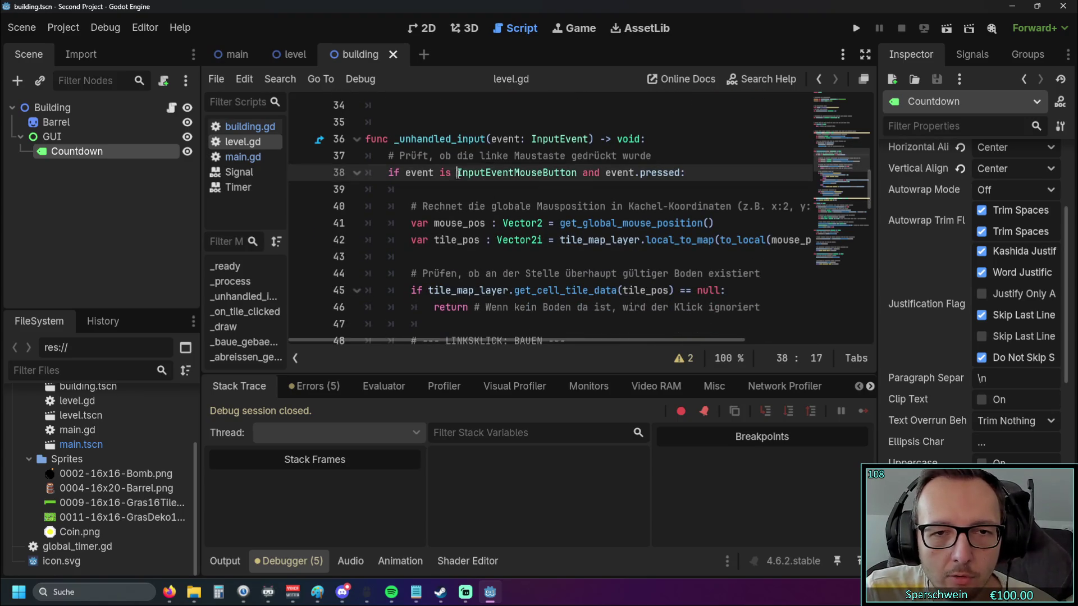
click(536, 193)
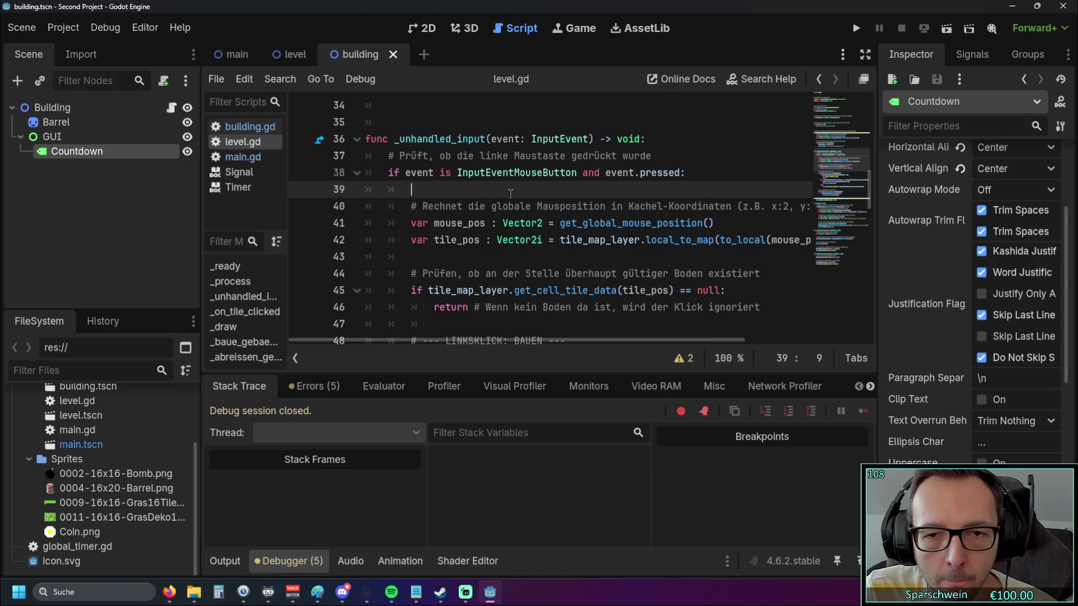
scroll(510, 193, down, 2)
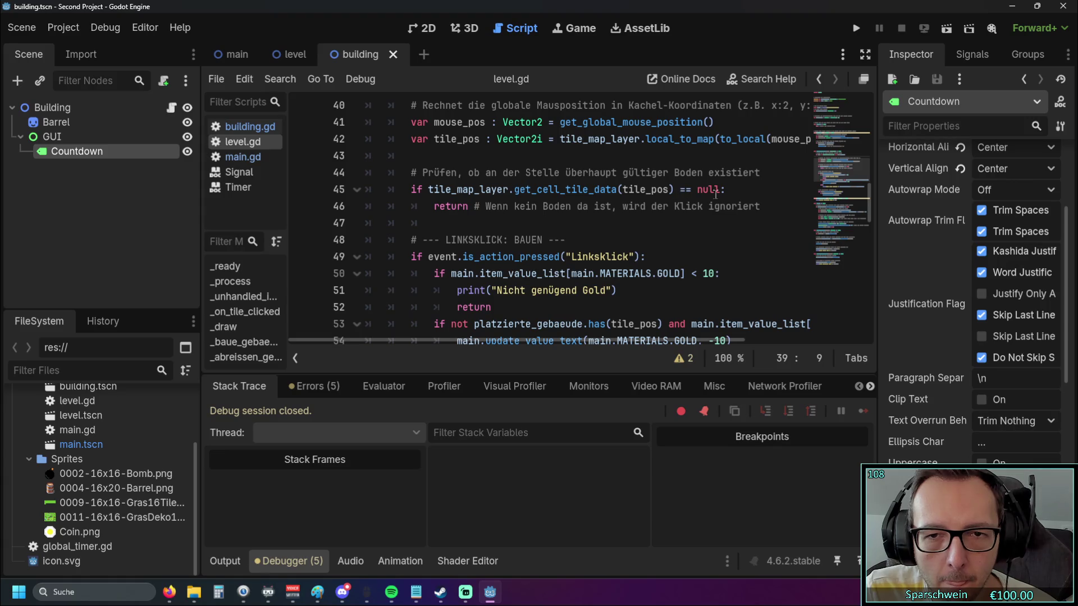
scroll(727, 203, up, 1)
scroll(728, 208, down, 1)
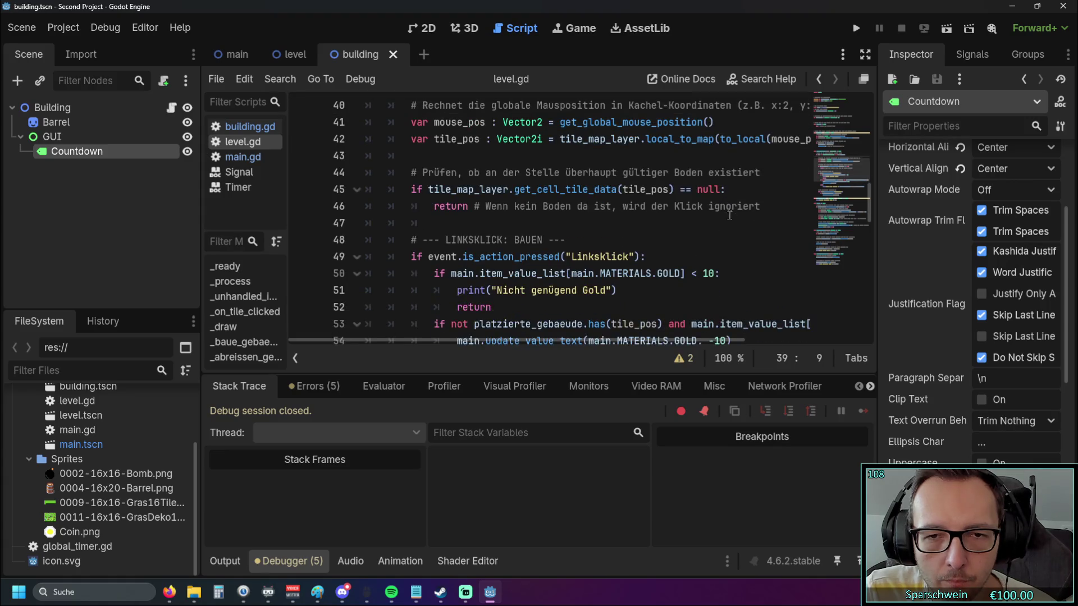
scroll(767, 209, down, 1)
scroll(766, 210, up, 1)
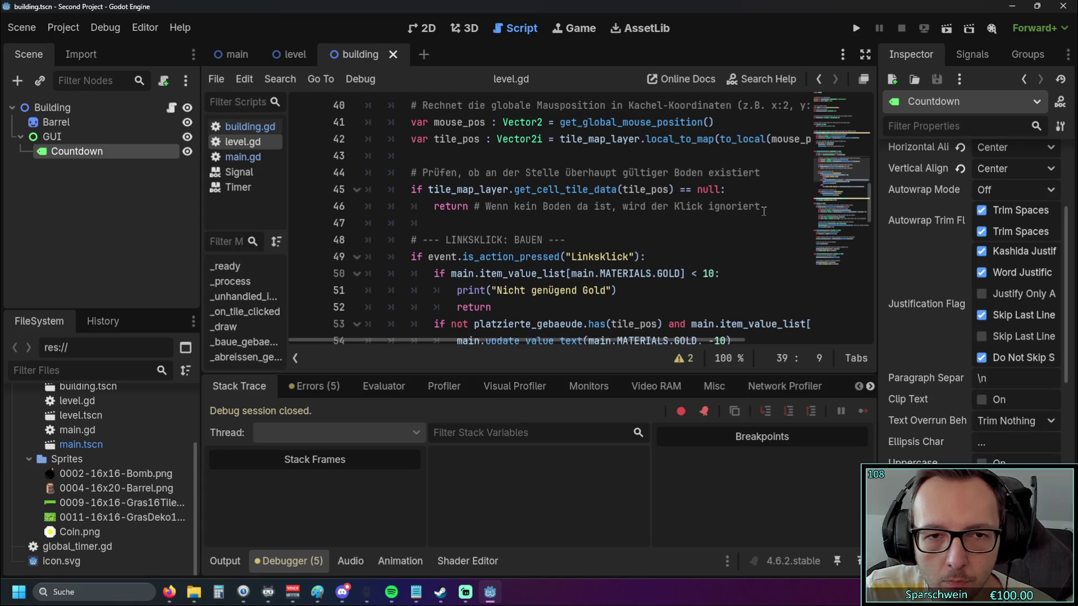
mouse_move(480, 341)
mouse_down()
mouse_move(525, 344)
mouse_move(474, 346)
mouse_up()
Add print("nicht im spielfeld") inside the missing-ground null check and test-run the game
click(854, 29)
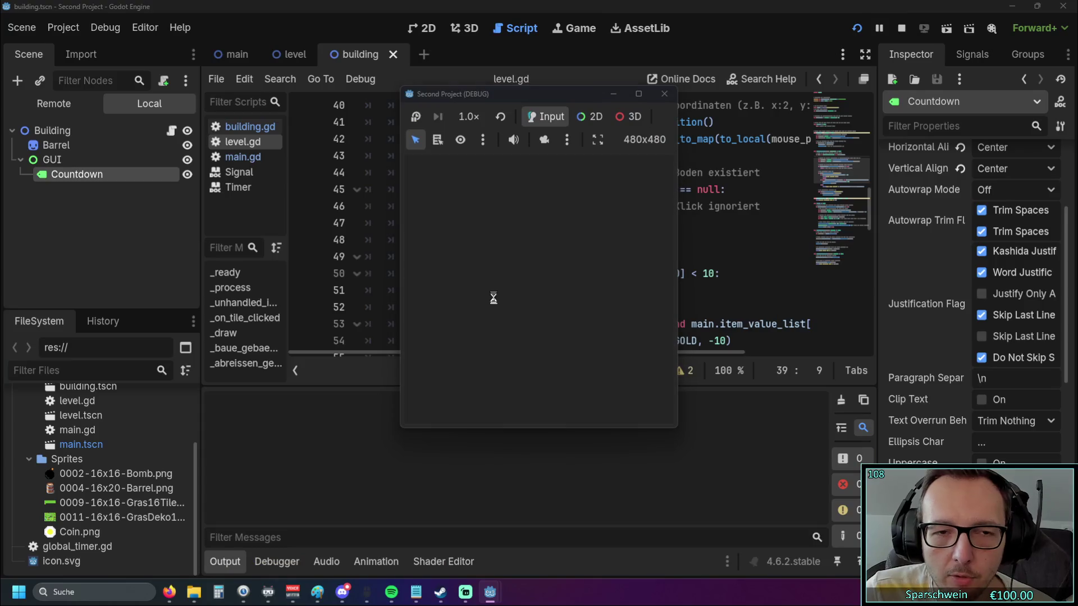
click(664, 94)
click(728, 192)
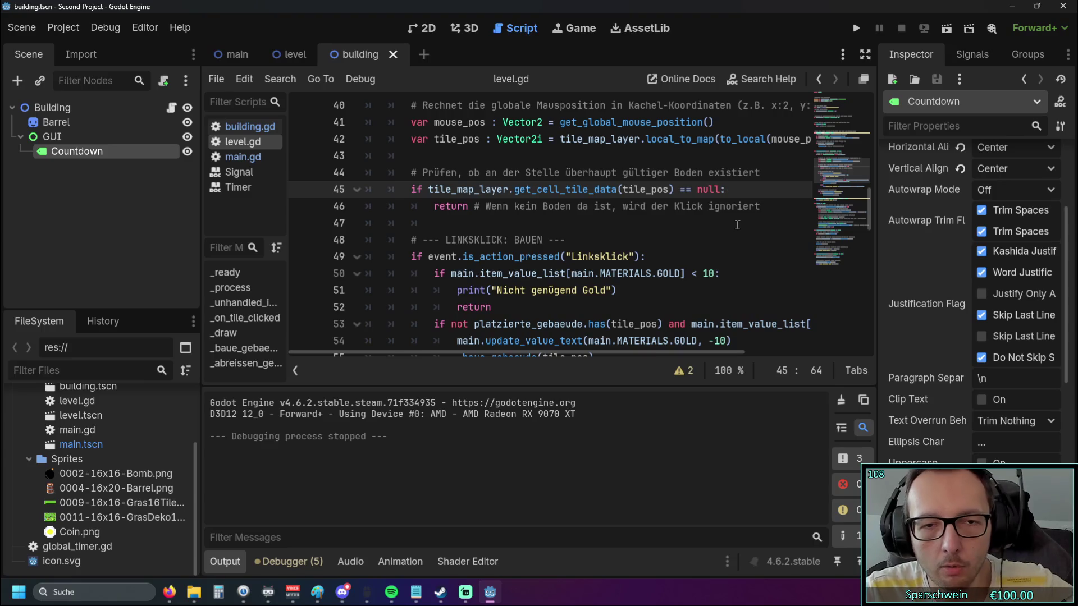
key(Return)
text(print()
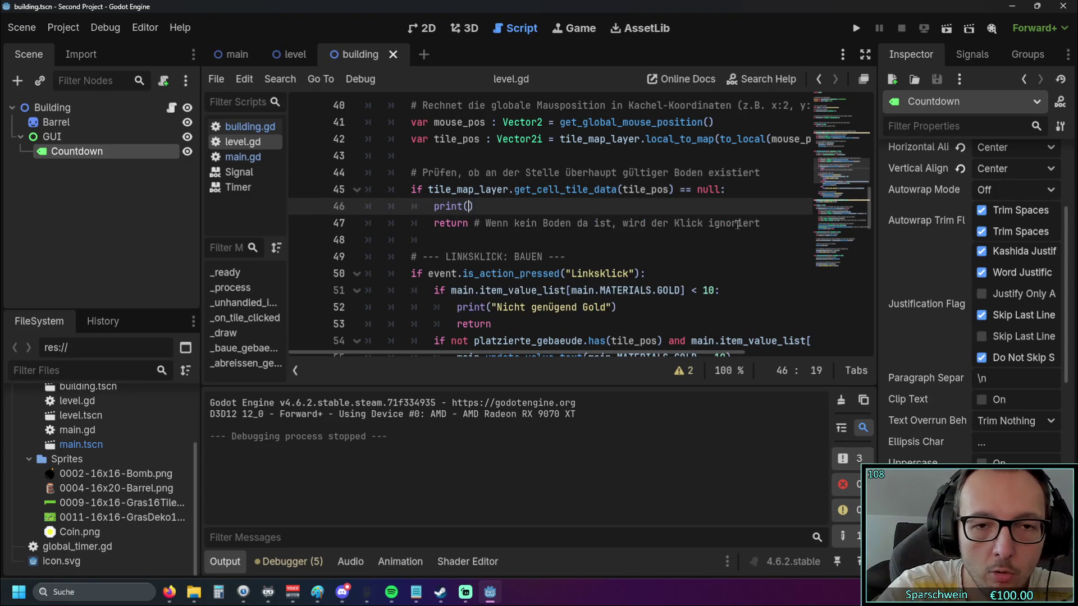
text(außerhal)
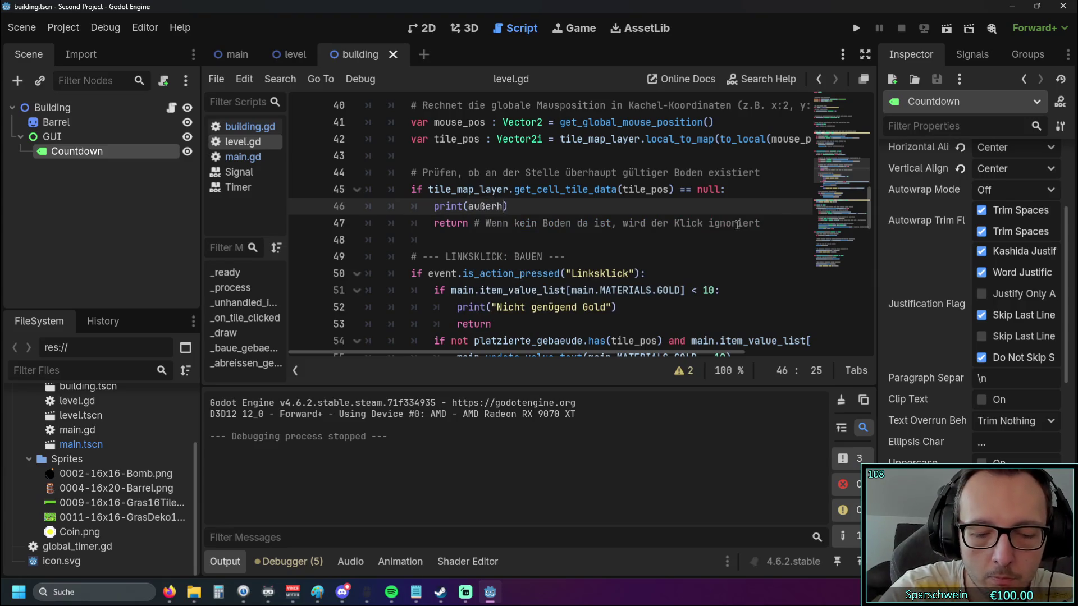
key(BackSpace)
key(BackSpace)
key(BackSpace)
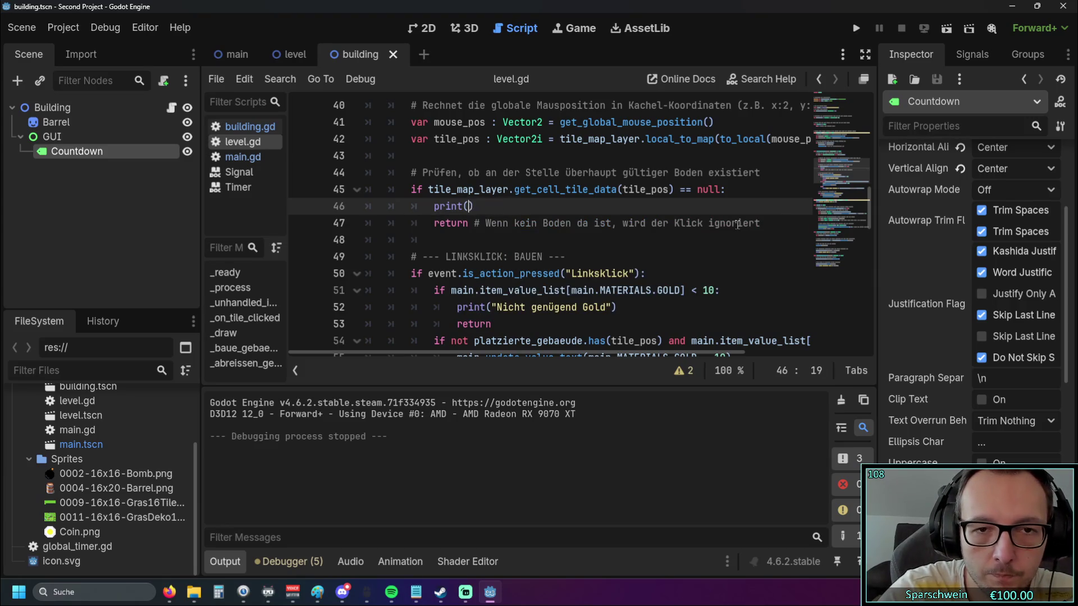
text("nicht im spie)
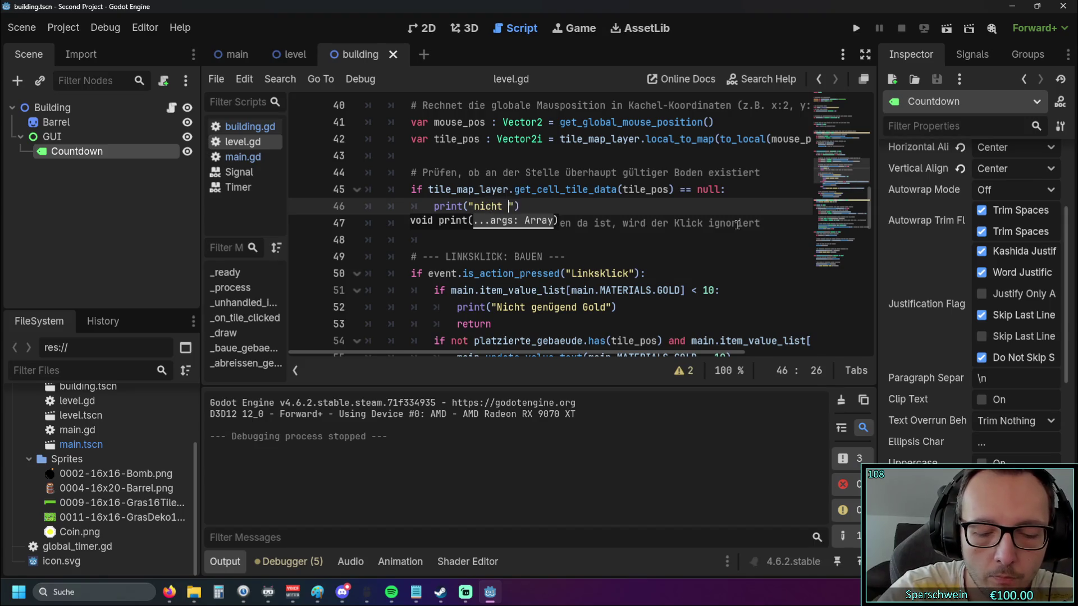
text(lfeld)
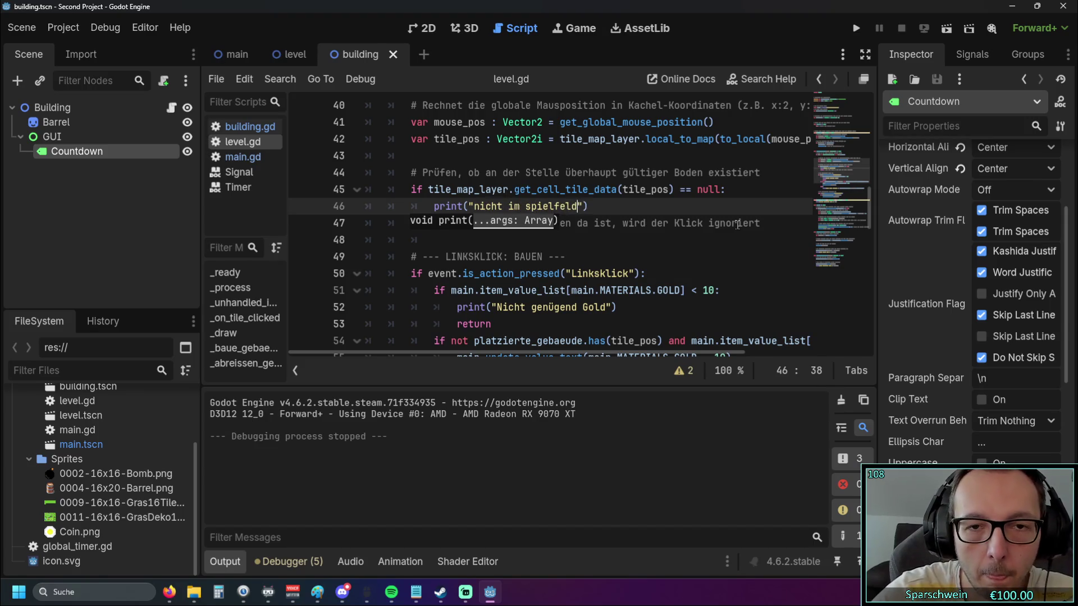
click(738, 240)
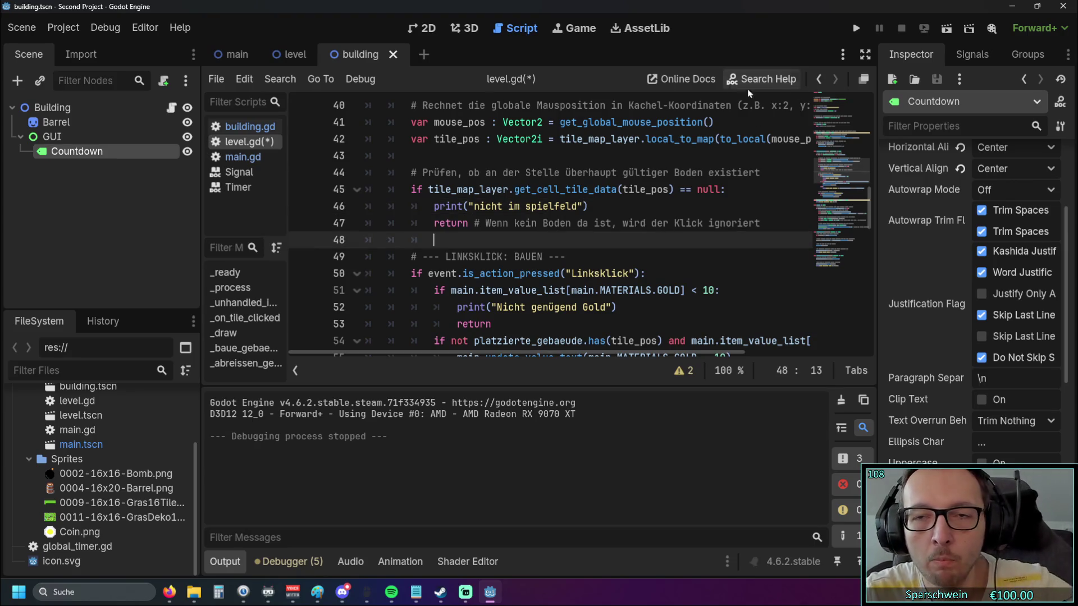
click(850, 33)
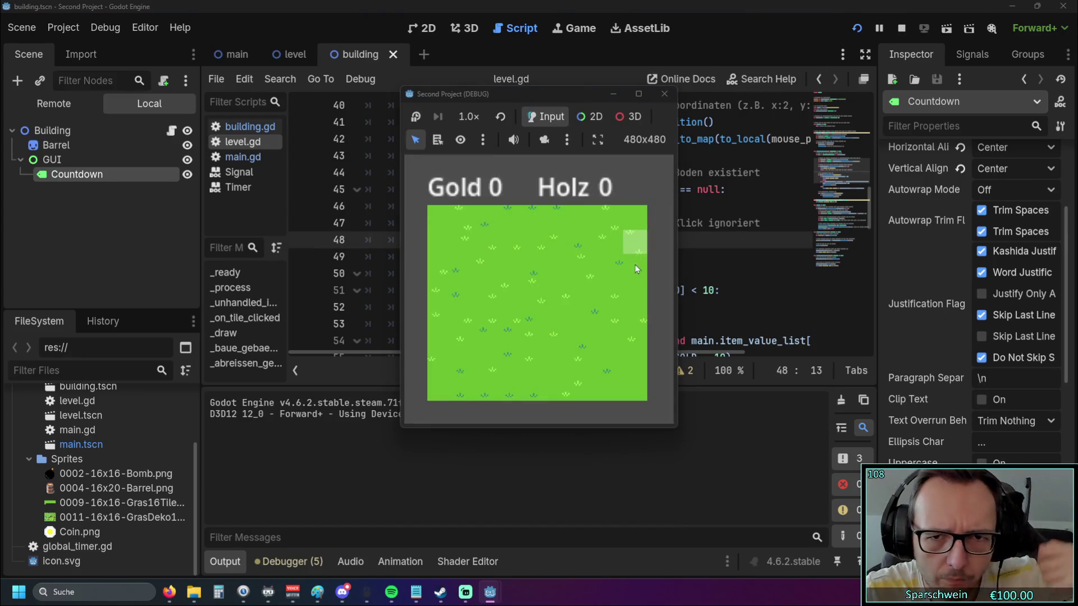
Click off the field to test the message, then try building barrels on grass
click(657, 280)
double_click(657, 280)
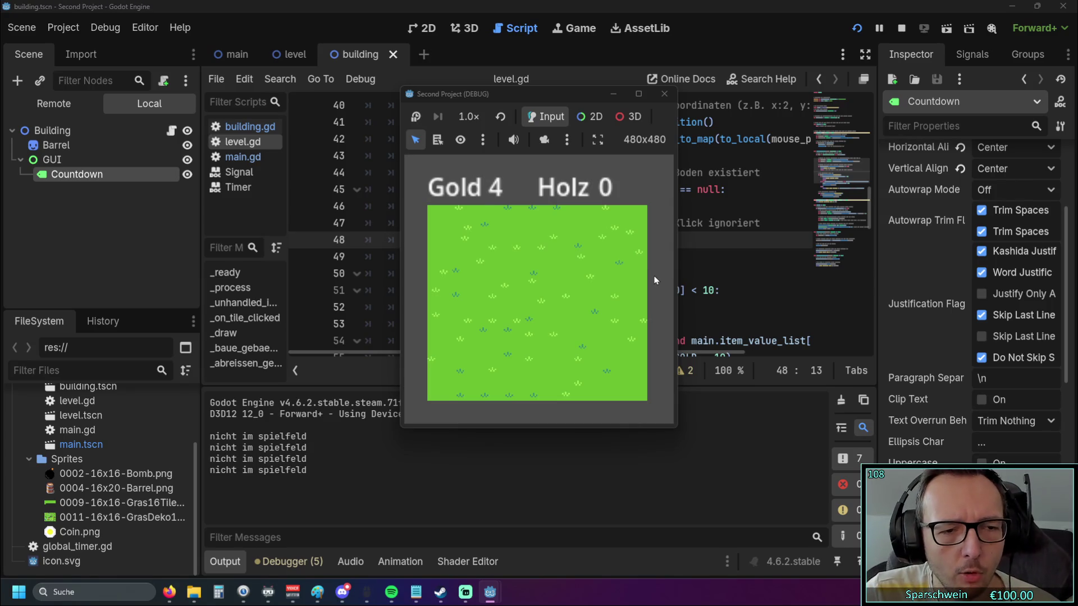
click(605, 285)
click(652, 284)
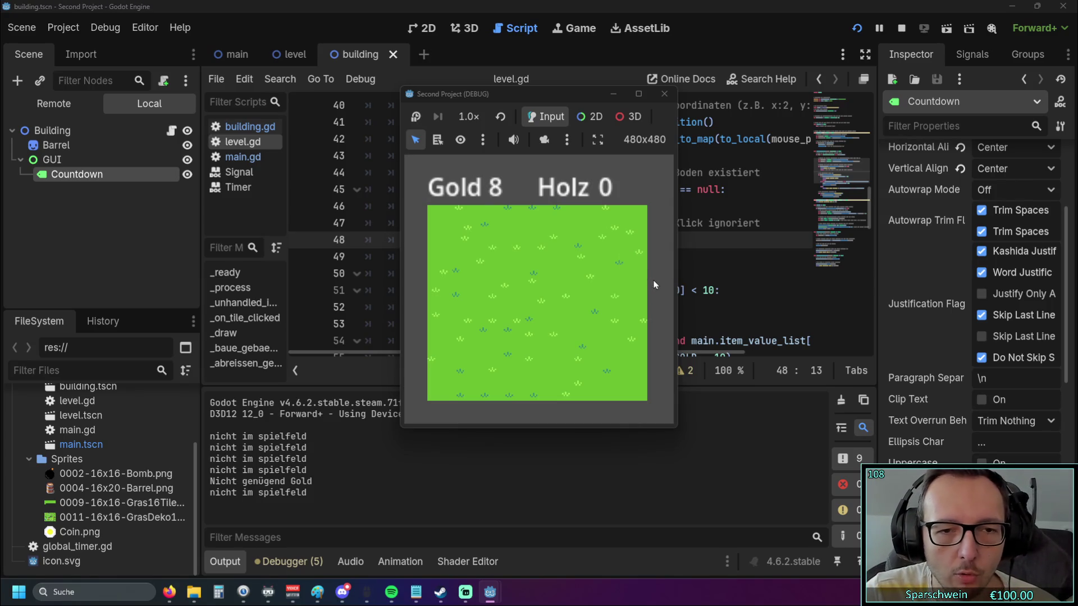
click(620, 280)
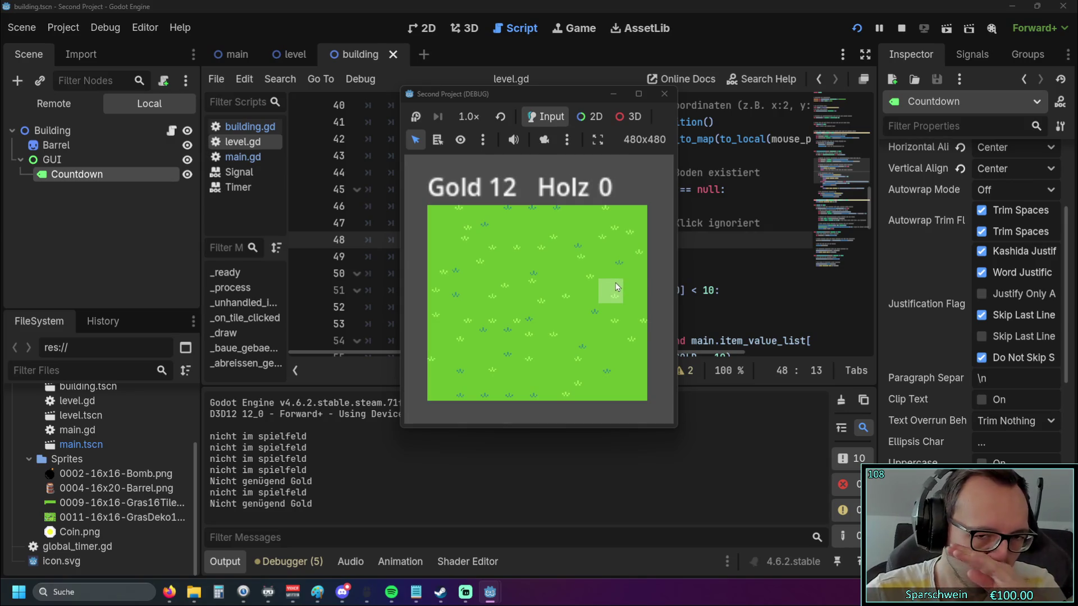
click(629, 286)
click(629, 312)
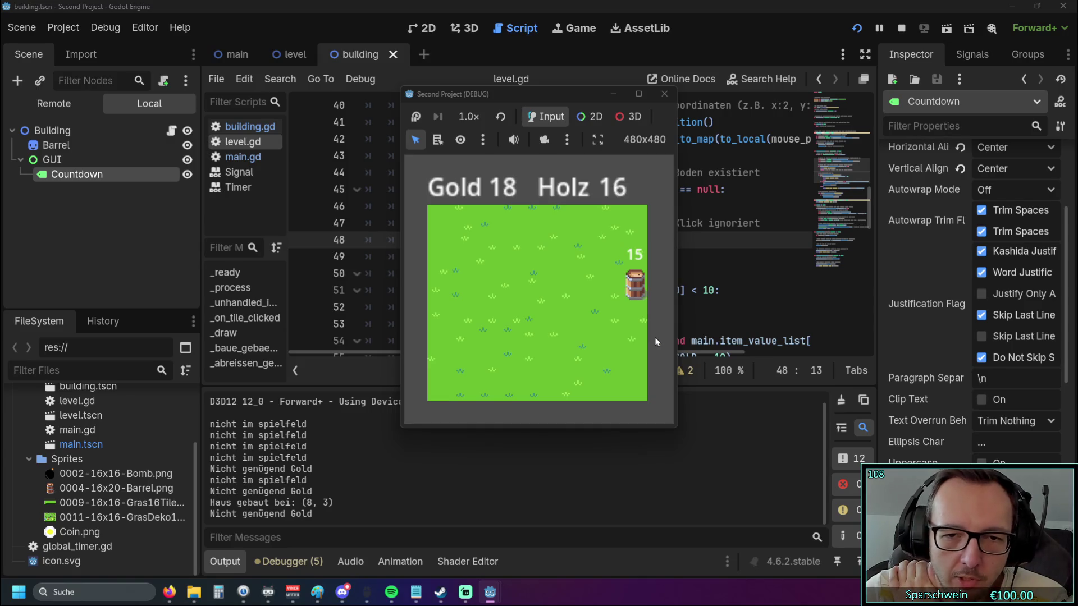
Place barrels at tiles (8, 5), (8, 7), (7, 6), (6, 7), (5, 7) and (0, 7)
double_click(642, 341)
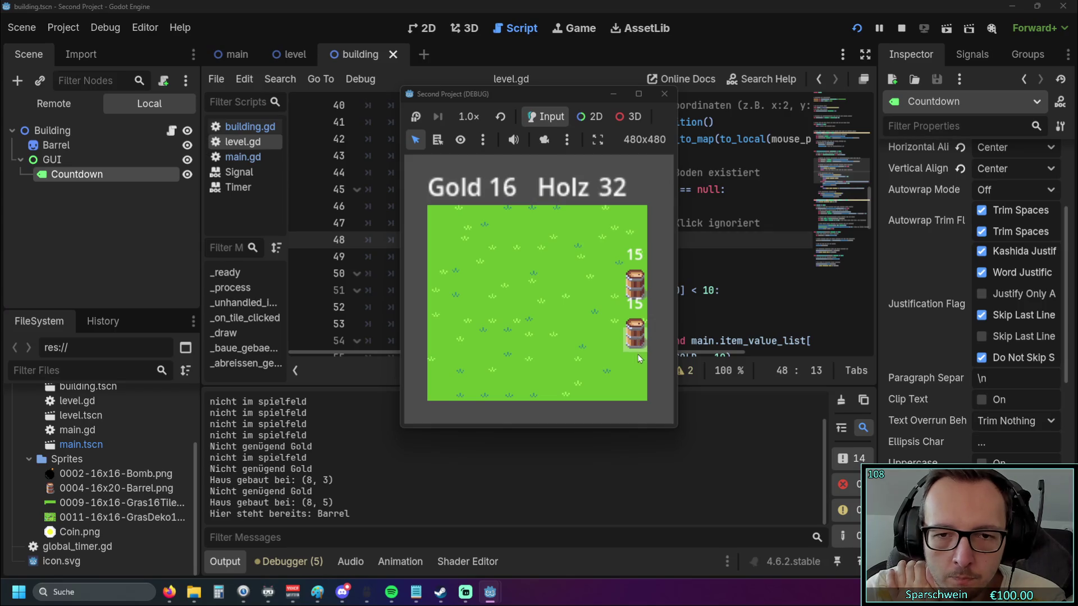
click(634, 382)
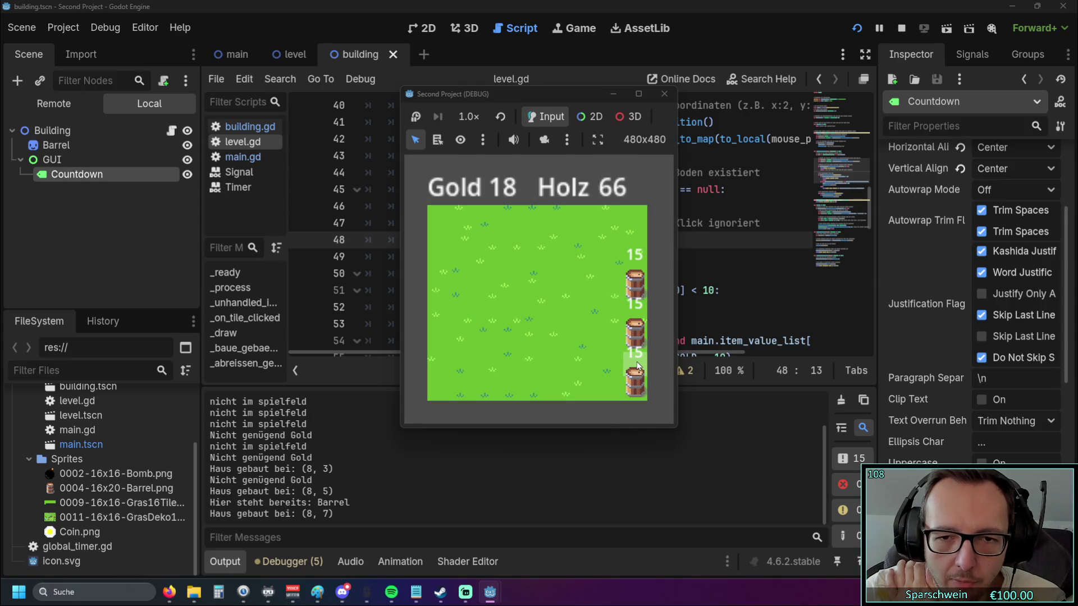
click(638, 366)
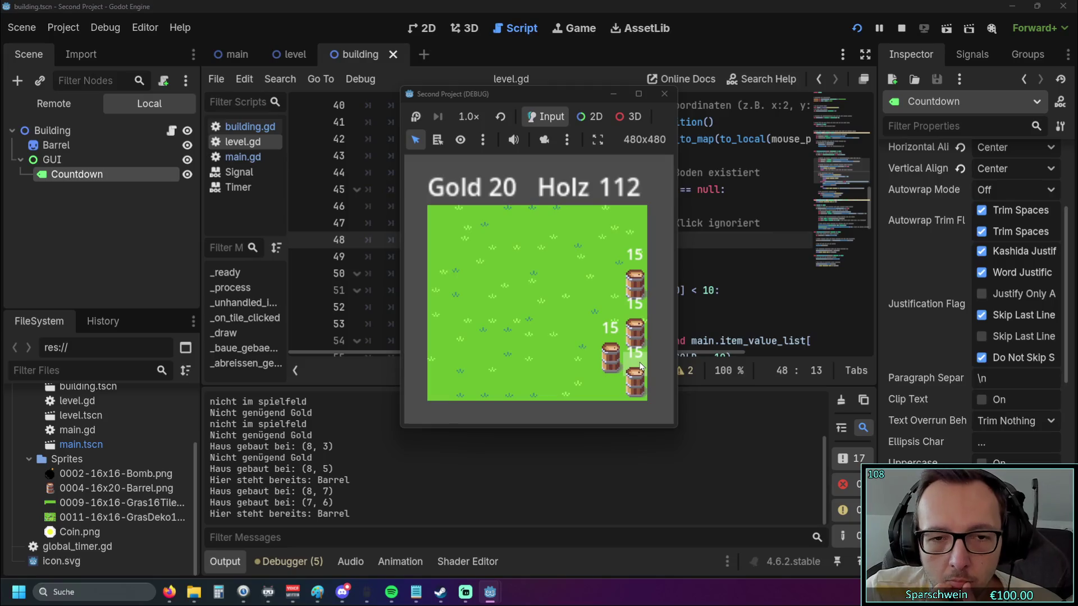
click(584, 388)
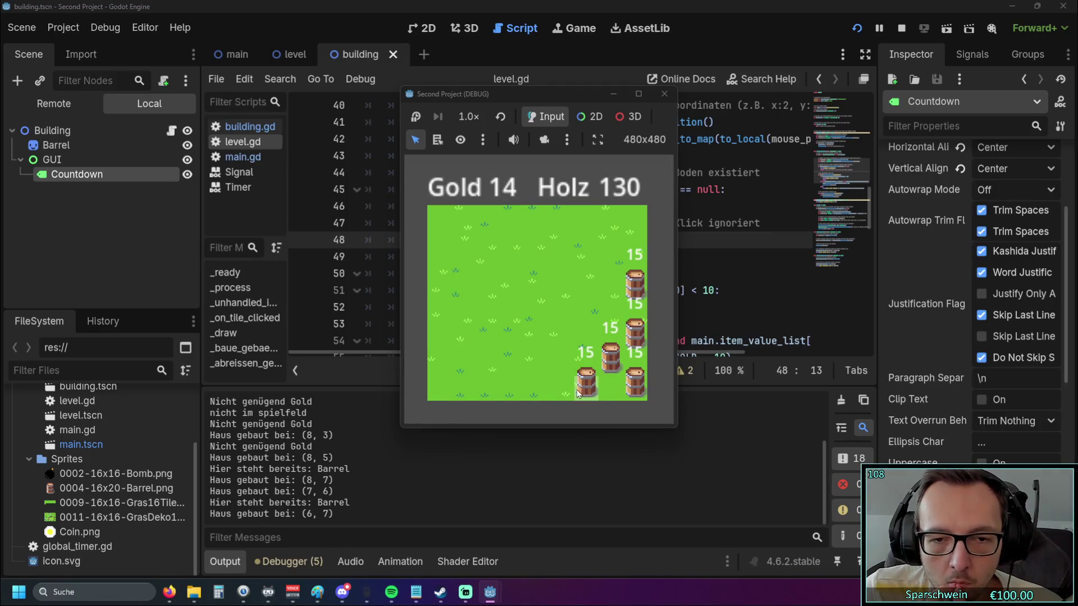
click(563, 387)
click(446, 389)
click(446, 388)
click(463, 387)
click(464, 375)
double_click(464, 359)
triple_click(449, 349)
triple_click(431, 343)
Place barrels on top-row tiles (8, 0) and (7, 0) while gold runs short
double_click(441, 265)
triple_click(473, 218)
double_click(638, 218)
double_click(641, 223)
click(642, 223)
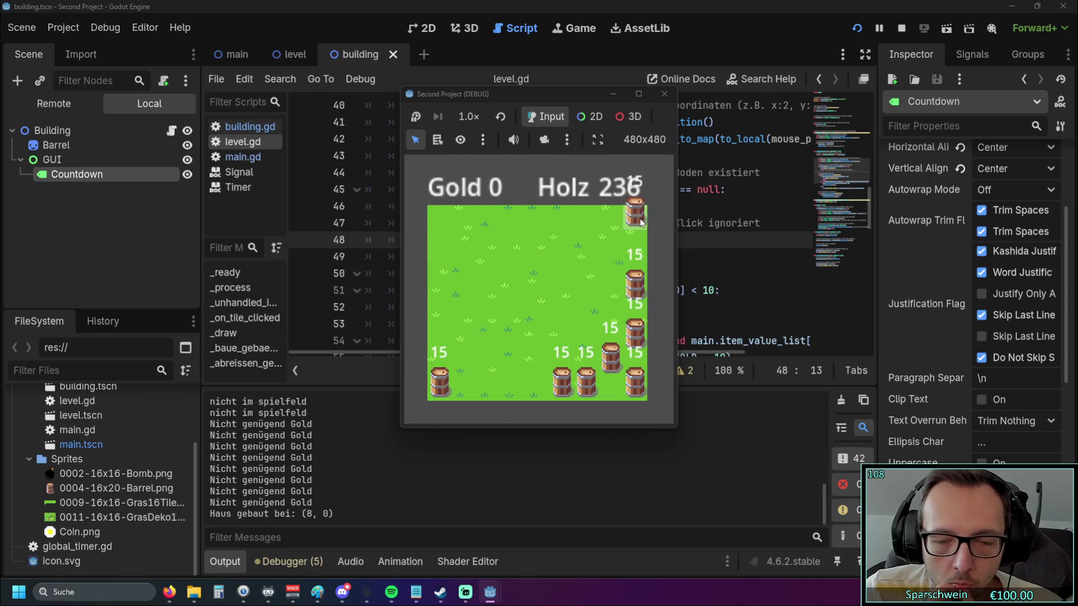
double_click(624, 243)
click(616, 241)
double_click(612, 240)
double_click(607, 239)
double_click(608, 239)
double_click(608, 224)
click(609, 221)
triple_click(567, 221)
double_click(556, 222)
click(493, 214)
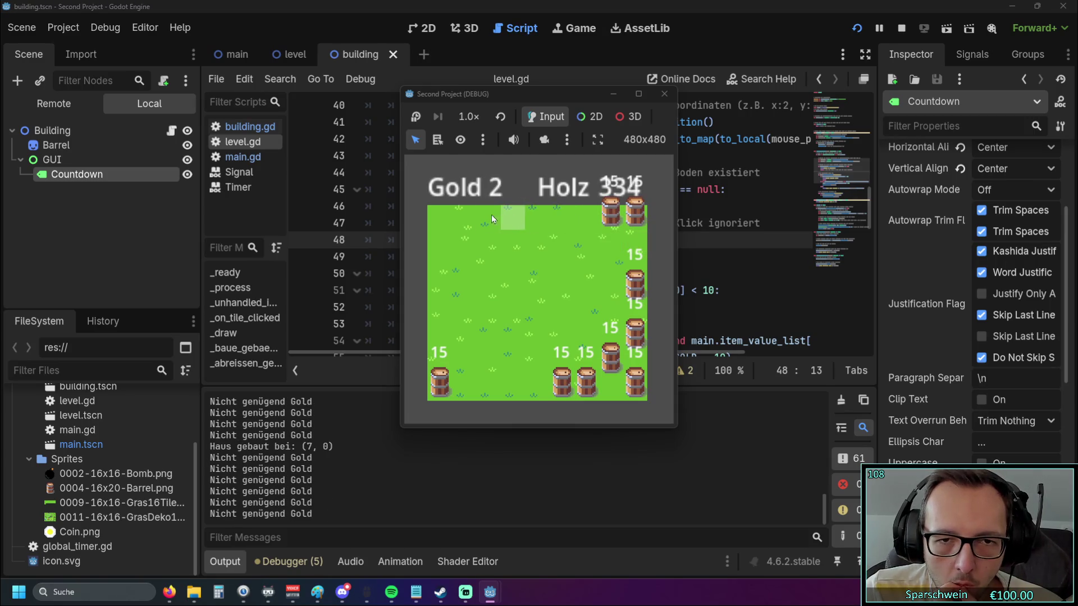
triple_click(459, 223)
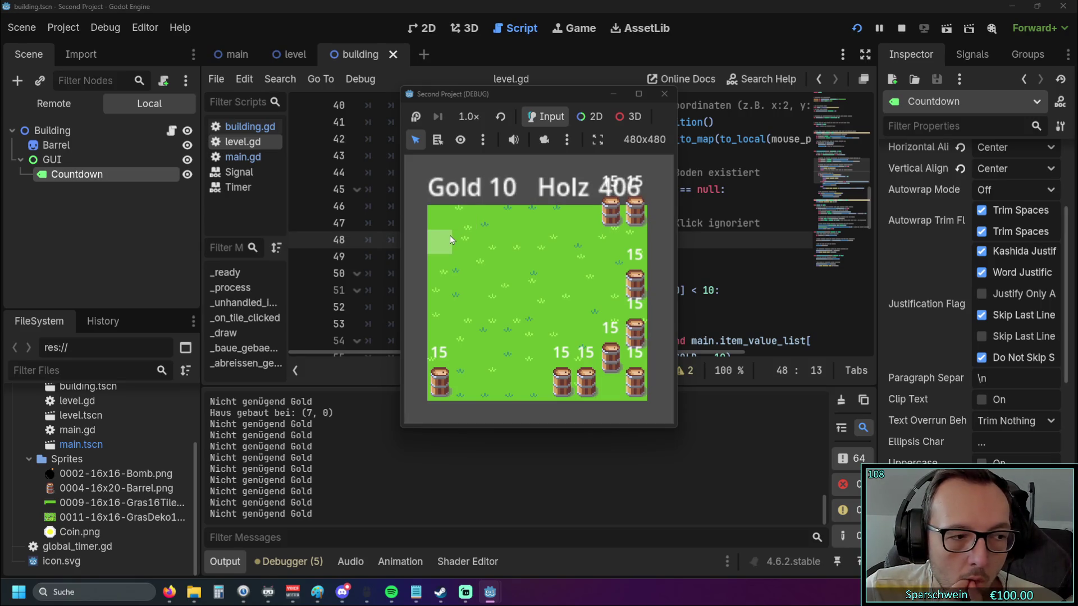
Place barrels on the top-left tile and tile (1, 3), then stop the game
click(443, 224)
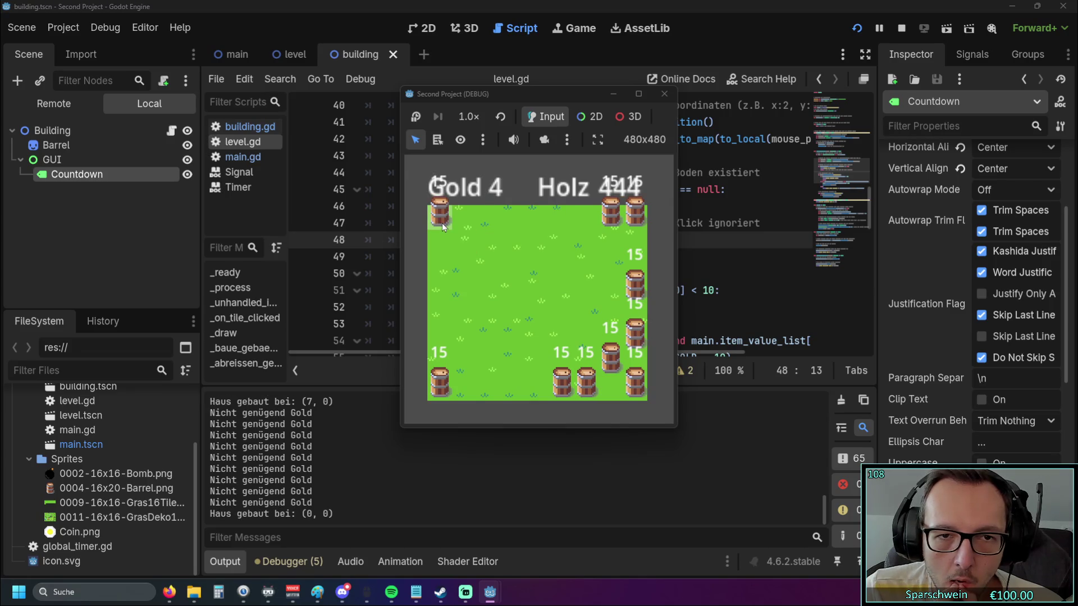
click(446, 282)
double_click(464, 288)
click(538, 265)
click(516, 307)
double_click(530, 338)
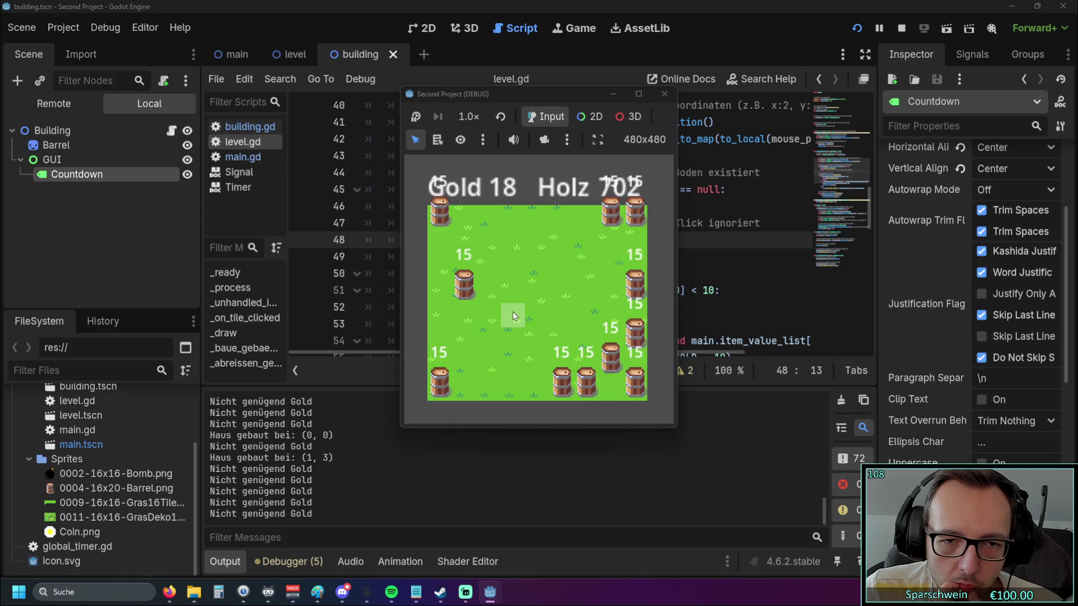
click(664, 94)
scroll(550, 225, up, 13)
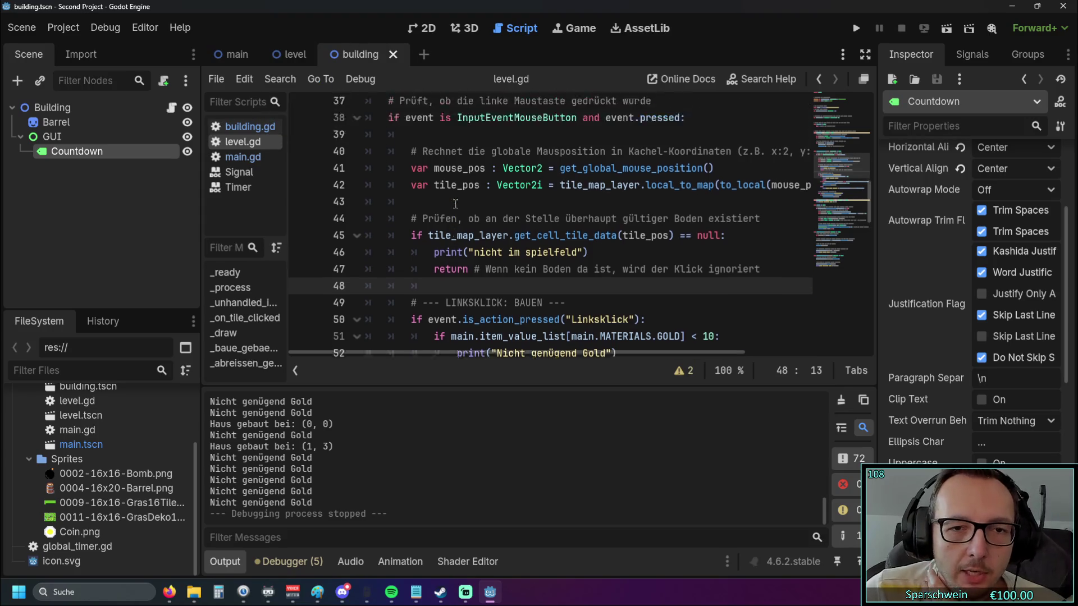
Change the GUI node's Mouse Filter from Stop to Ignore and run the game
click(70, 140)
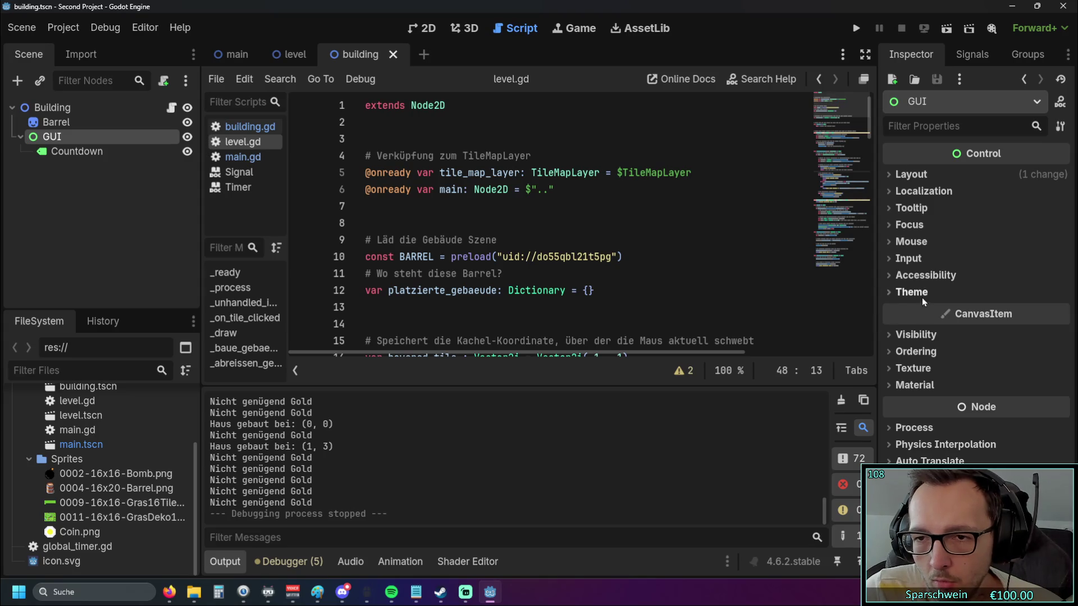
click(894, 241)
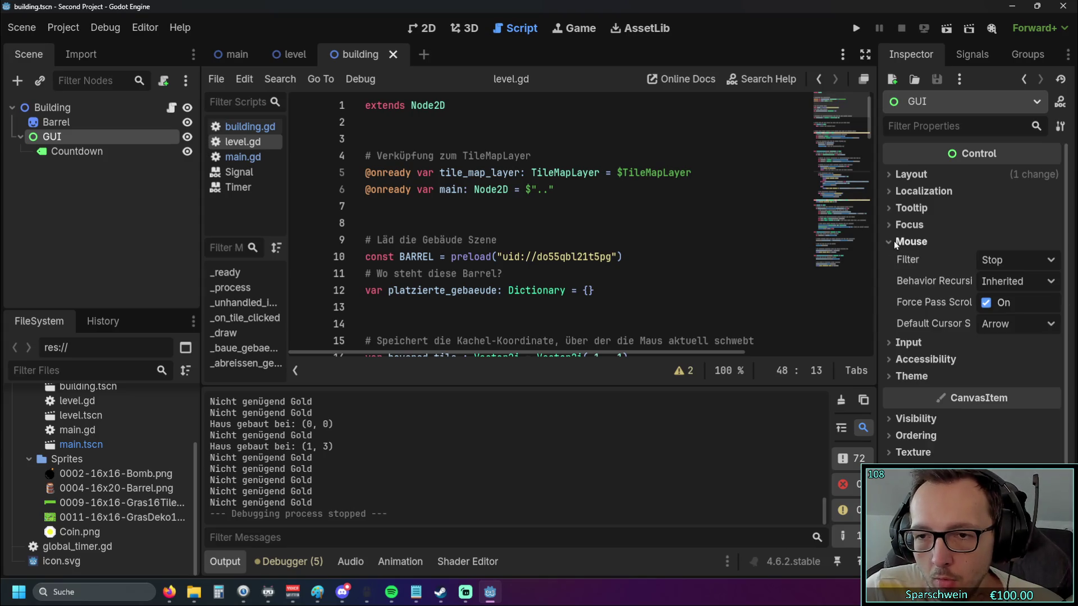
click(1034, 262)
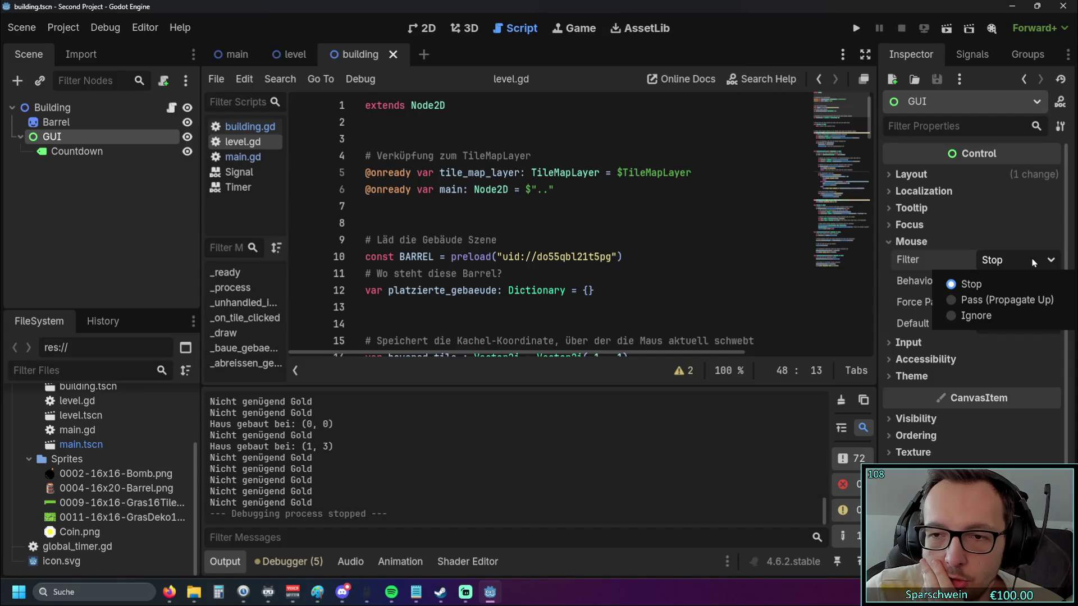
click(1034, 262)
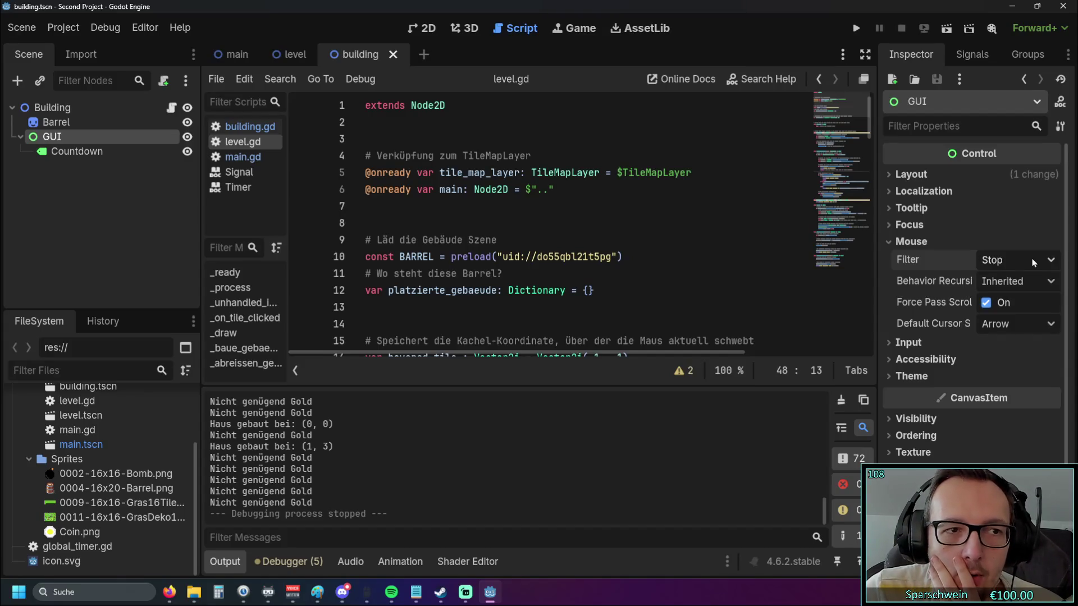
click(1031, 262)
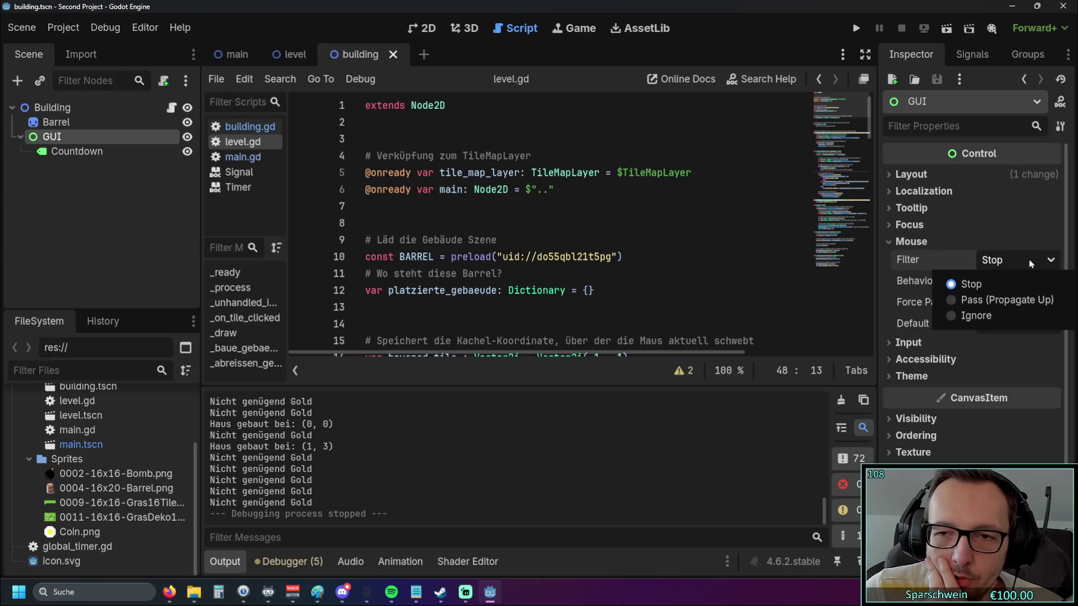
click(1031, 263)
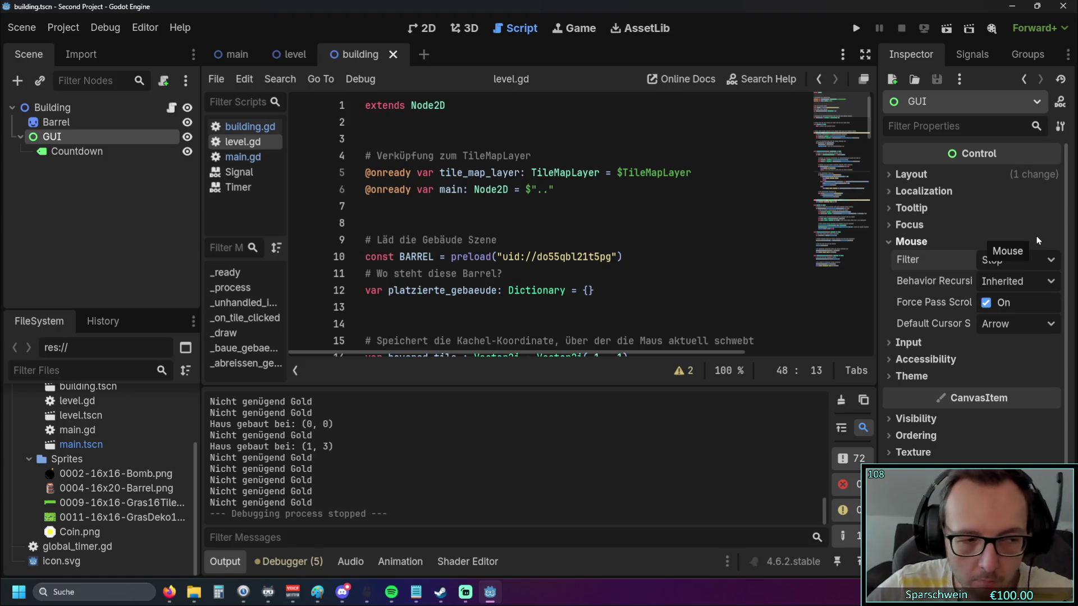
click(1021, 261)
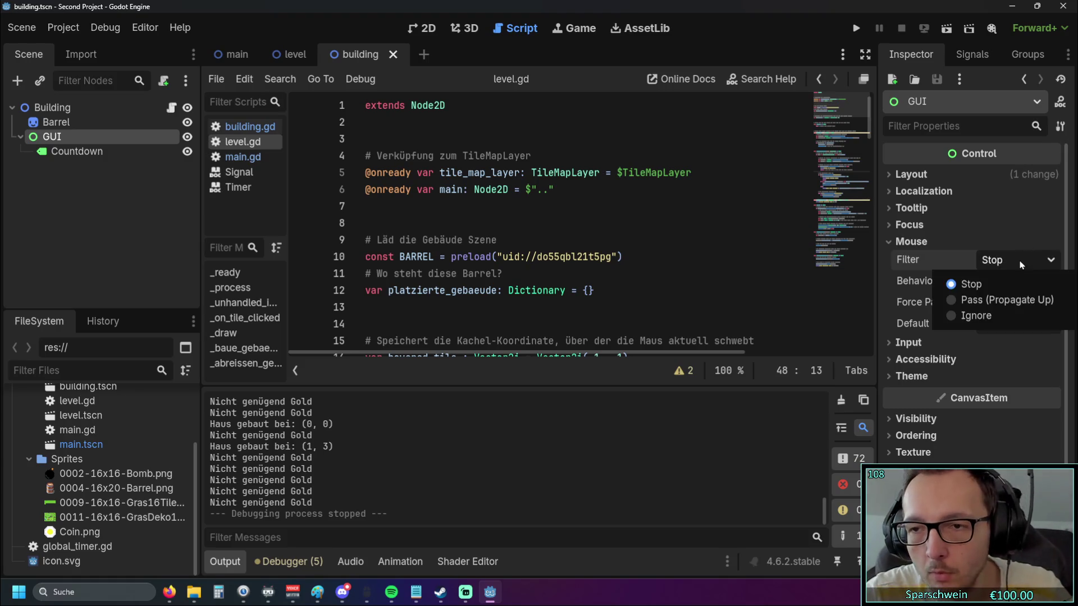
click(983, 316)
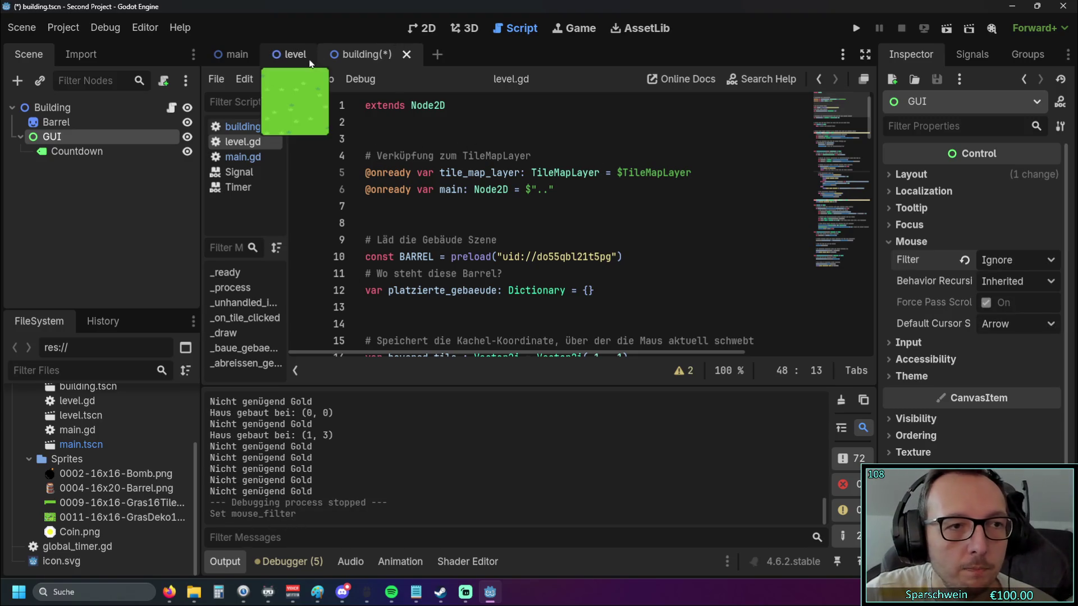
click(851, 32)
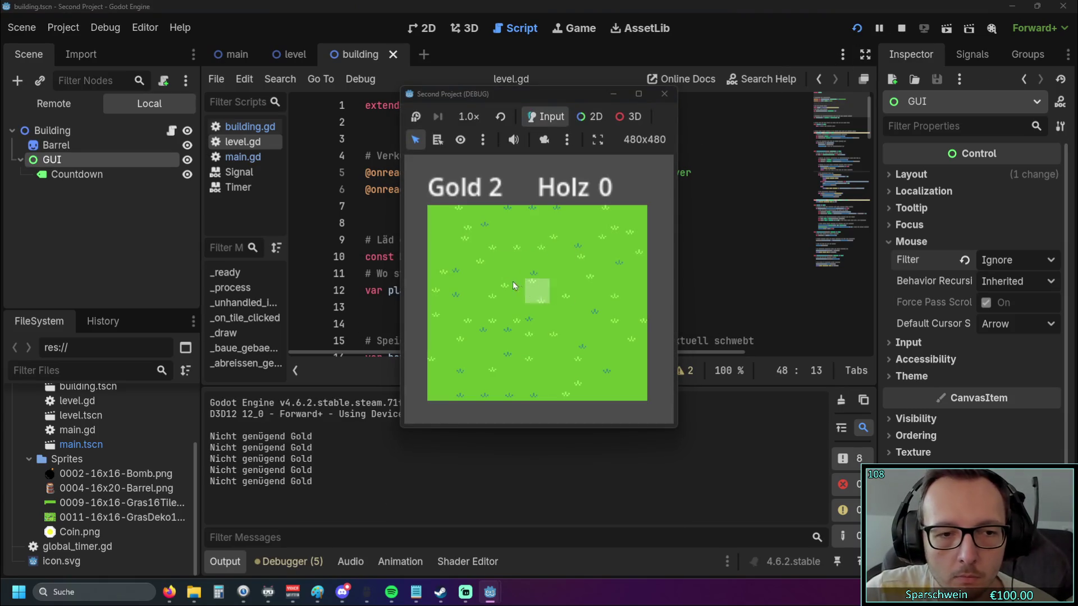
Build a barrel on grass tile (2, 2) while other placement attempts fail for lack of gold
click(494, 278)
click(413, 284)
click(484, 270)
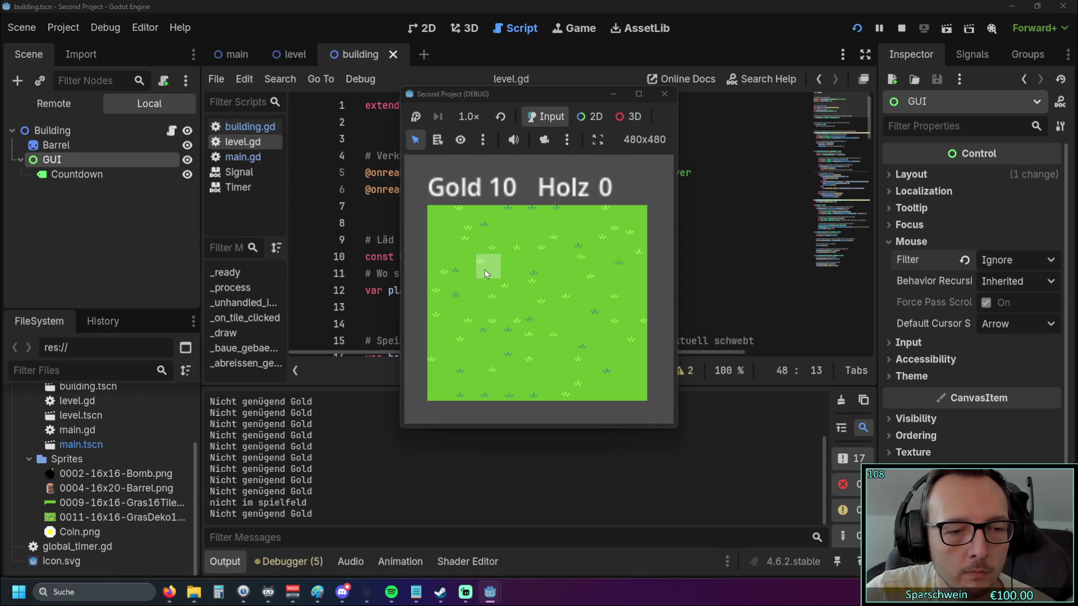
click(489, 264)
click(510, 270)
click(510, 269)
click(538, 298)
click(519, 333)
click(594, 328)
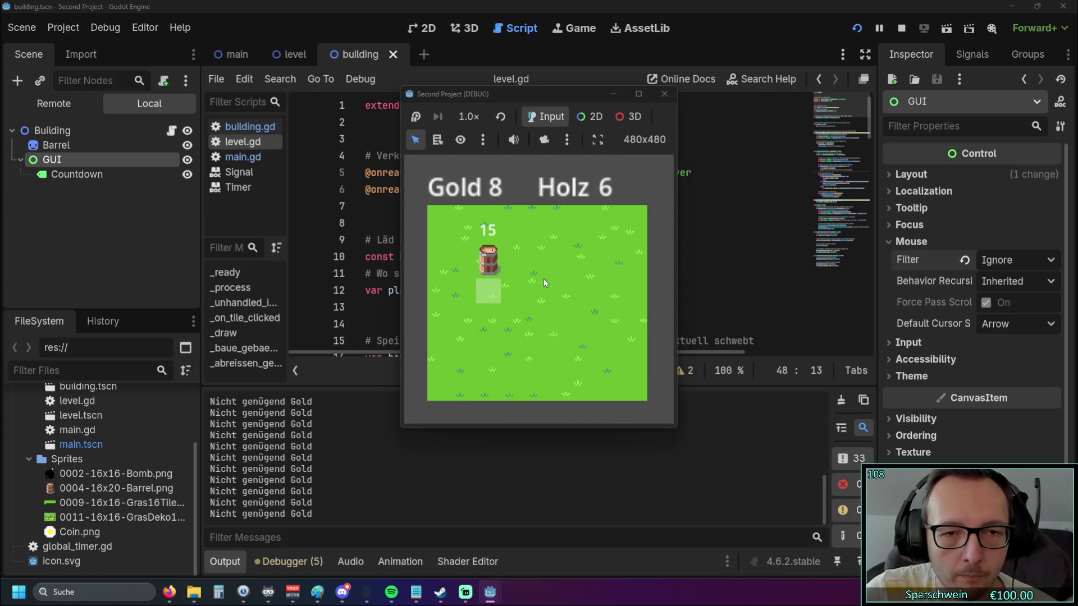
Build a second barrel on grass tile (3, 3); further clicks fail without enough gold
click(513, 291)
click(571, 267)
click(500, 325)
click(547, 336)
click(591, 299)
click(575, 272)
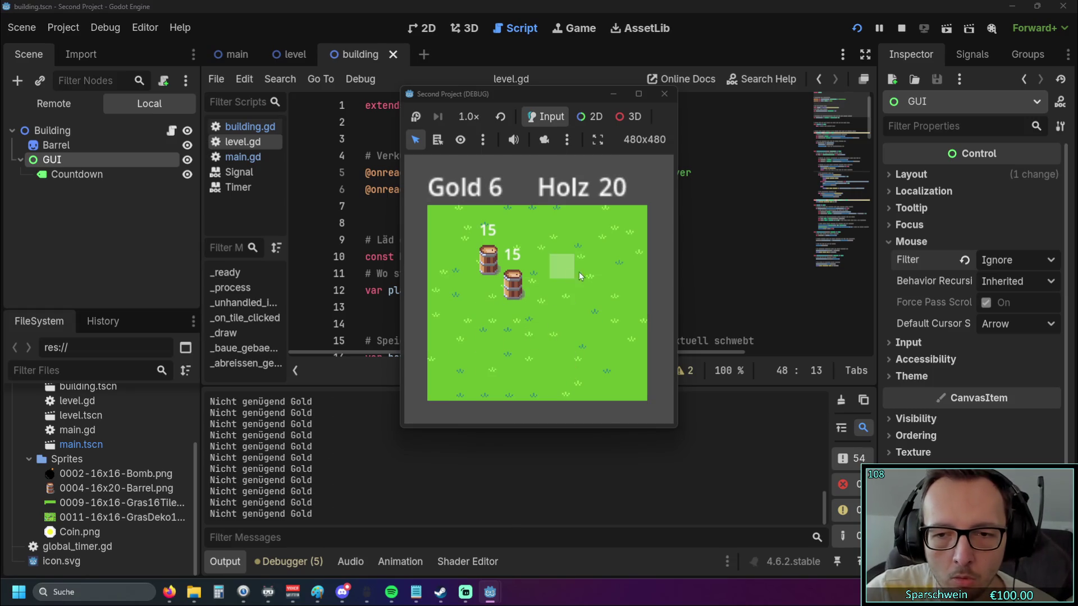
Build a third barrel at (2, 6), then stop the running game
click(489, 362)
click(587, 264)
click(567, 379)
click(618, 277)
click(600, 359)
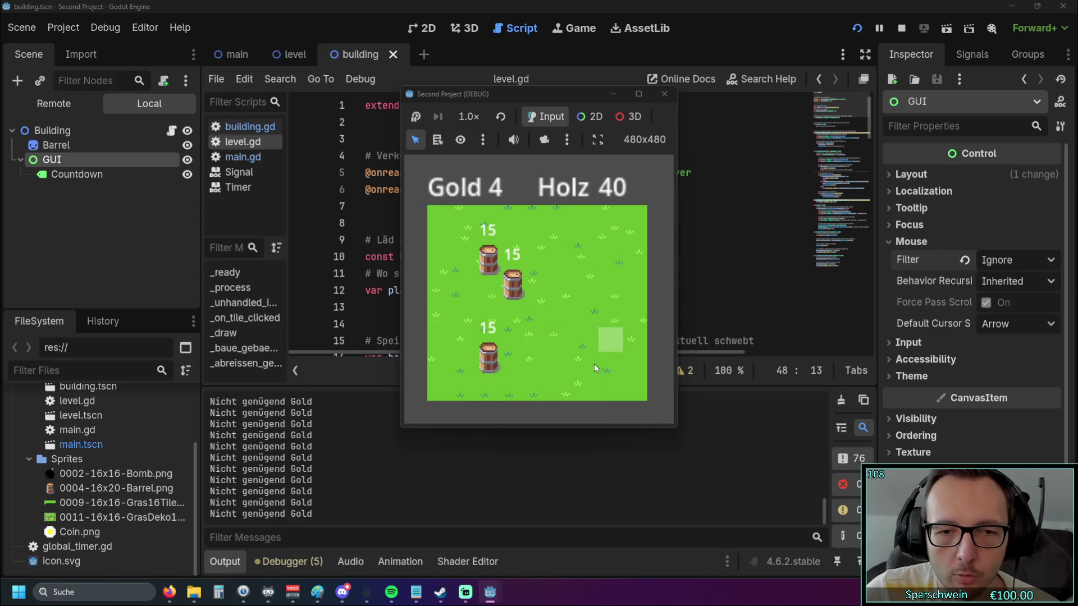
click(664, 94)
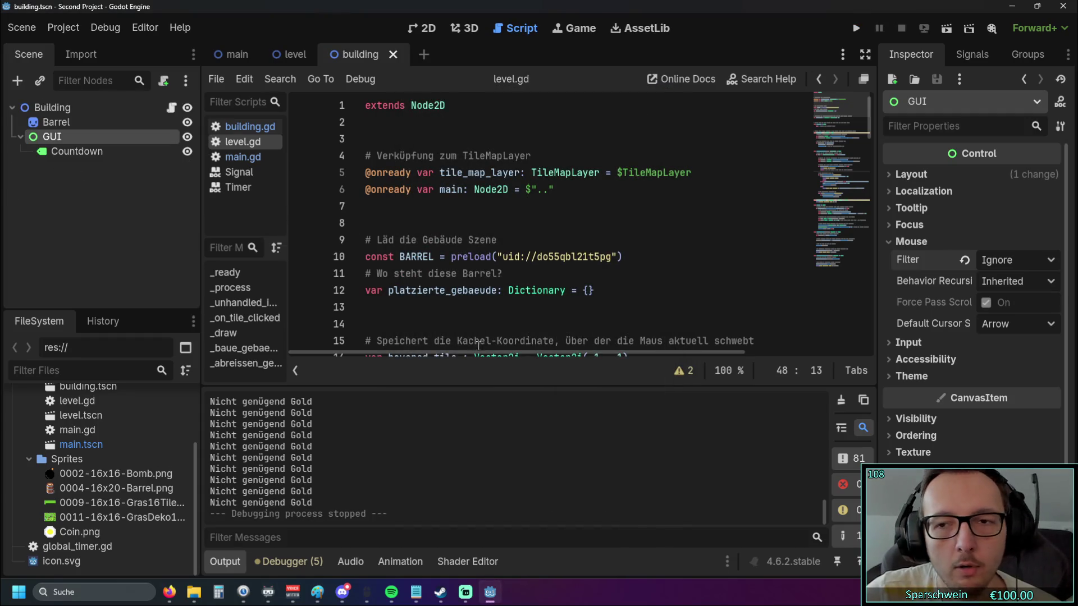
Check the Mouse Filter and recursive behavior options, keep Ignore and Inherited, then open main.gd
mouse_move(949, 264)
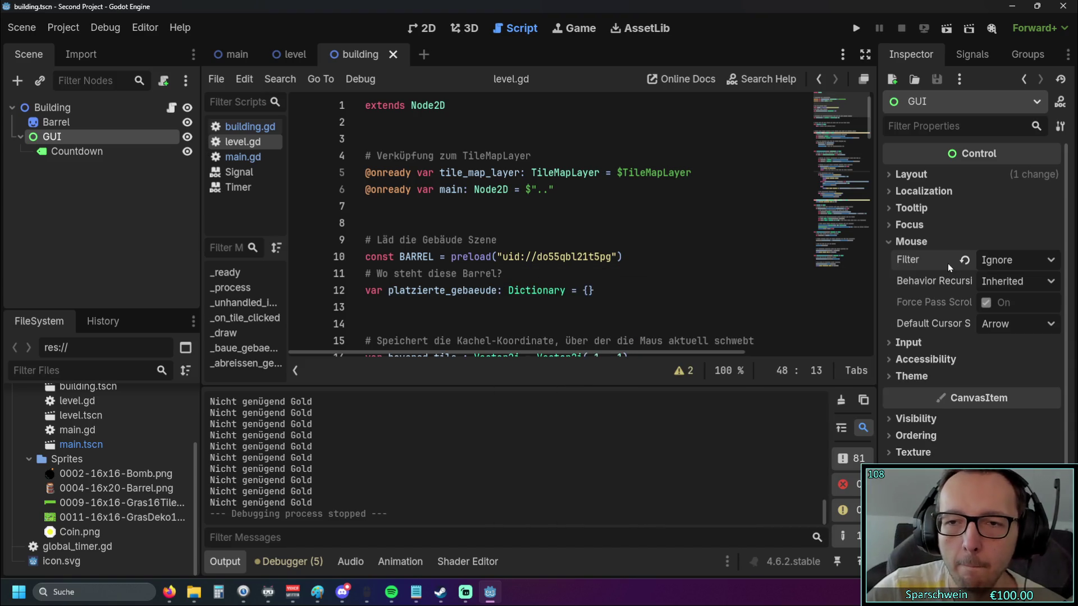
mouse_move(911, 261)
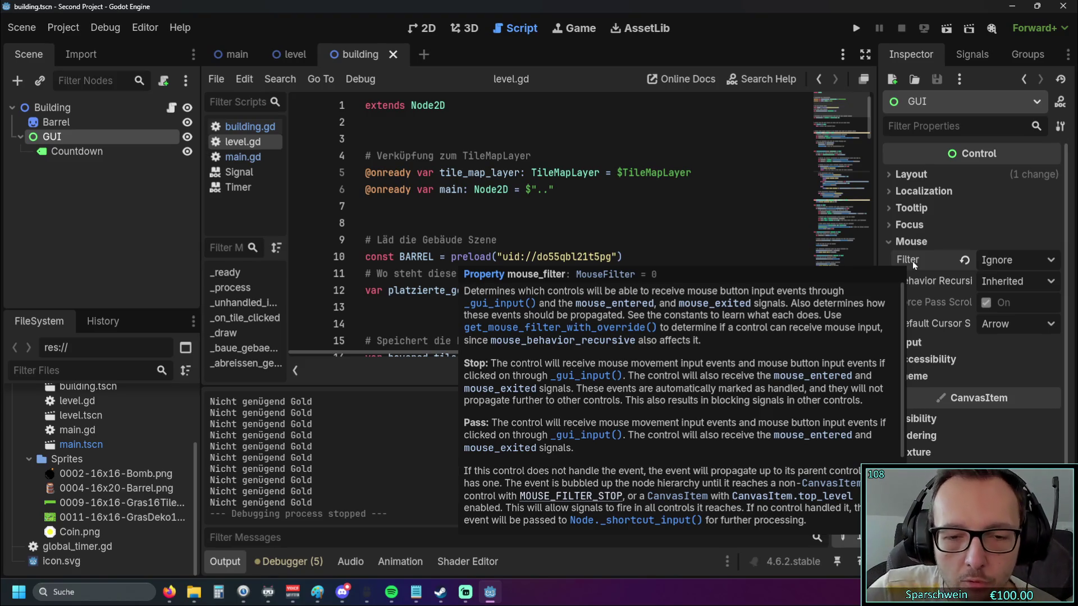
click(1007, 264)
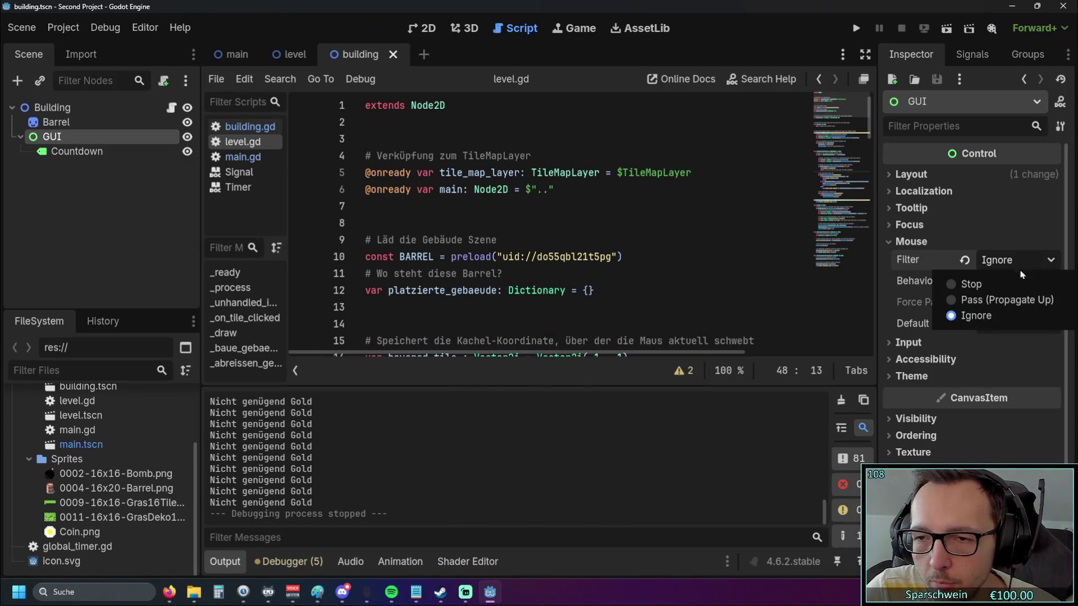
click(1027, 264)
click(1019, 283)
click(1019, 285)
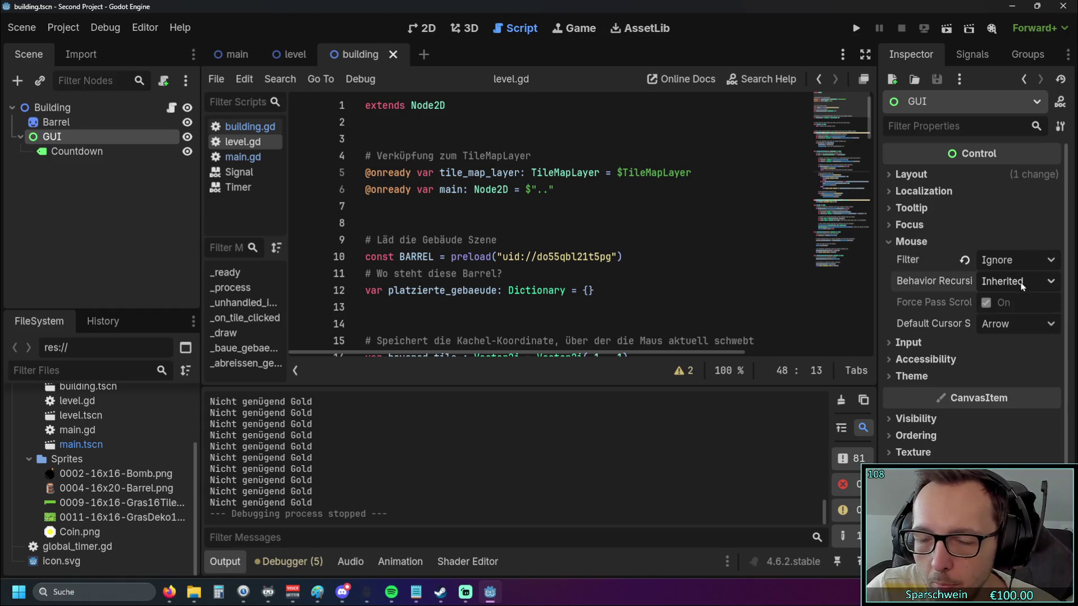
click(1011, 263)
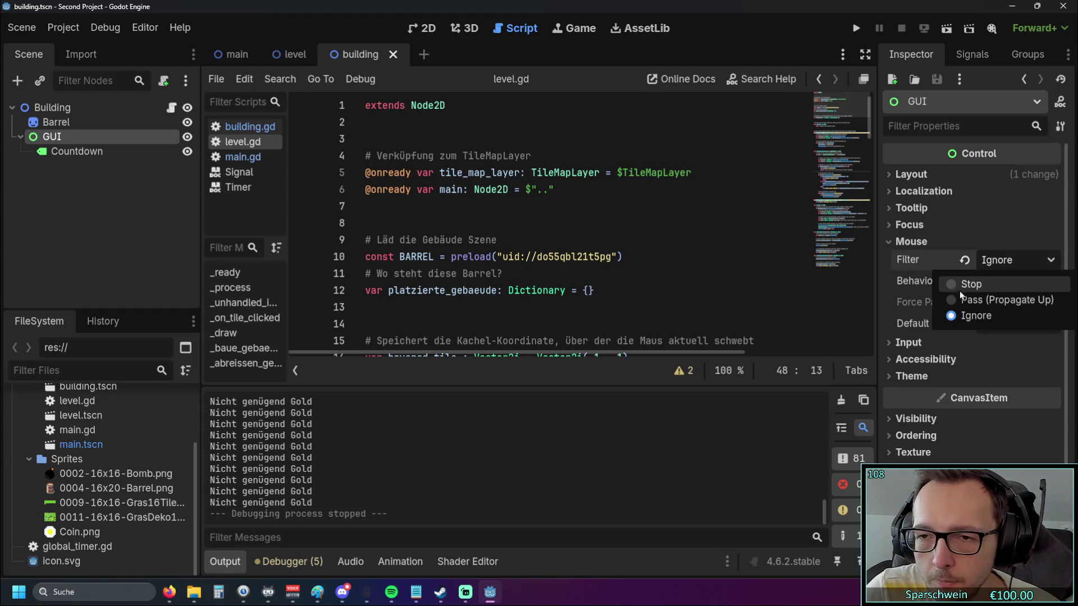
click(981, 316)
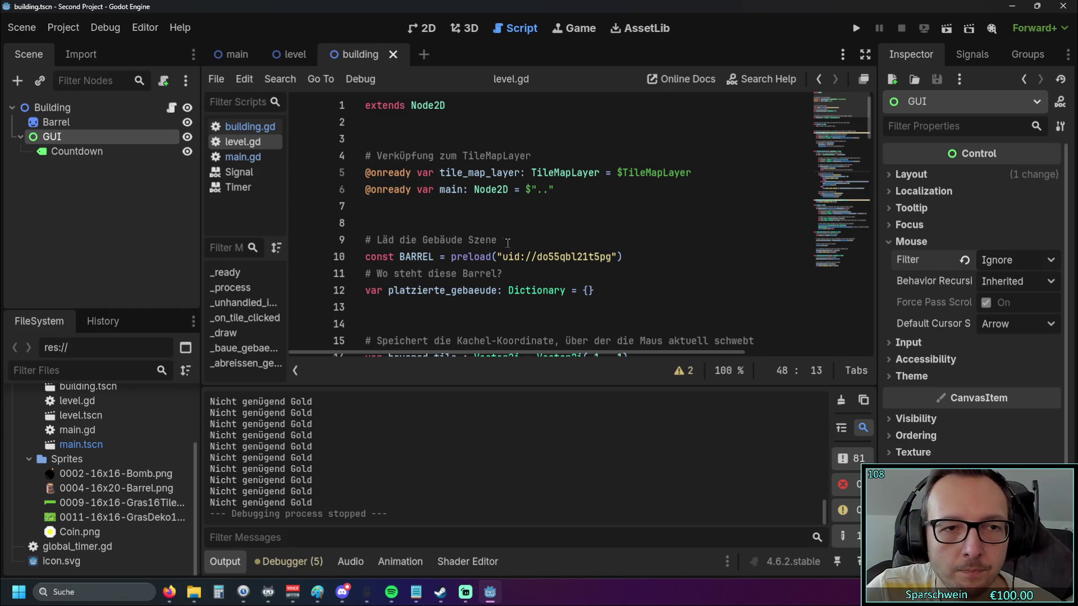
click(243, 157)
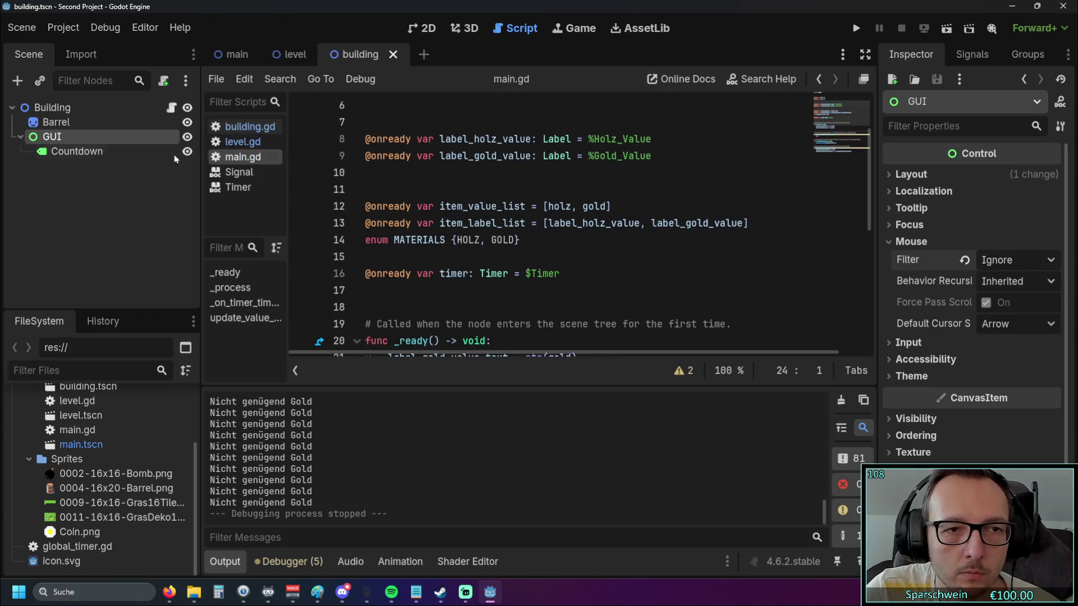
Run the game, build a barrel on grass tile (3, 2), and stop it
click(857, 29)
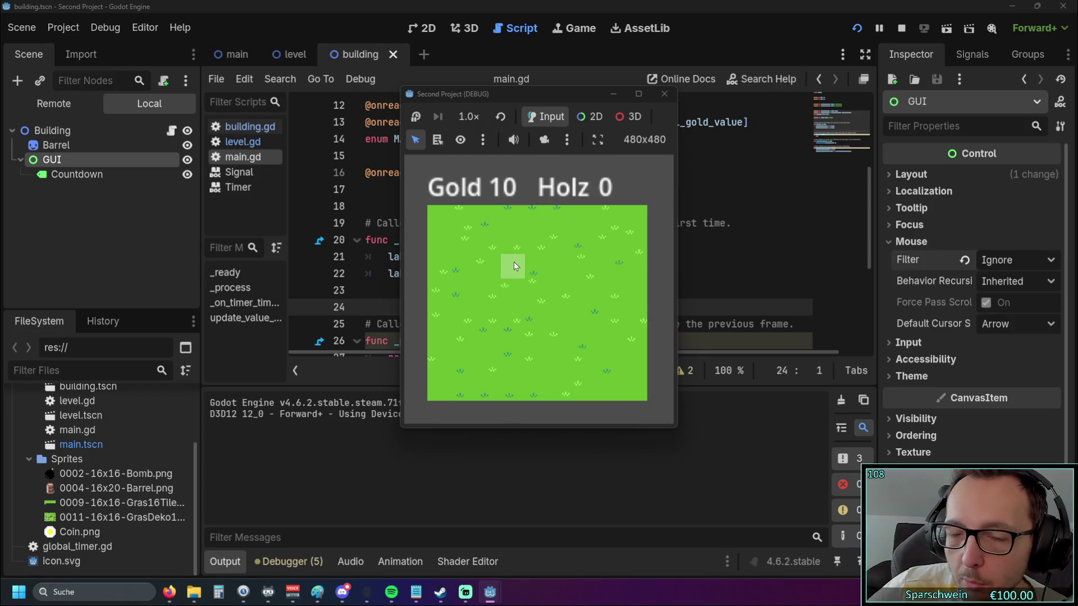
click(514, 262)
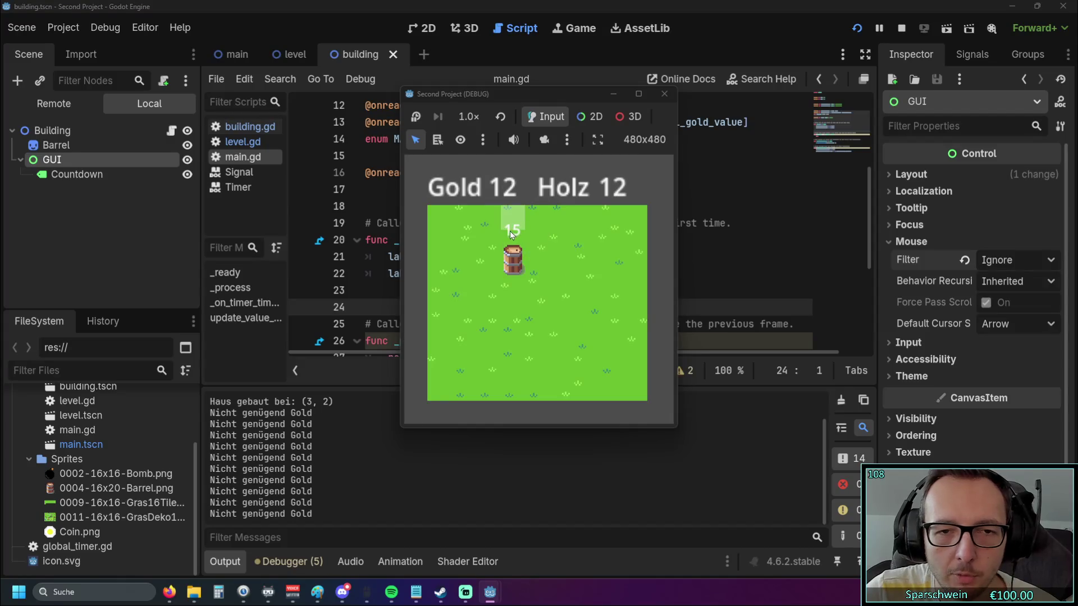
click(664, 96)
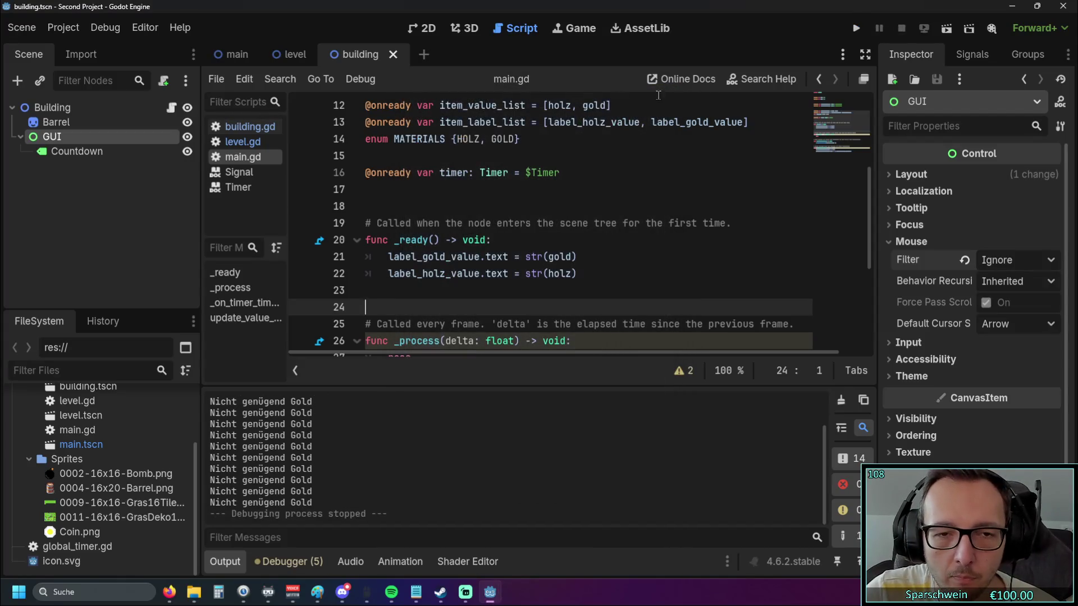
Switch between the level, building and main scenes and scroll through main.gd's value-update code
scroll(488, 180, up, 4)
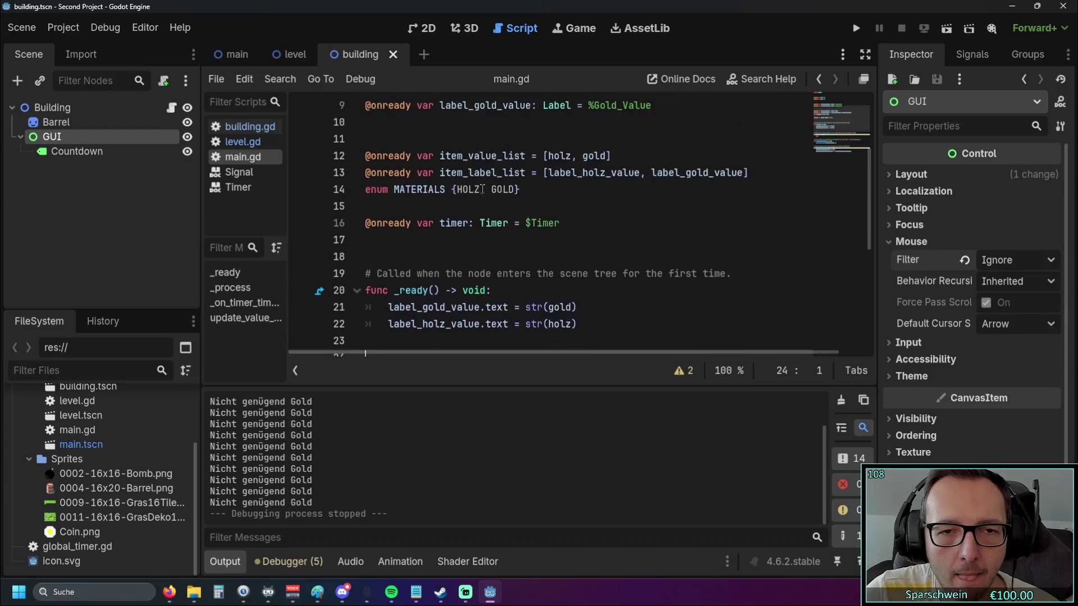
click(289, 53)
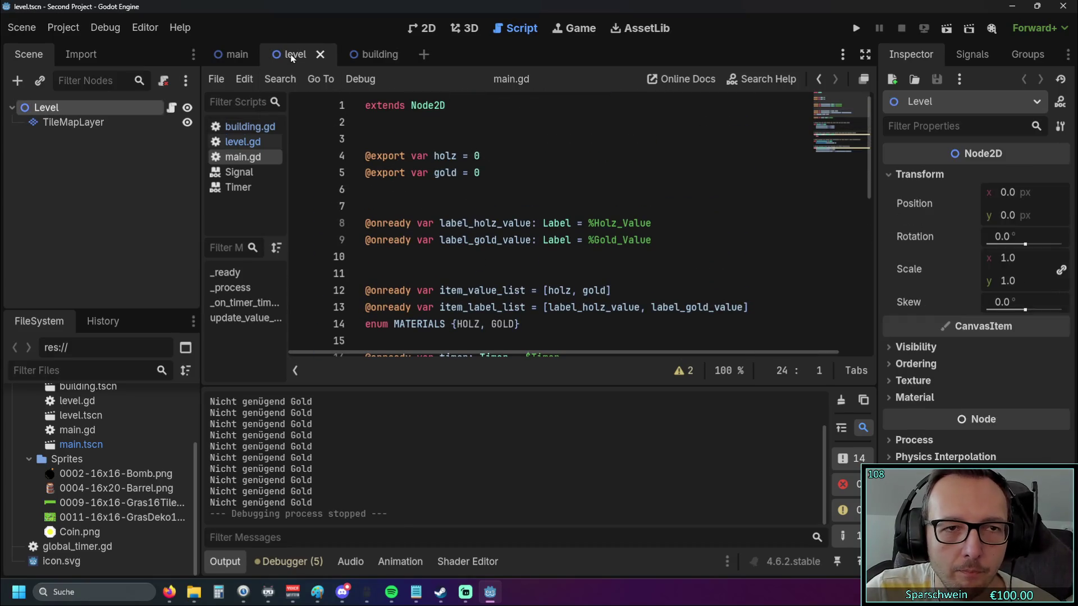
click(358, 54)
scroll(482, 180, down, 5)
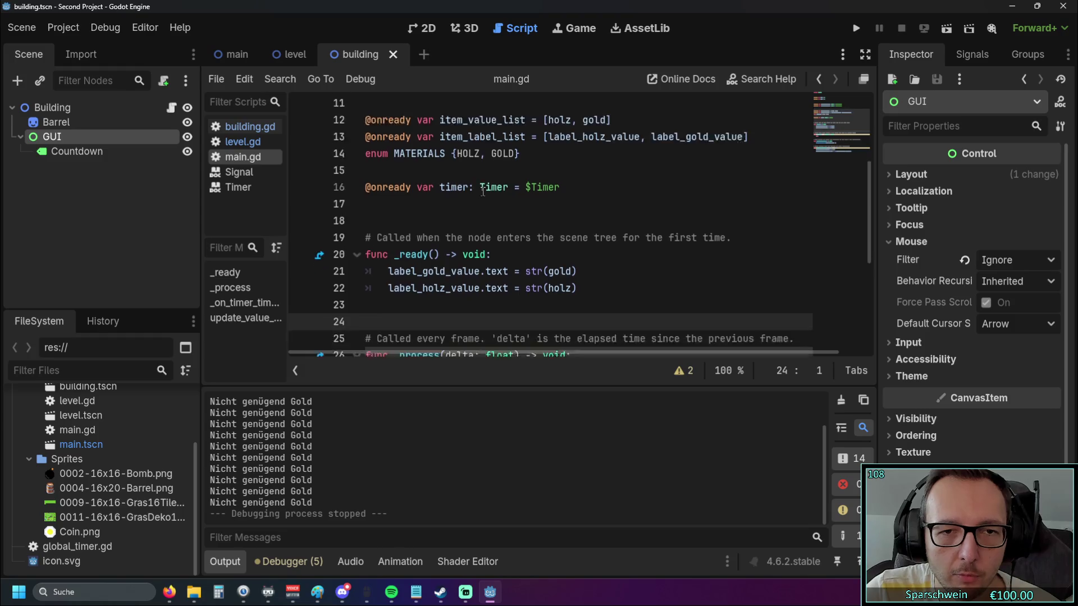
click(241, 54)
scroll(445, 194, up, 5)
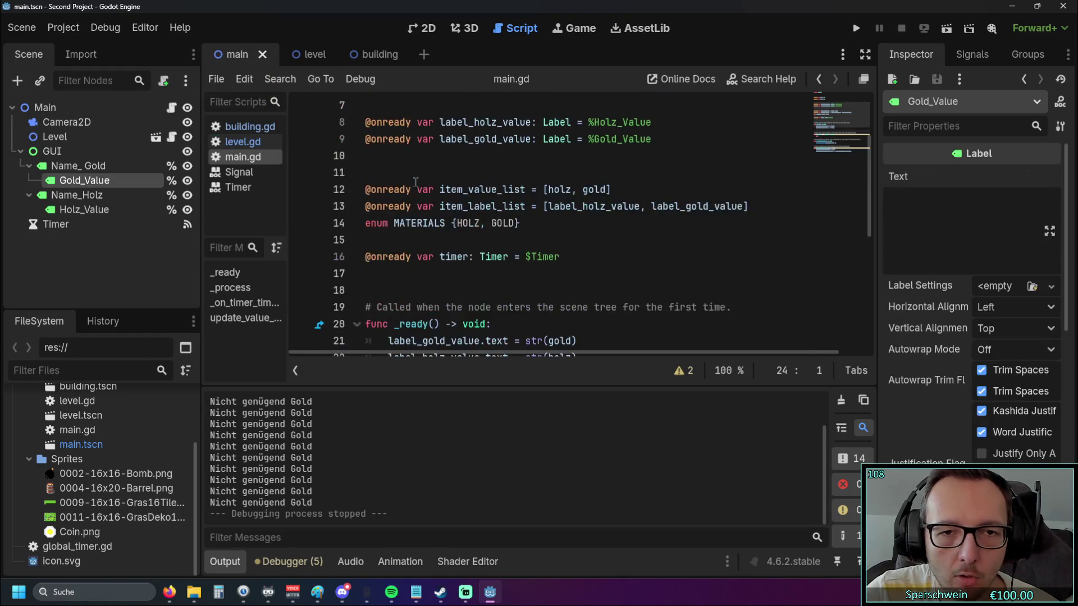
scroll(467, 190, down, 1)
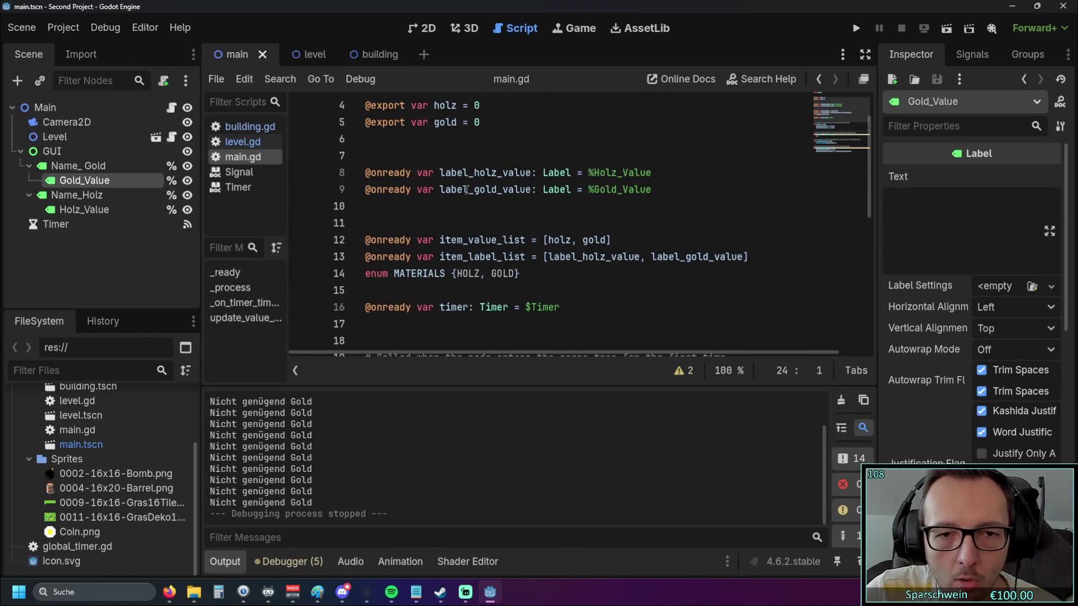
scroll(467, 189, down, 2)
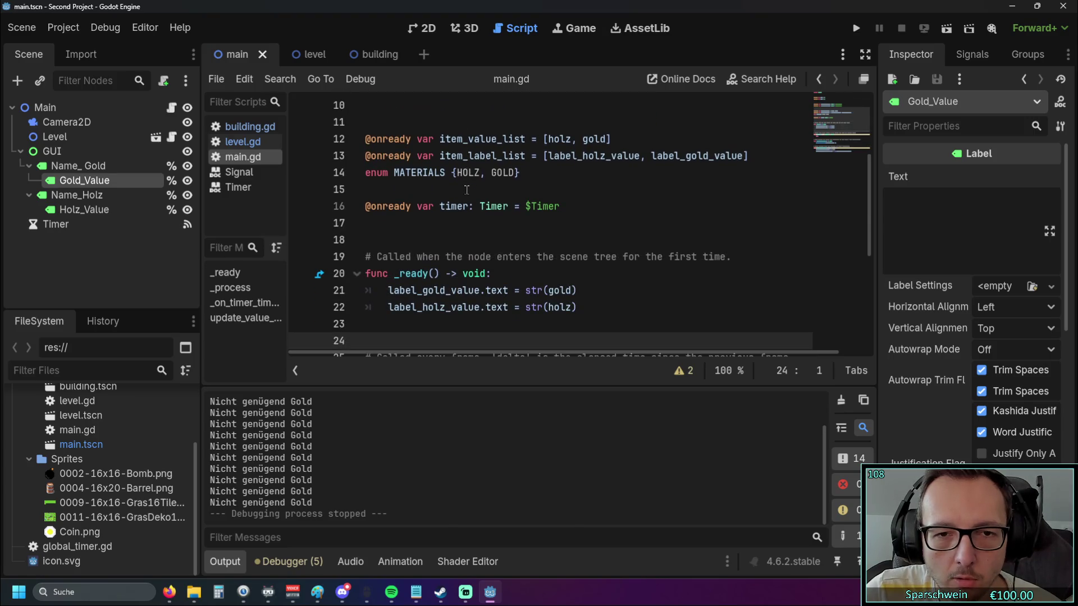
scroll(467, 190, down, 1)
scroll(475, 189, down, 2)
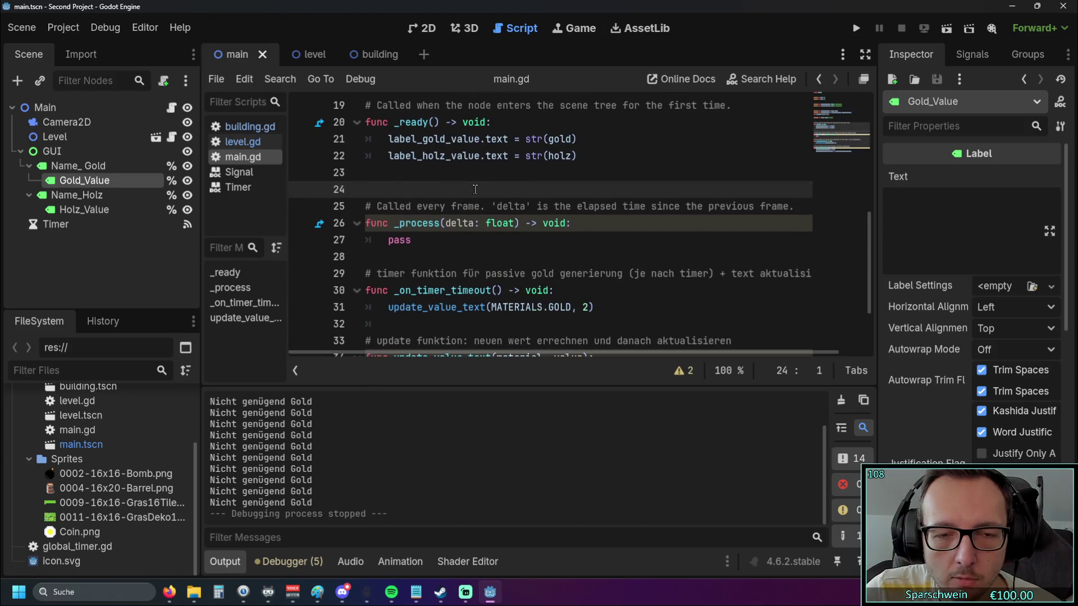
scroll(481, 187, up, 2)
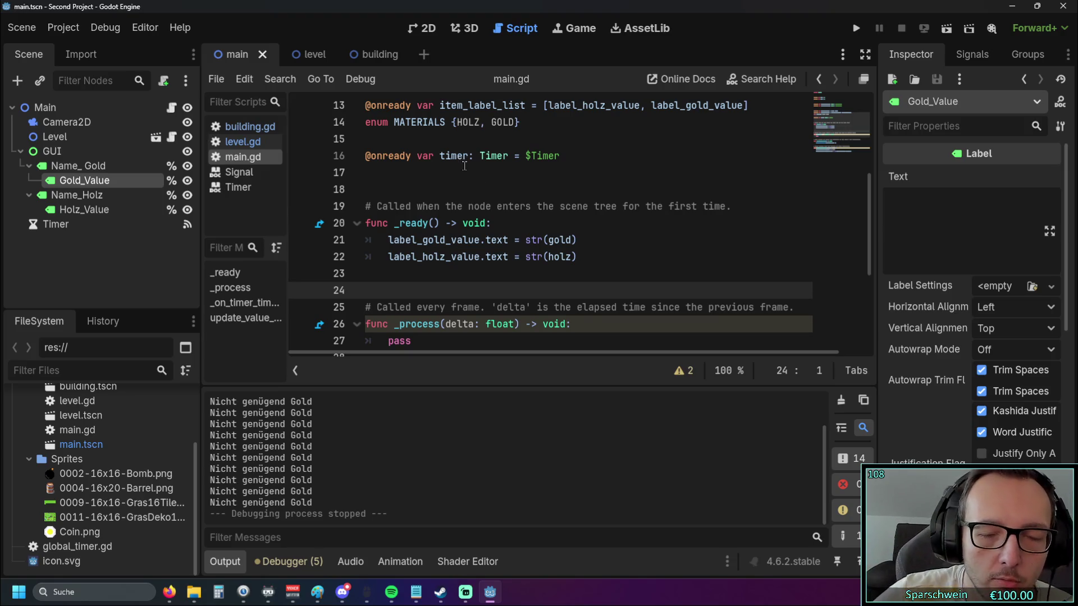
scroll(462, 168, down, 3)
scroll(460, 171, down, 1)
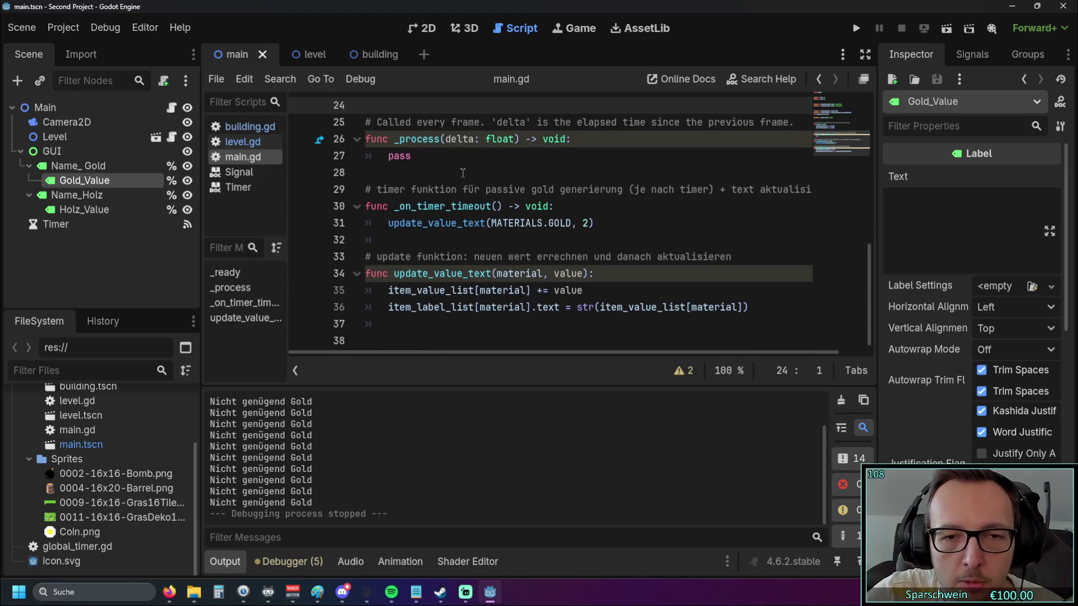
scroll(462, 173, up, 4)
scroll(501, 199, up, 2)
scroll(481, 219, up, 1)
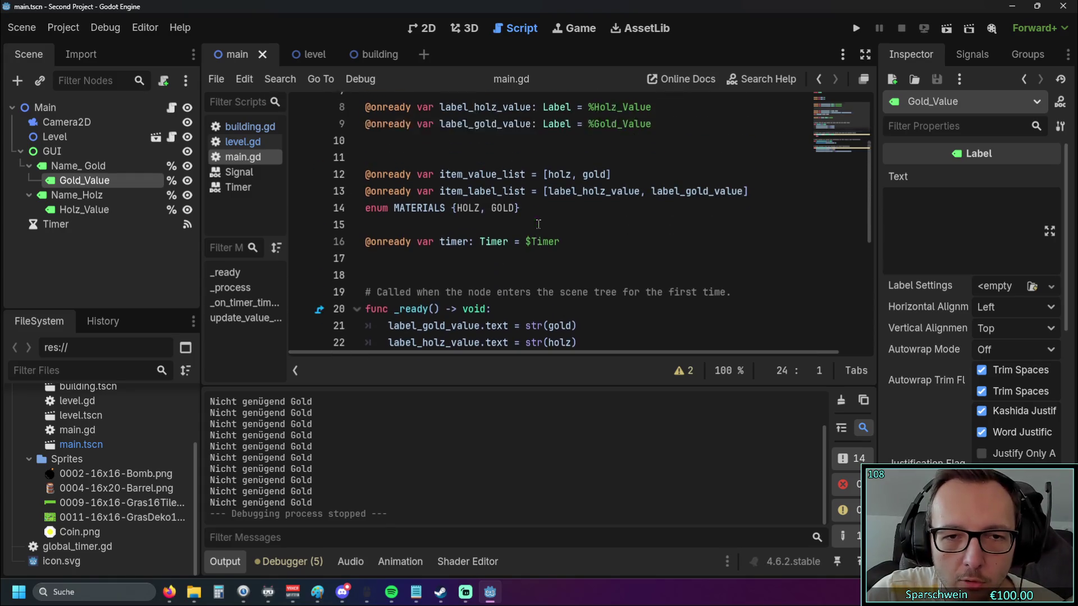
Open building.gd and place the caret on the countdown variable declaration
click(250, 127)
scroll(534, 226, down, 2)
scroll(534, 226, up, 2)
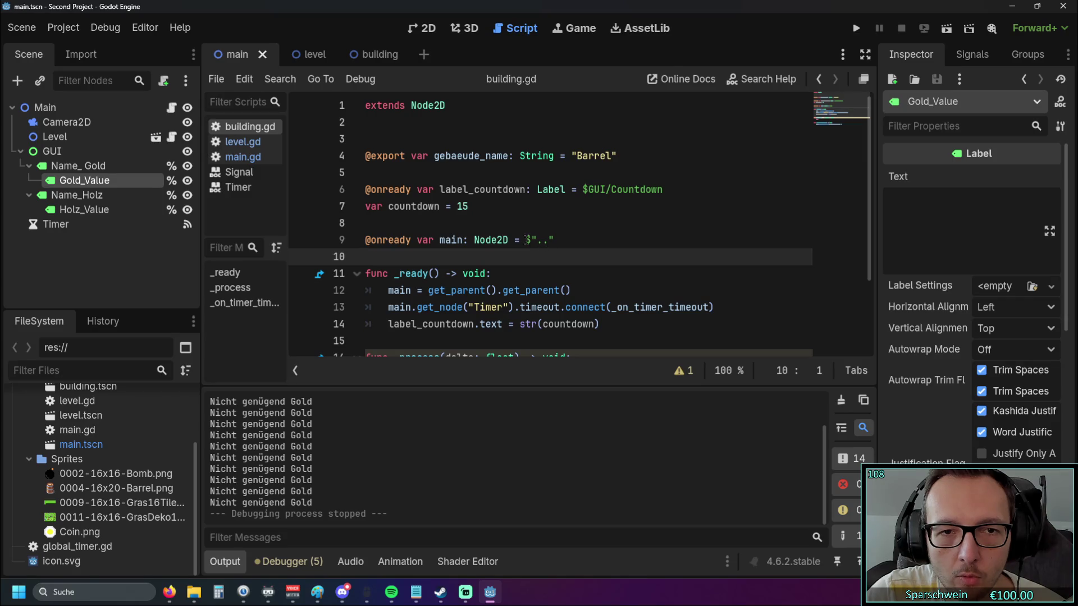
click(441, 206)
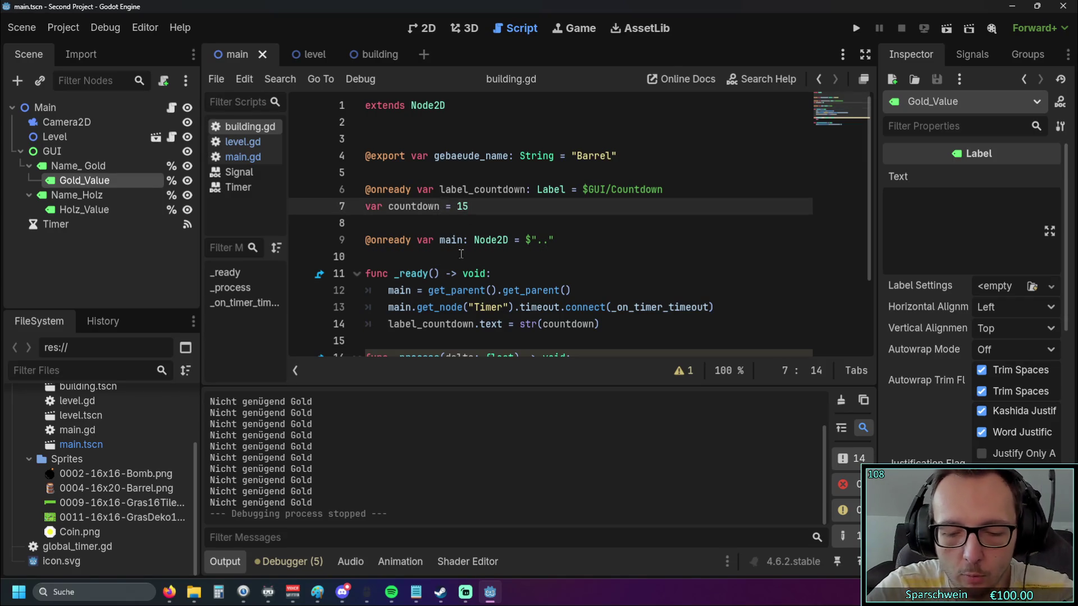
Rename countdown to countdown_seconds and add 'var countdown_minutes = 2' on the next line
text(_secon)
key(BackSpace)
key(BackSpace)
key(BackSpace)
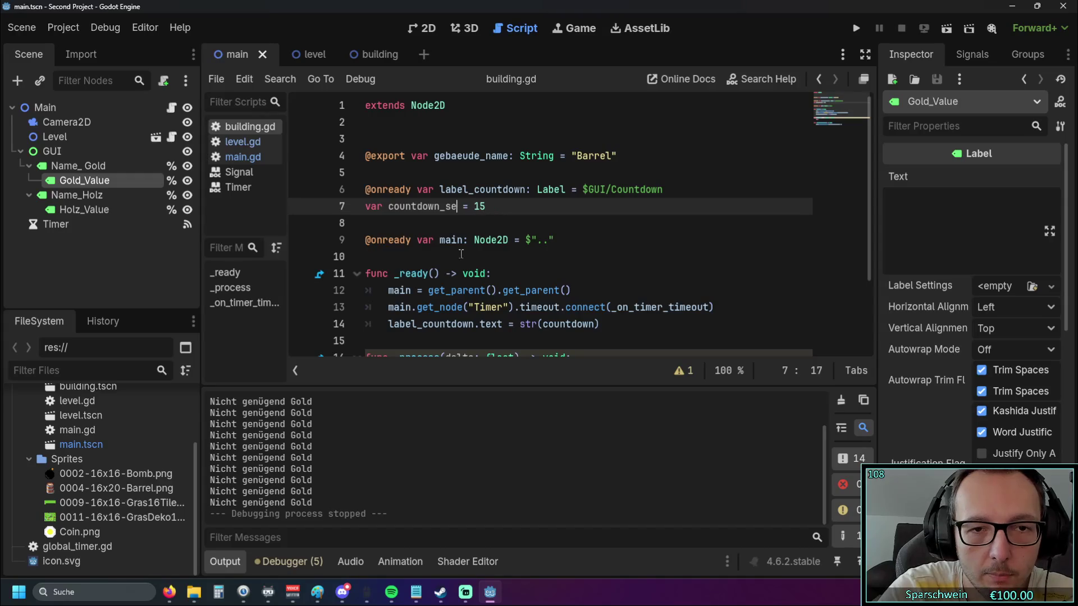
text(conds)
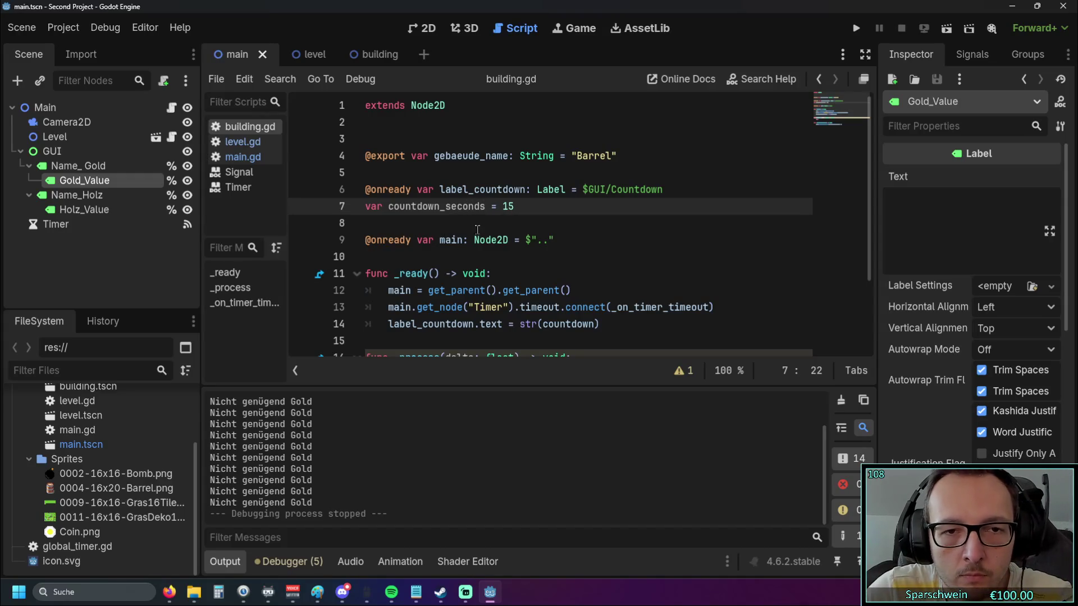
click(521, 209)
key(Return)
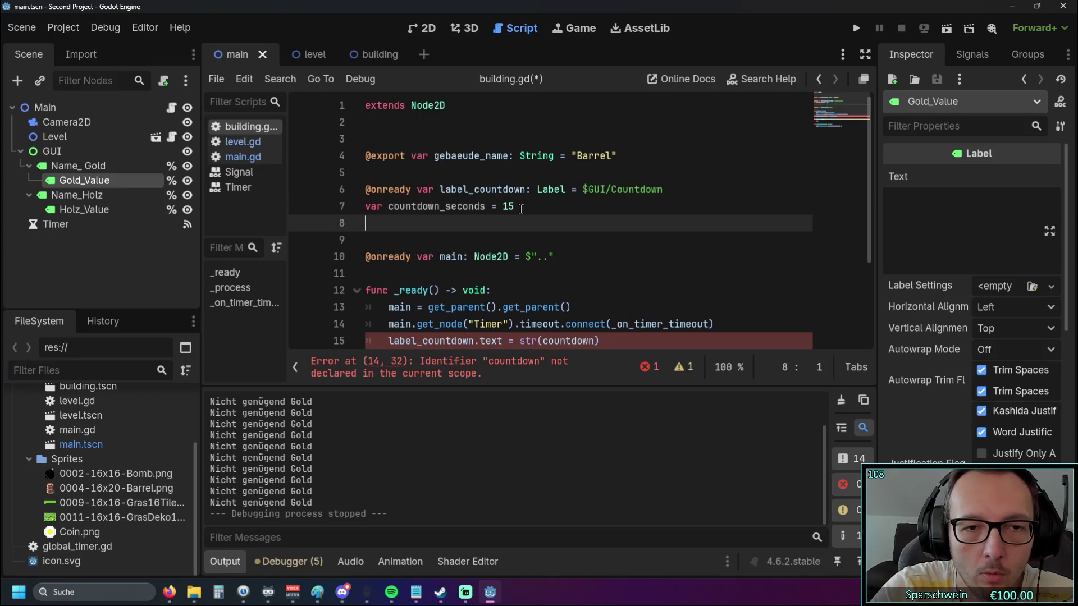
text(var co)
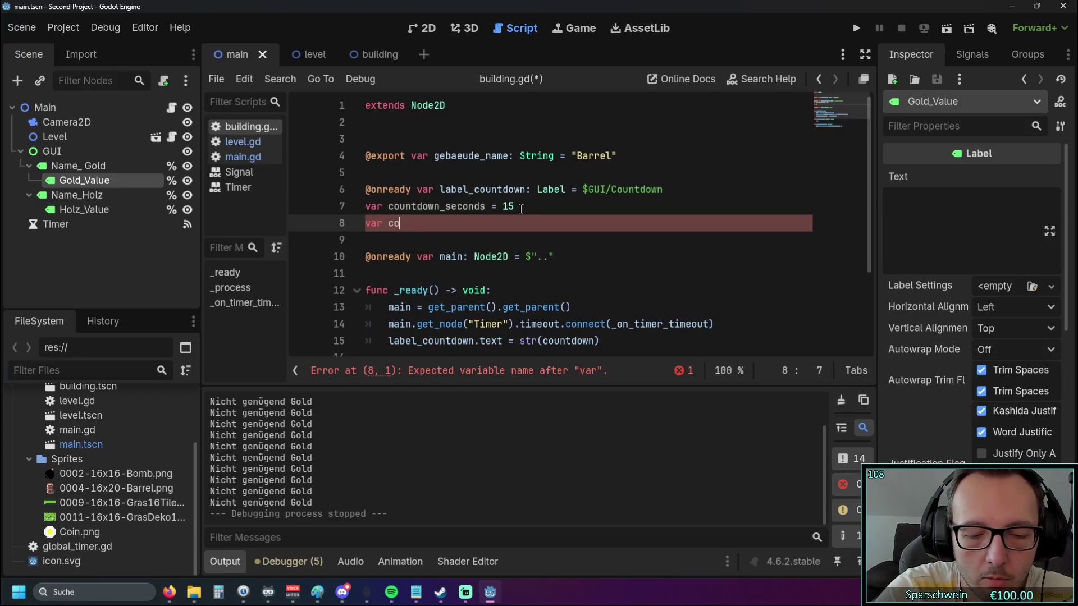
text(untdown_)
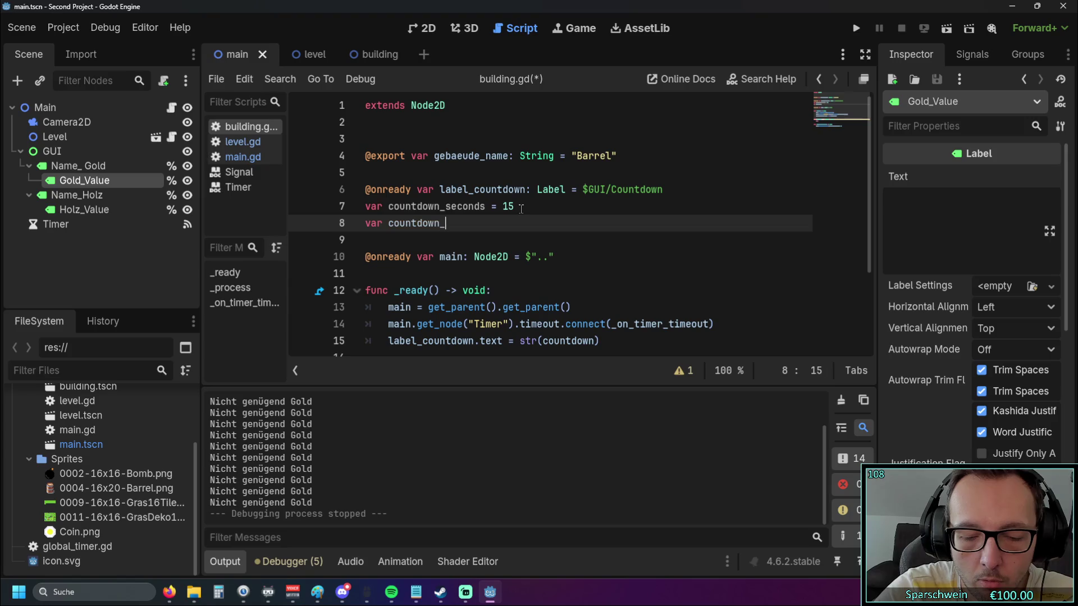
text(minutes )
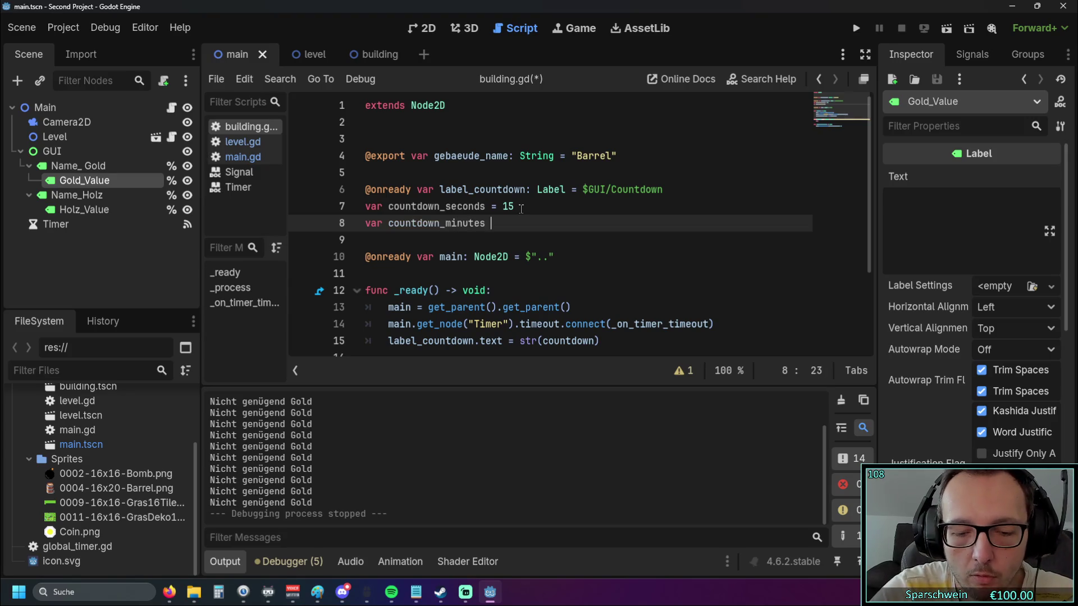
text(= 2)
key(Return)
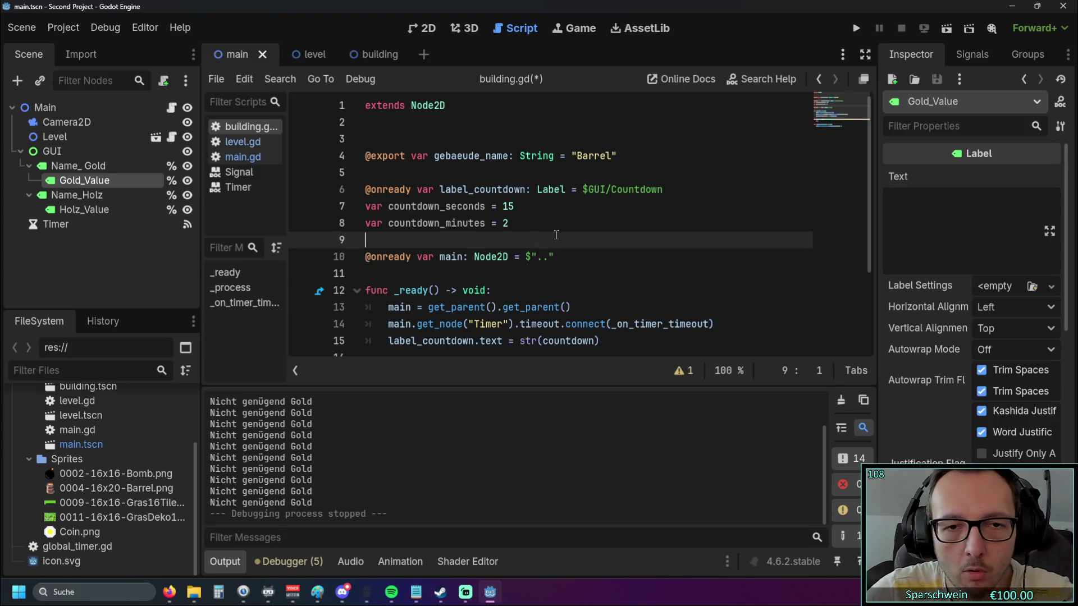
Scroll down to the countdown label line and place the caret in its text expression
scroll(543, 212, down, 1)
key(Up)
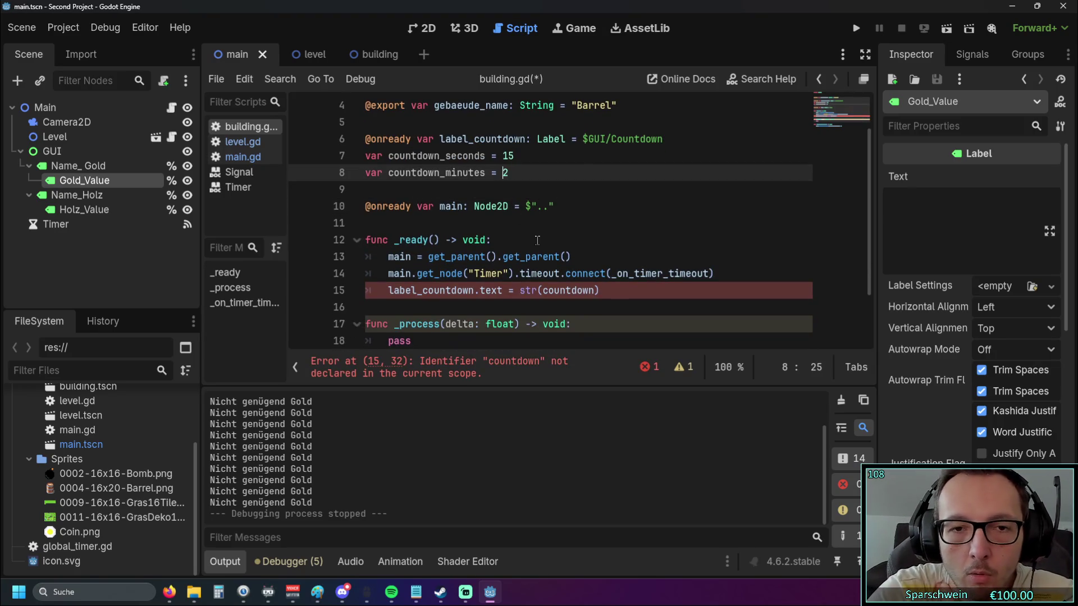
click(540, 207)
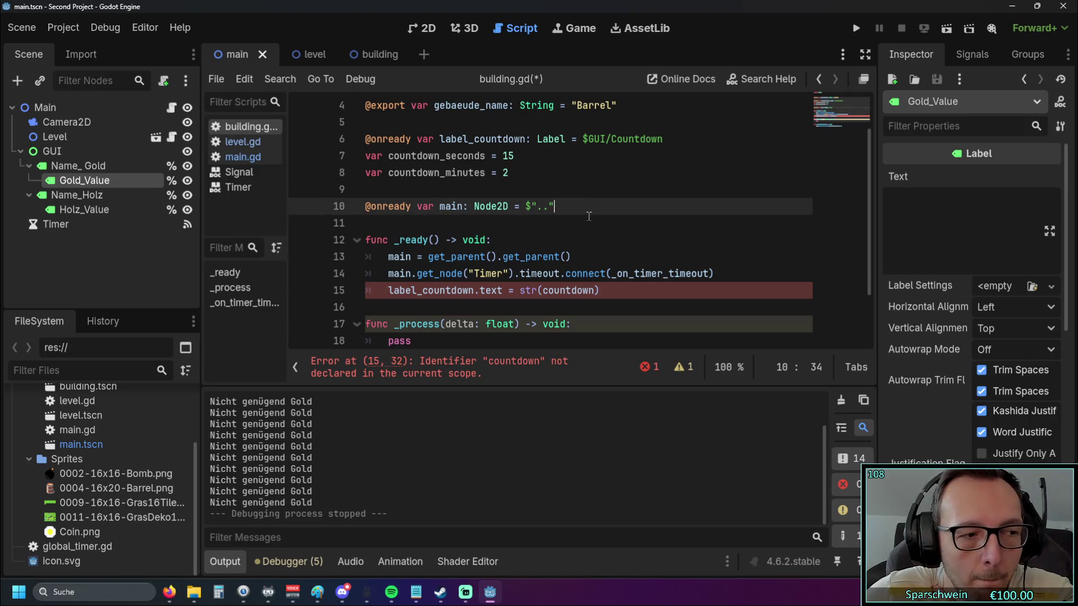
scroll(587, 220, down, 1)
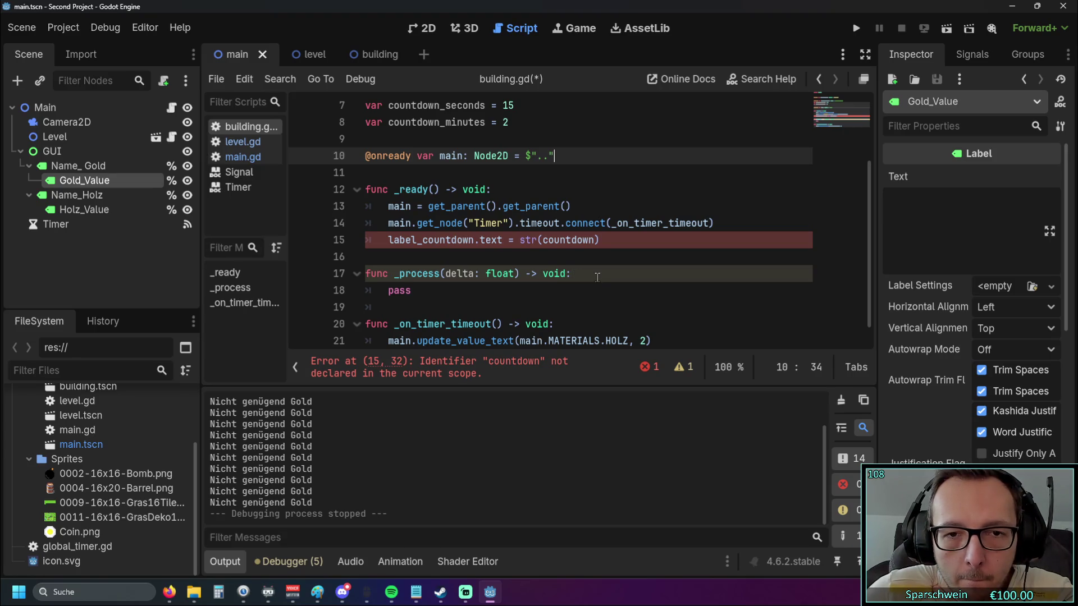
scroll(598, 277, down, 1)
scroll(597, 277, up, 1)
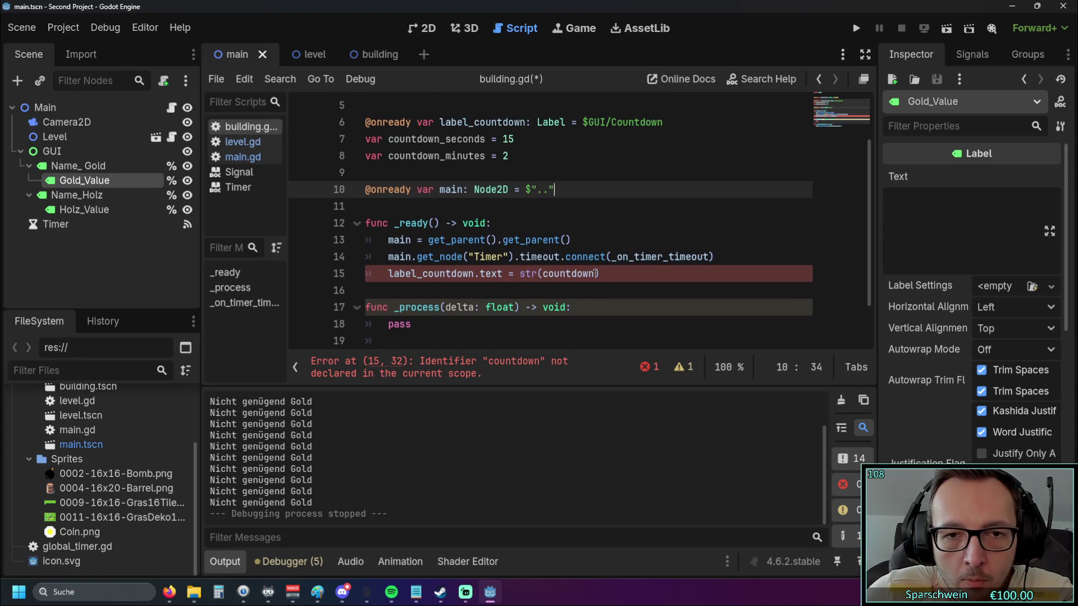
click(544, 274)
Rewrite line 15's label expression to use countdown_minutes, ":" and countdown_seconds
text(mountdown)
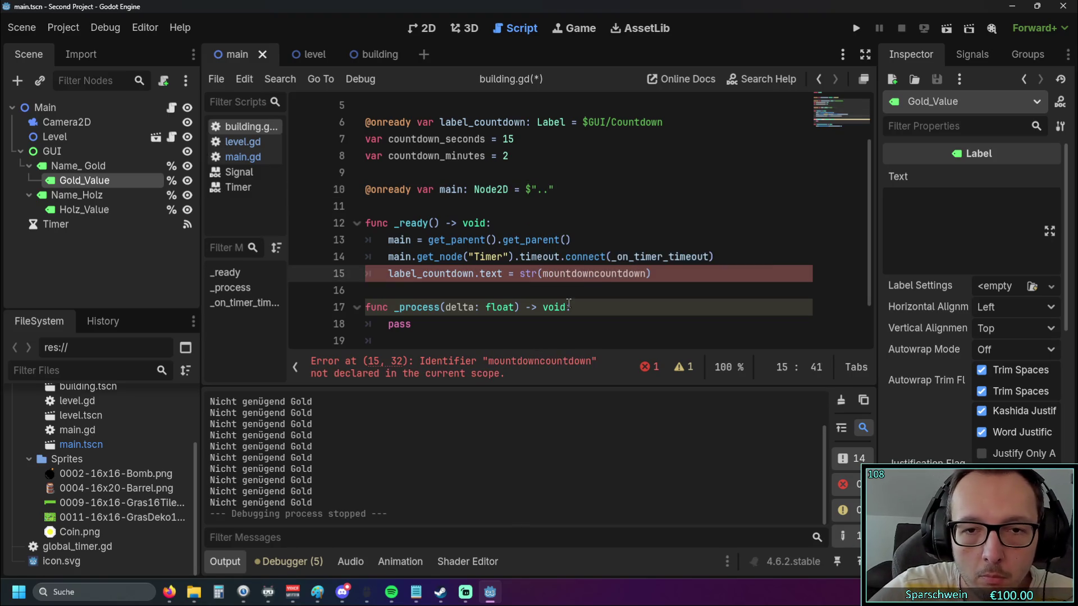
key(BackSpace)
key(BackSpace)
key(BackSpace)
text(coundown)
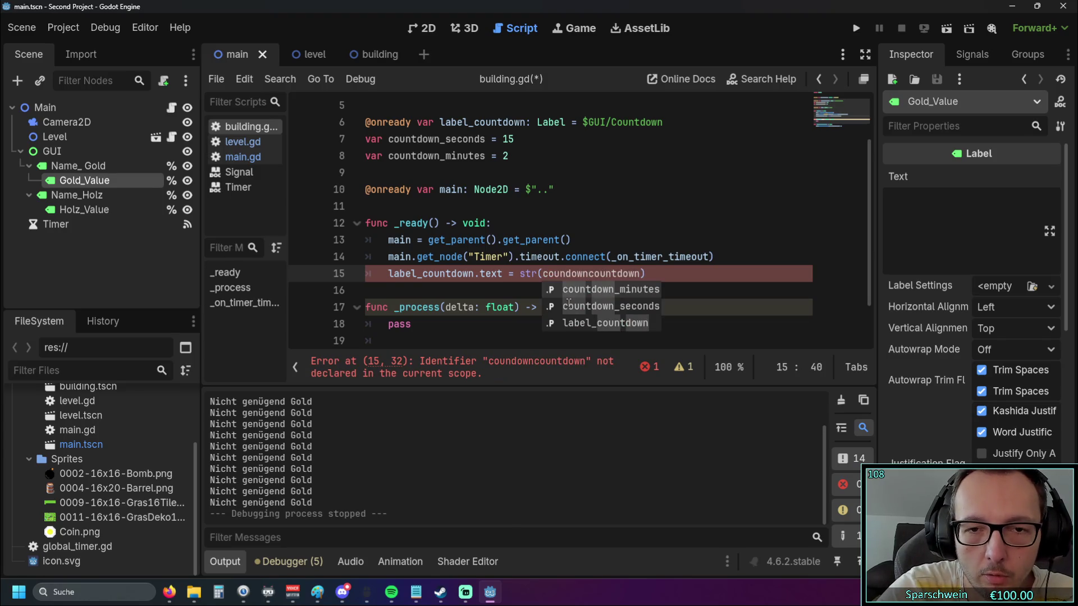
key(Return)
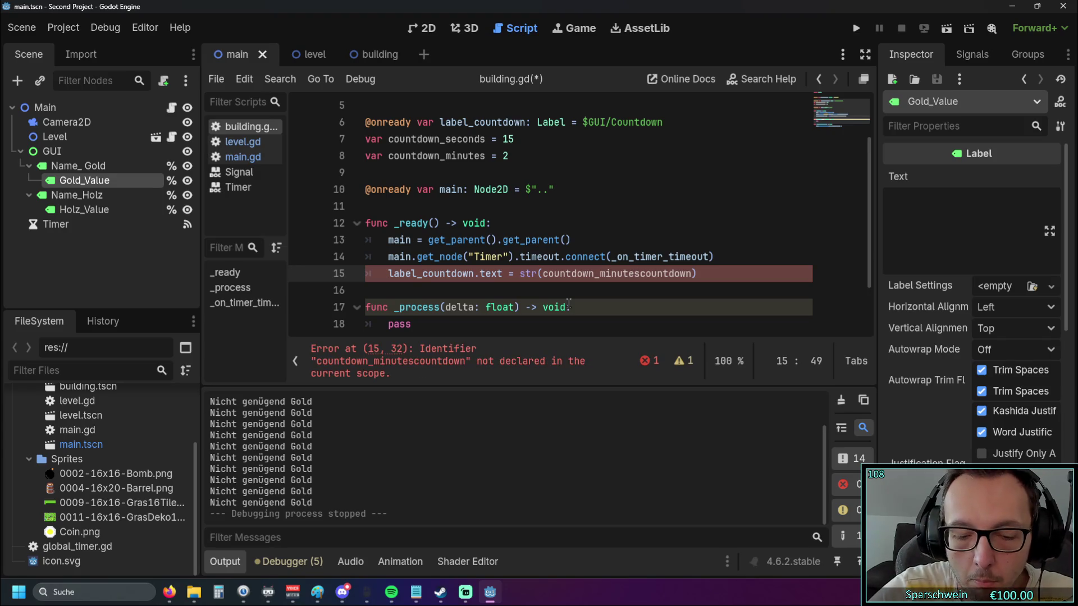
text(:)
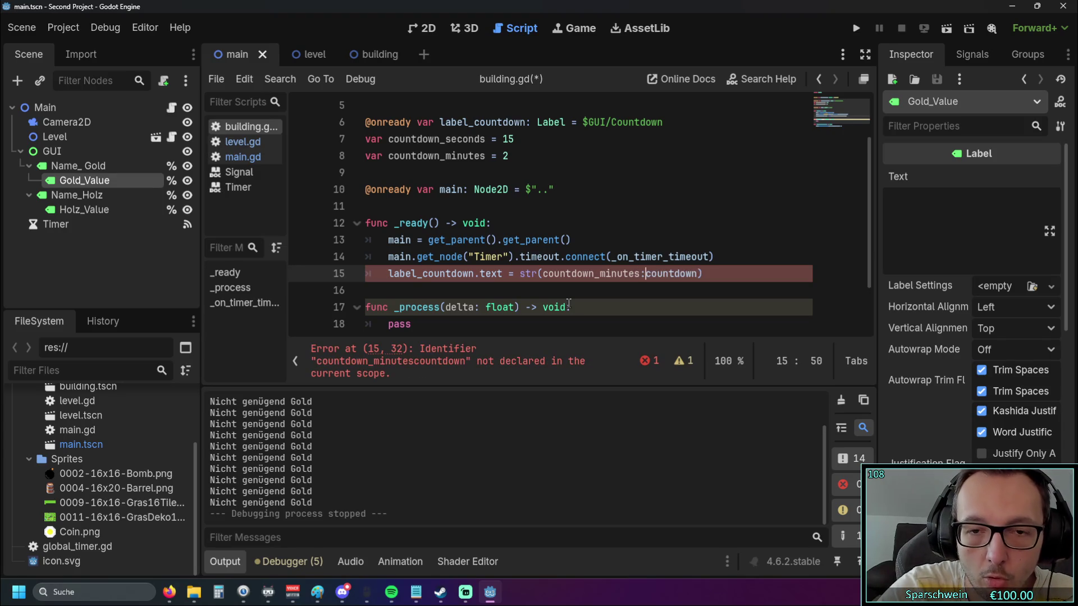
click(646, 273)
text(":)
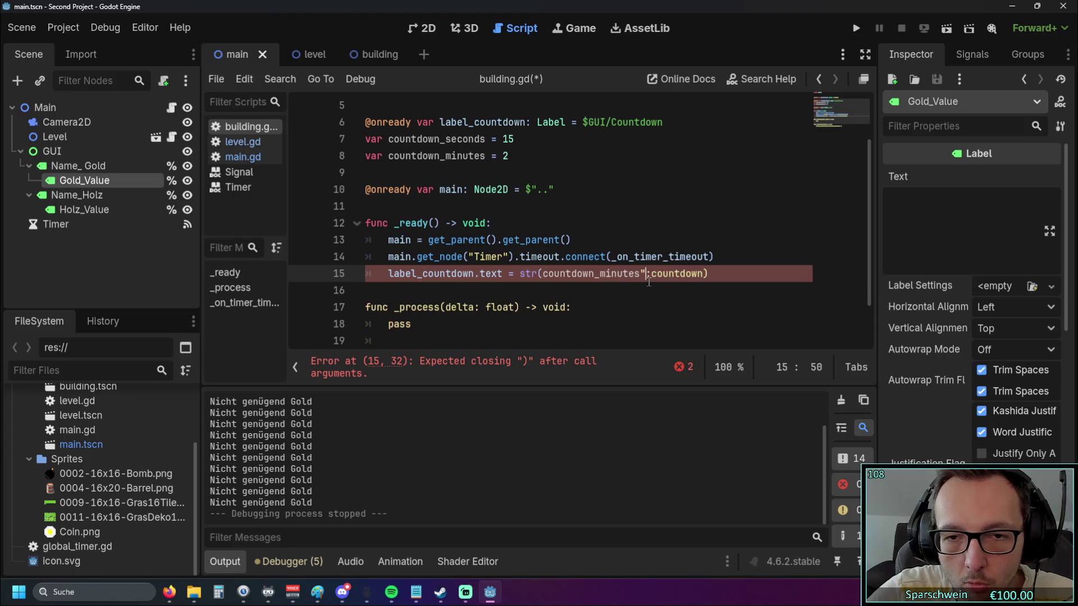
text(")
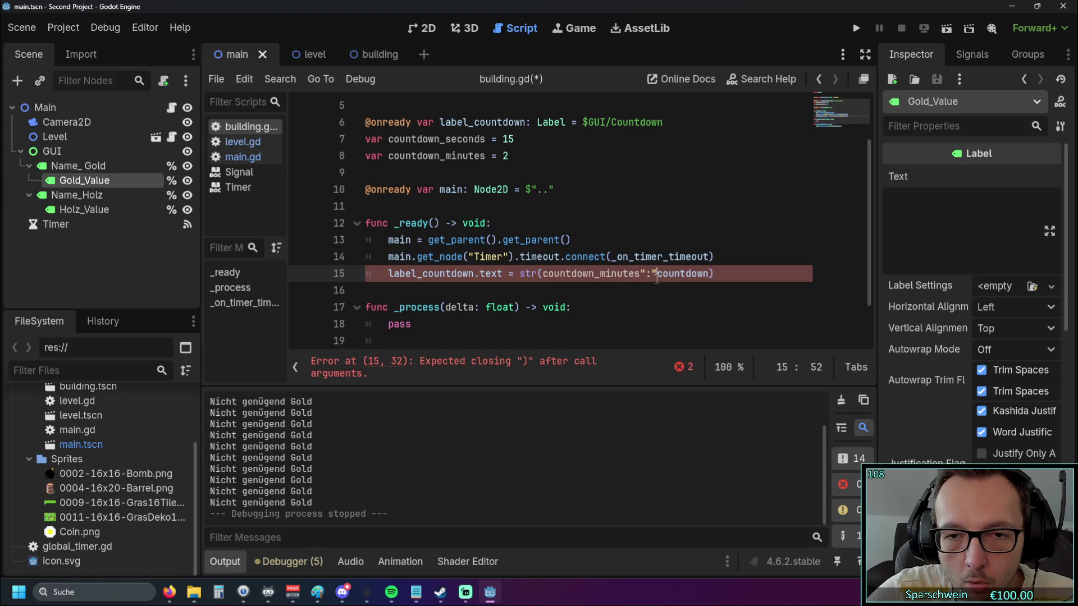
drag(657, 273, 713, 274)
click(712, 273)
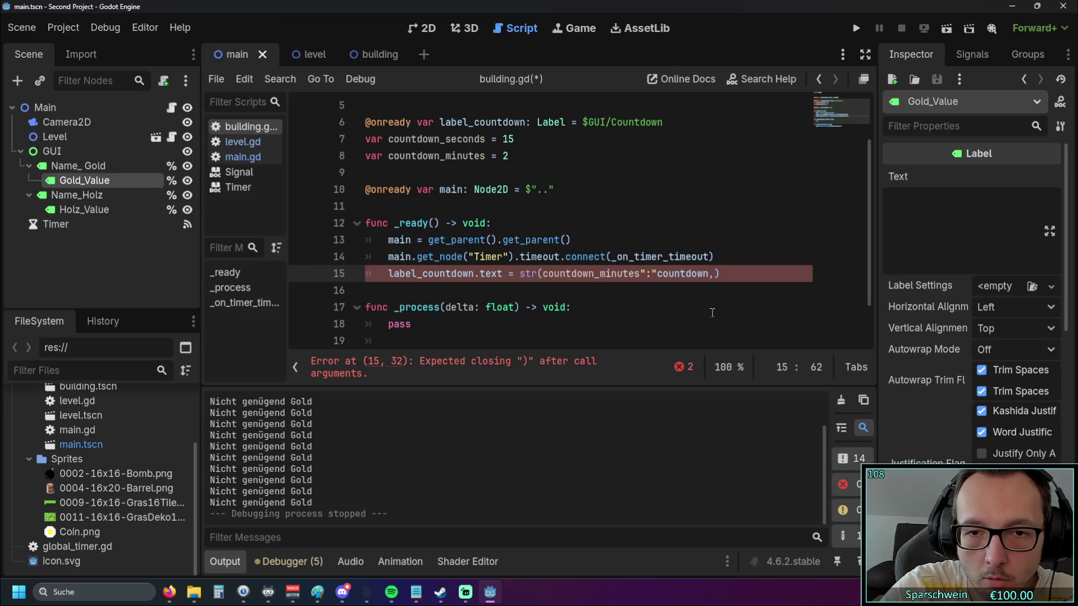
text(_seconds))
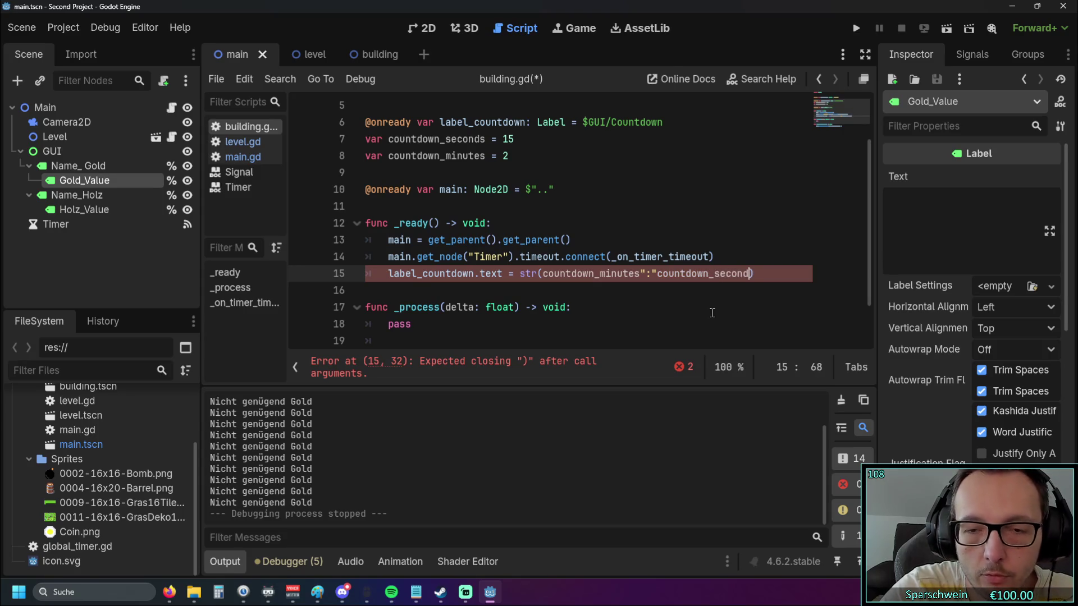
click(703, 310)
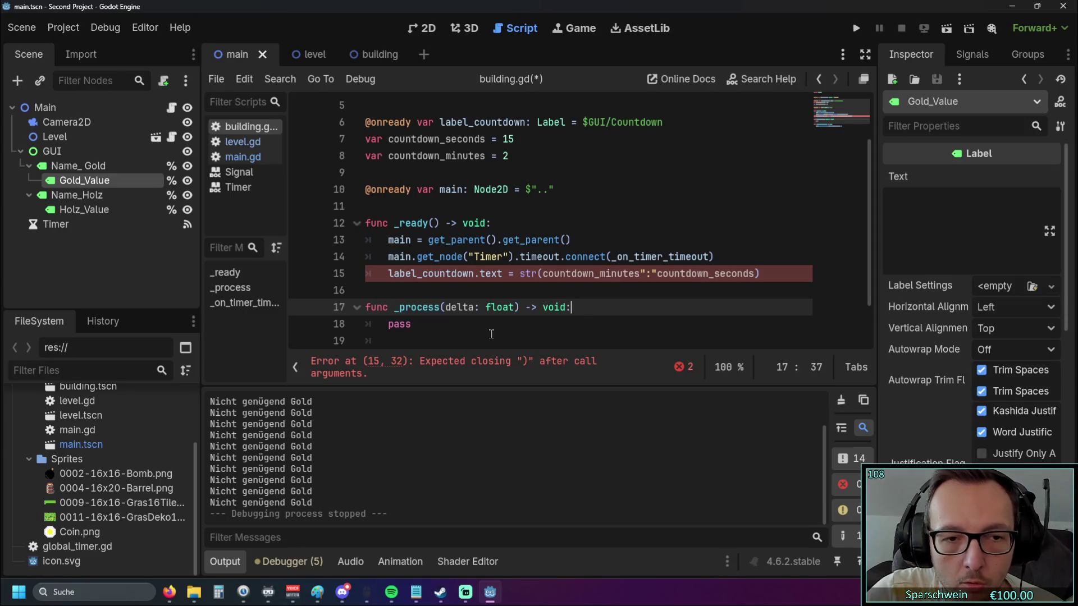
Fix the parse error by adding commas around ":" in the str() call, then run the game
click(455, 368)
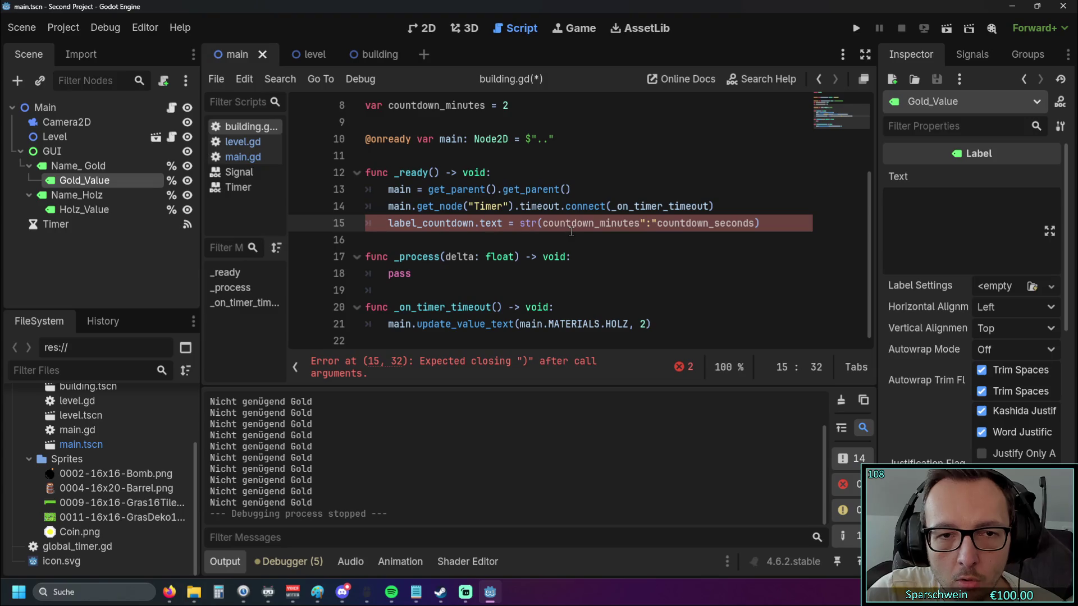
click(641, 223)
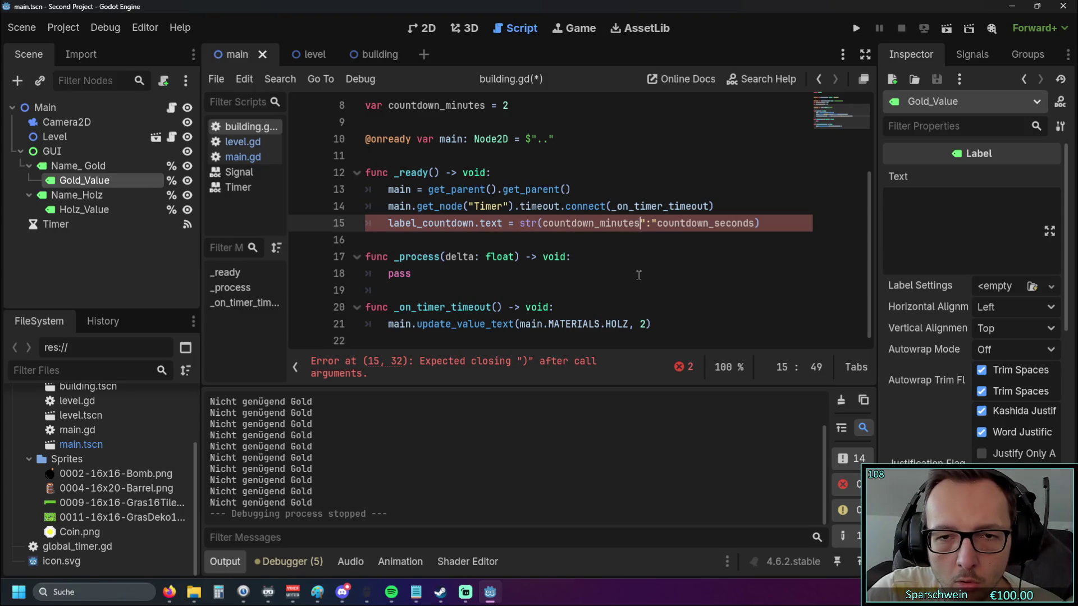
scroll(639, 273, up, 1)
text(,)
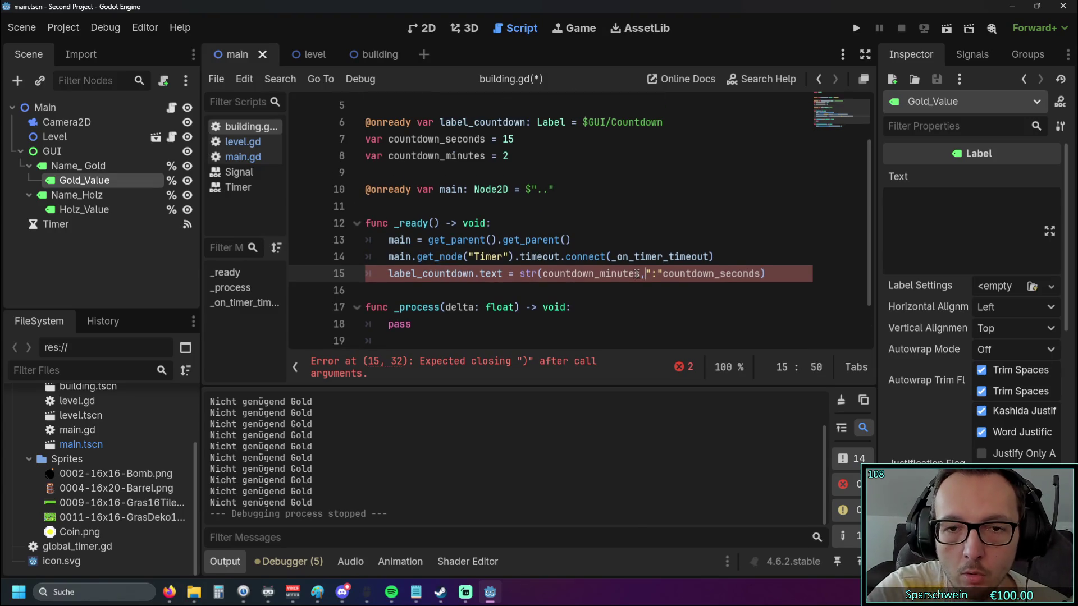
click(530, 276)
click(642, 273)
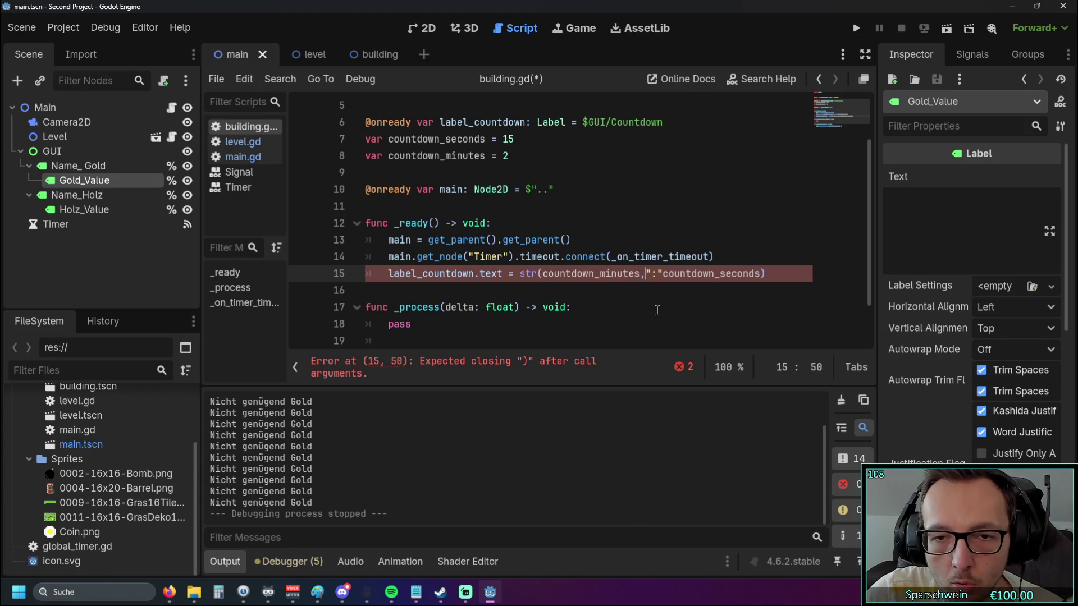
click(662, 273)
text(,)
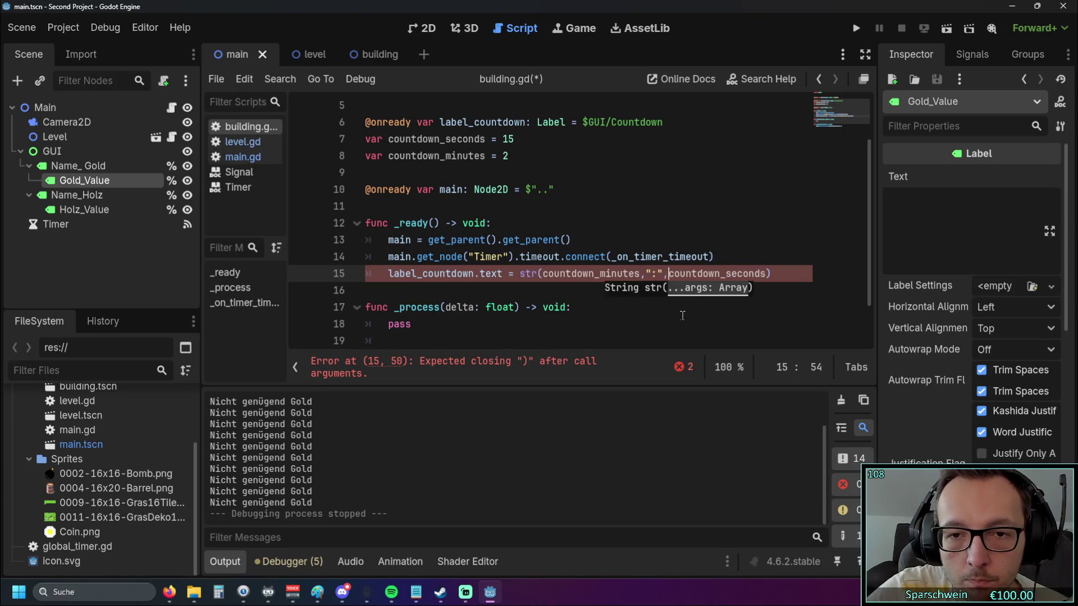
click(682, 315)
key(Up)
click(855, 28)
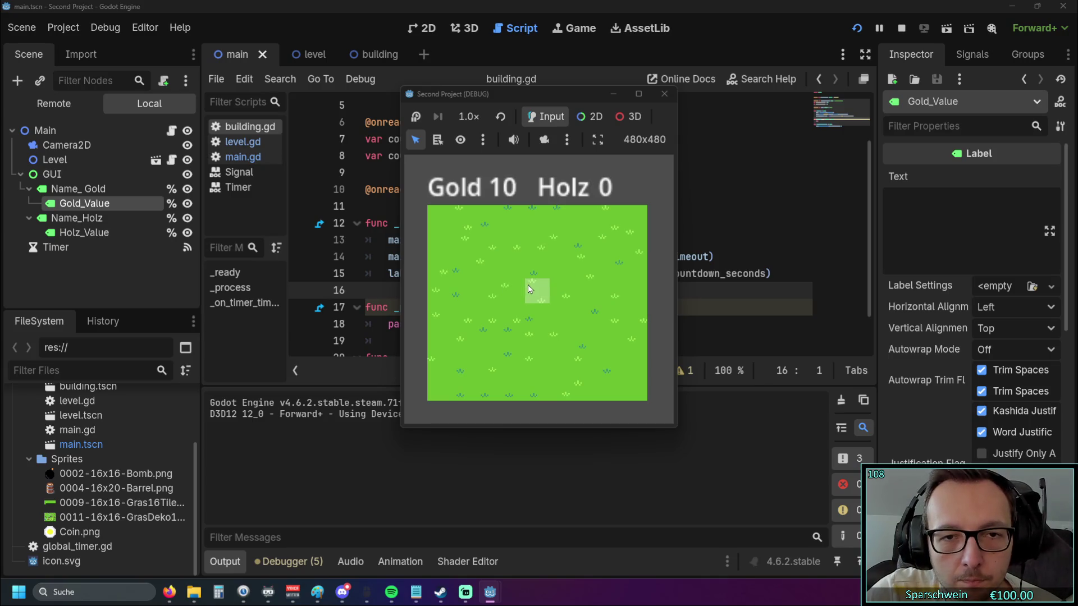
Build a barrel on grass tile (4, 3), confirm its 2:15 label, and stop the game with F8
click(534, 289)
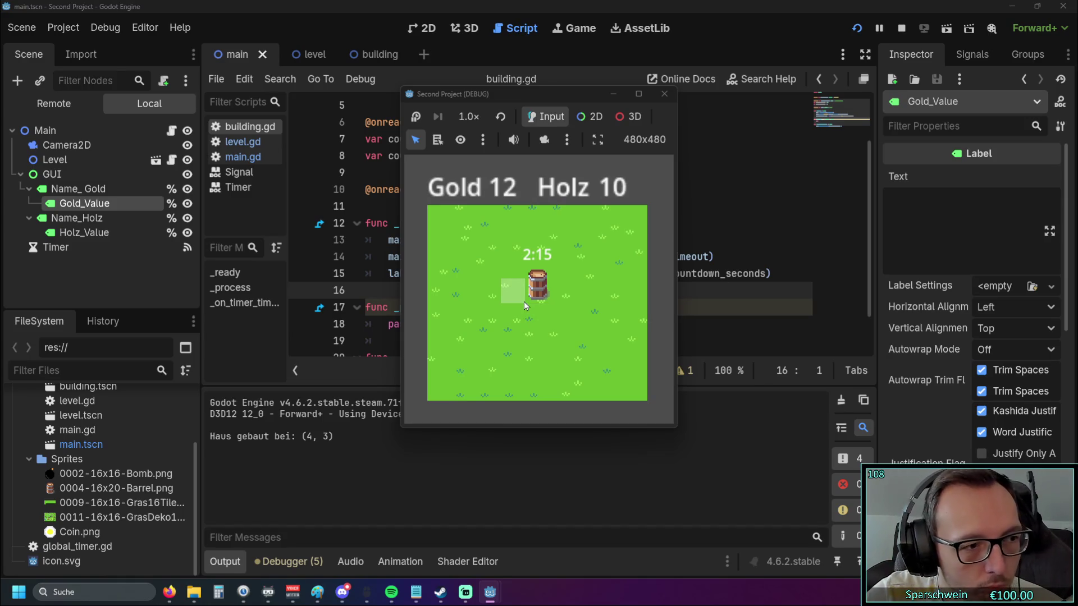
key(F8)
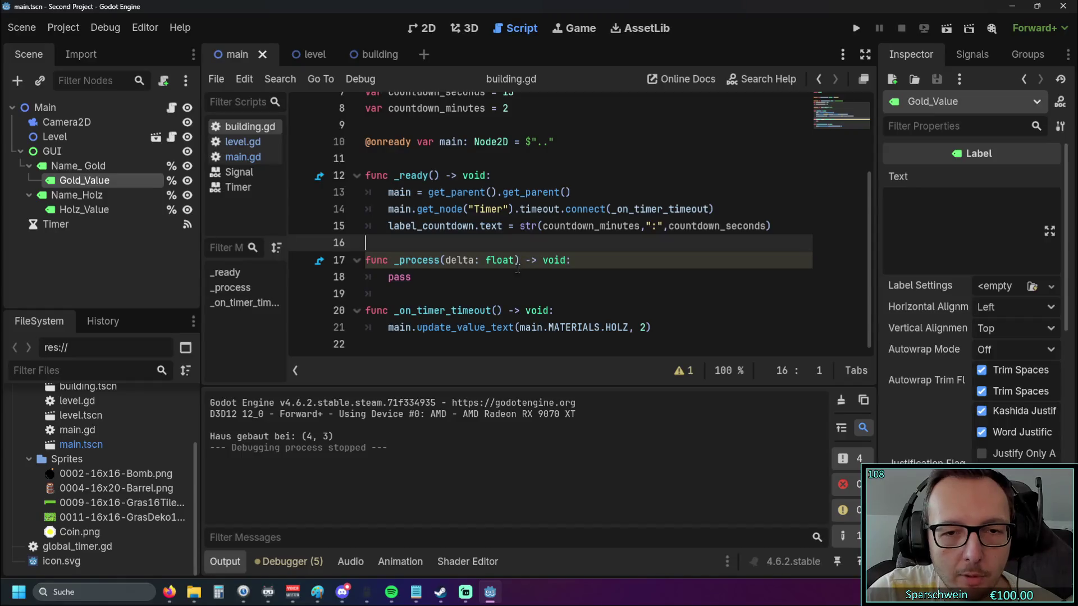
click(406, 310)
click(546, 278)
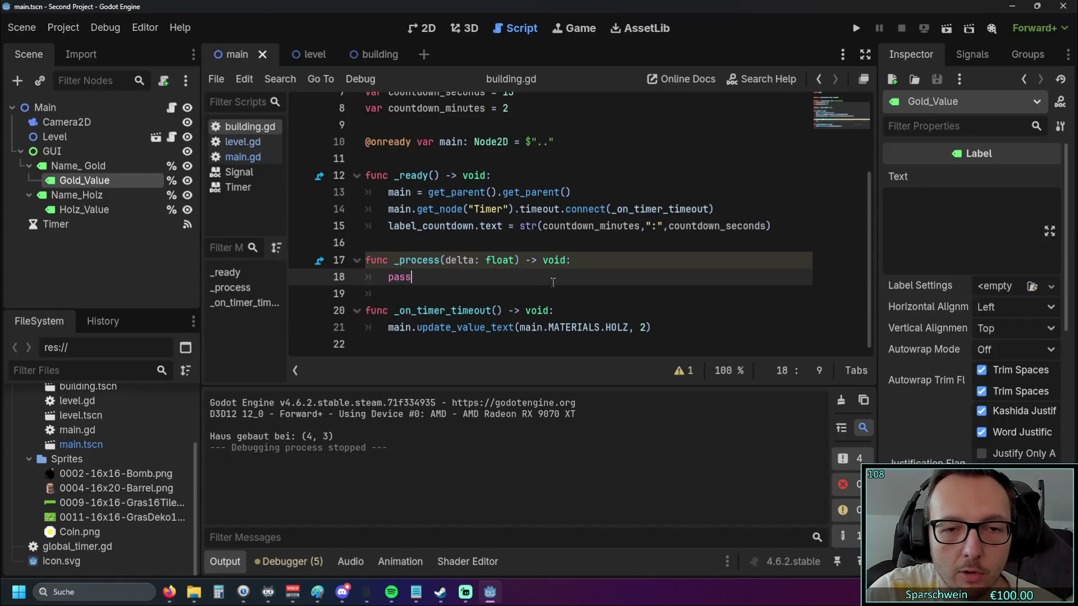
scroll(546, 281, up, 1)
scroll(546, 283, down, 1)
scroll(546, 284, up, 1)
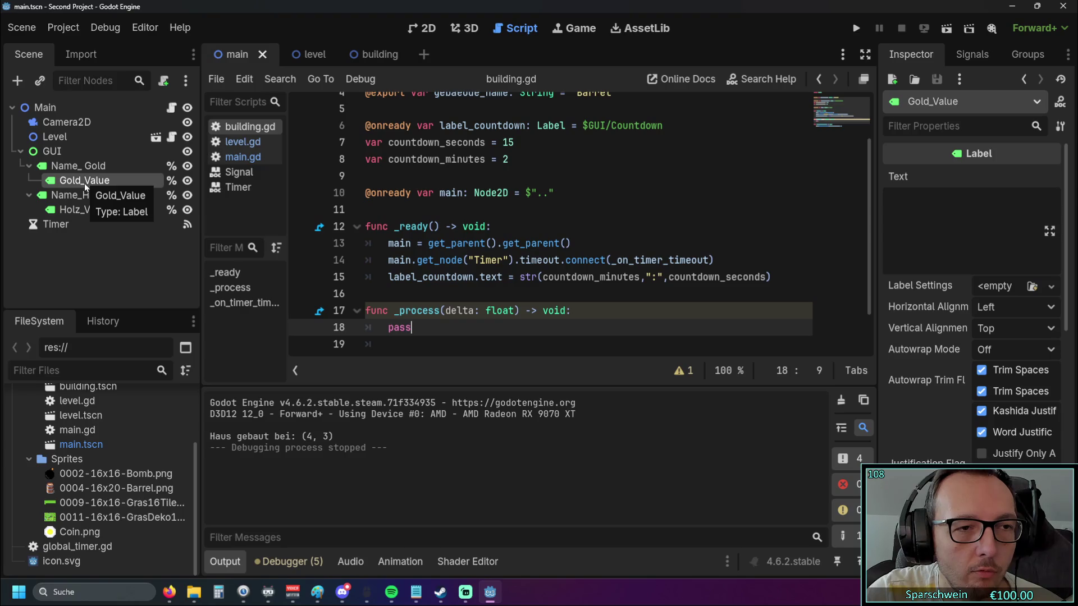
scroll(482, 200, up, 2)
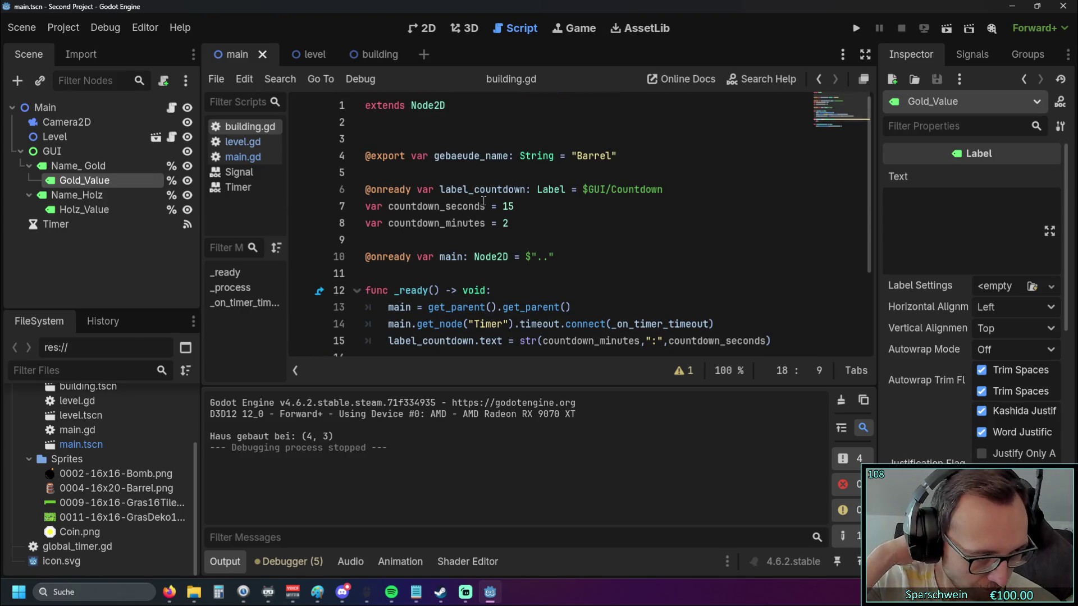
scroll(483, 200, down, 1)
scroll(475, 196, up, 1)
scroll(514, 197, down, 1)
click(508, 174)
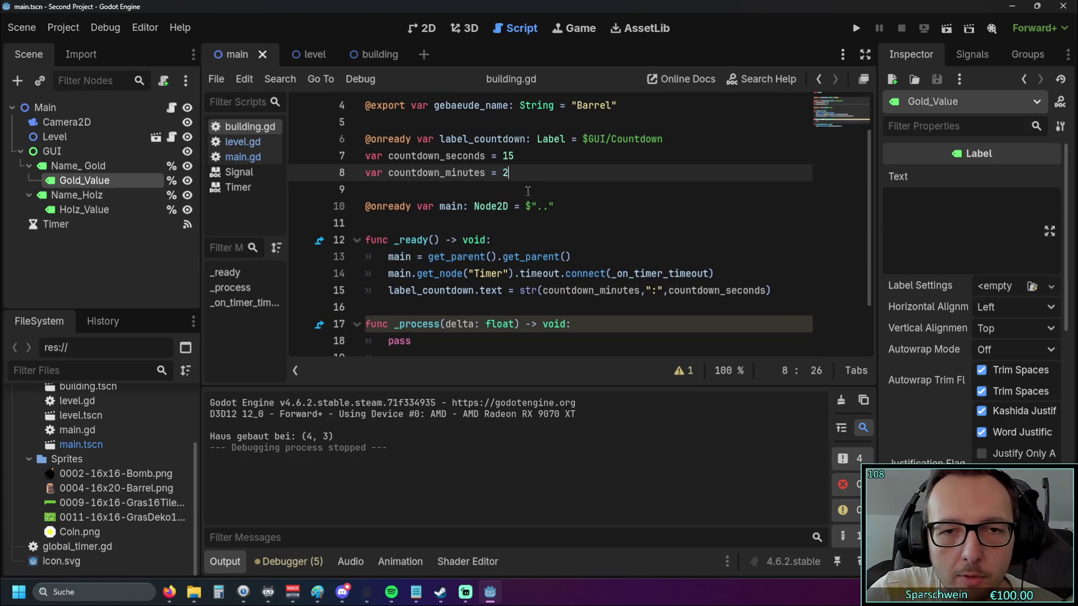
scroll(532, 201, up, 1)
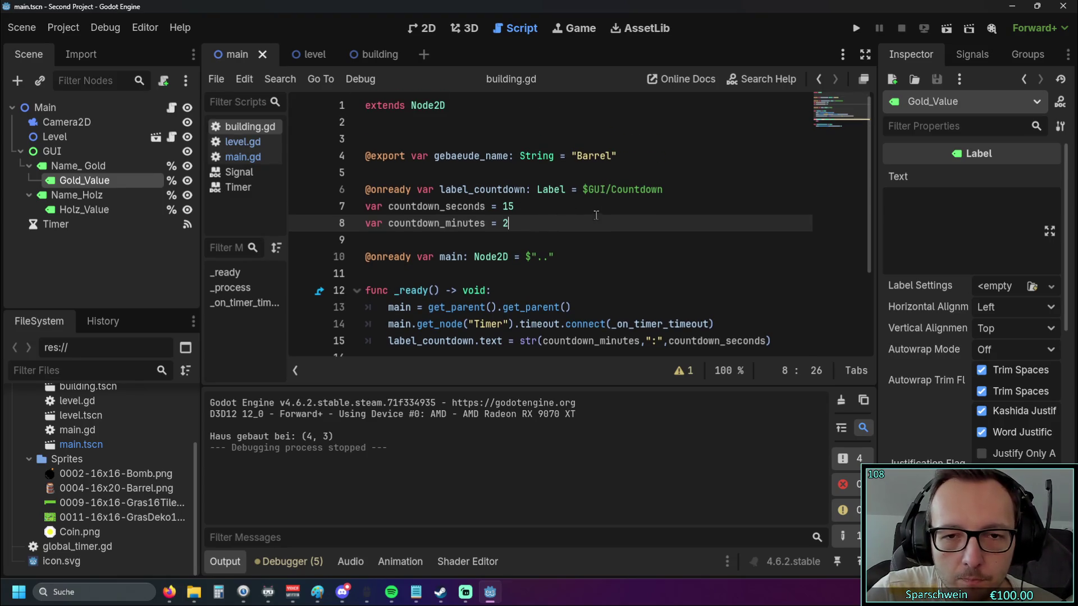
scroll(587, 202, down, 2)
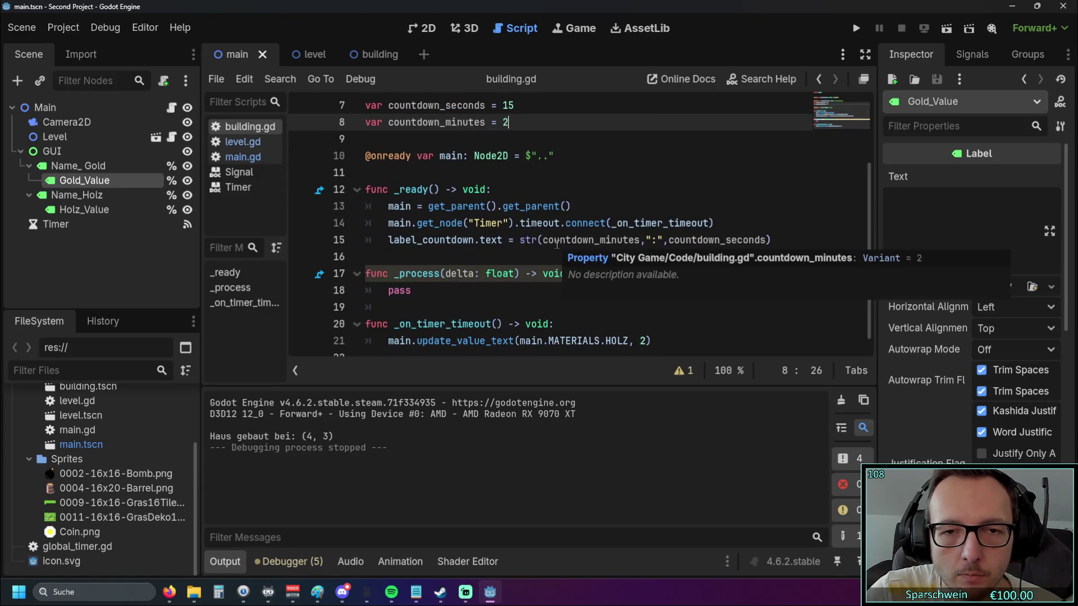
scroll(537, 266, up, 1)
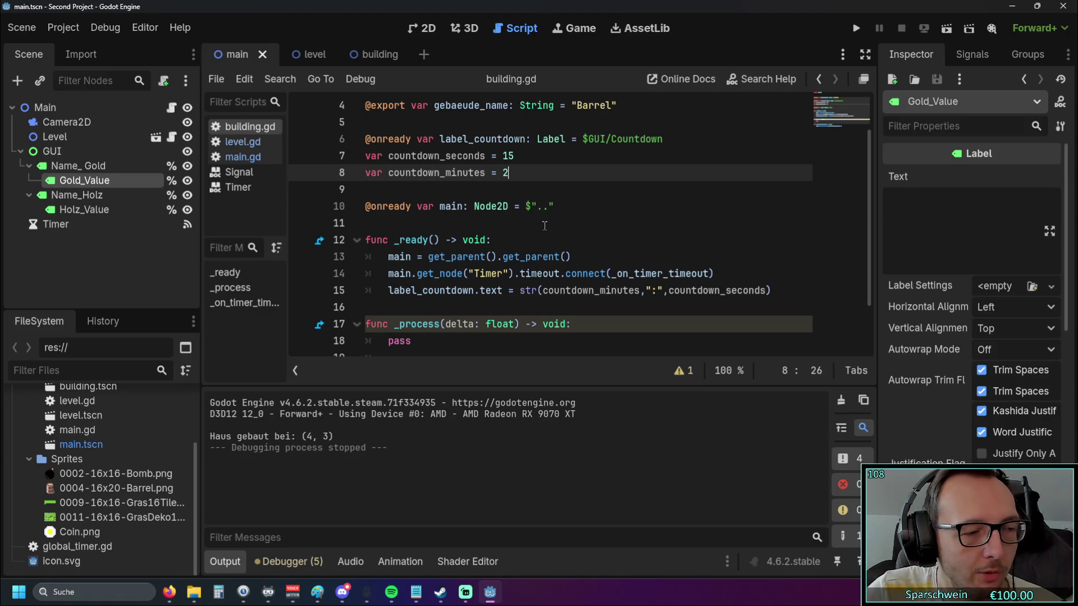
scroll(511, 207, up, 2)
scroll(512, 201, down, 2)
mouse_move(494, 211)
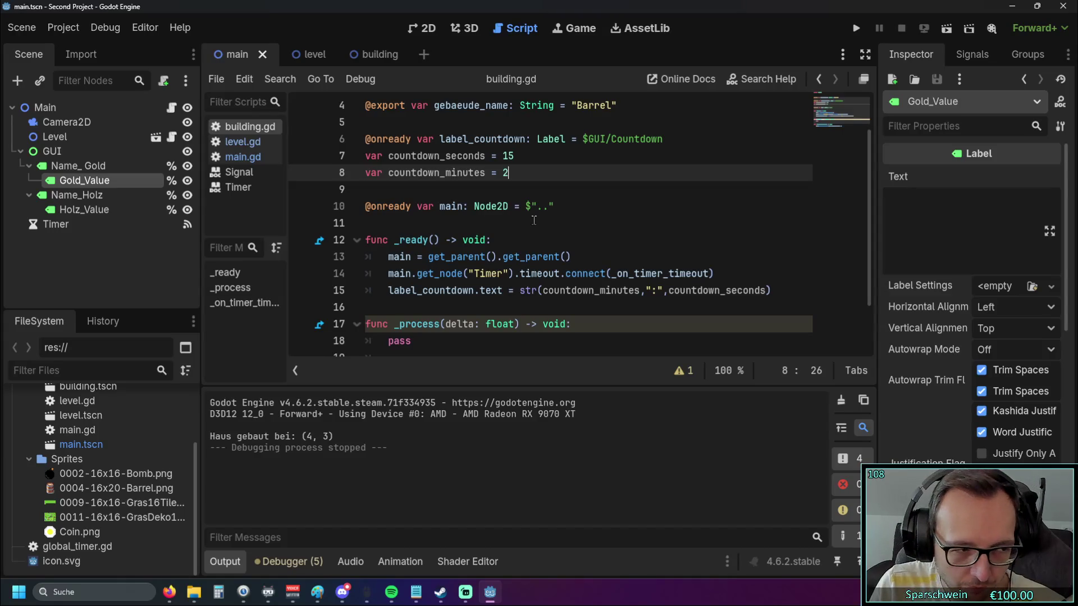
scroll(515, 225, down, 1)
scroll(515, 228, up, 1)
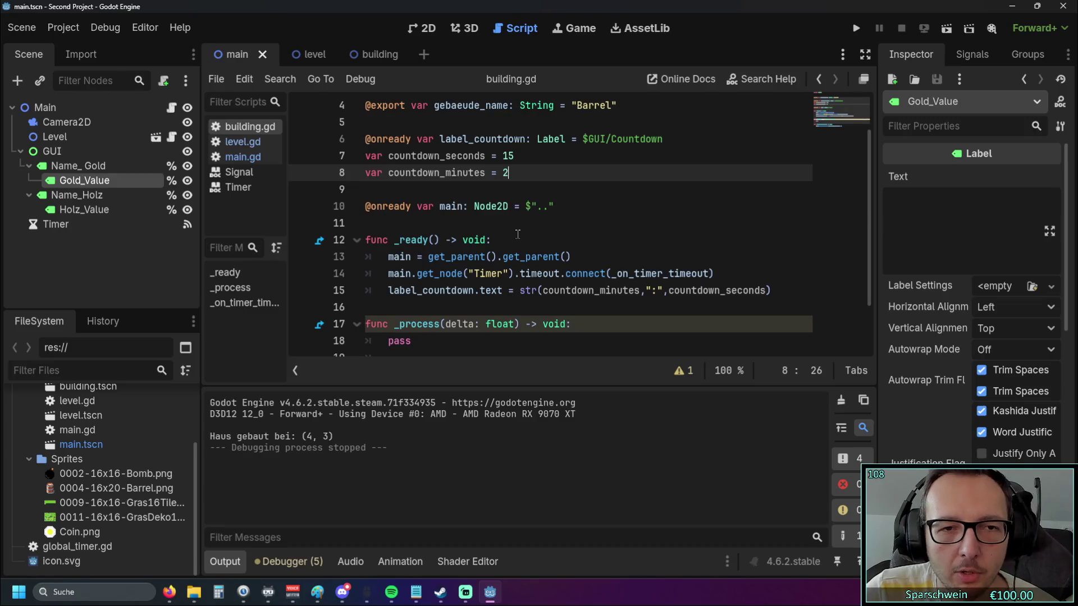
mouse_move(512, 172)
mouse_down()
mouse_move(385, 173)
mouse_move(361, 160)
mouse_up()
Review lines 7–15 of building.gd, including the get_node and get_parent calls
click(539, 188)
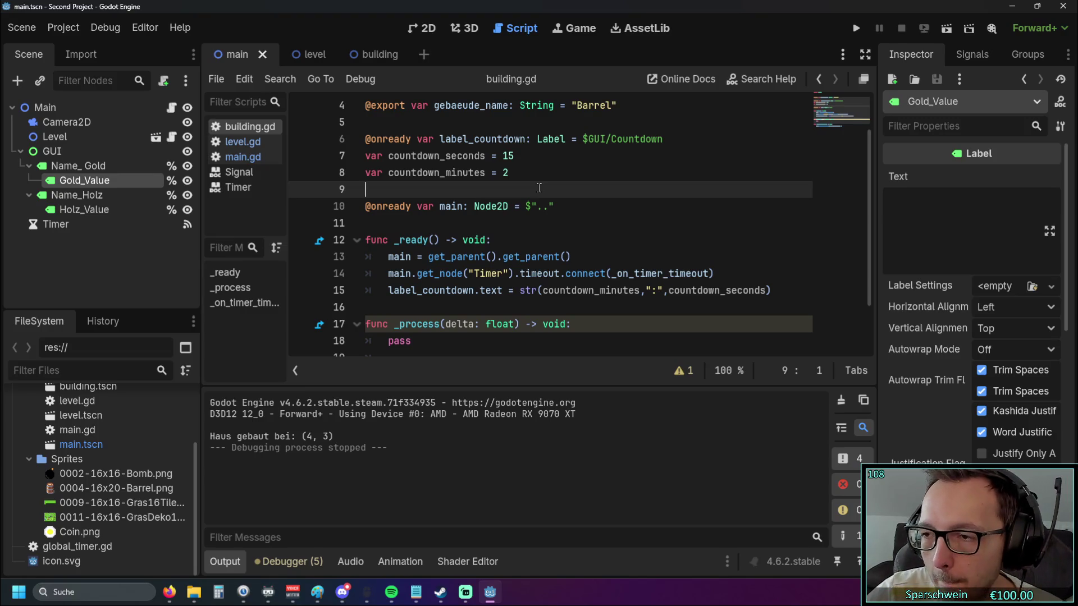
scroll(548, 185, down, 1)
scroll(550, 188, up, 1)
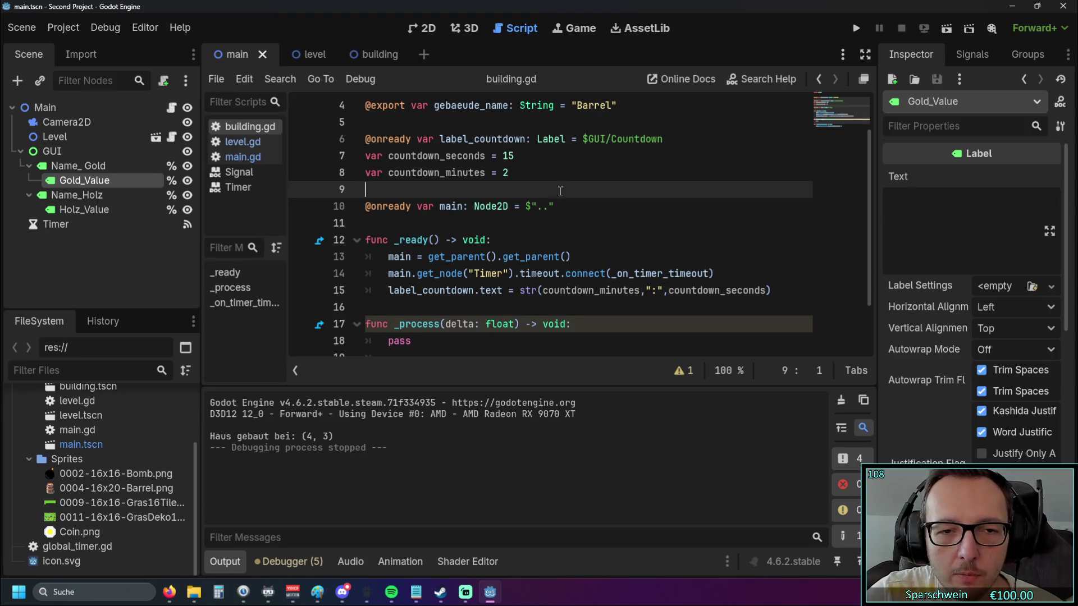
scroll(554, 190, down, 1)
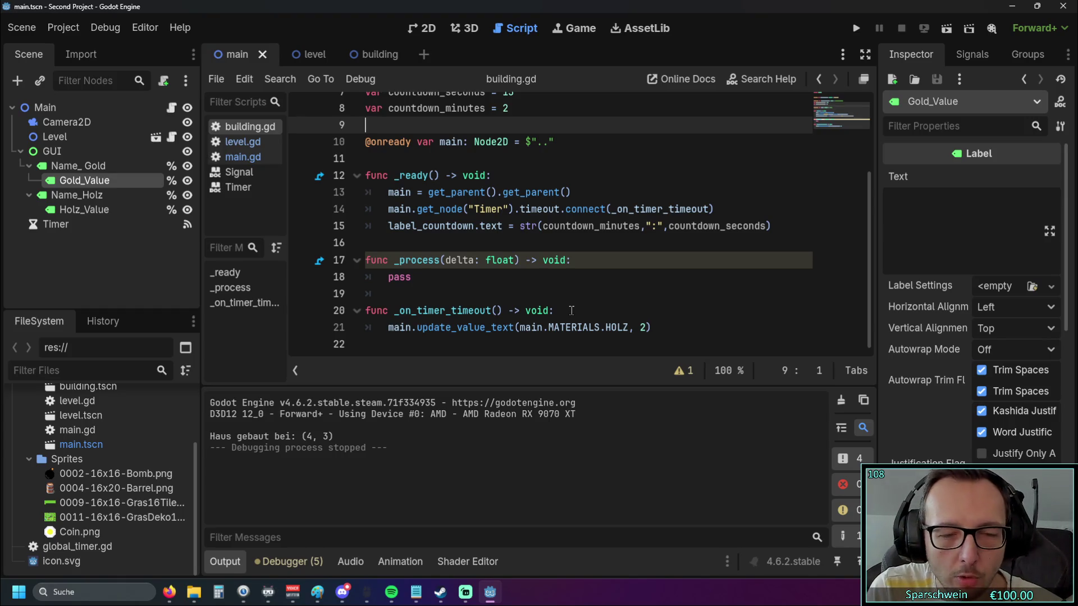
scroll(506, 270, up, 3)
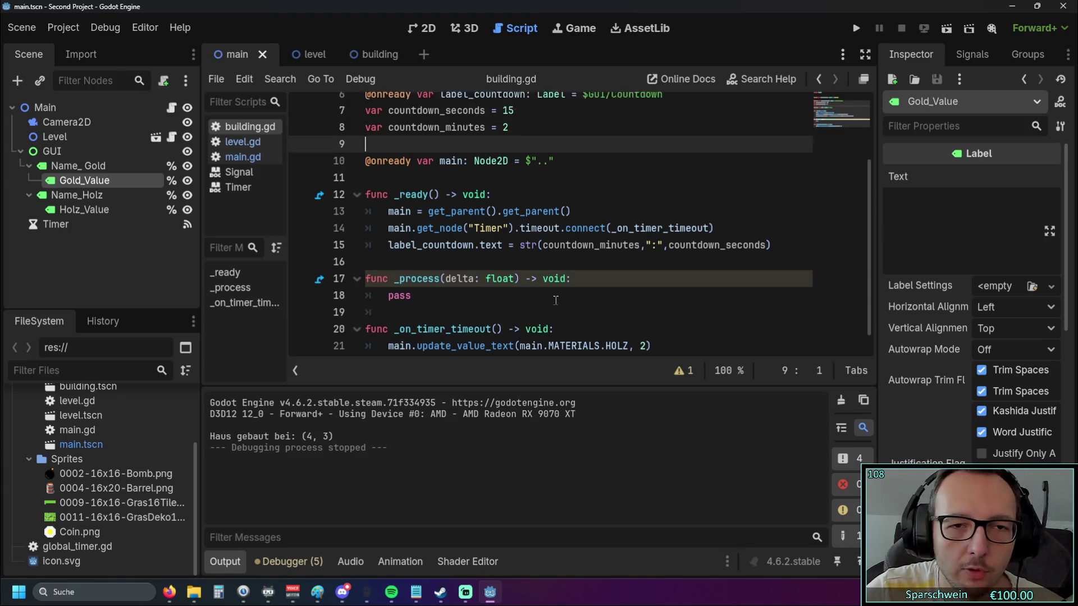
click(417, 261)
drag(417, 263, 470, 261)
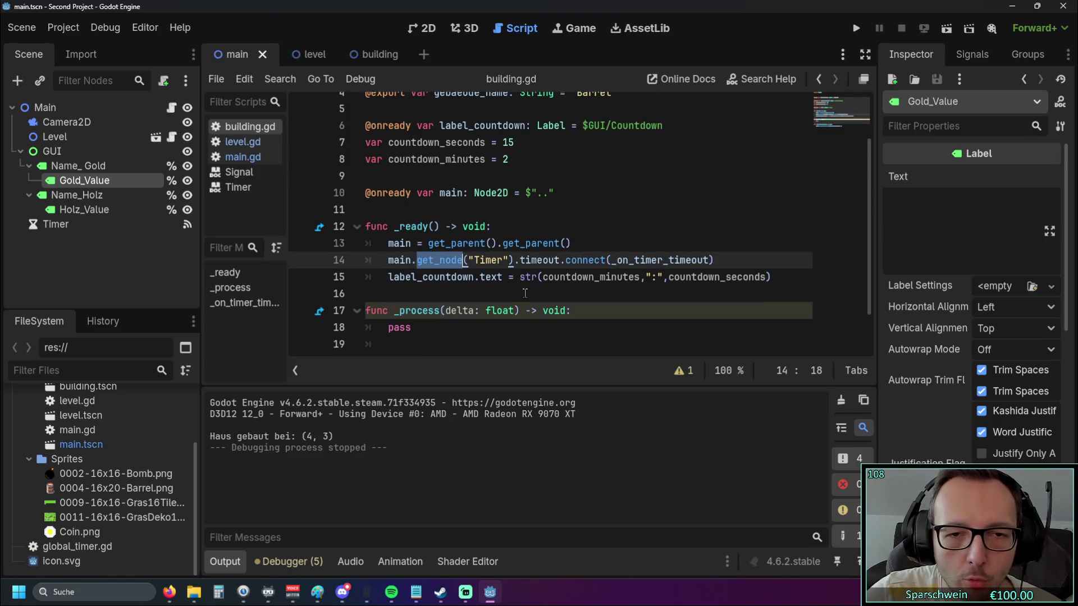
click(553, 277)
scroll(568, 270, up, 1)
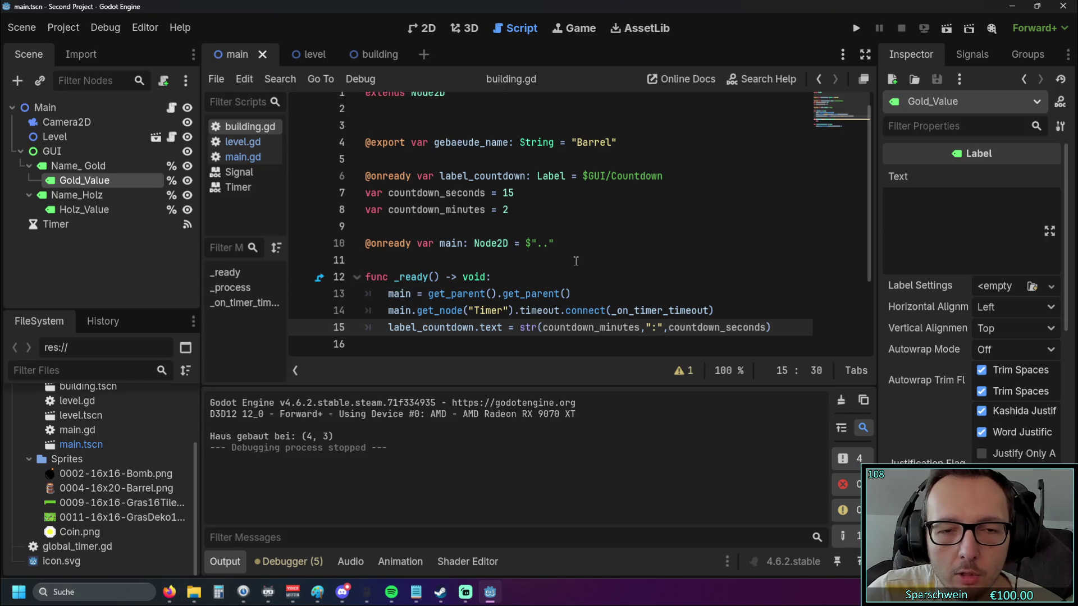
double_click(434, 294)
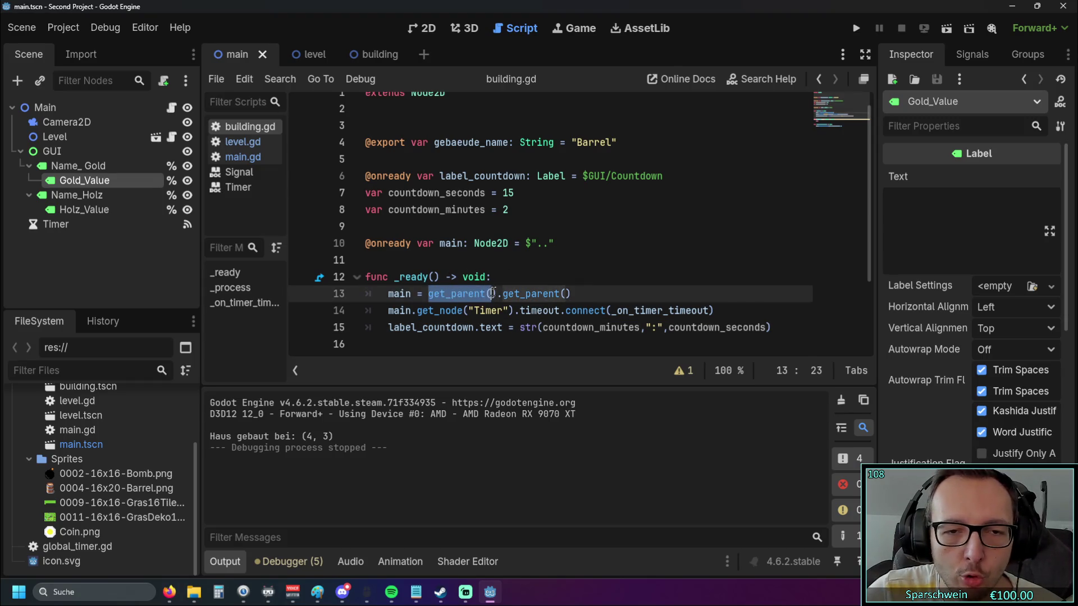
click(537, 267)
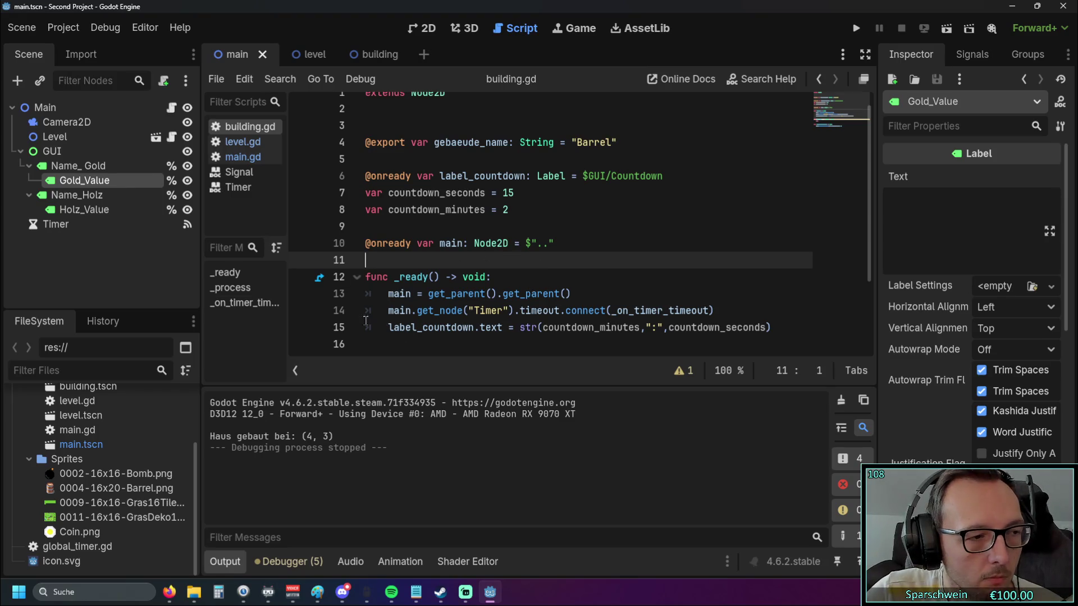
Switch to the browser showing the Godot Time class documentation page
key(alt+Tab)
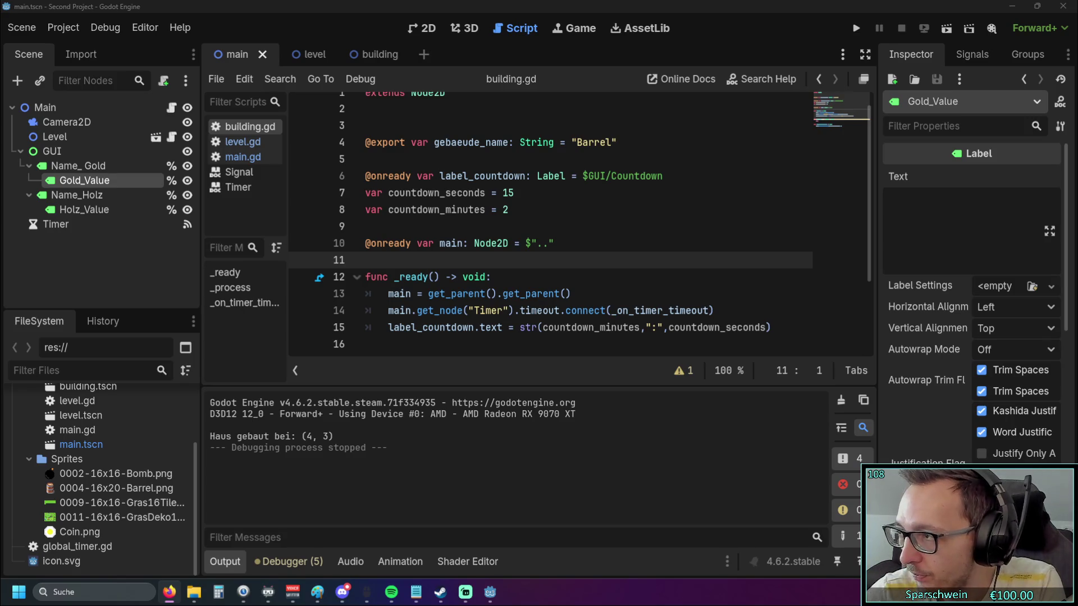
key(alt+Tab)
scroll(682, 243, up, 5)
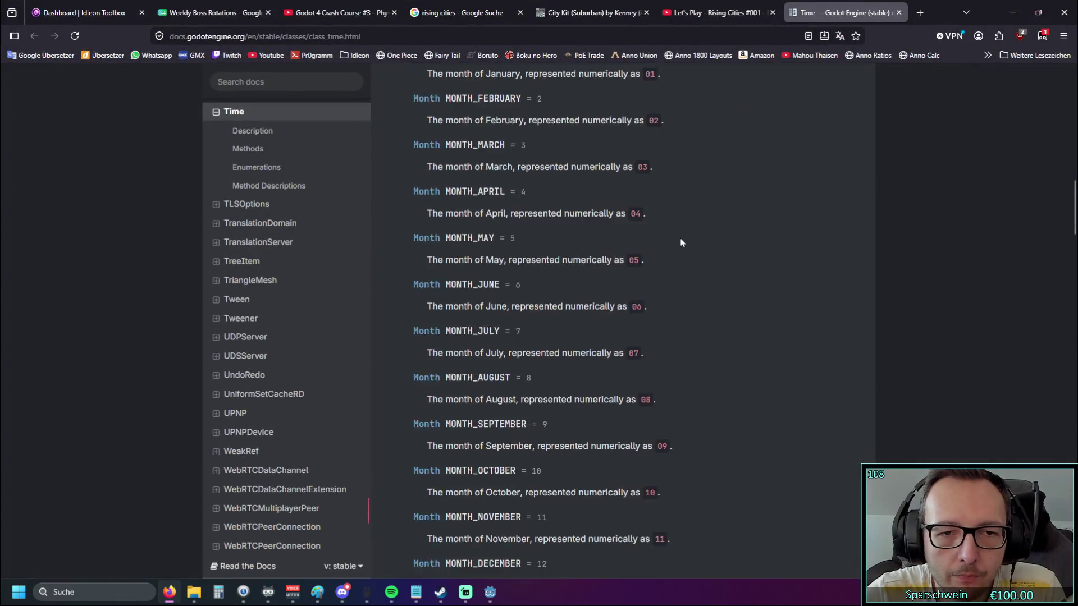
scroll(682, 242, up, 10)
scroll(679, 242, down, 3)
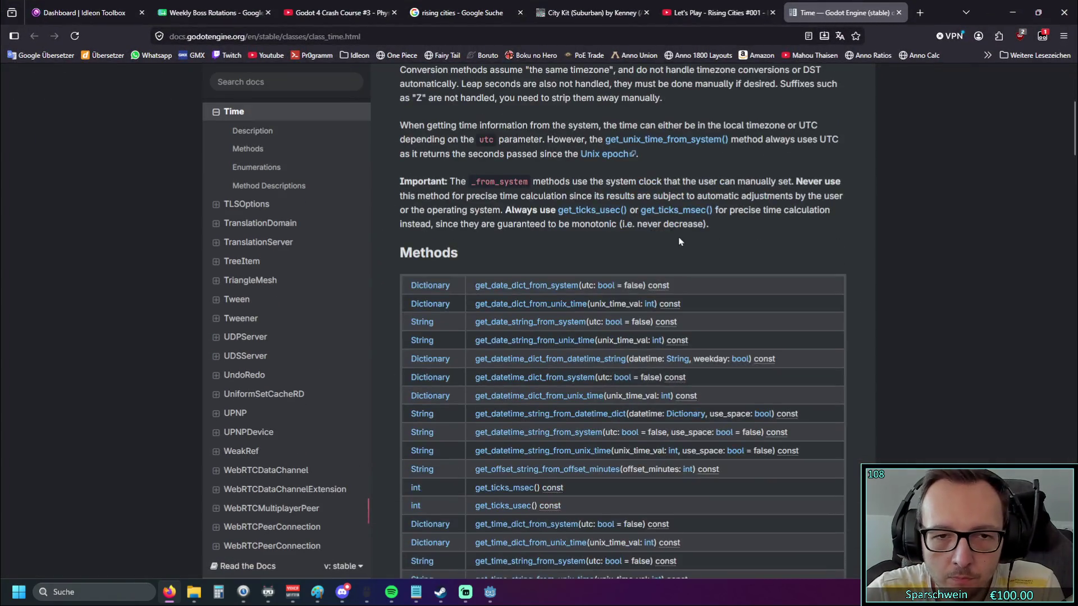
scroll(679, 242, down, 4)
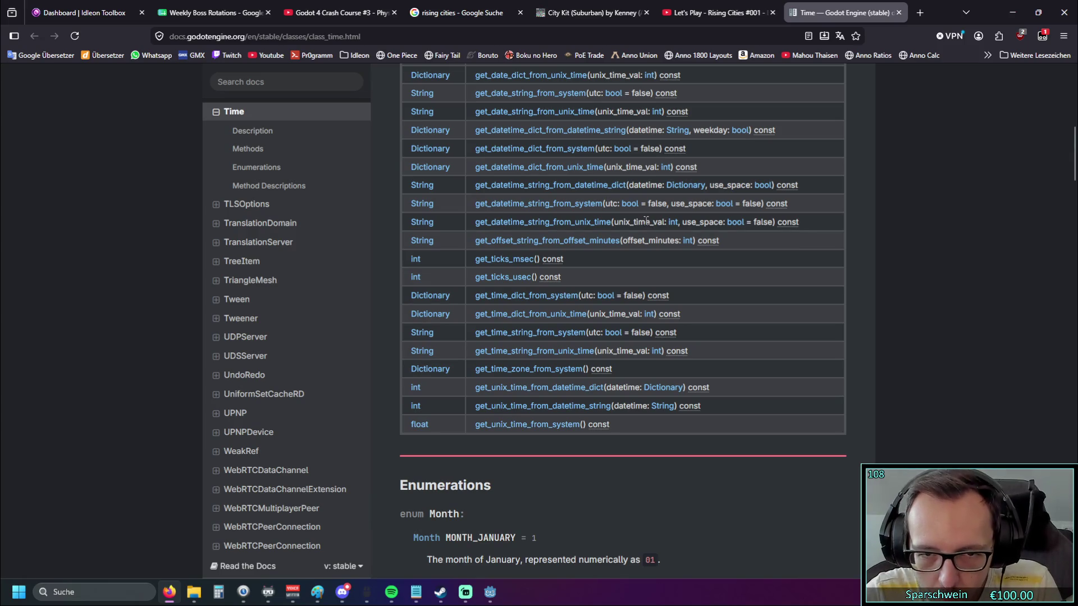
scroll(608, 204, down, 4)
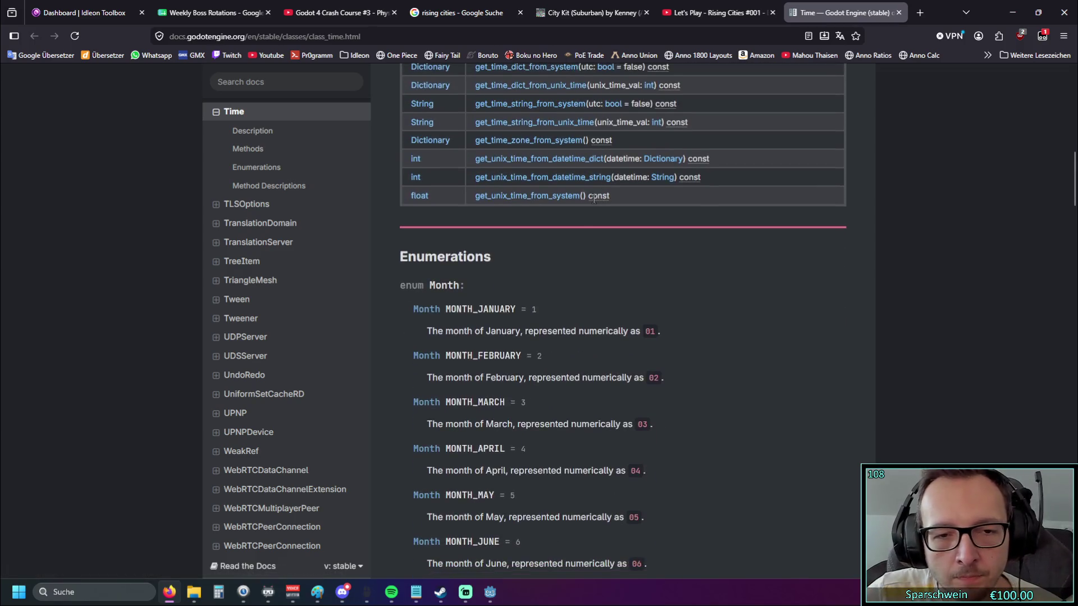
scroll(565, 234, down, 3)
scroll(567, 240, down, 8)
scroll(567, 240, down, 2)
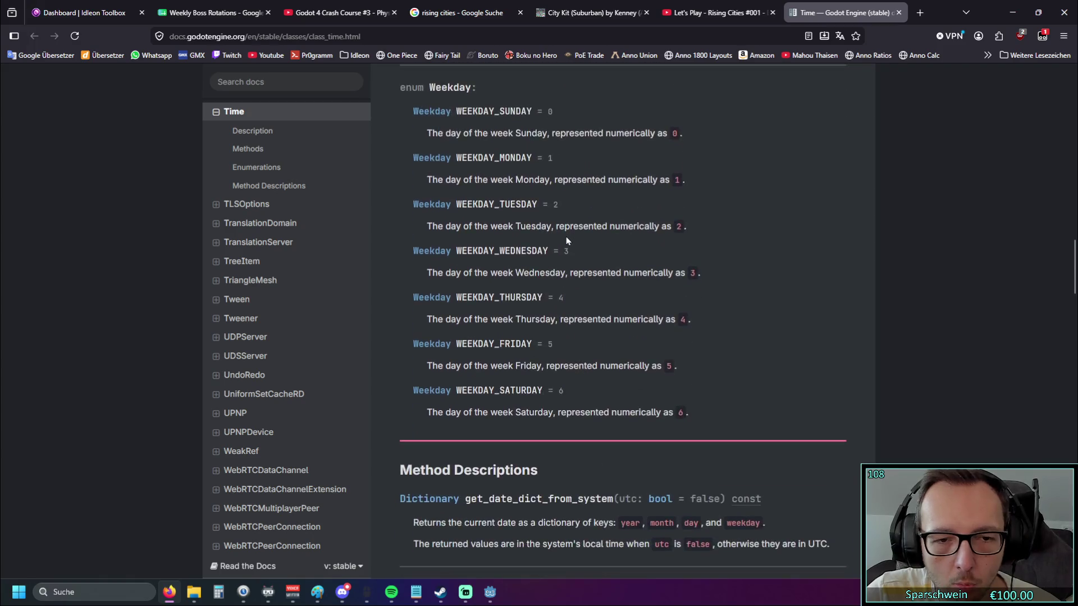
scroll(566, 237, down, 3)
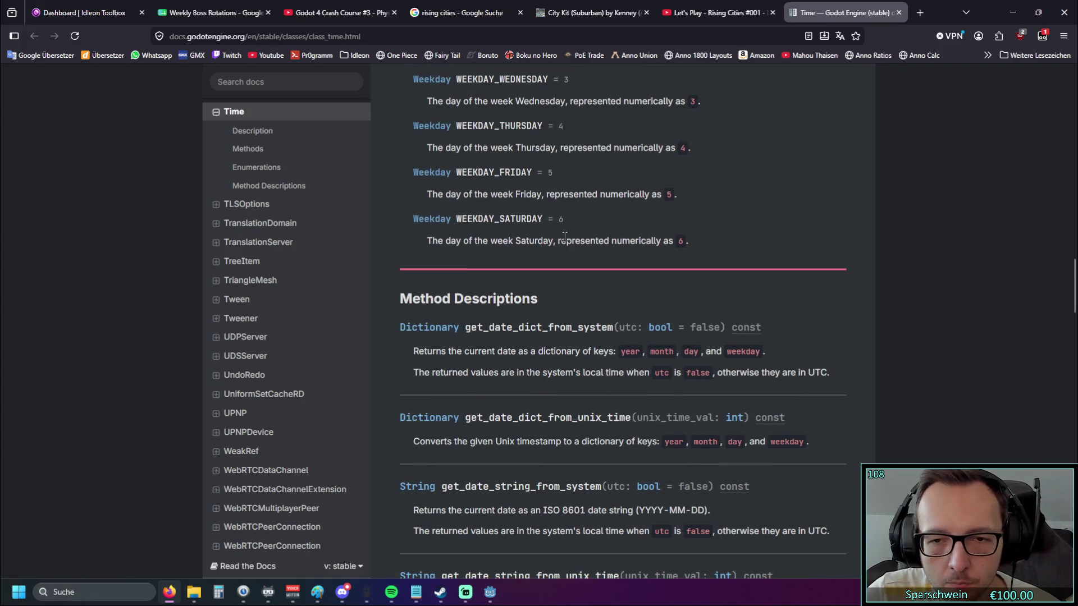
scroll(564, 237, down, 4)
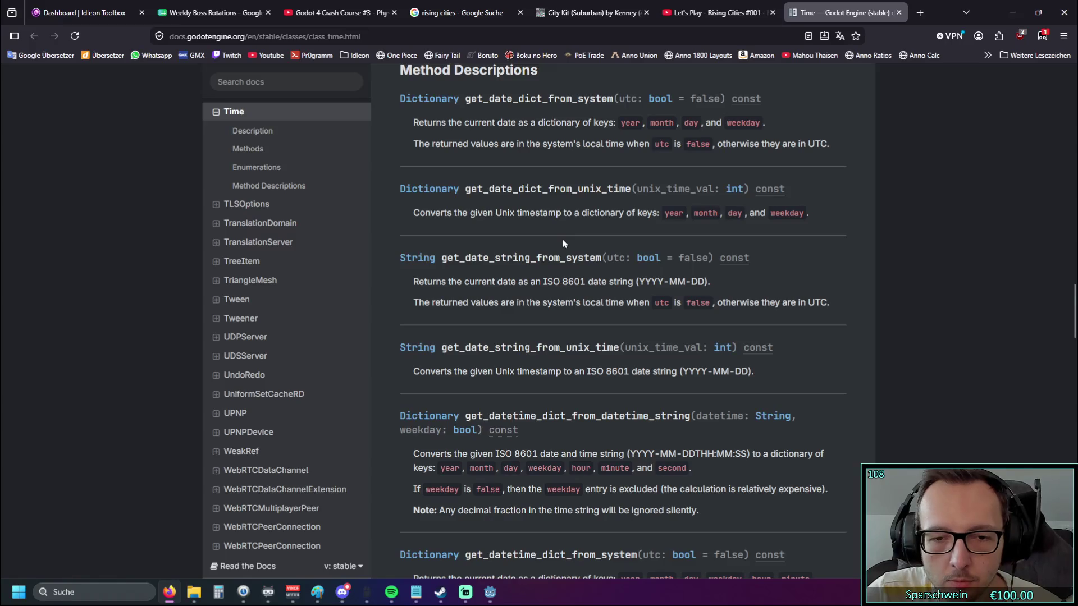
scroll(562, 242, down, 2)
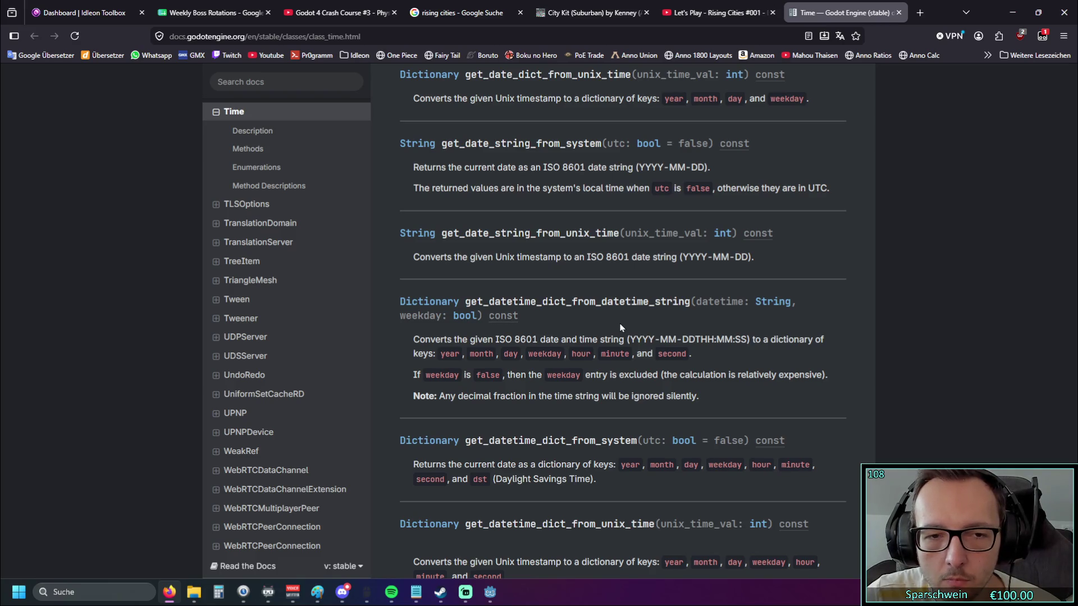
scroll(598, 316, down, 1)
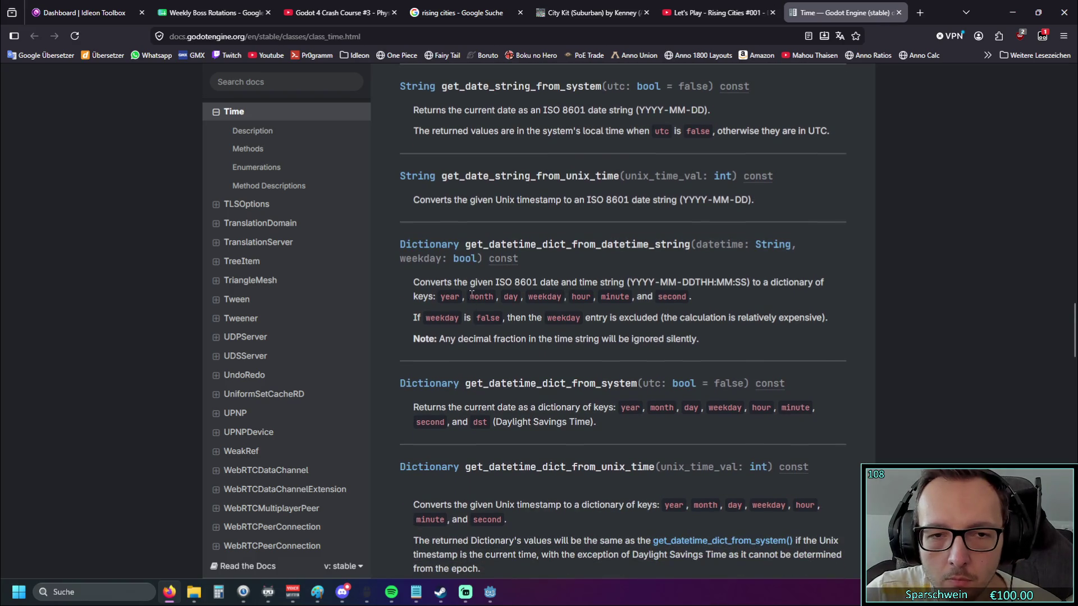
drag(495, 282, 547, 282)
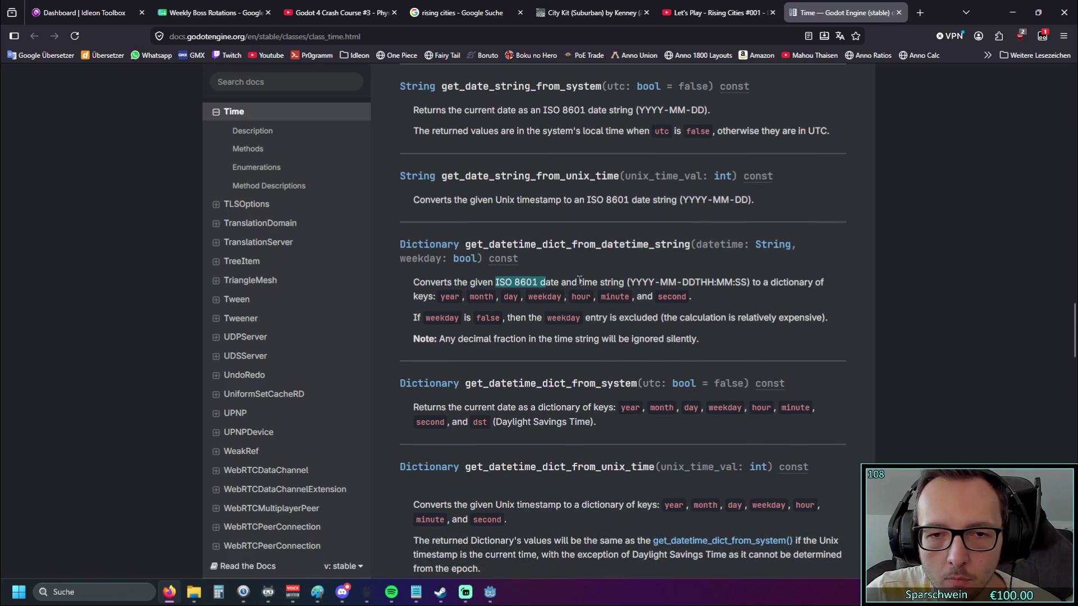
click(573, 282)
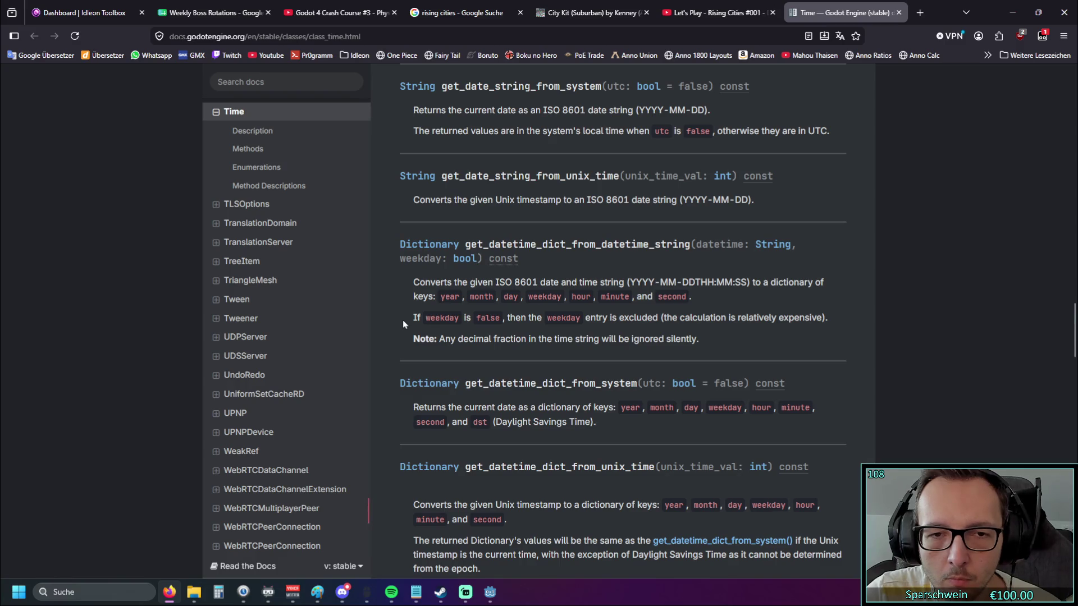
scroll(403, 325, down, 1)
scroll(402, 325, down, 1)
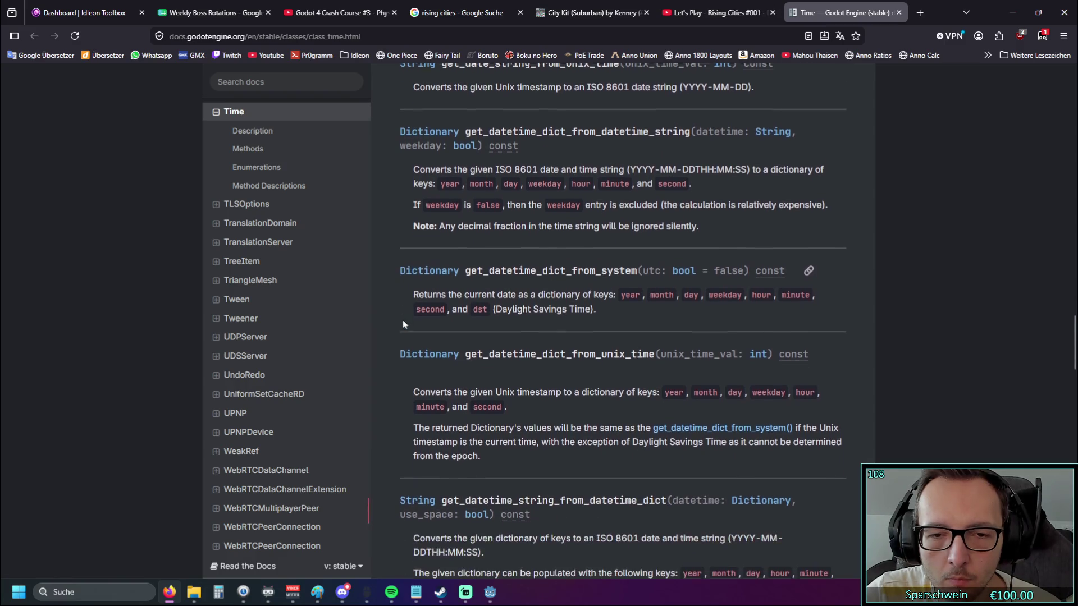
scroll(403, 324, down, 2)
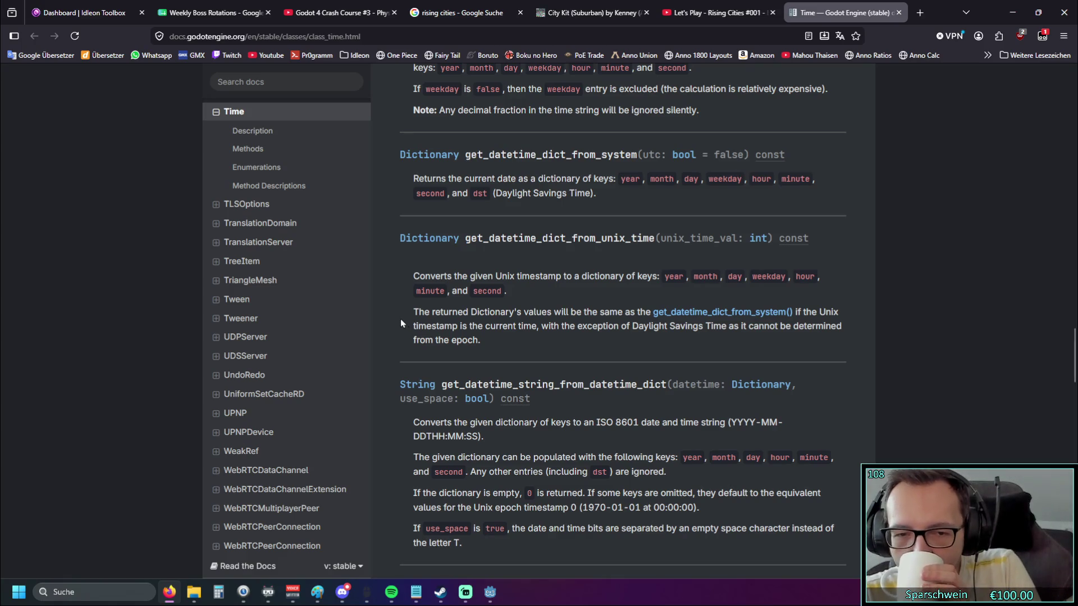
scroll(401, 323, down, 2)
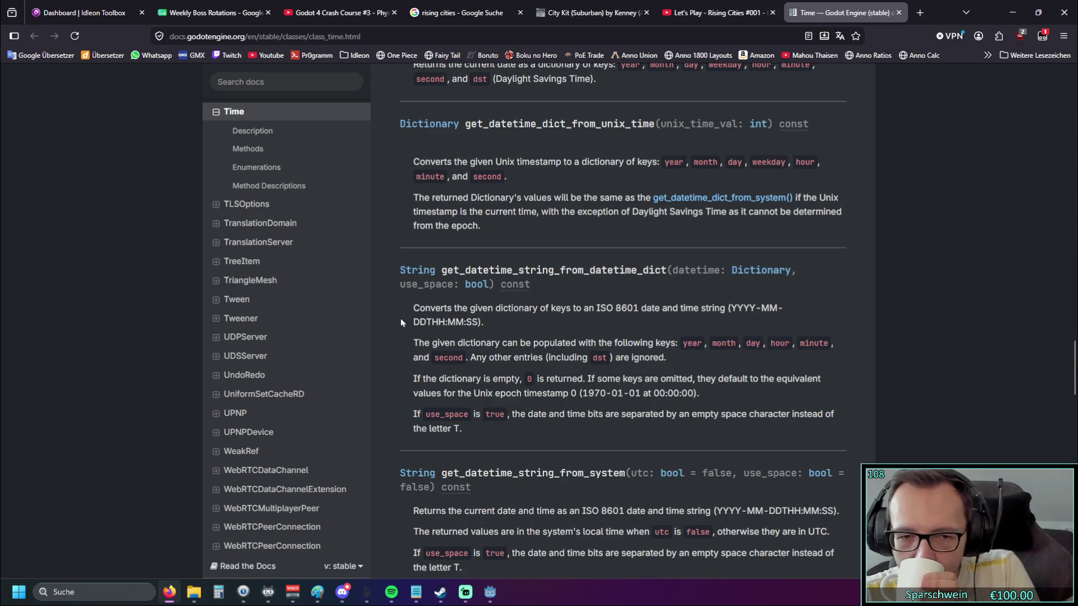
scroll(401, 323, down, 2)
drag(526, 352, 620, 357)
scroll(618, 357, down, 1)
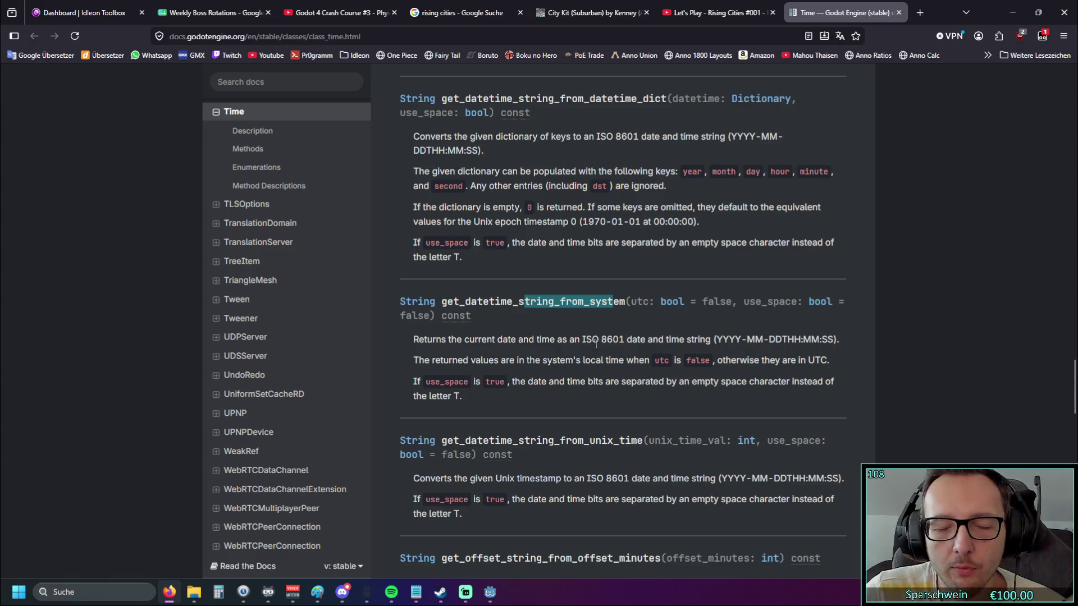
click(609, 320)
scroll(608, 321, down, 1)
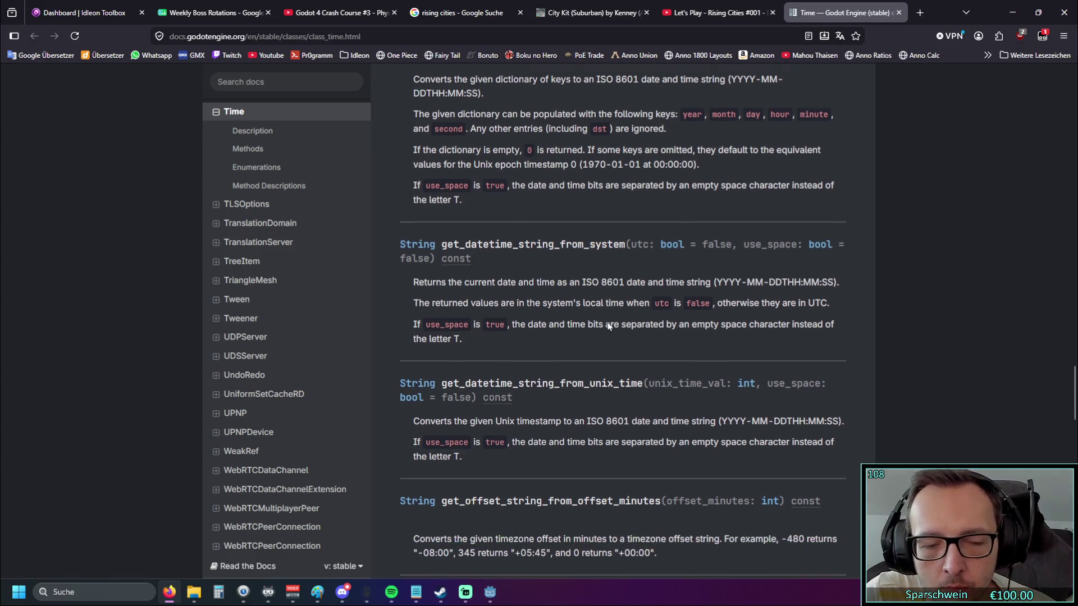
scroll(607, 323, down, 1)
scroll(604, 325, down, 2)
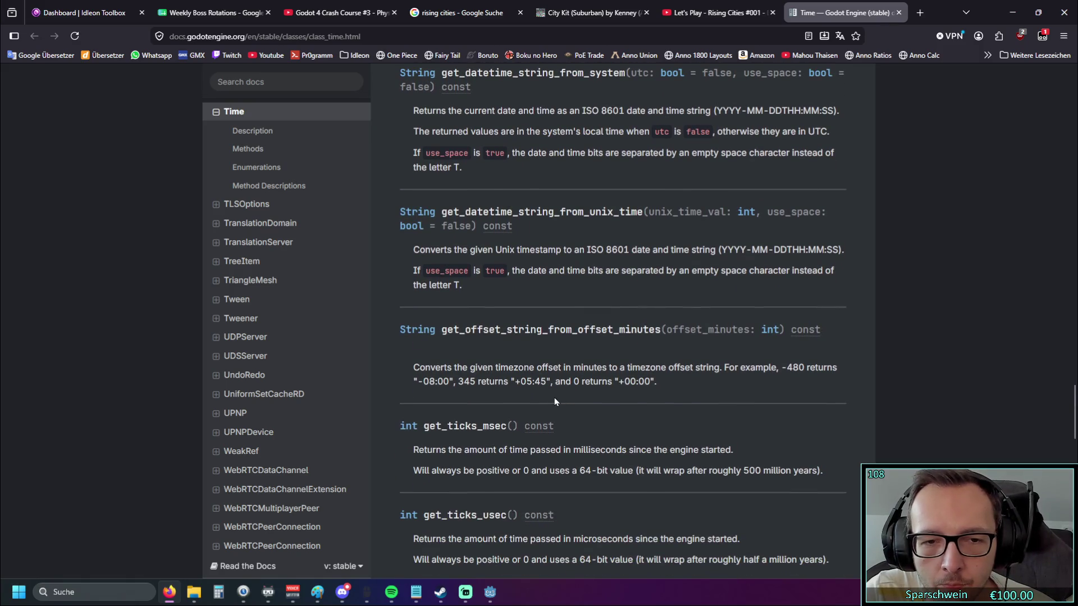
scroll(538, 362, down, 2)
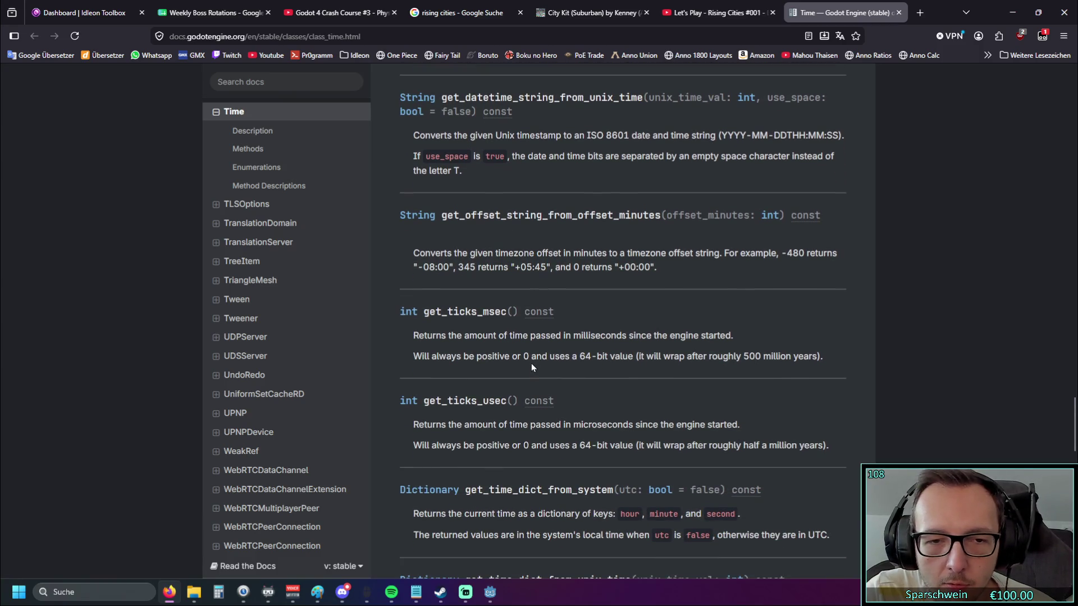
scroll(531, 363, down, 1)
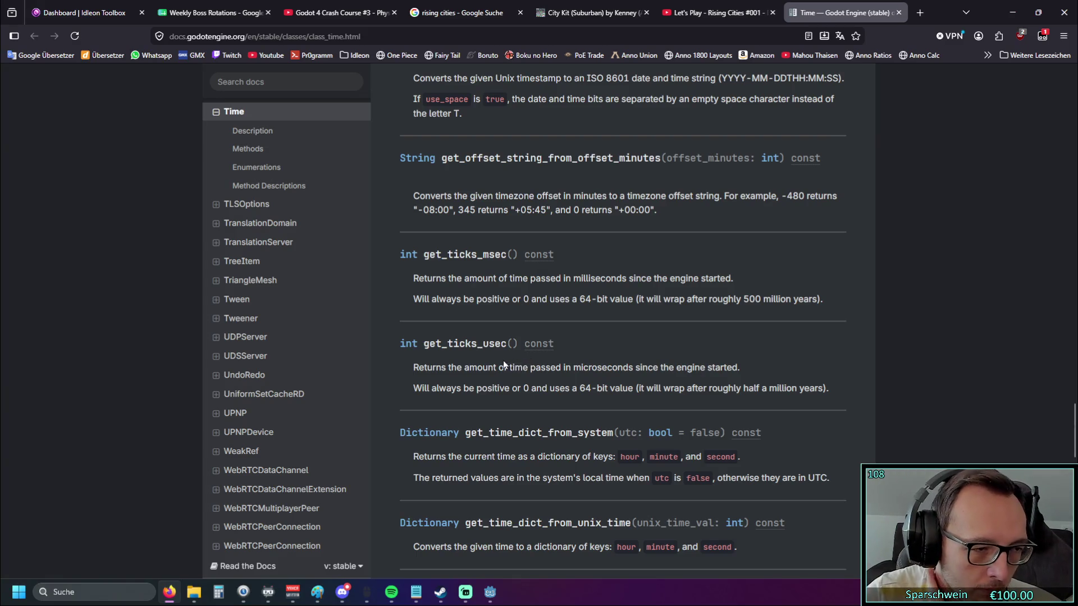
scroll(543, 342, down, 1)
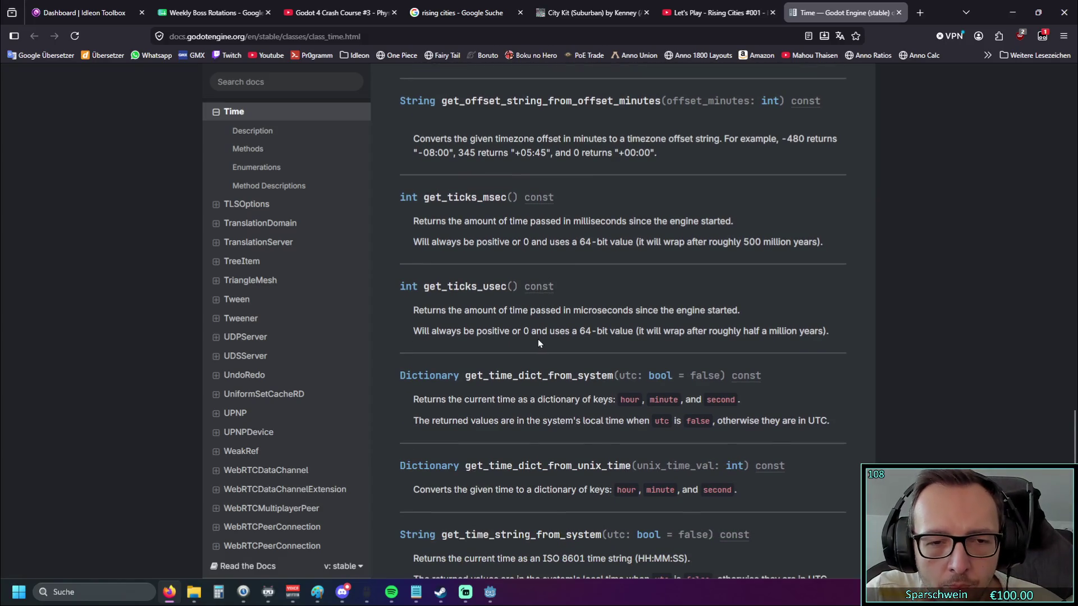
scroll(538, 343, down, 1)
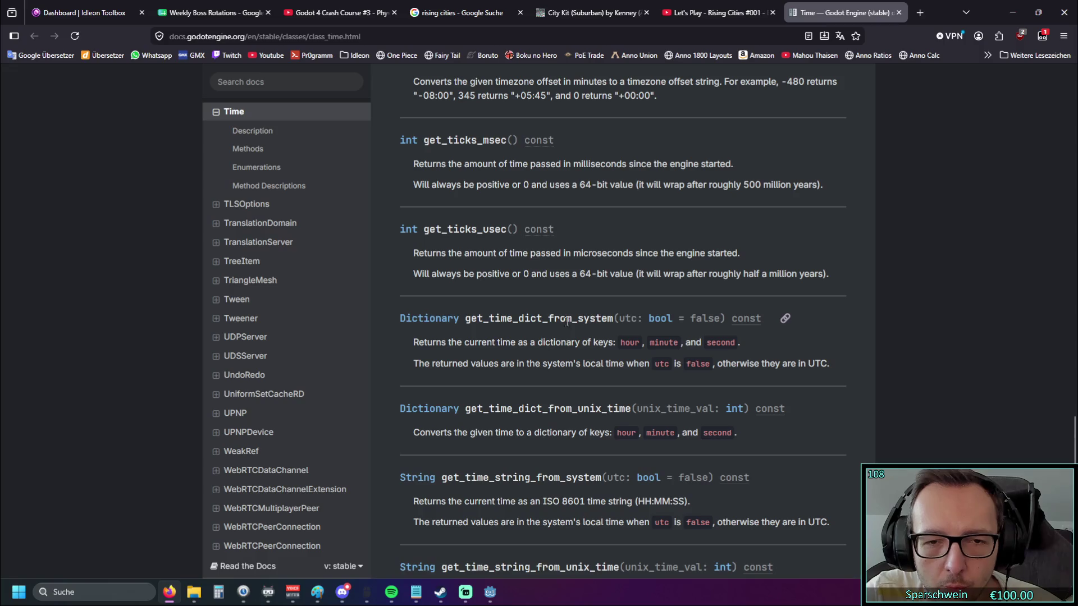
scroll(566, 327, down, 1)
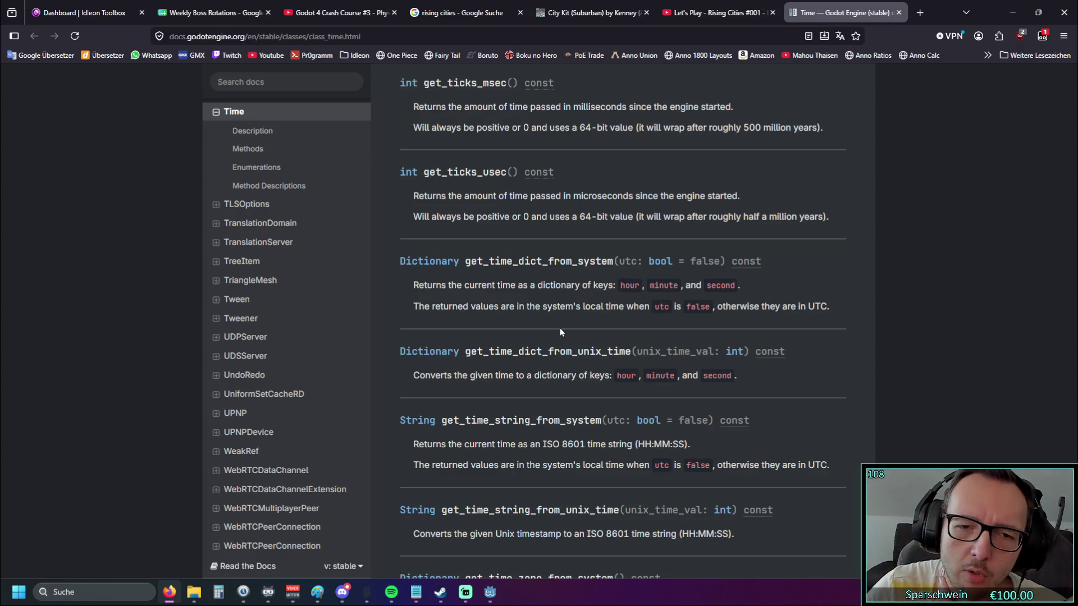
scroll(514, 335, down, 3)
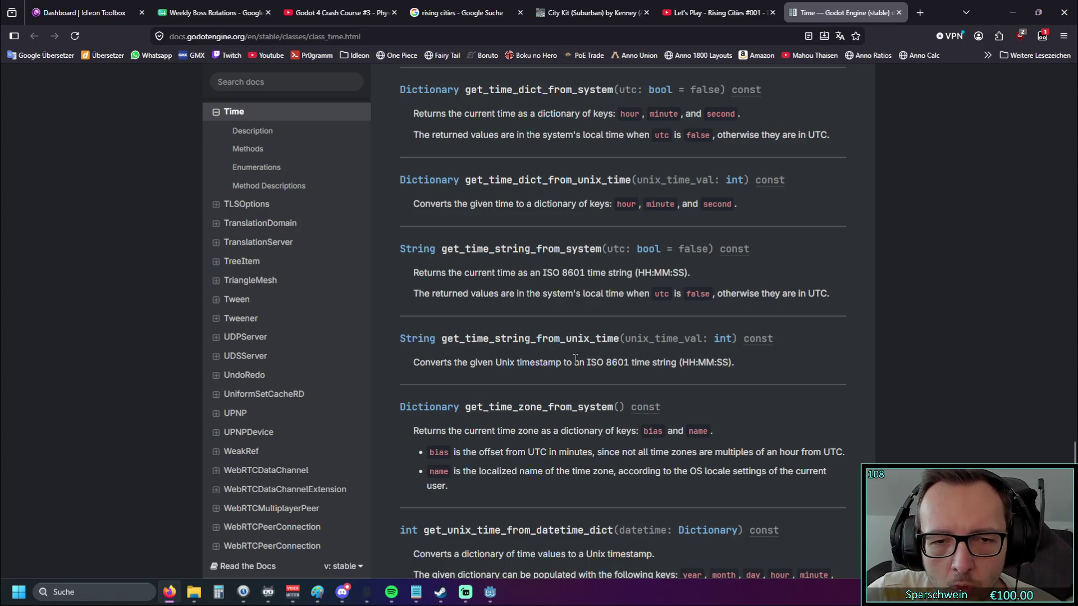
drag(566, 338, 590, 339)
scroll(609, 320, down, 1)
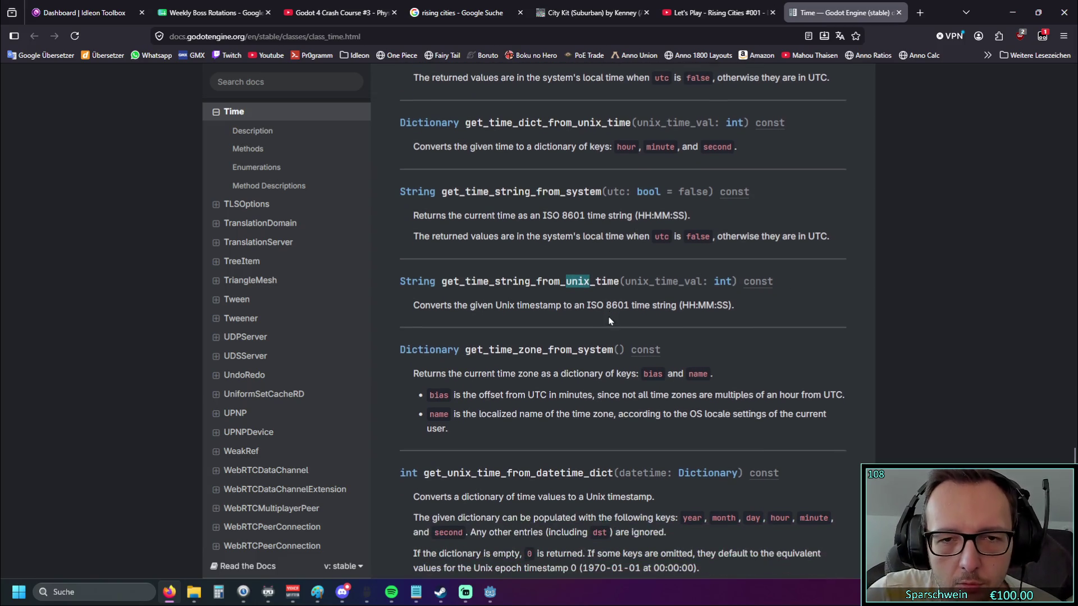
scroll(559, 270, down, 3)
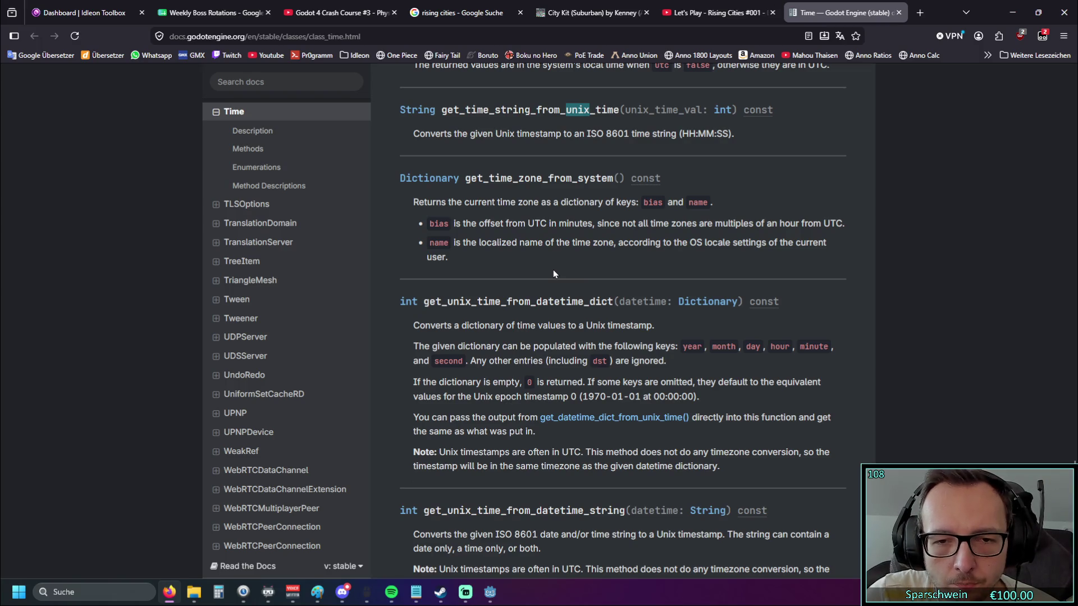
scroll(552, 274, down, 3)
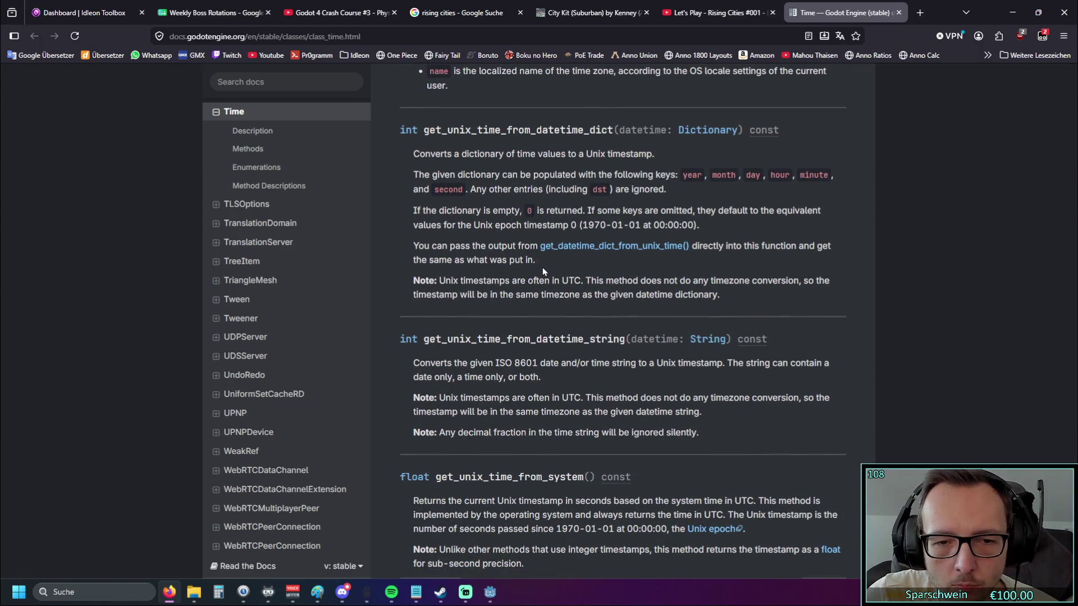
scroll(542, 268, down, 4)
scroll(542, 272, down, 2)
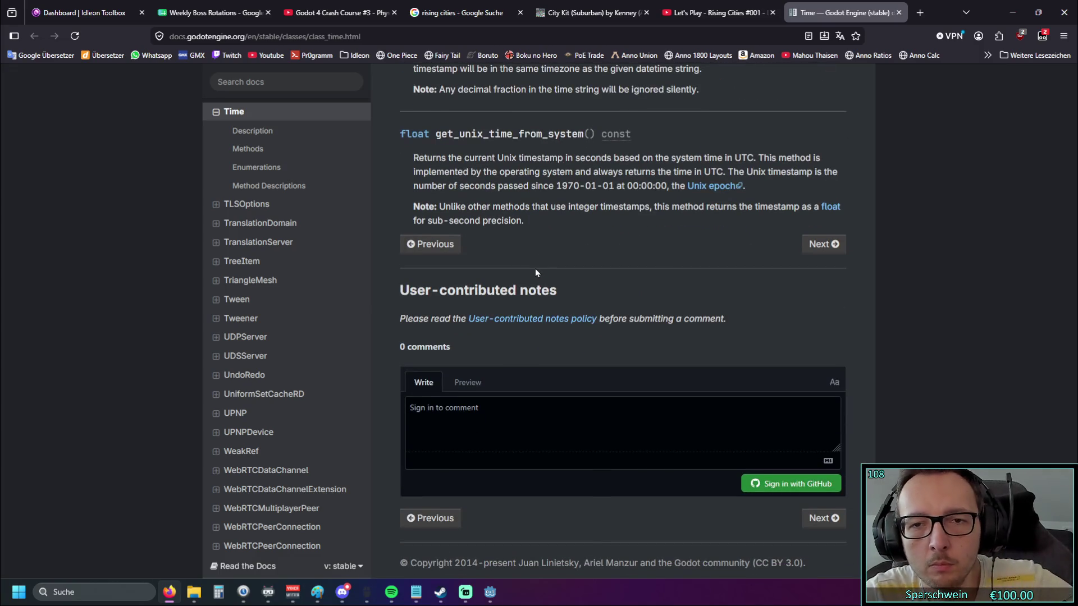
click(714, 191)
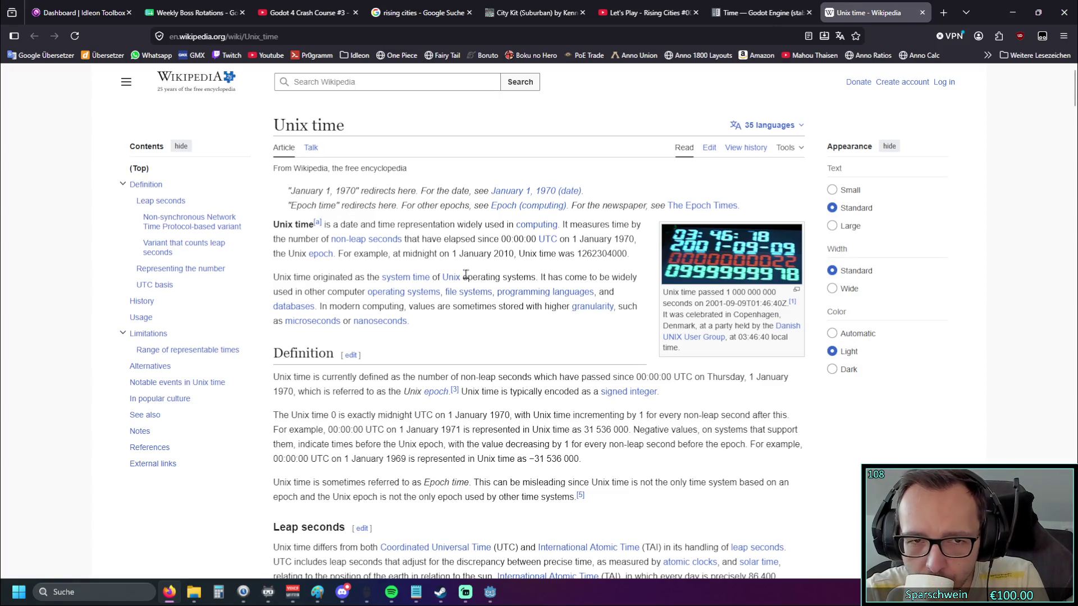
click(922, 14)
scroll(546, 272, down, 1)
Scroll the Time class page to get_ticks_msec, get_time_dict_from_system and get_time_string_from_unix_time
scroll(536, 278, up, 4)
scroll(416, 298, up, 4)
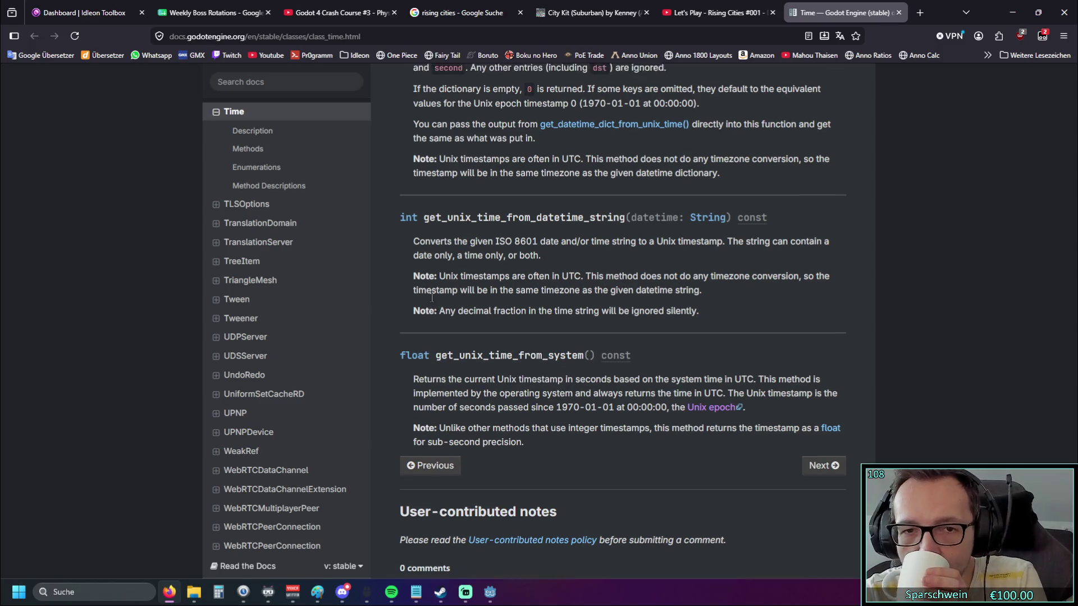
scroll(410, 298, up, 10)
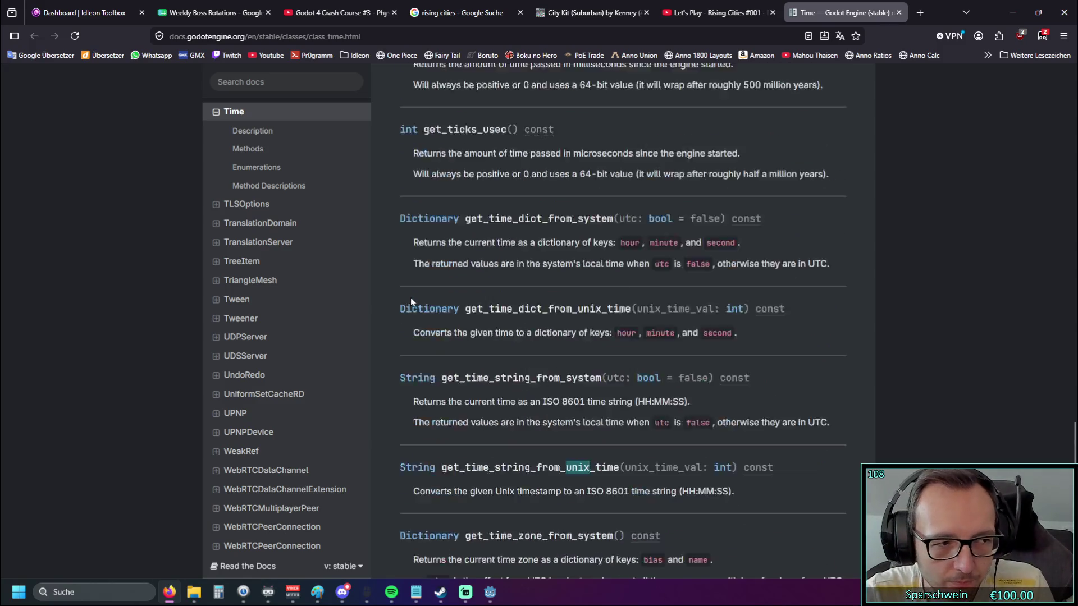
scroll(410, 298, up, 12)
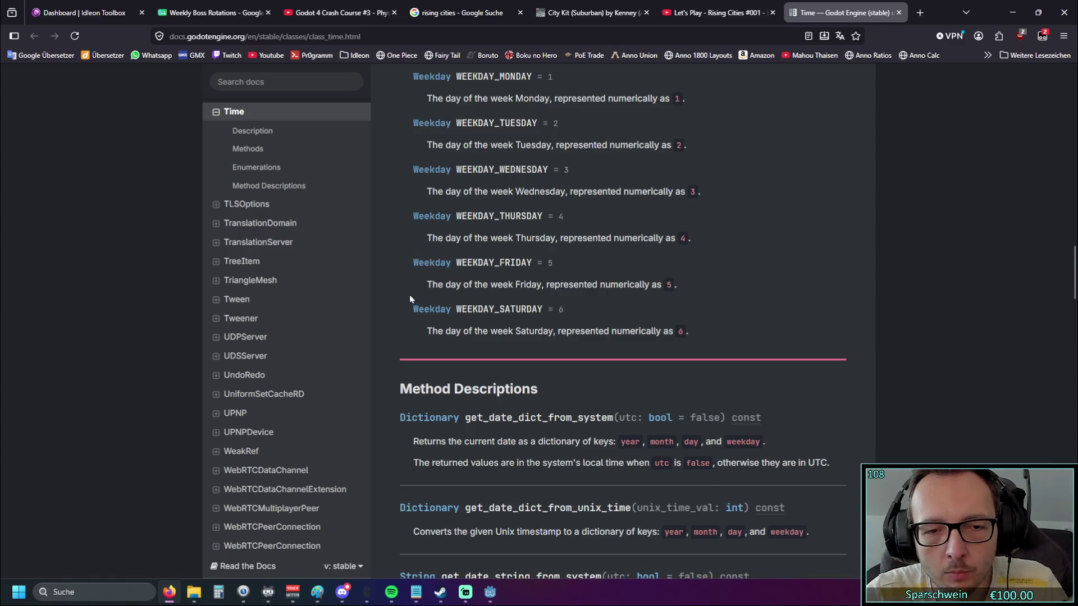
scroll(407, 292, down, 3)
scroll(393, 281, down, 1)
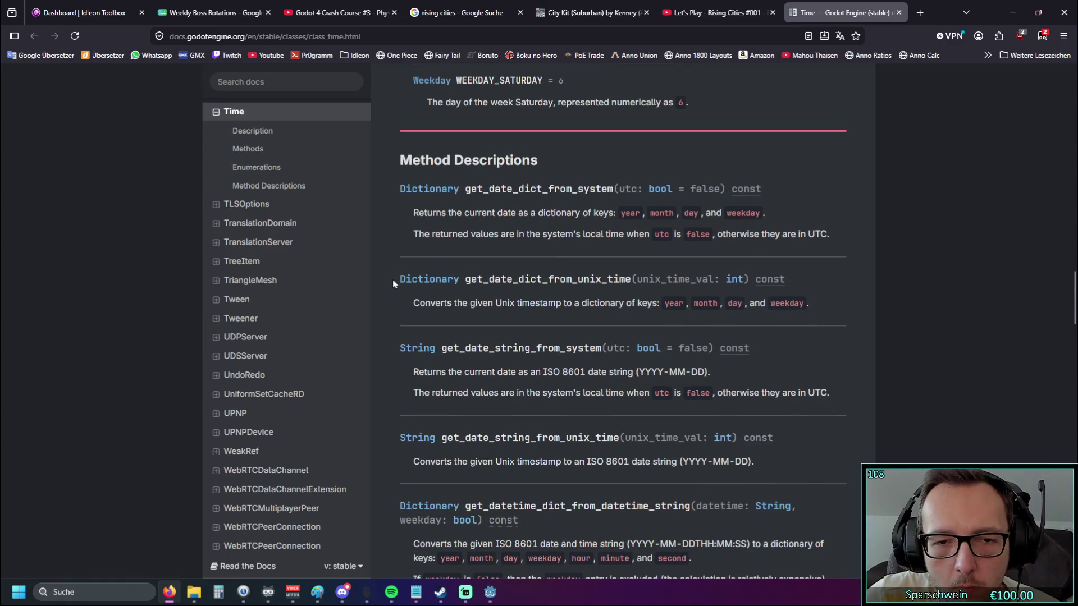
scroll(393, 283, down, 1)
scroll(391, 284, down, 1)
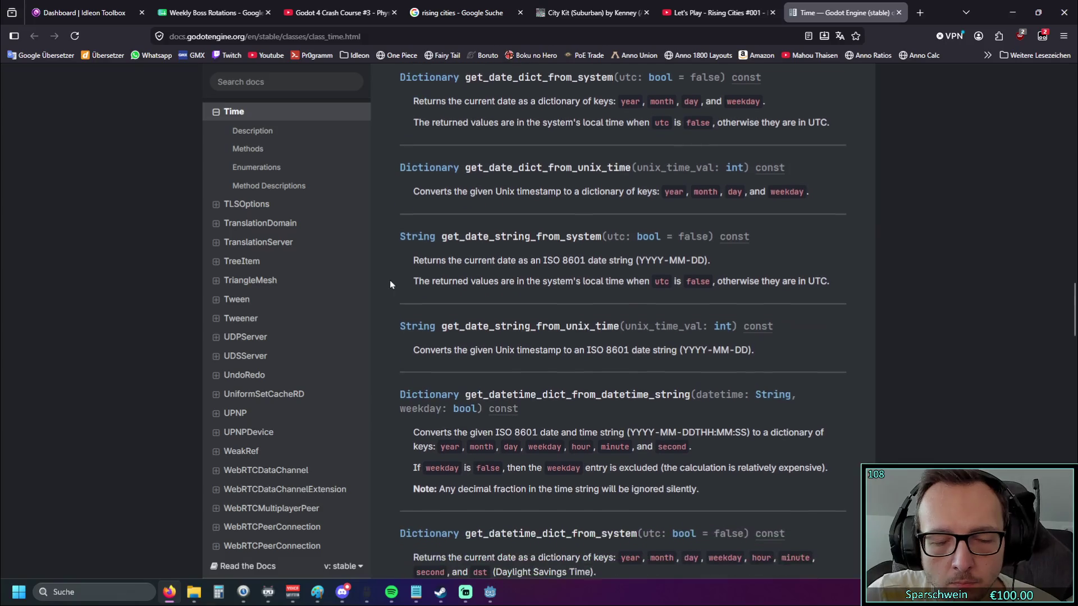
scroll(389, 285, down, 1)
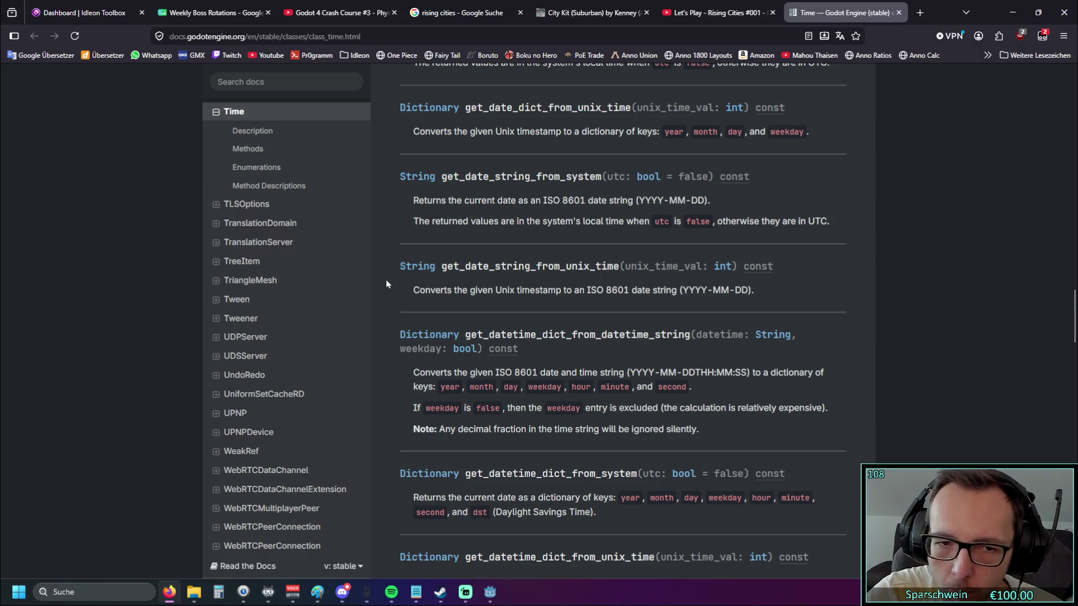
scroll(386, 284, down, 2)
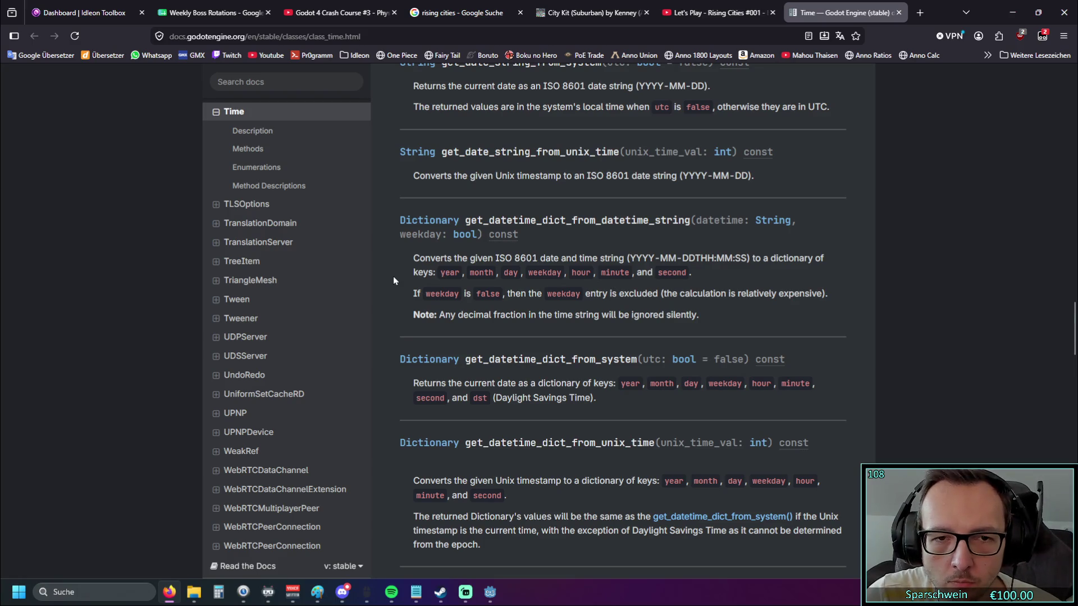
scroll(393, 280, down, 1)
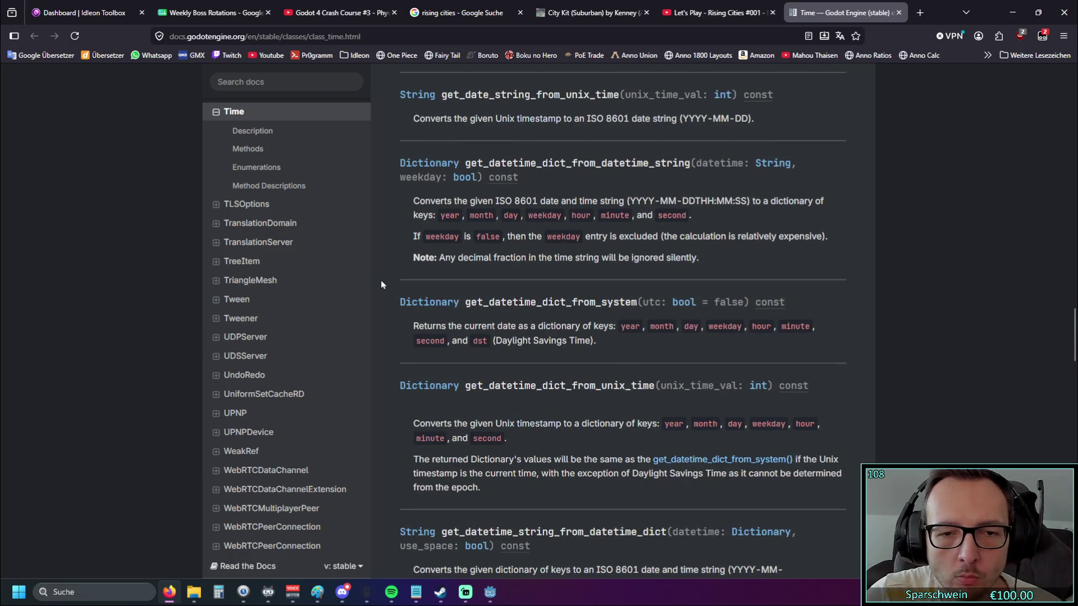
scroll(379, 278, down, 4)
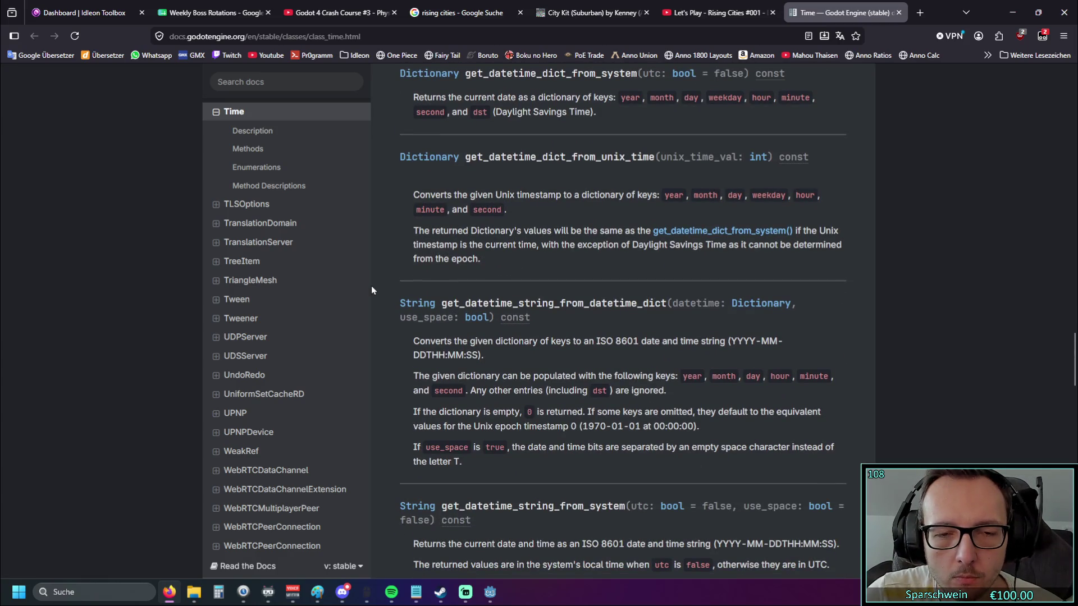
scroll(372, 290, down, 3)
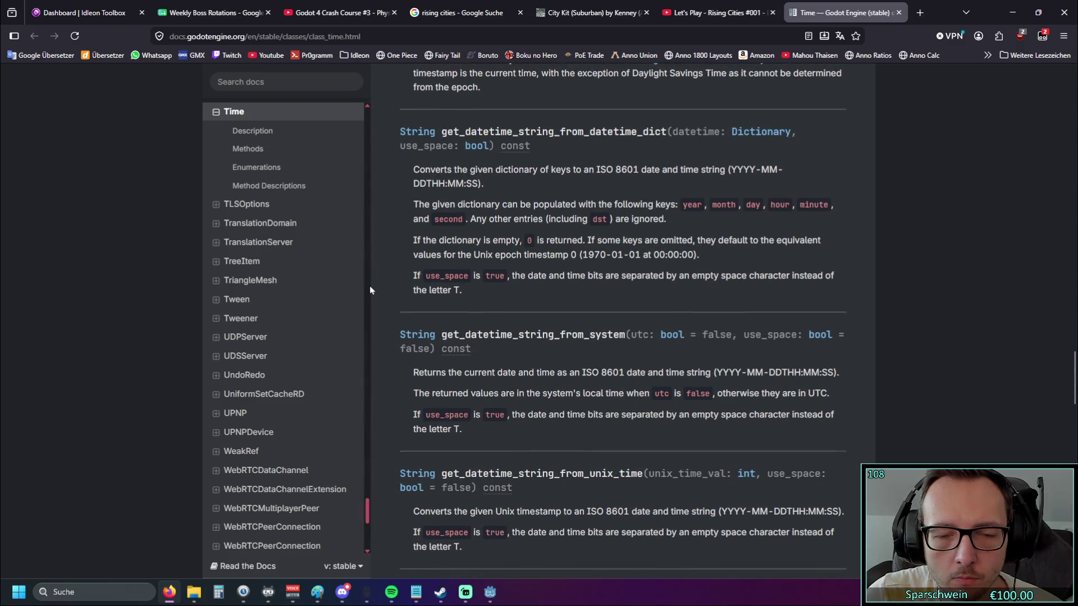
scroll(369, 290, down, 3)
scroll(381, 295, down, 3)
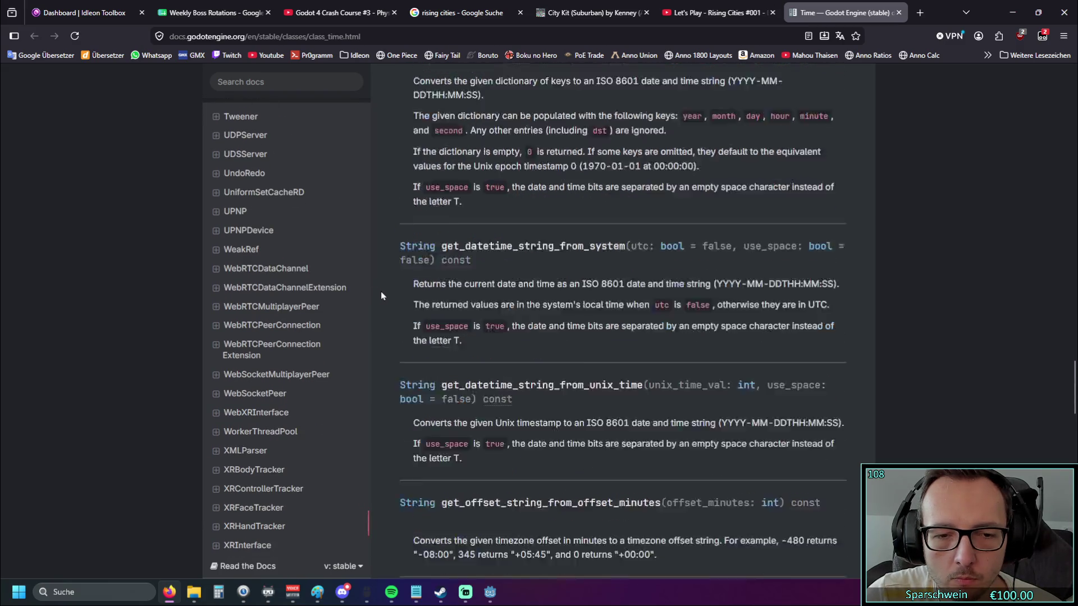
scroll(379, 291, down, 2)
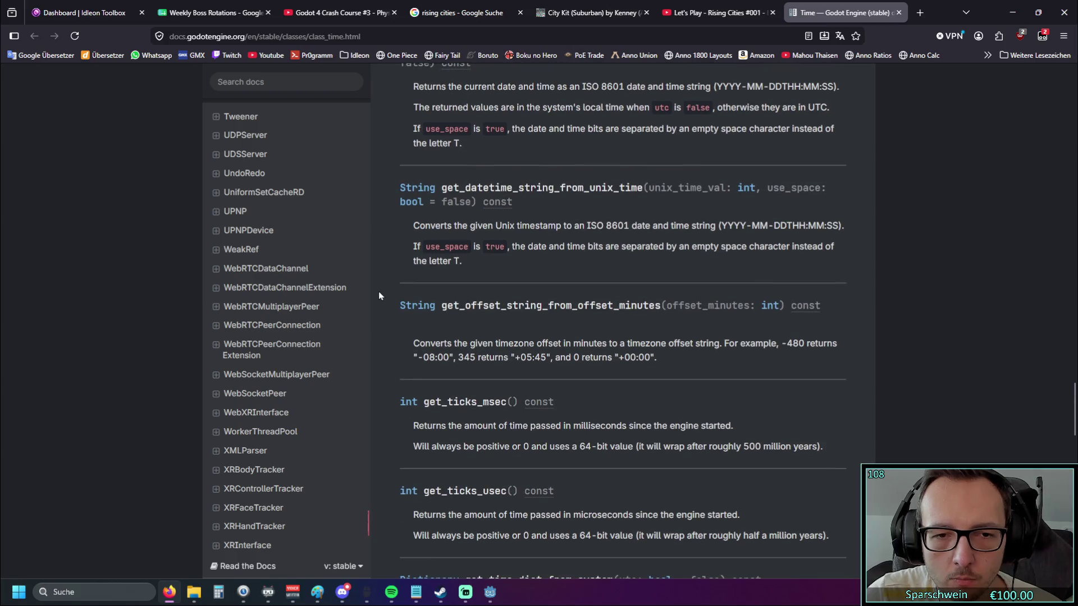
scroll(379, 292, down, 1)
scroll(379, 292, down, 2)
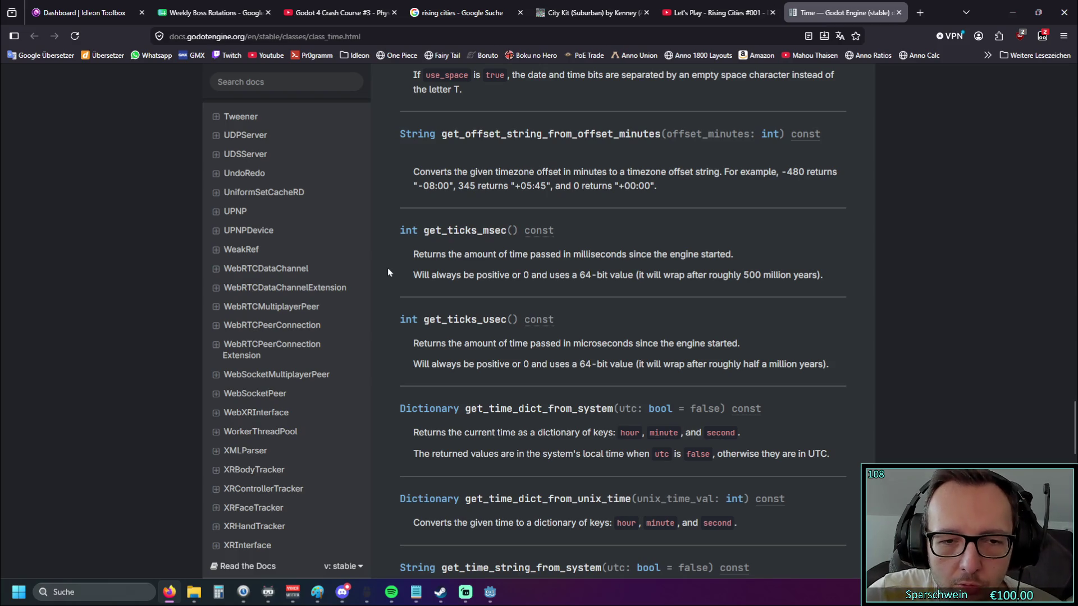
scroll(388, 268, down, 2)
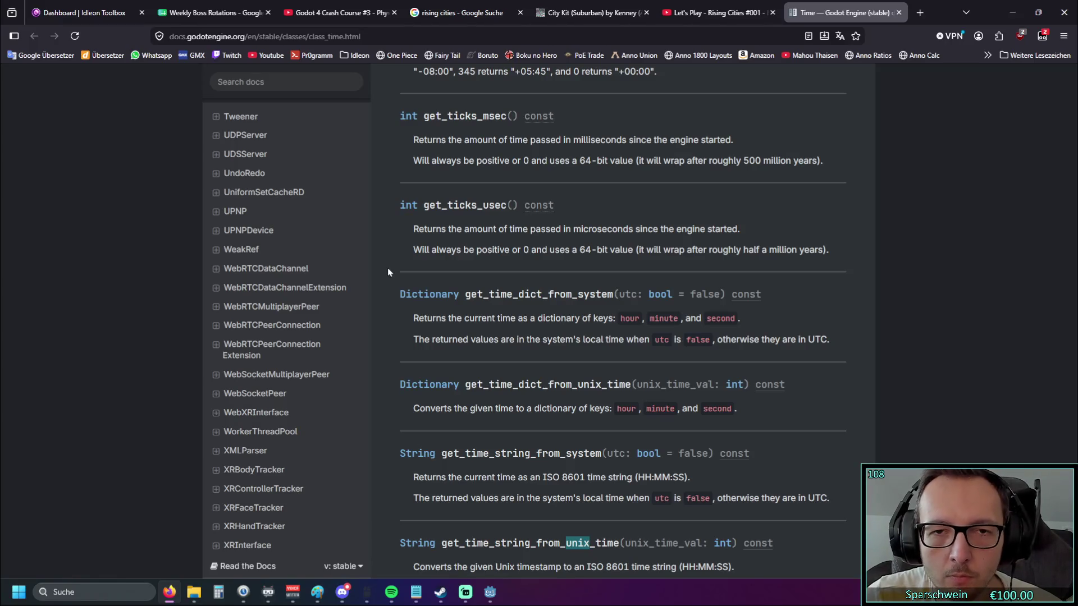
Return to building.gd, look over the update_value_text call in _on_timer_timeout, and run the game
click(1012, 12)
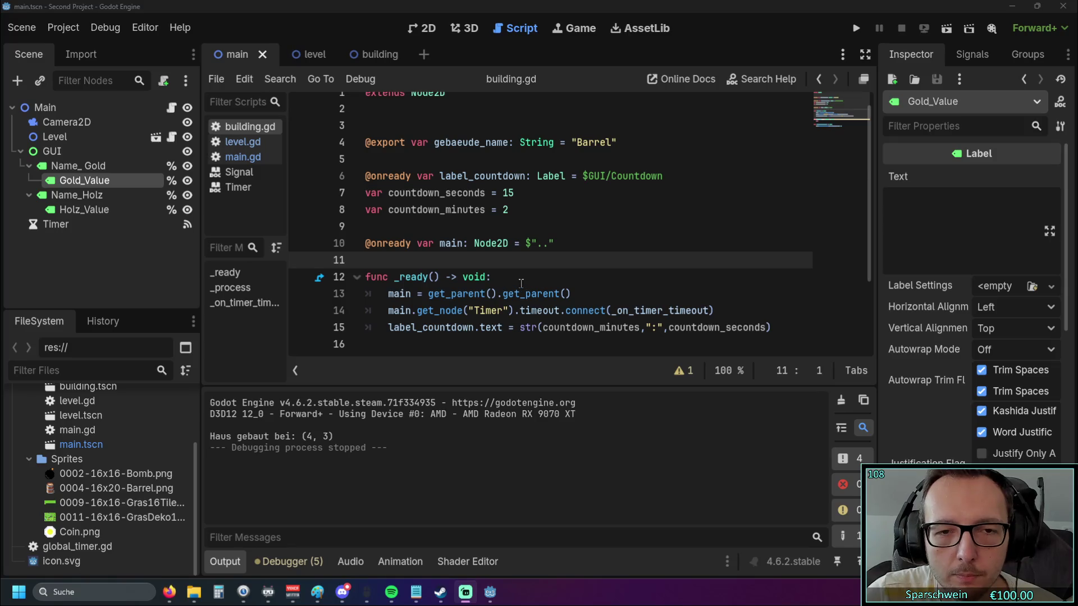
scroll(521, 285, down, 2)
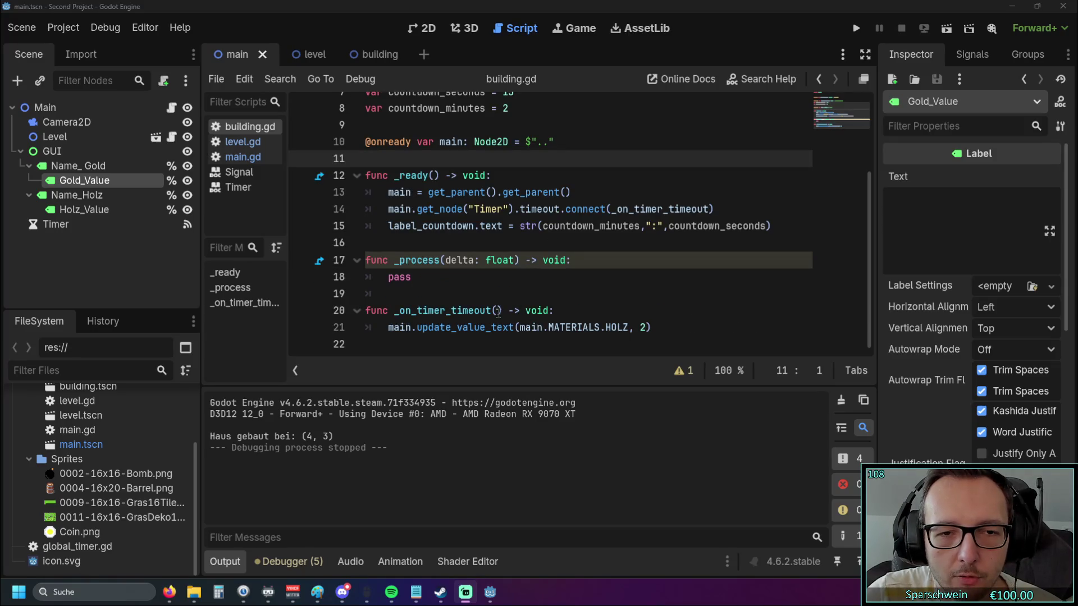
drag(388, 327, 462, 316)
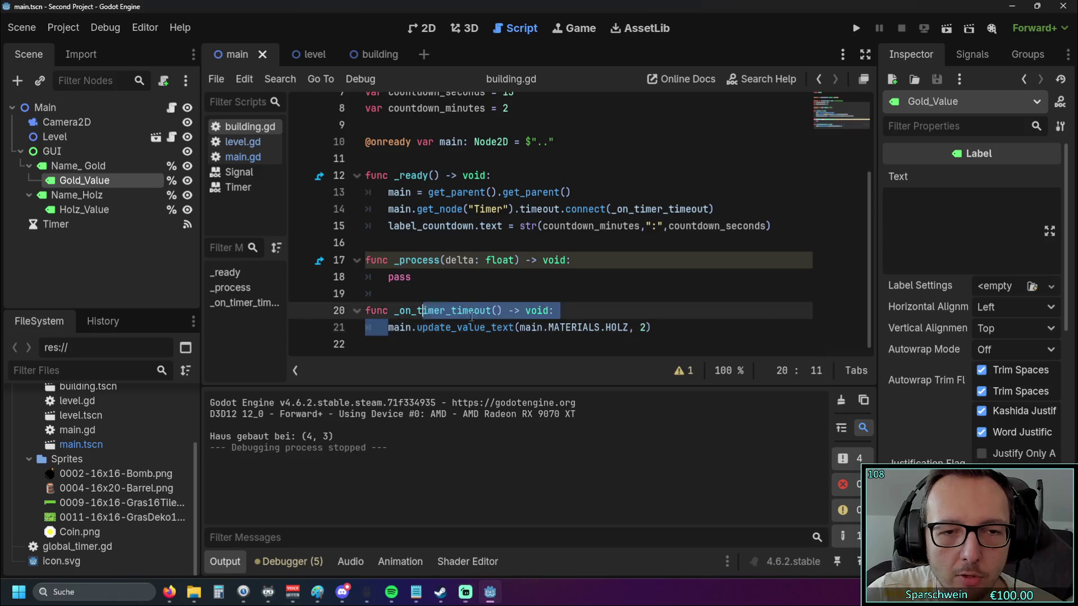
drag(651, 327, 388, 327)
click(653, 327)
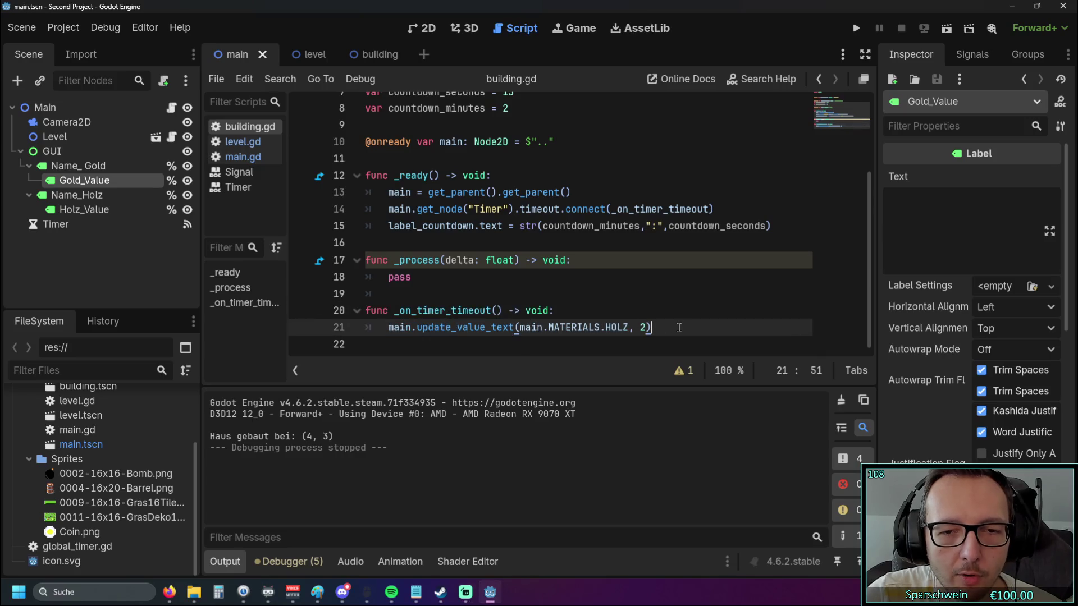
click(849, 28)
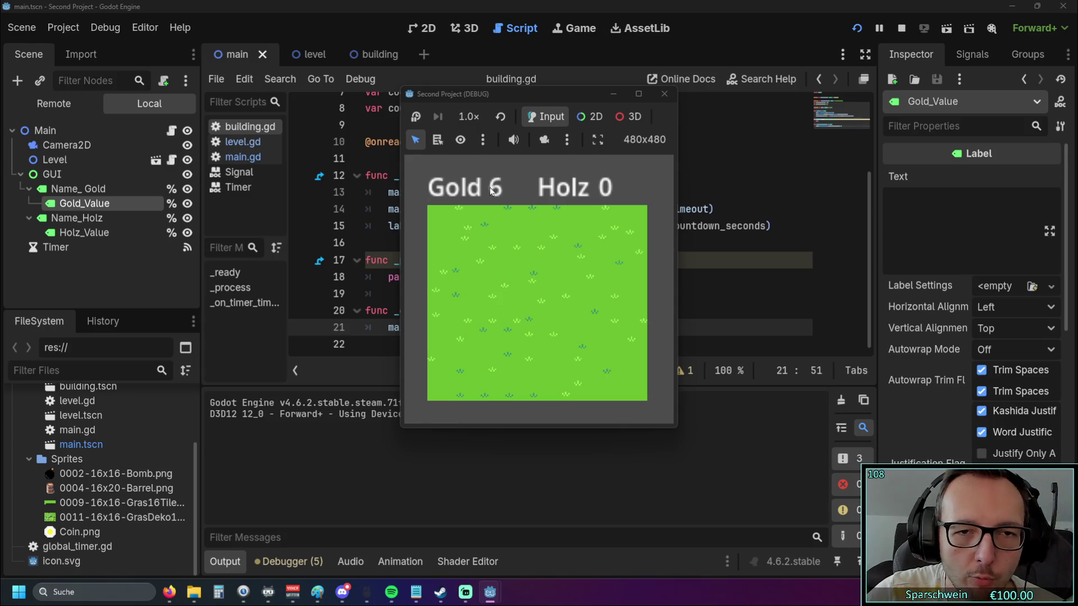
Place three barrels on grass at (3, 2), (5, 2) and (1, 2), each labelled 2:15
click(513, 271)
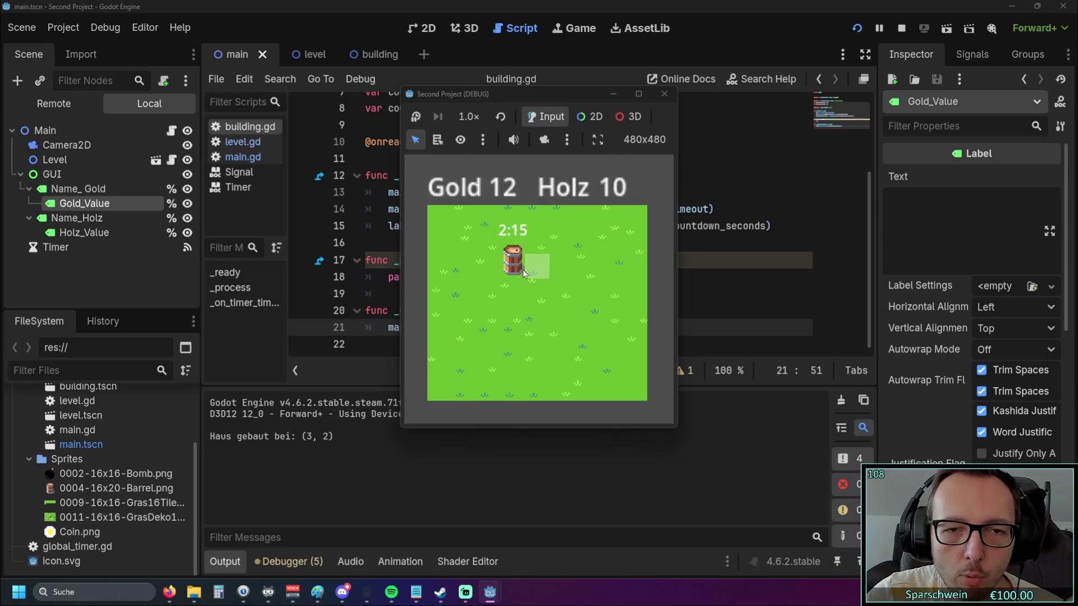
click(565, 264)
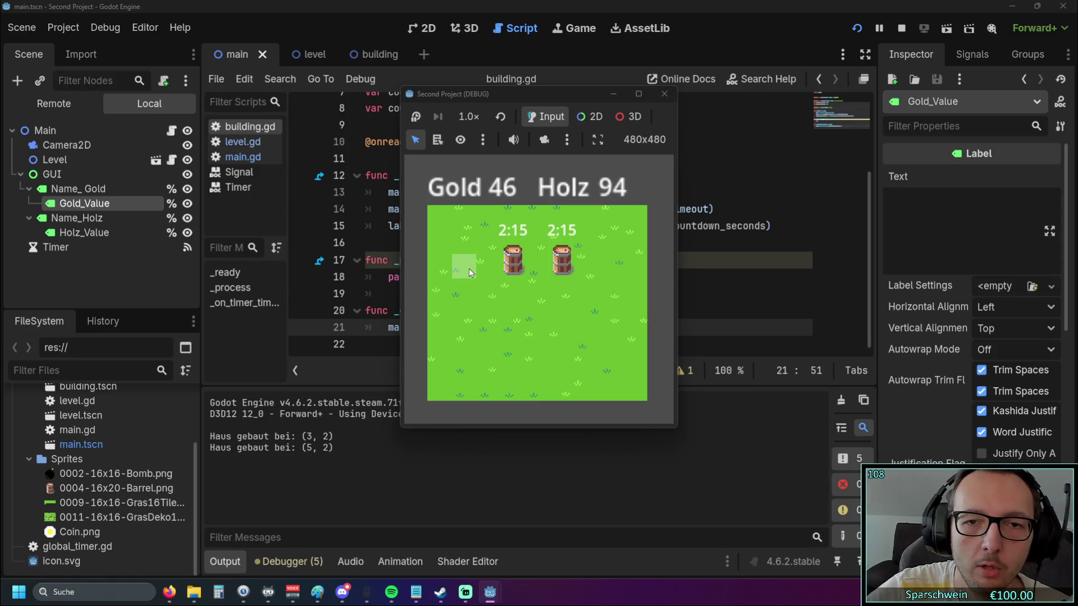
click(469, 269)
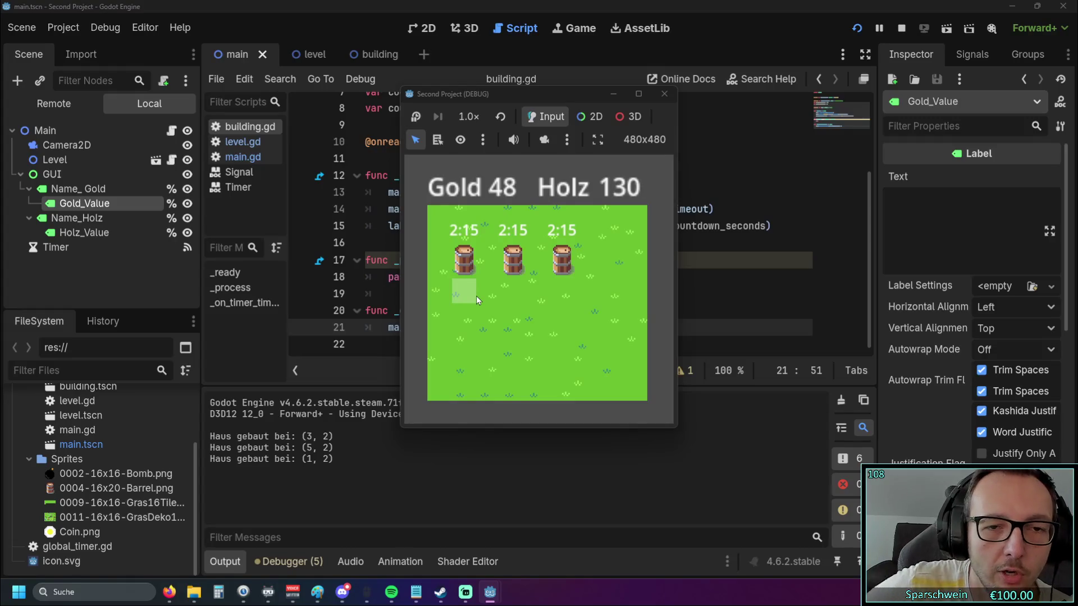
Check that the labels don't tick, then stop the test run
click(95, 531)
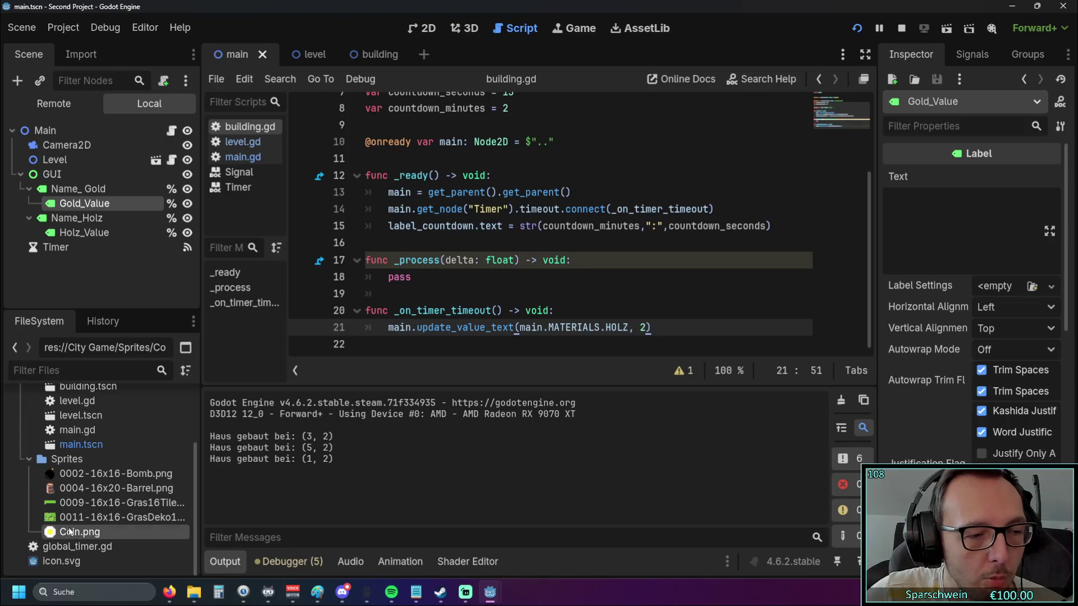
mouse_move(490, 592)
click(536, 542)
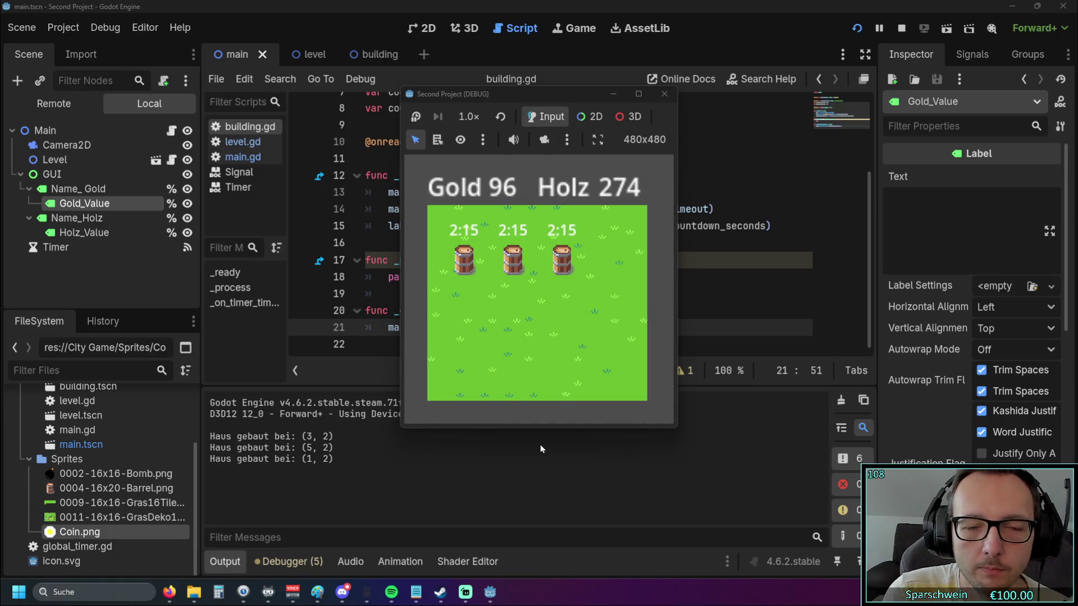
click(664, 94)
click(596, 260)
Review the _process function and the countdown variable declarations in building.gd
scroll(595, 281, up, 3)
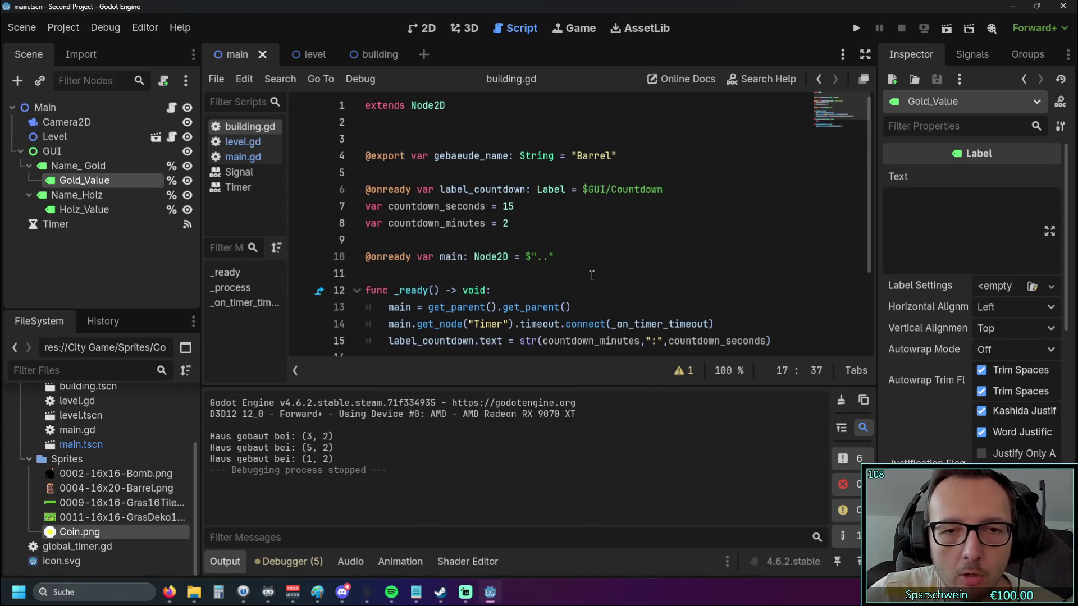
scroll(596, 303, down, 3)
drag(655, 327, 386, 328)
double_click(400, 277)
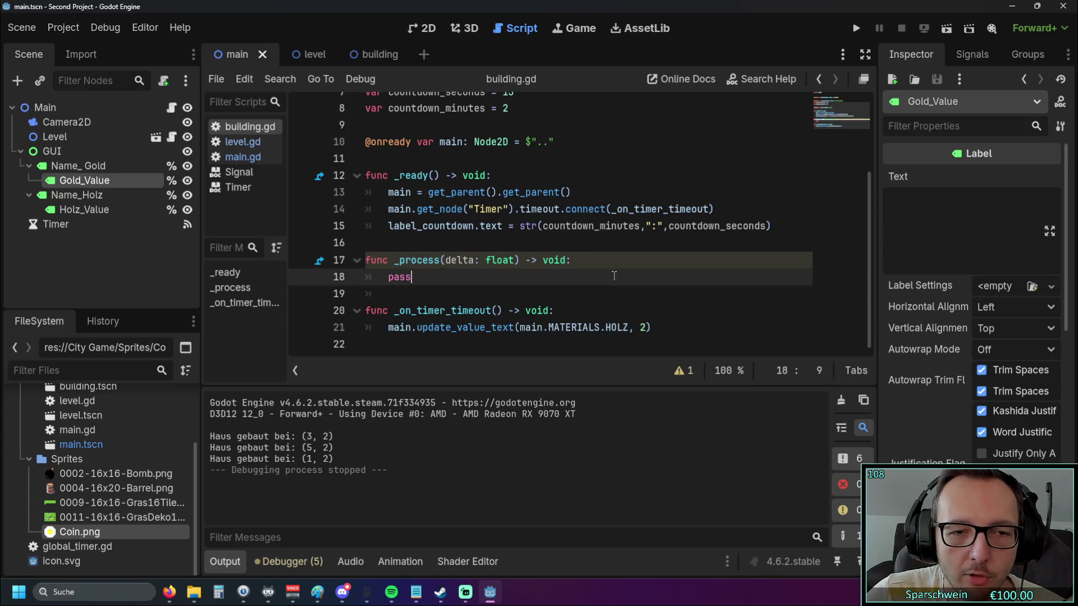
scroll(614, 275, up, 2)
scroll(614, 275, down, 2)
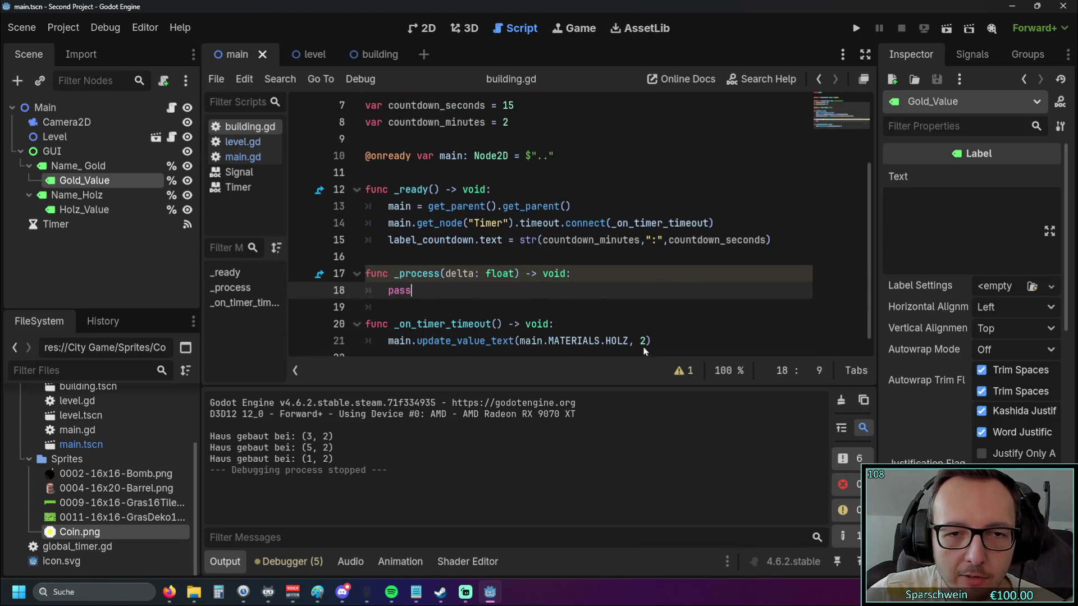
scroll(450, 255, up, 1)
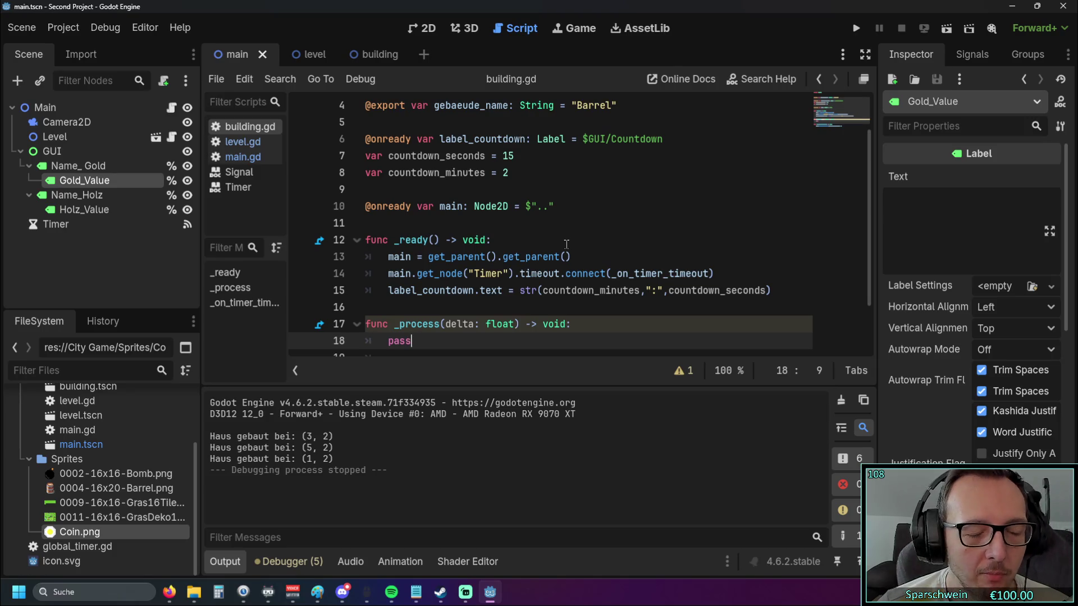
scroll(567, 244, down, 2)
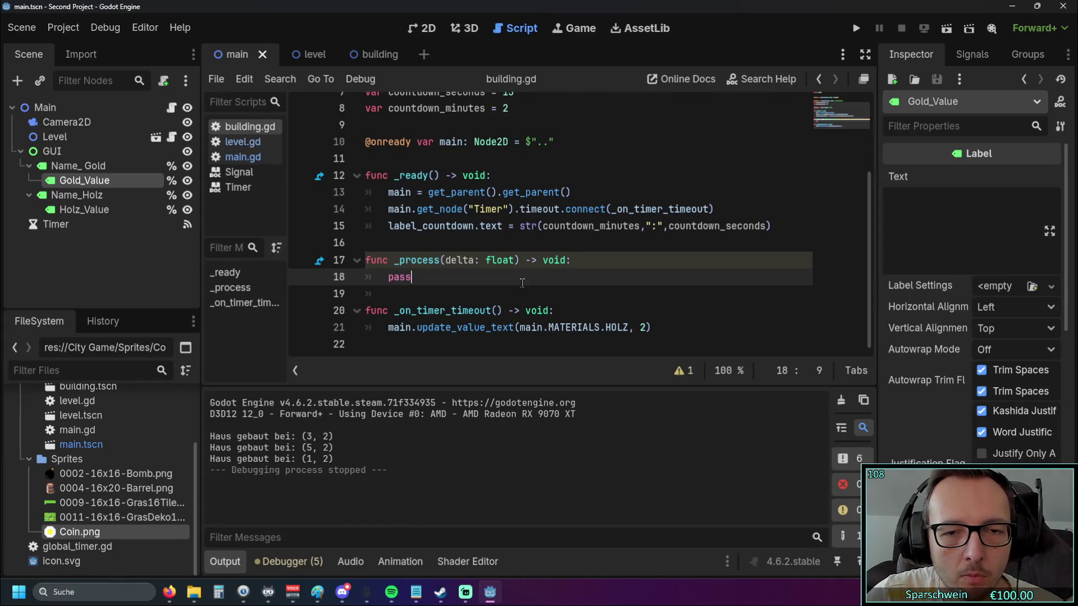
scroll(522, 282, up, 3)
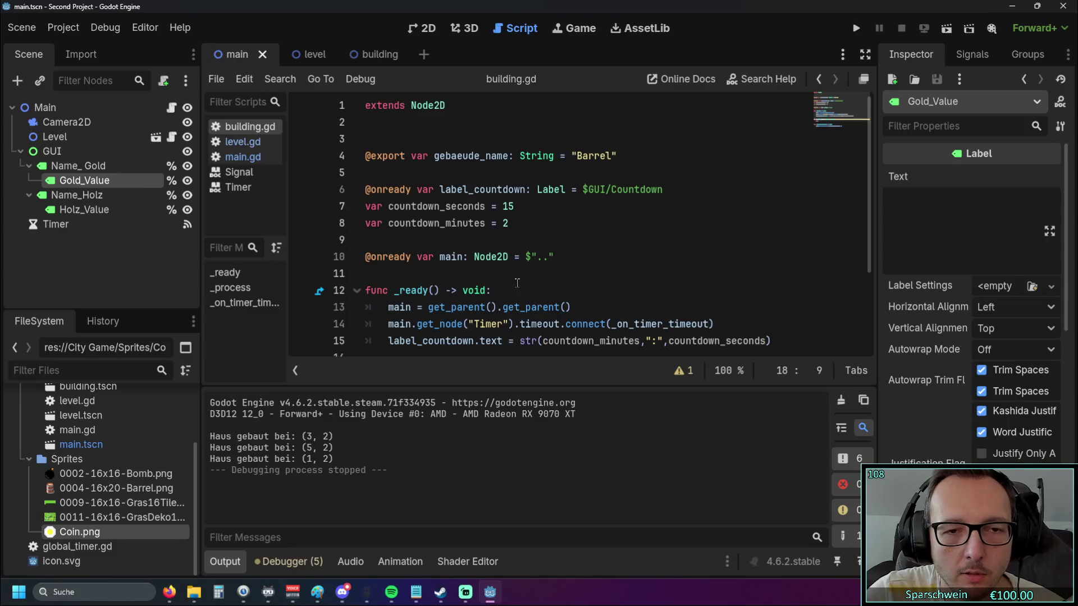
scroll(505, 258, down, 3)
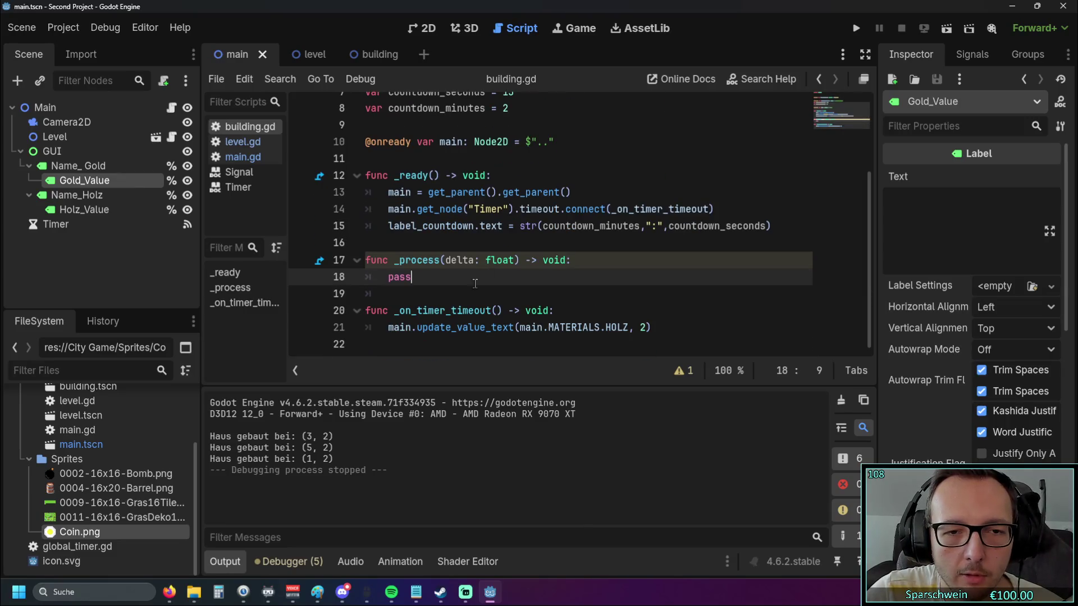
drag(399, 311, 508, 311)
scroll(522, 295, up, 3)
drag(508, 210, 389, 195)
click(582, 226)
scroll(534, 225, down, 2)
scroll(517, 208, up, 2)
click(507, 193)
drag(517, 192, 391, 194)
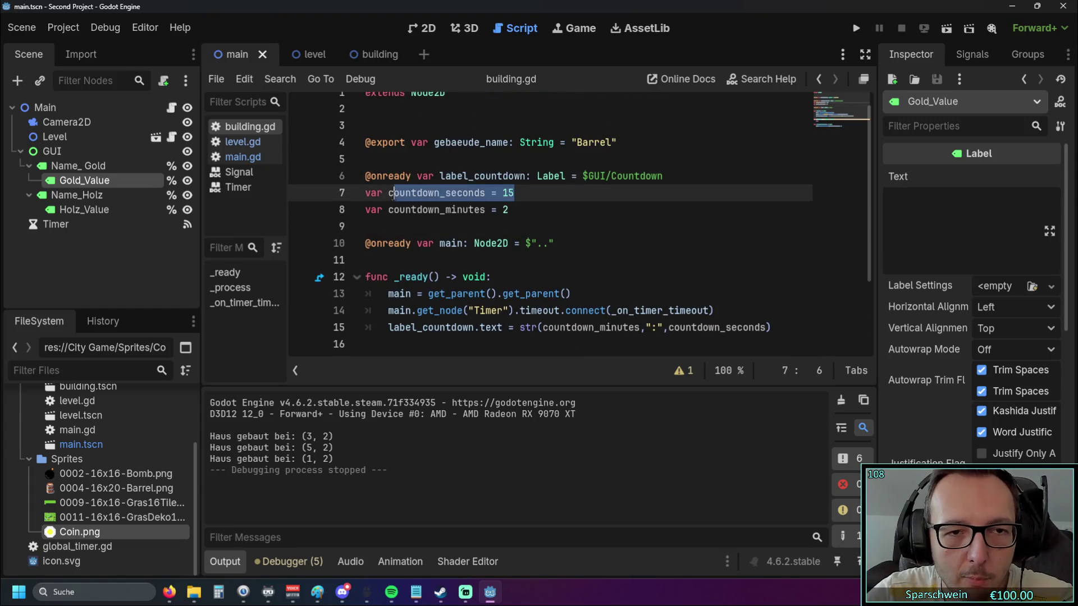
scroll(449, 253, down, 2)
Add 'countdown_seconds -= 1' on line 22 inside _on_timer_timeout
click(409, 337)
key(Tab)
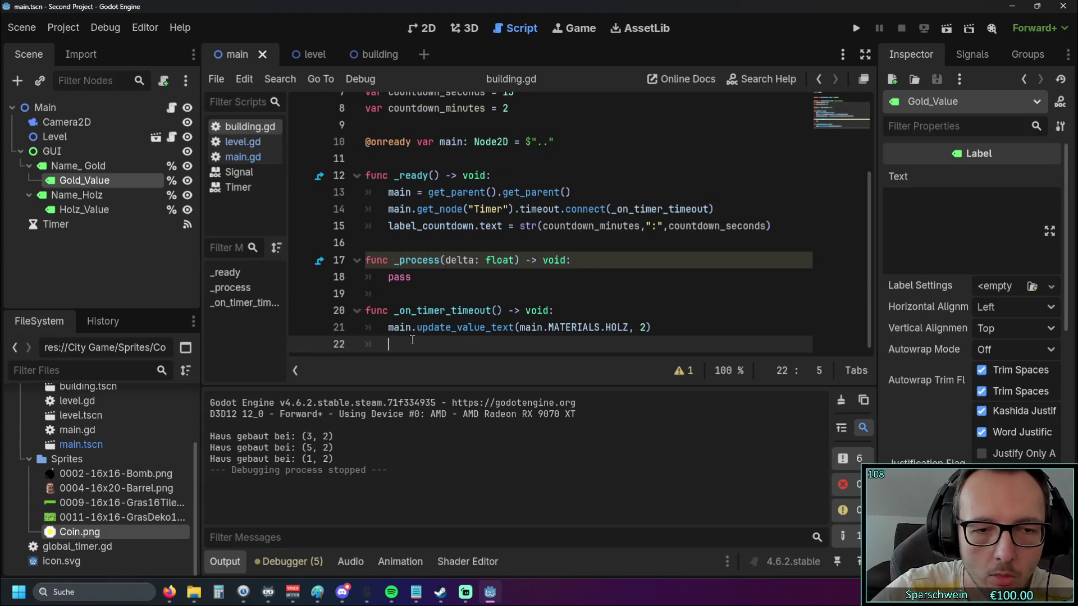
text(countdown)
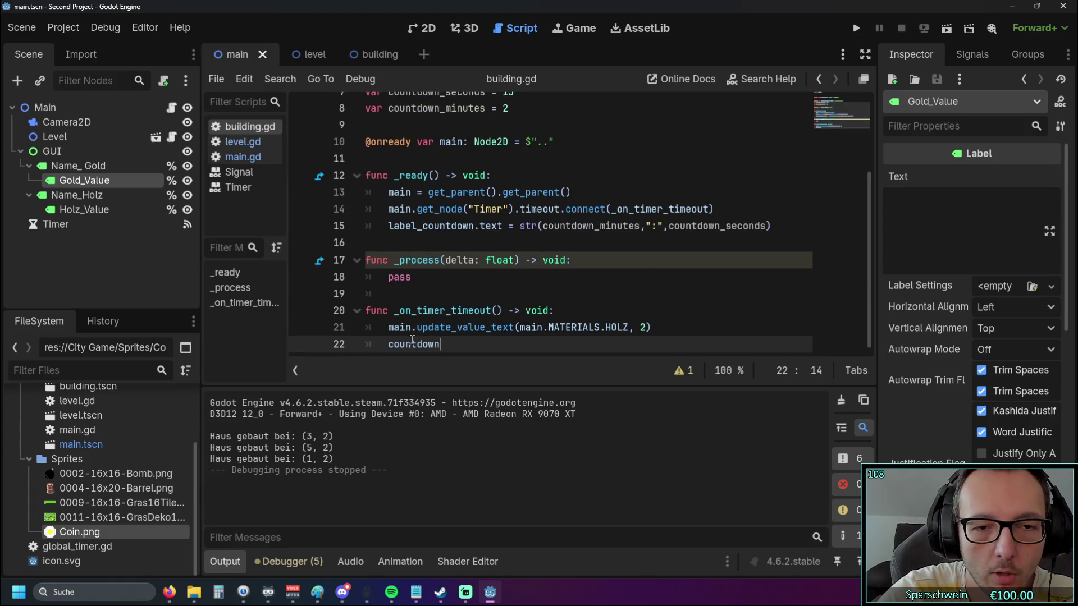
scroll(538, 259, up, 1)
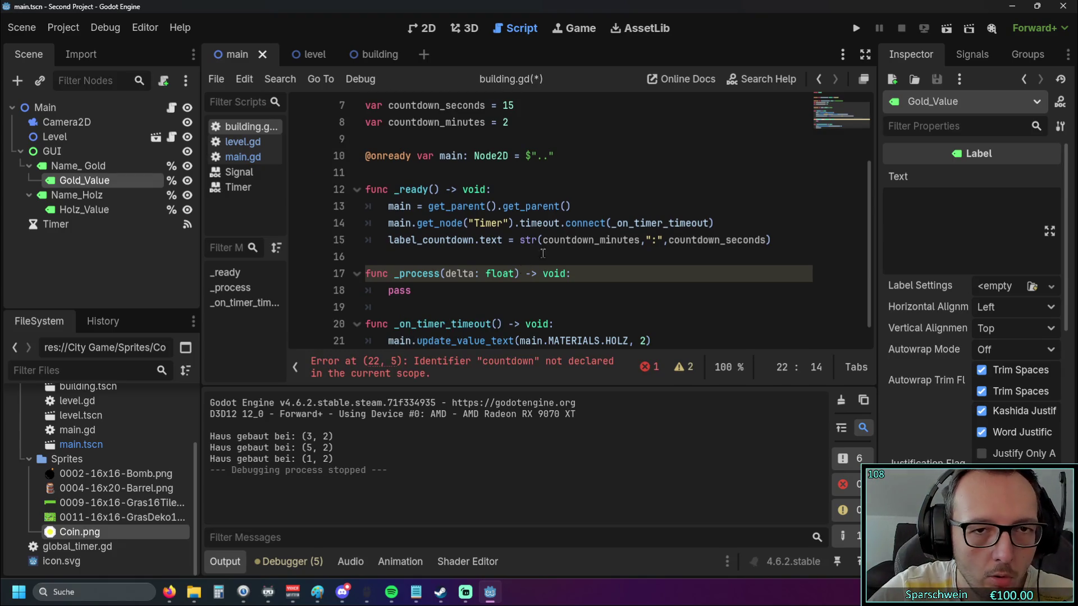
text(_se)
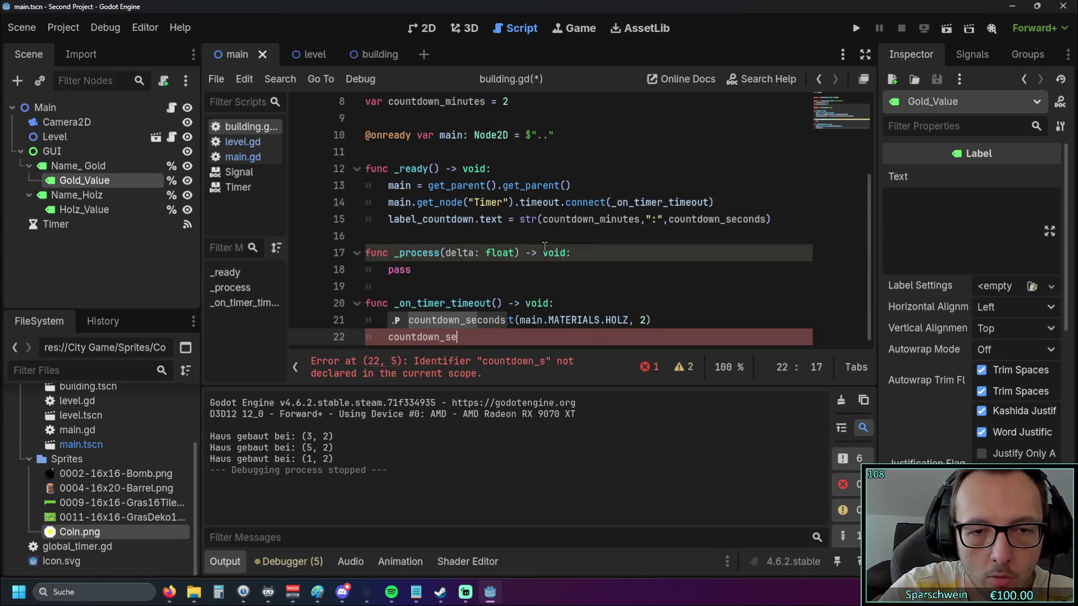
key(Return)
text(-=)
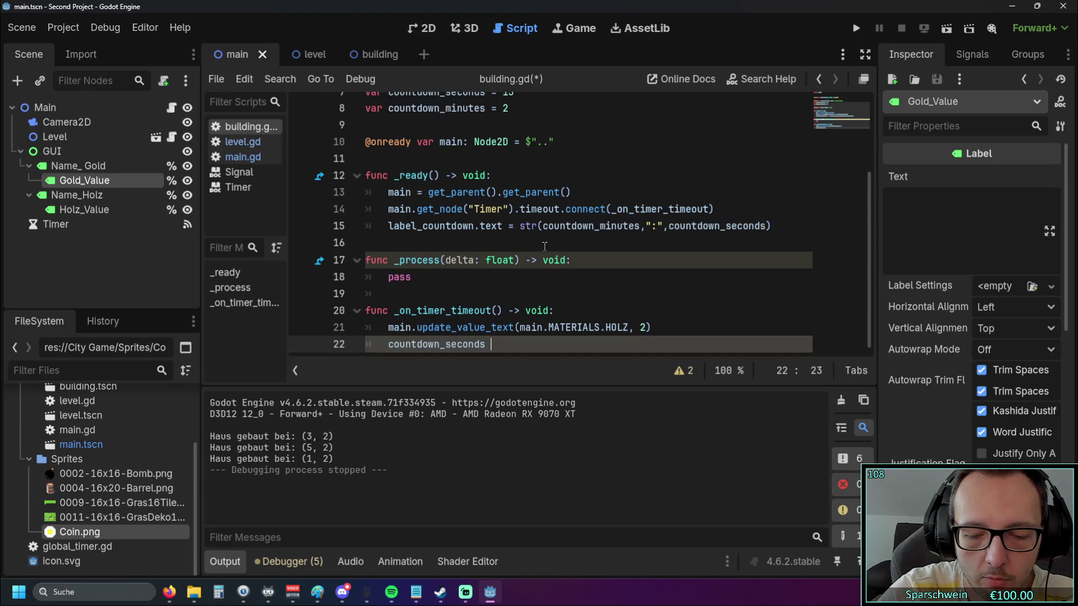
text( 1)
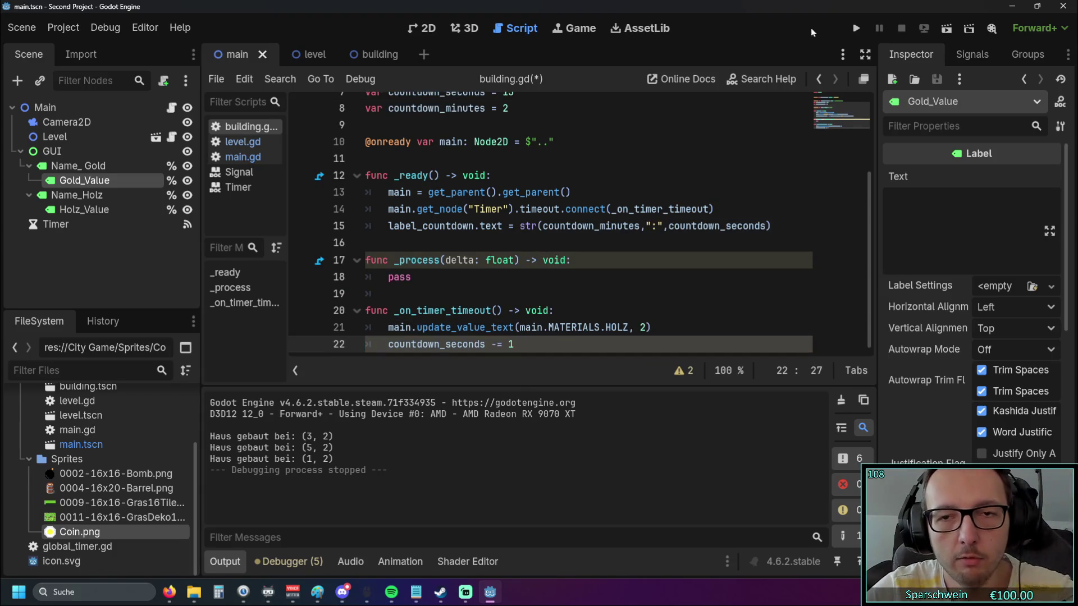
Run the game, place a barrel at (4, 3), then stop it
click(856, 28)
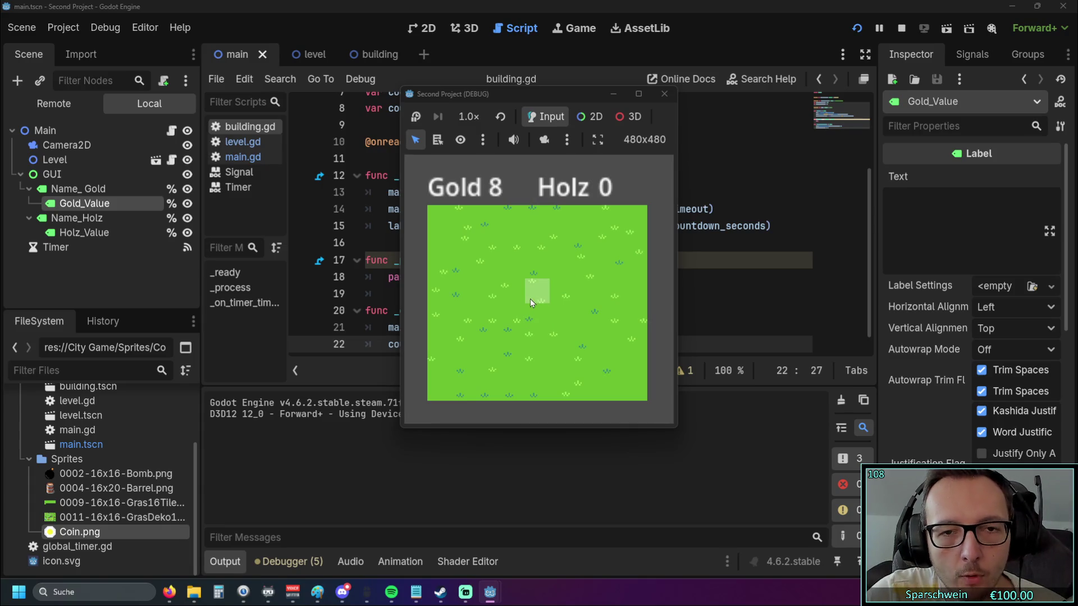
click(530, 297)
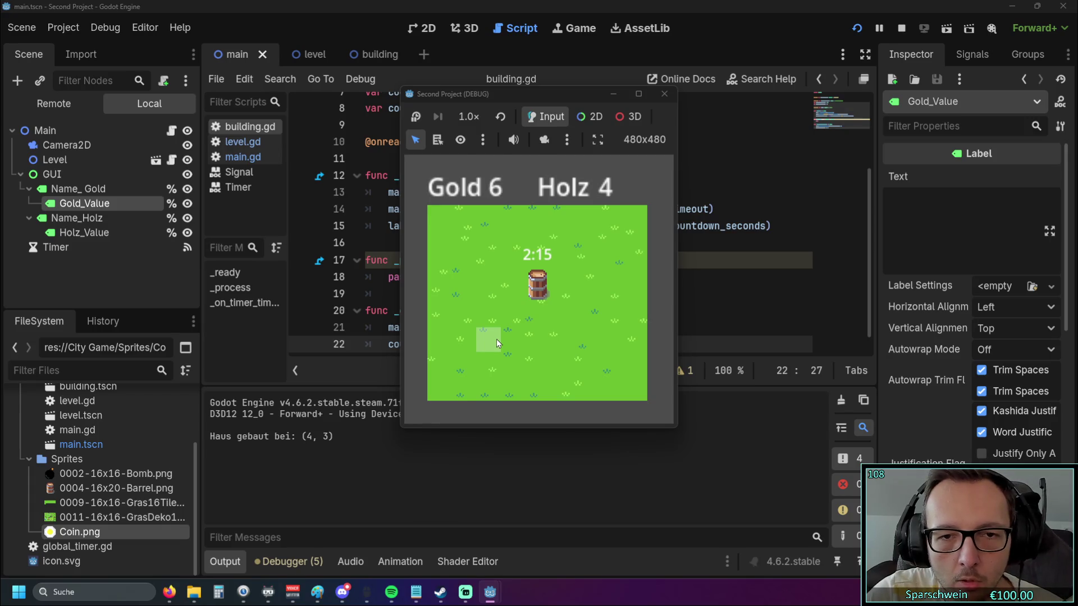
click(664, 94)
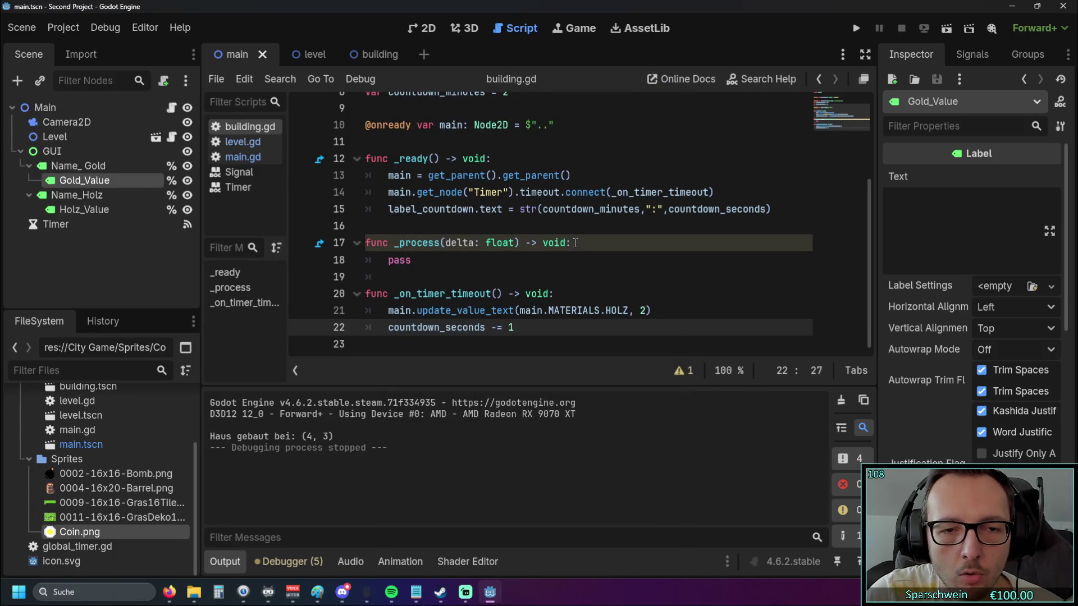
Copy the label_countdown.text line from _ready to the end of _on_timer_timeout
scroll(576, 243, up, 3)
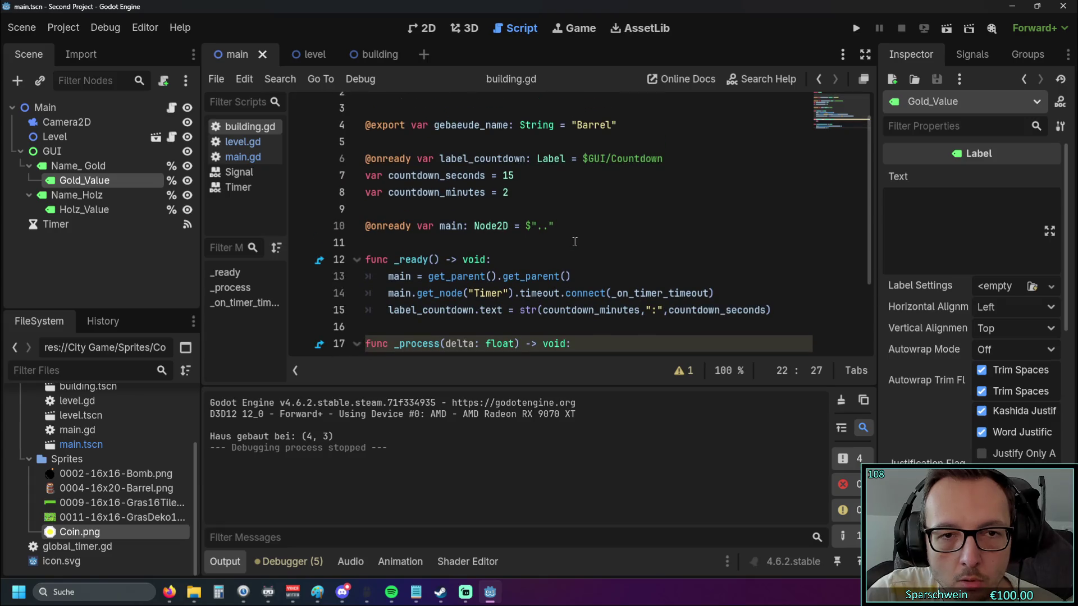
scroll(574, 241, down, 3)
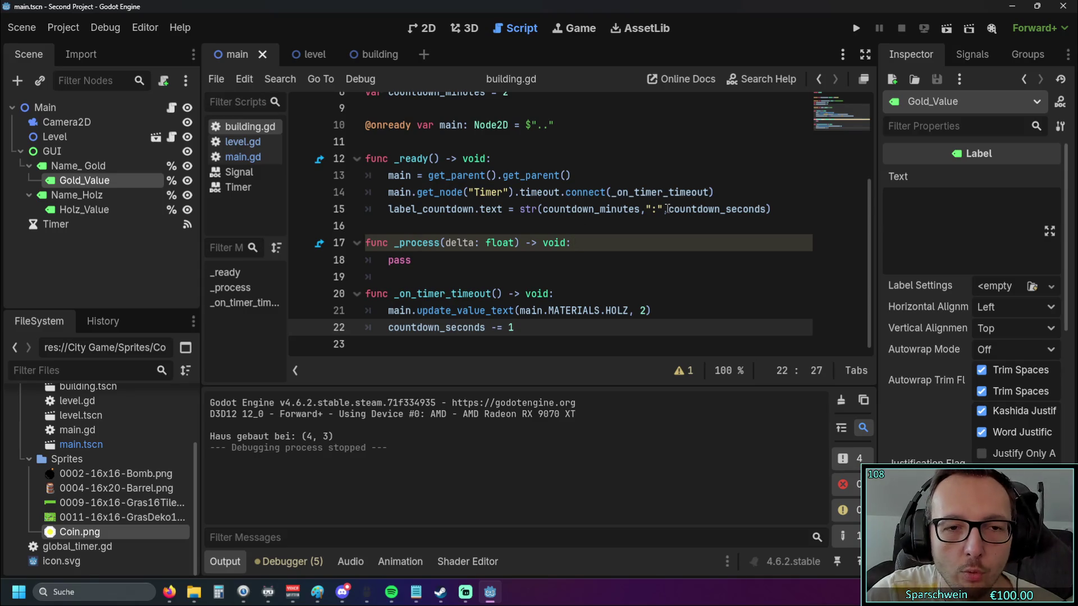
mouse_move(664, 209)
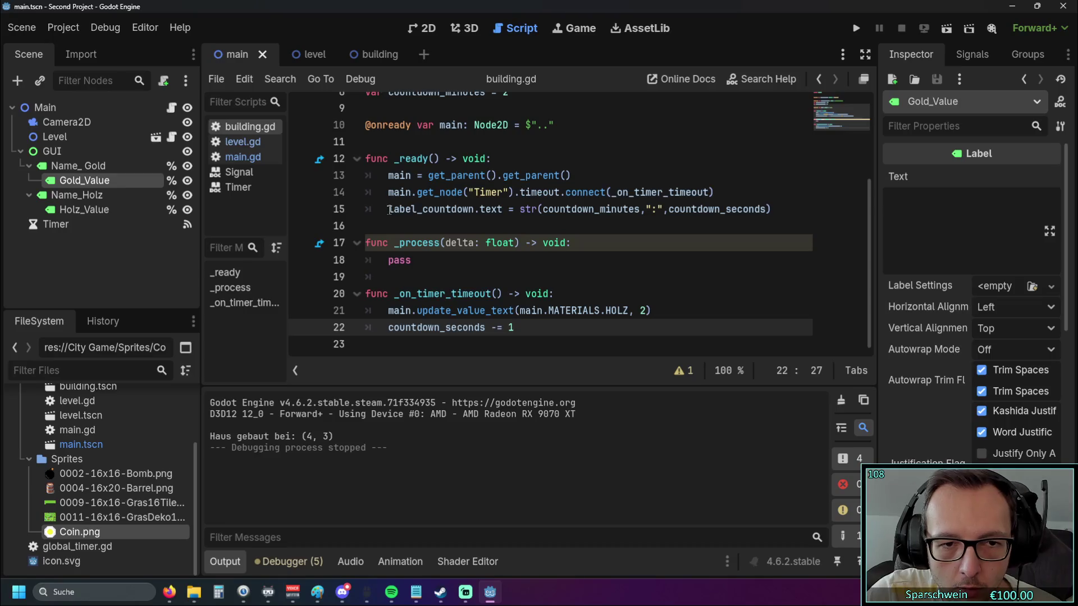
drag(388, 208, 778, 209)
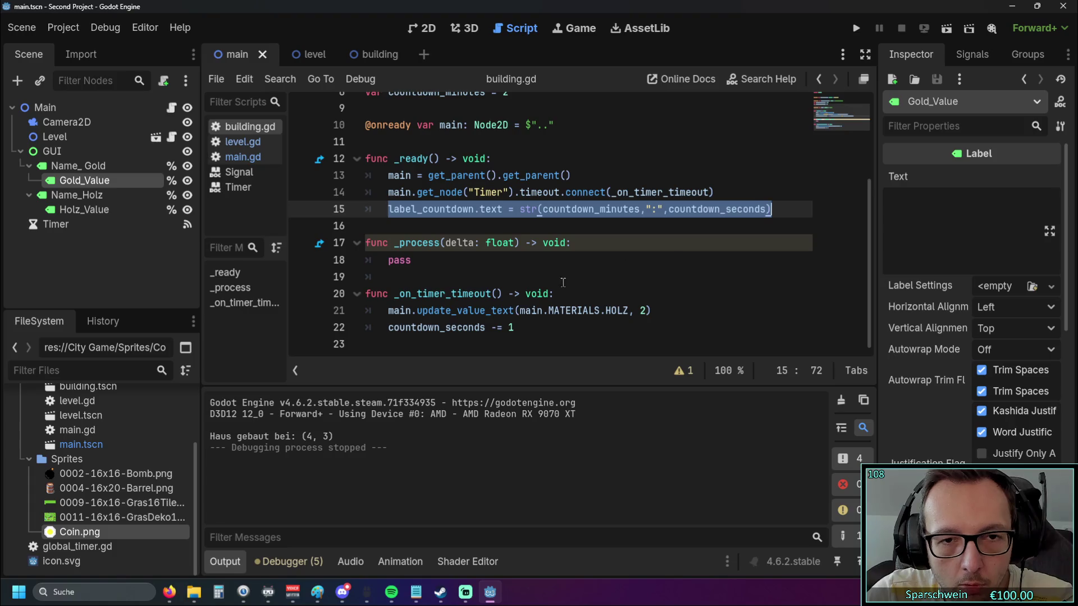
click(410, 339)
text(label_countdown.text = str(countdown_minutes,":",countdown_seconds))
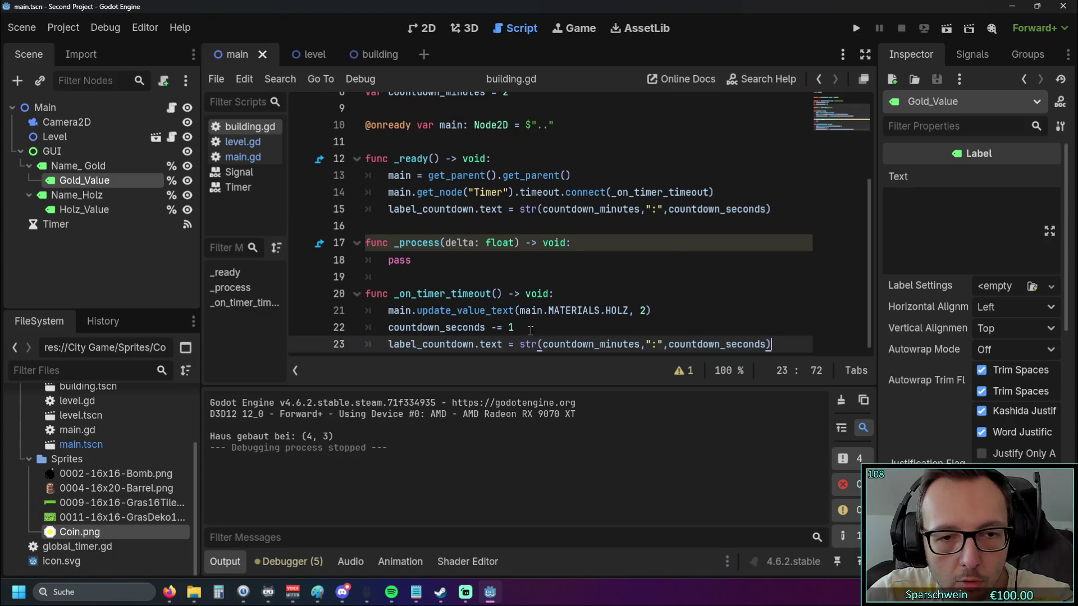
key(Up)
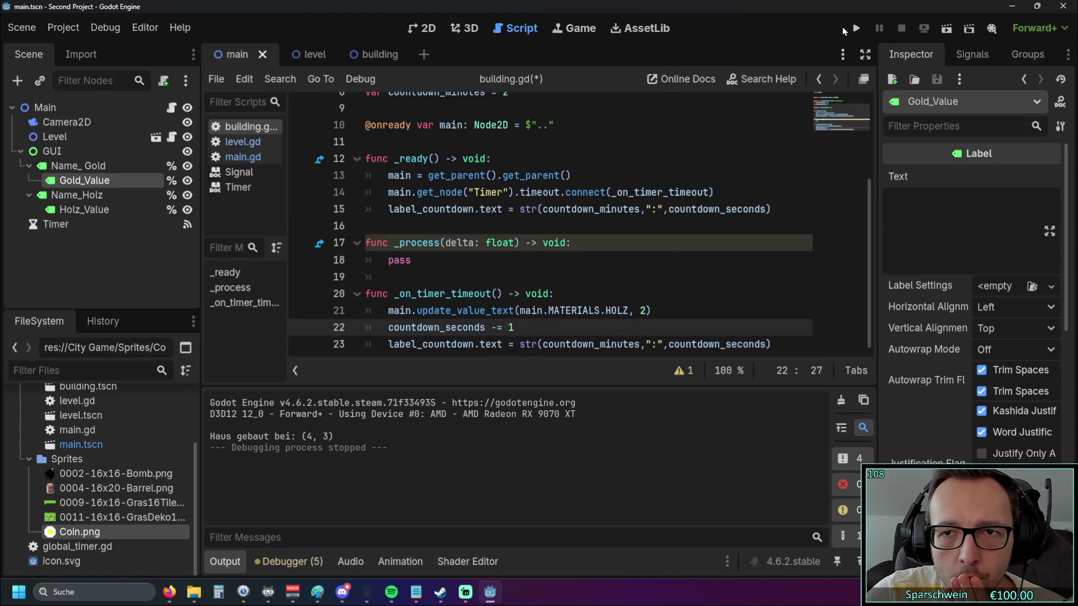
Run the game, place a barrel at (4, 4) and watch it count down to 2:0
click(849, 28)
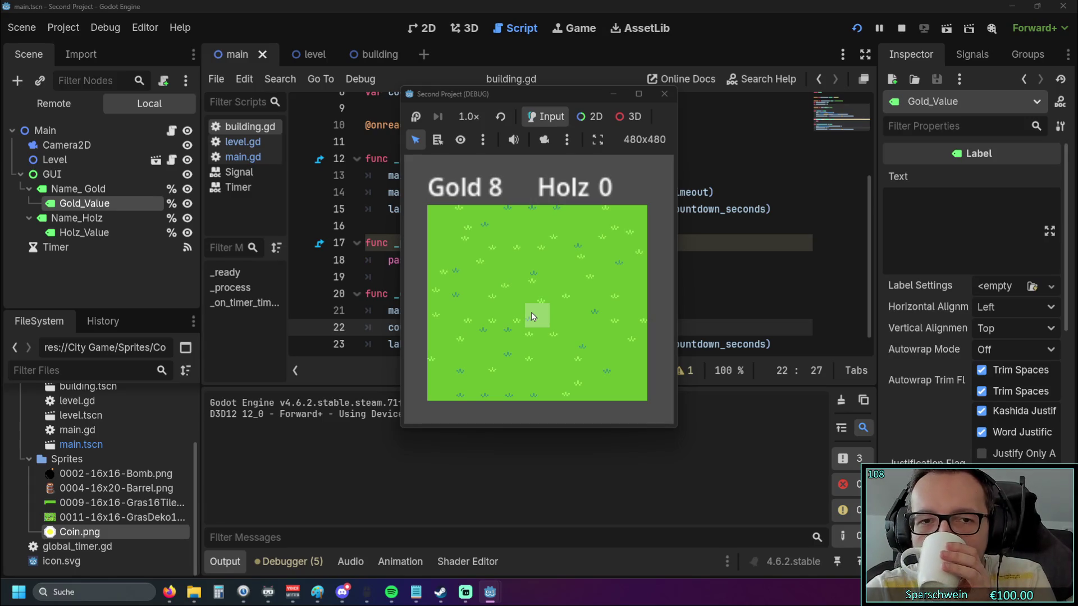
click(531, 312)
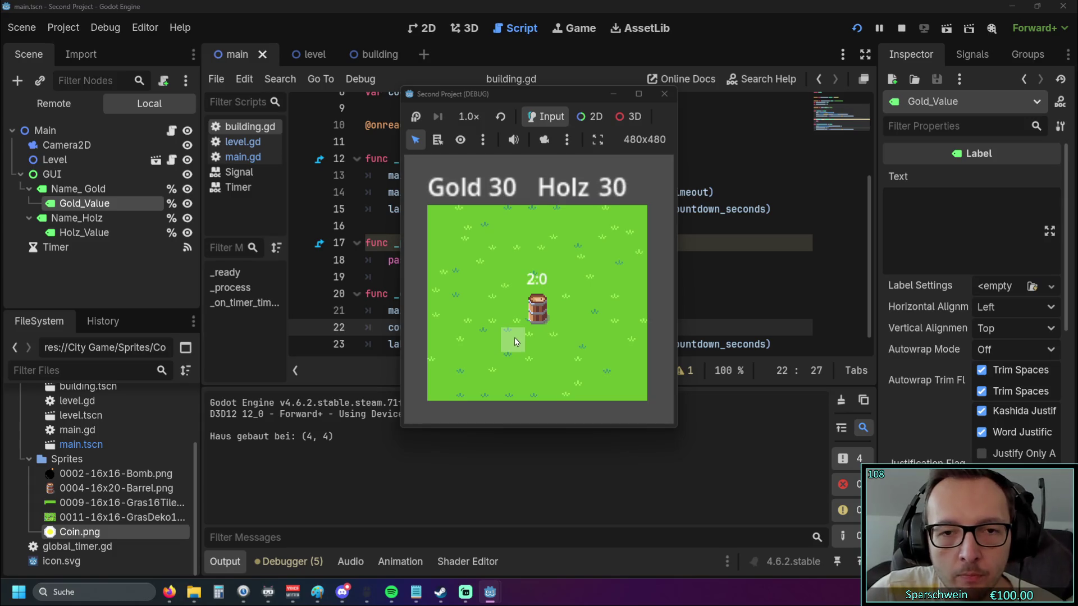
click(664, 94)
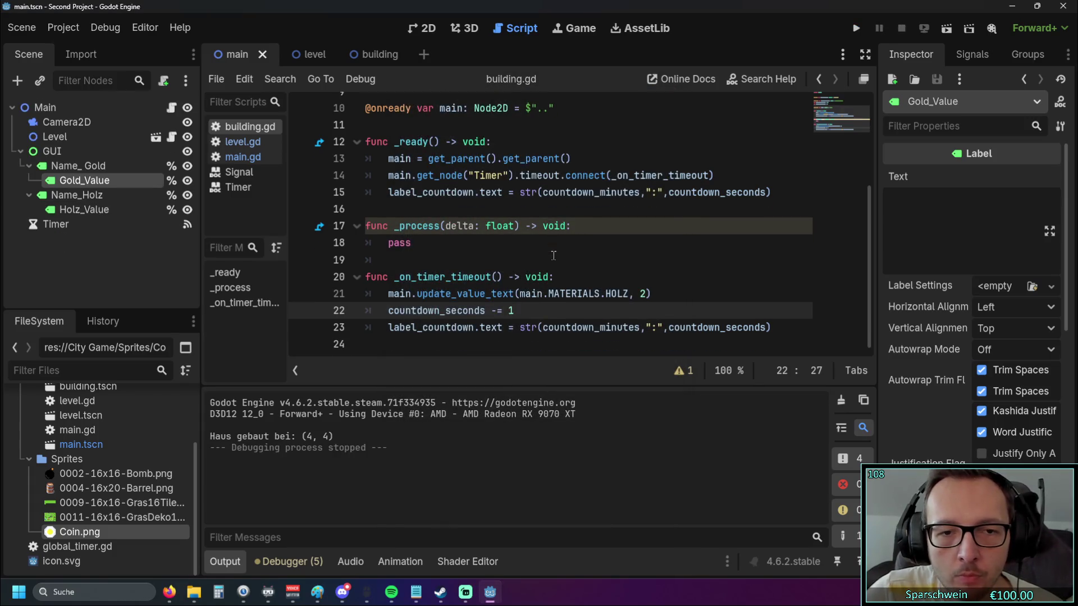
Add an 'if countdown_seconds == 0' check after the label update line
click(778, 328)
key(Return)
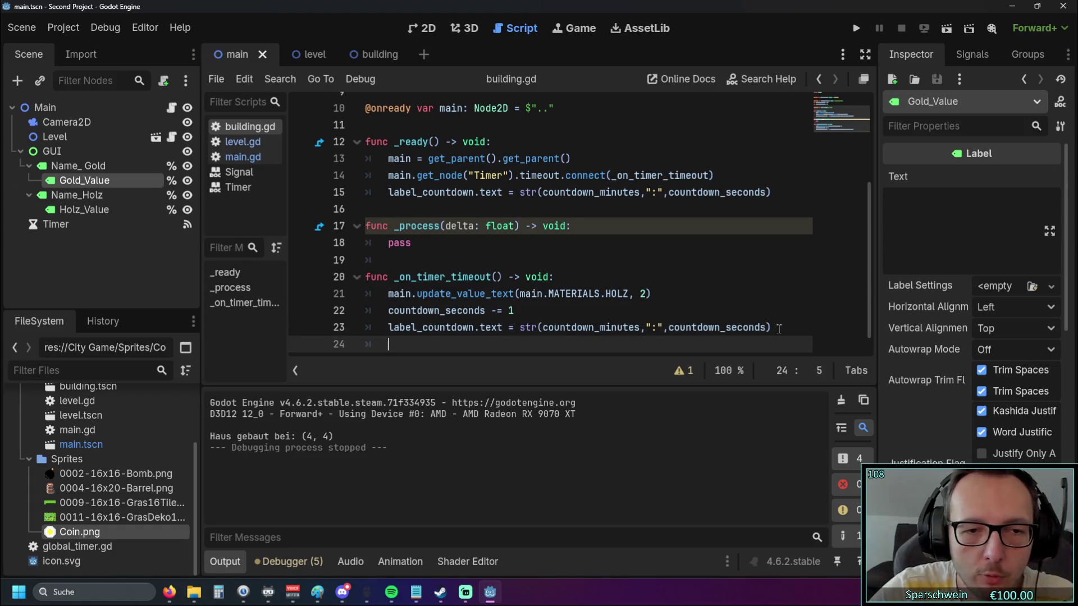
text(if )
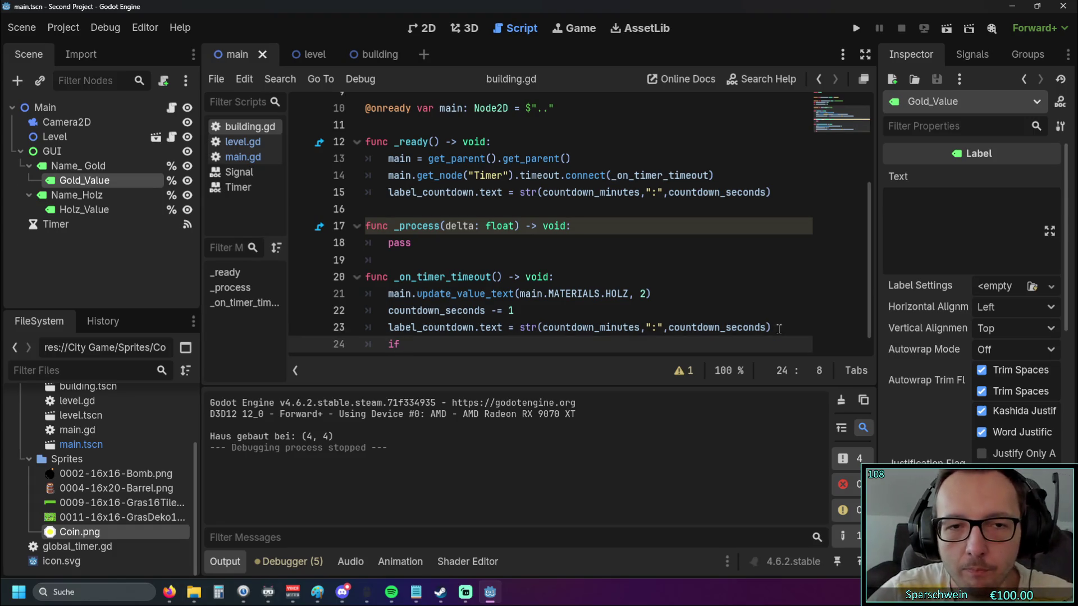
text(coun)
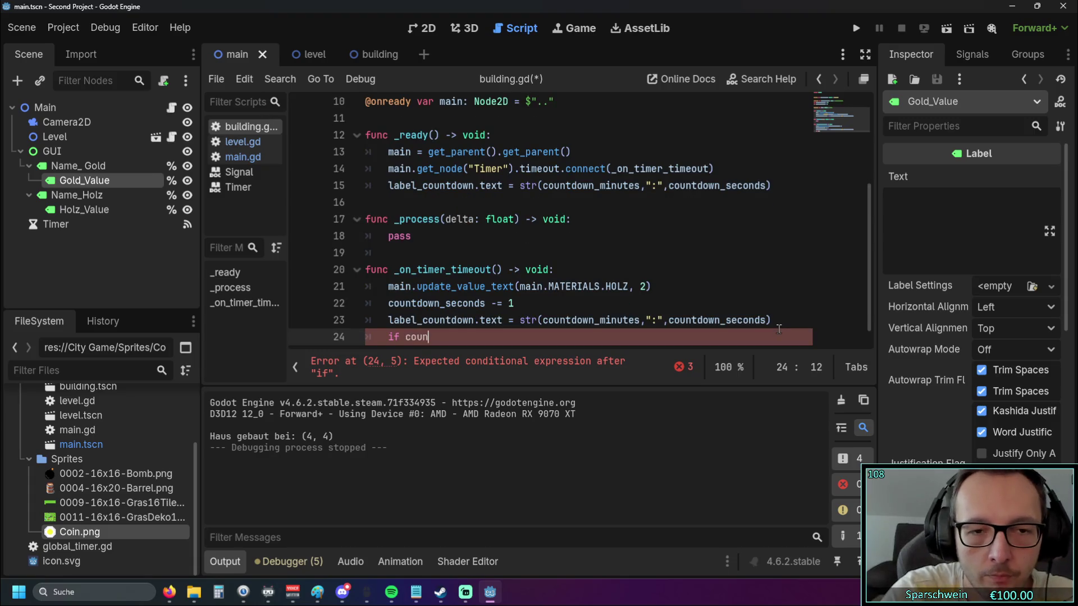
key(Down)
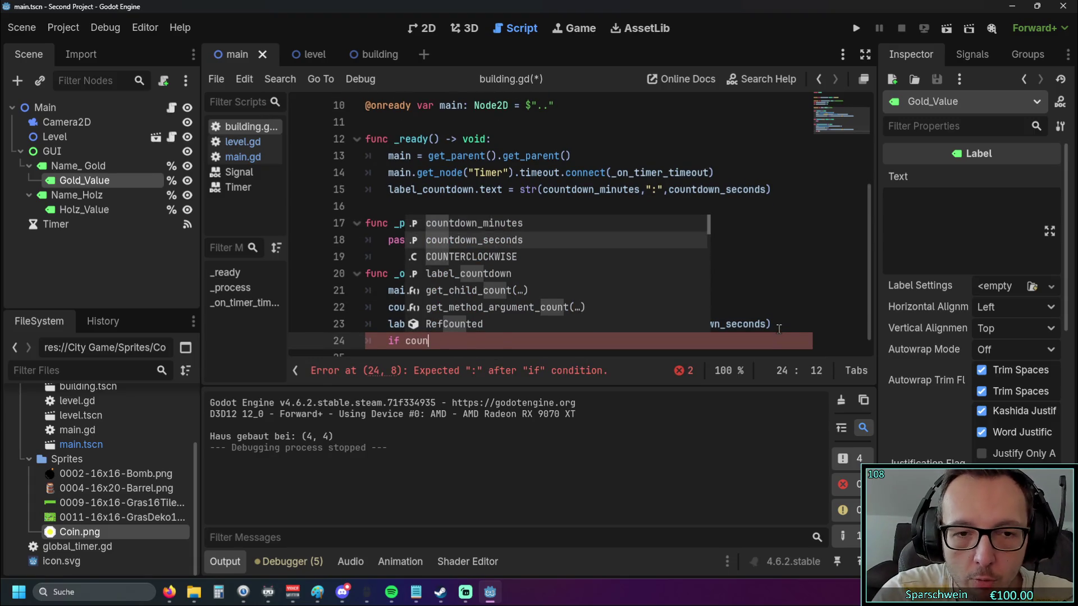
key(Return)
text(== 0)
key(Return)
Inside the if block, reset countdown_seconds to 60
text(countdown)
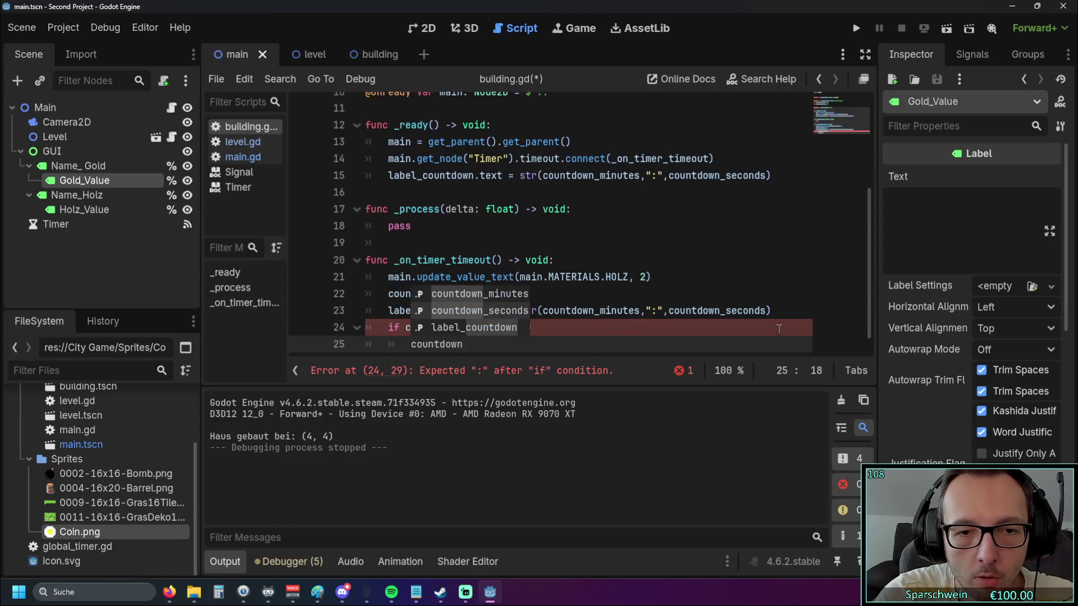
key(Down)
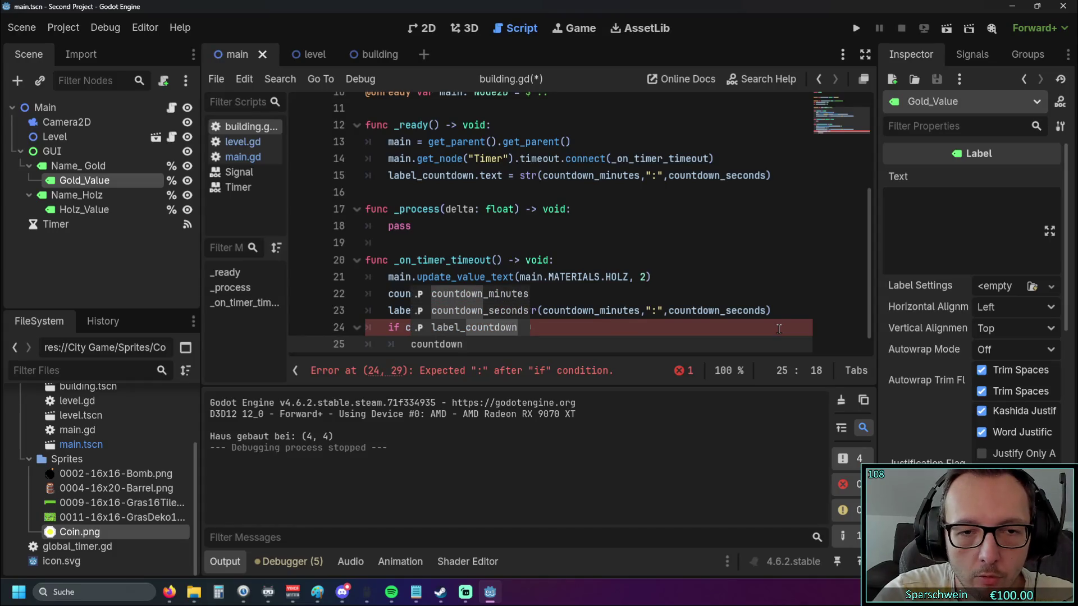
key(Up)
key(Return)
text(0)
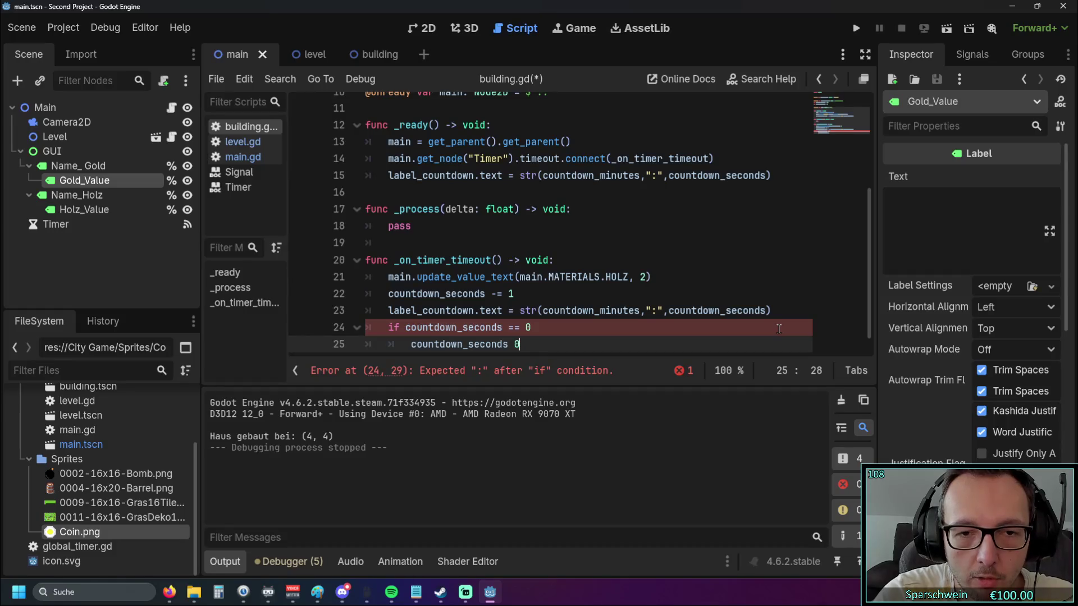
text( 60)
key(BackSpace)
key(BackSpace)
key(BackSpace)
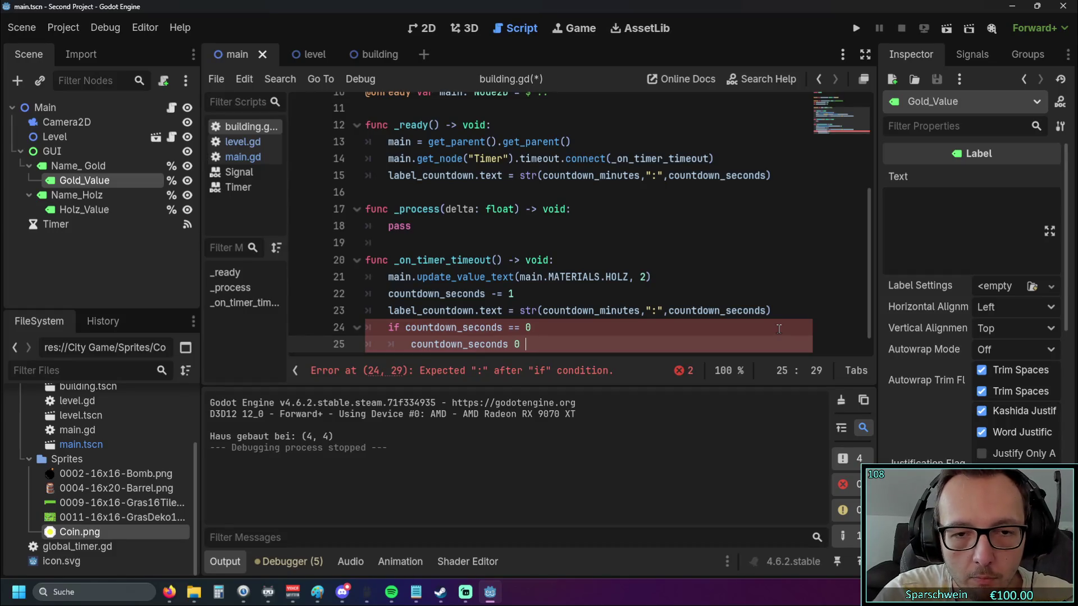
text(= )
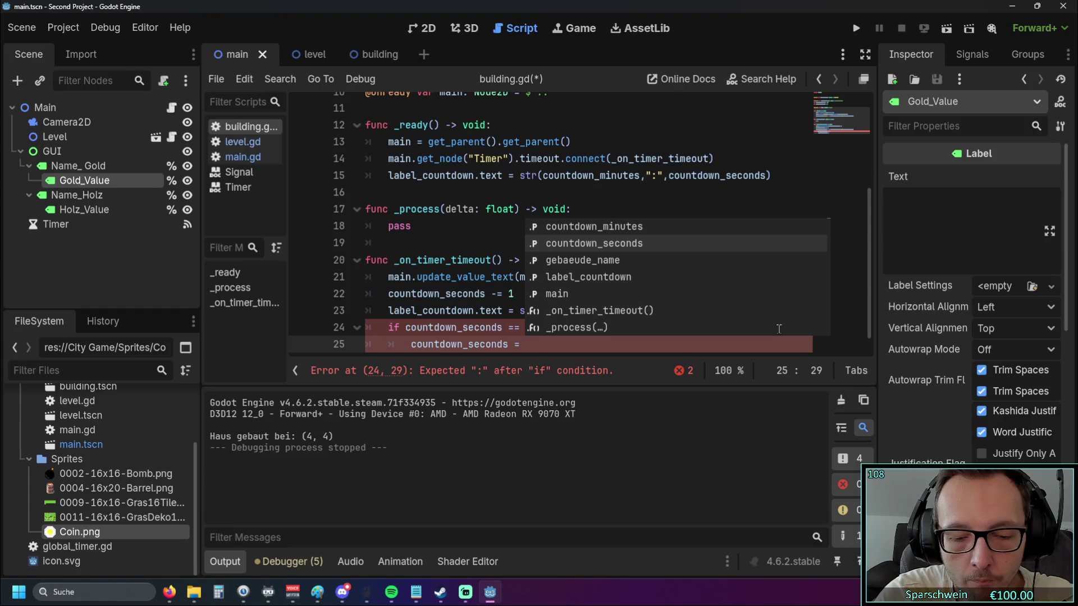
text(60)
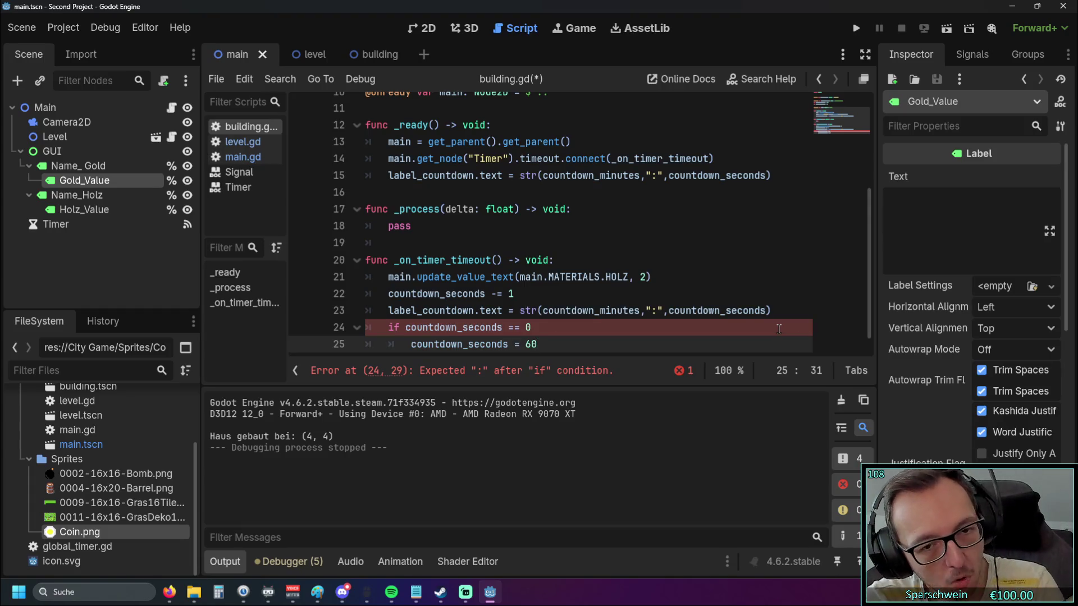
key(BackSpace)
key(BackSpace)
text(59)
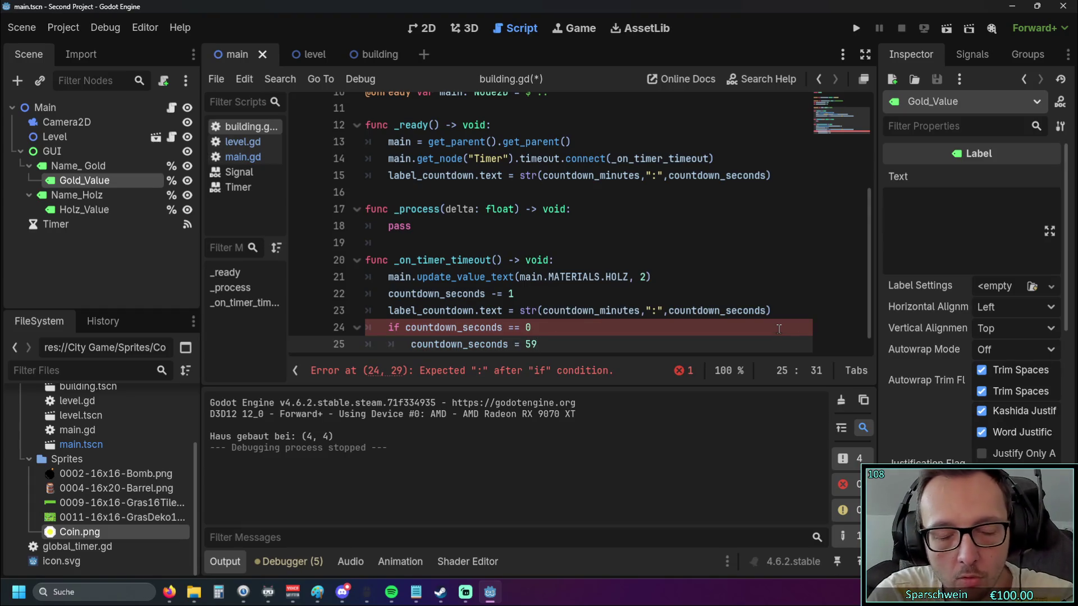
key(BackSpace)
key(BackSpace)
text(60)
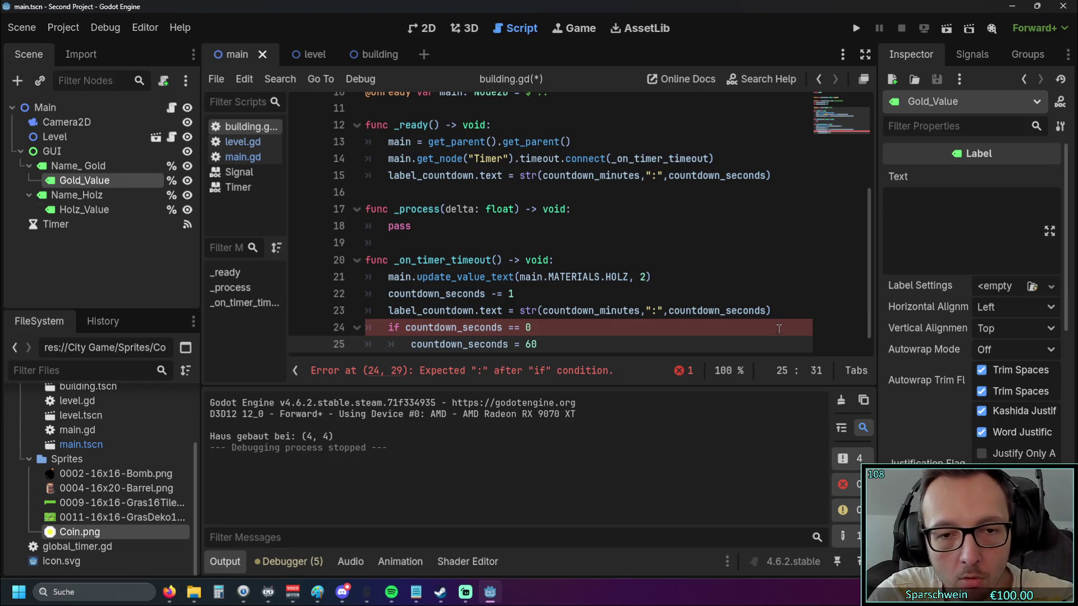
Add 'countdown_minutes -= 1' below the seconds reset
key(Return)
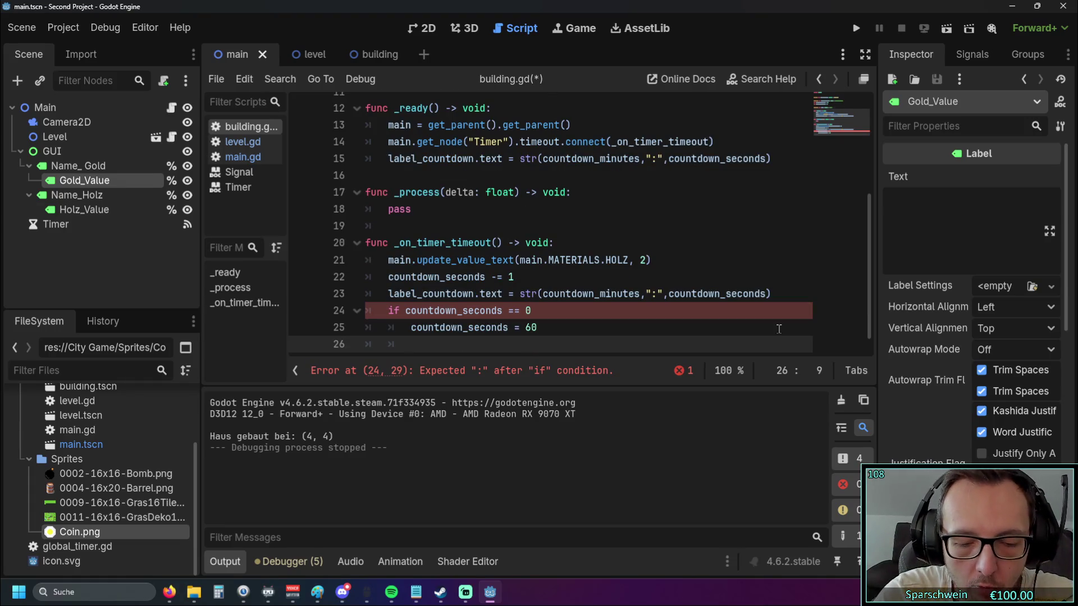
text(co)
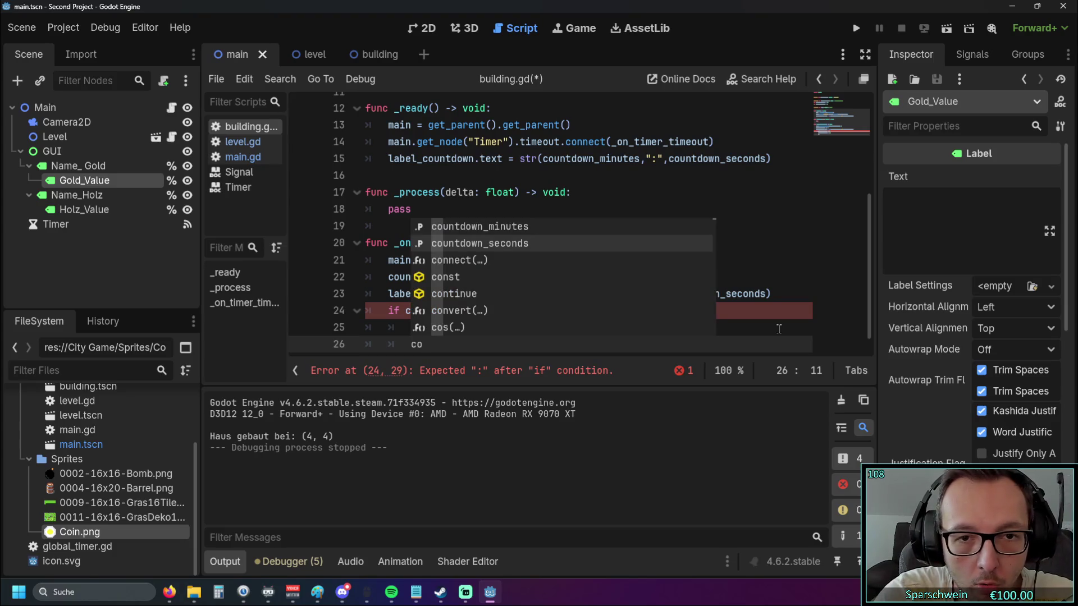
key(Up)
key(Return)
text(=)
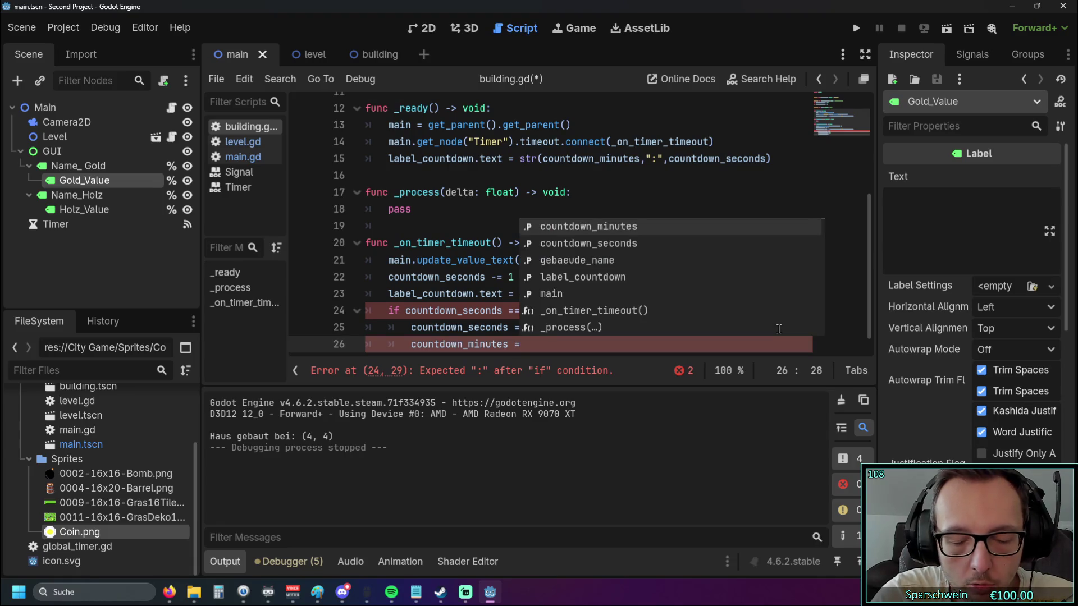
key(BackSpace)
text(-= 1)
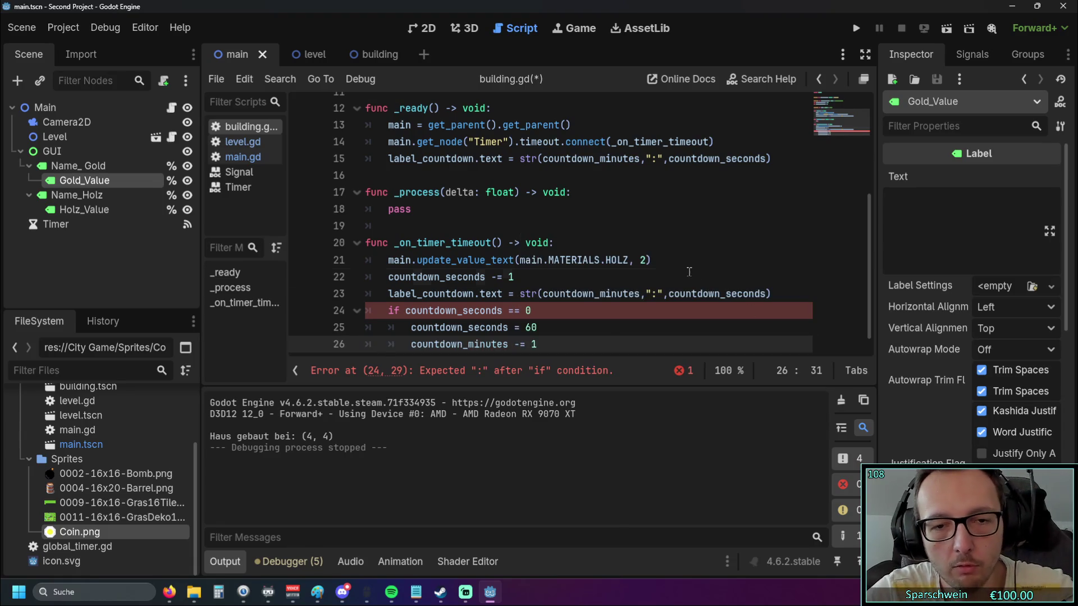
Add the missing colon to the end of the if condition
click(690, 272)
key(Down)
key(Down)
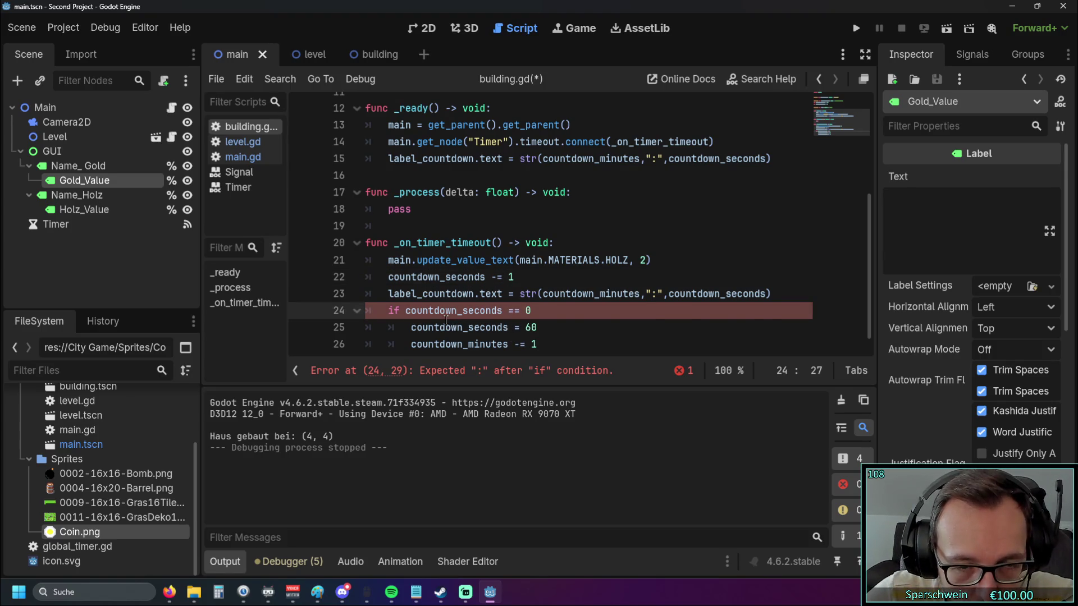
click(535, 310)
text(:)
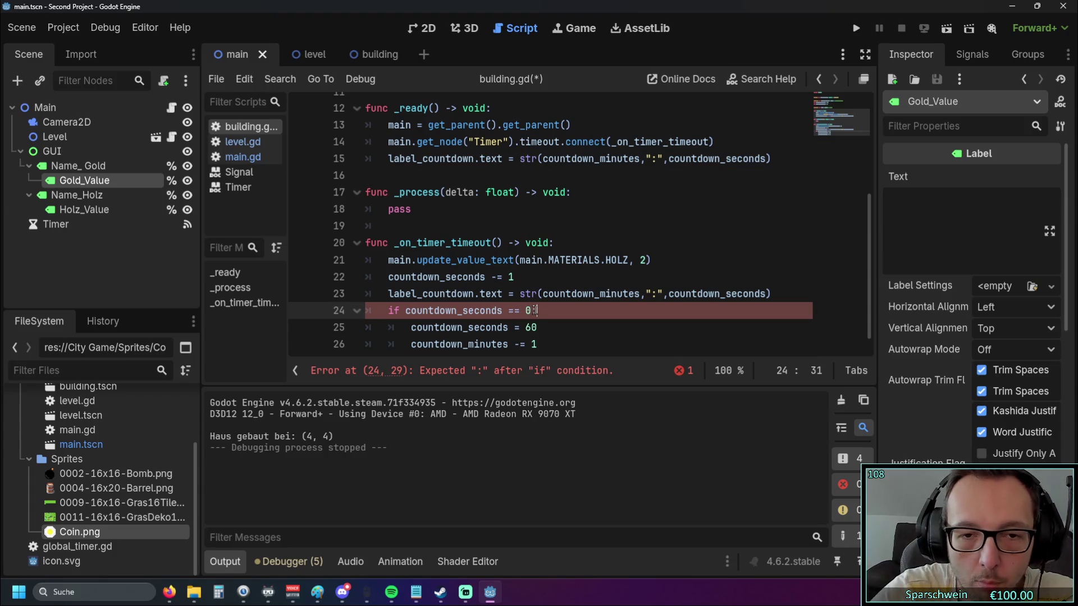
Run the game and place a barrel on grass, which shows 2:15
key(Up)
key(Up)
scroll(561, 225, down, 1)
click(848, 29)
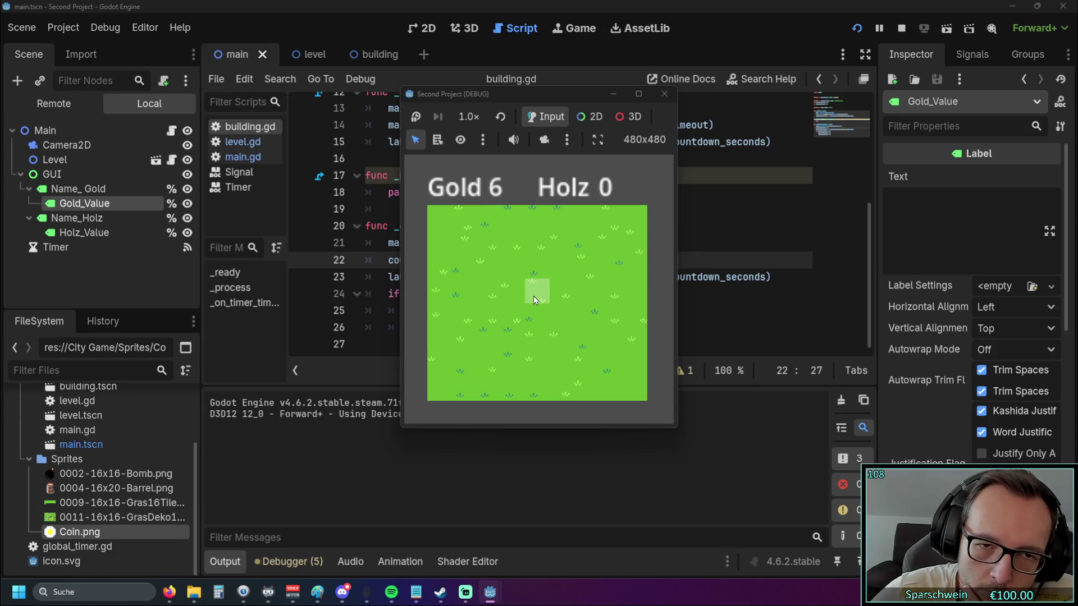
click(533, 295)
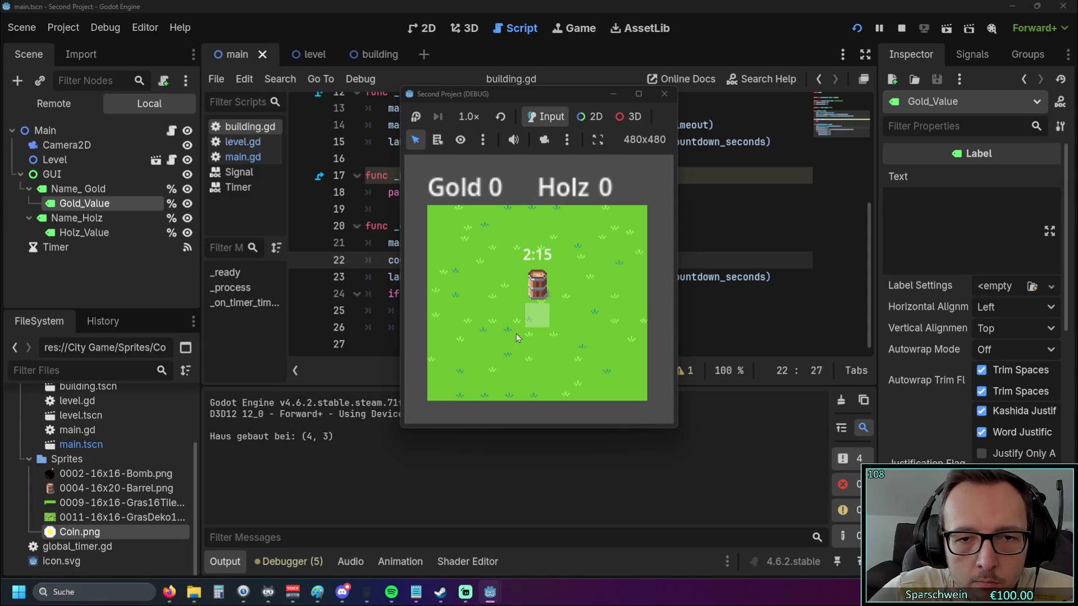
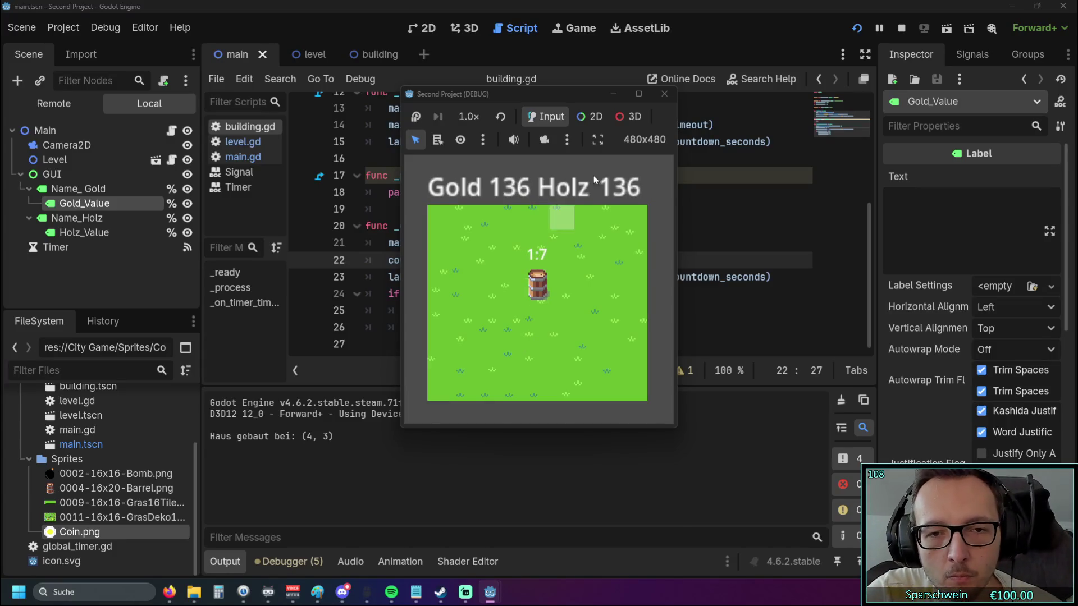
Stop the game and paste a copy of the label_countdown line after line 22
click(662, 99)
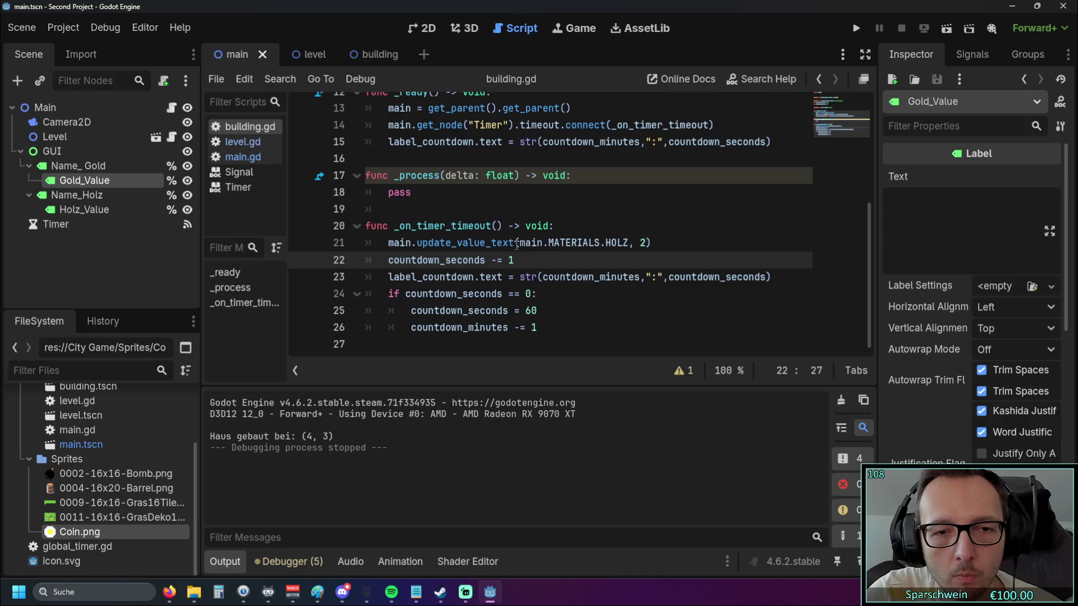
scroll(534, 262, up, 1)
scroll(534, 262, down, 1)
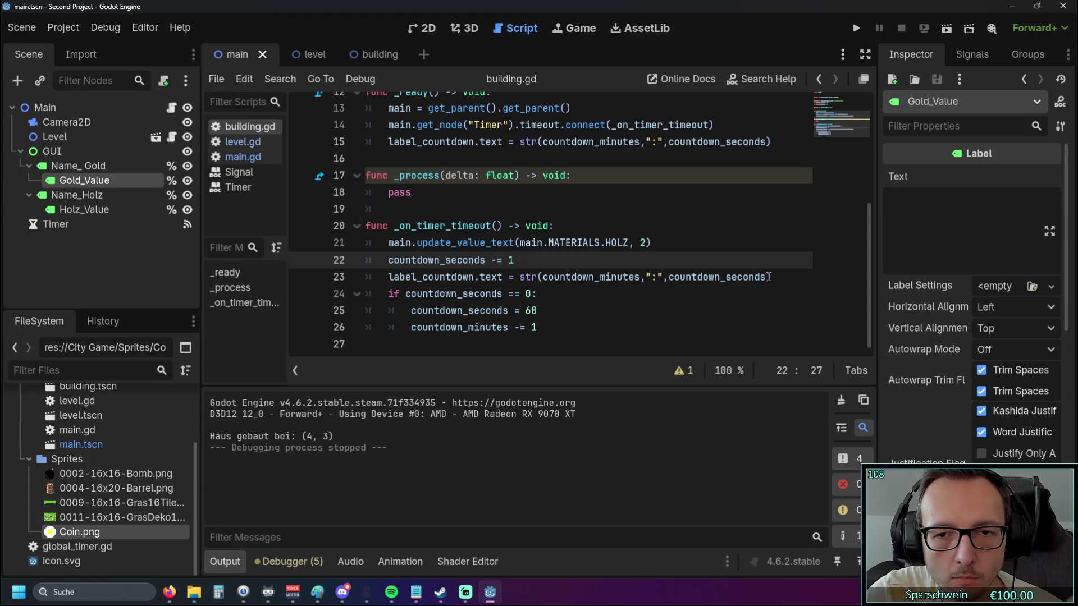
click(339, 278)
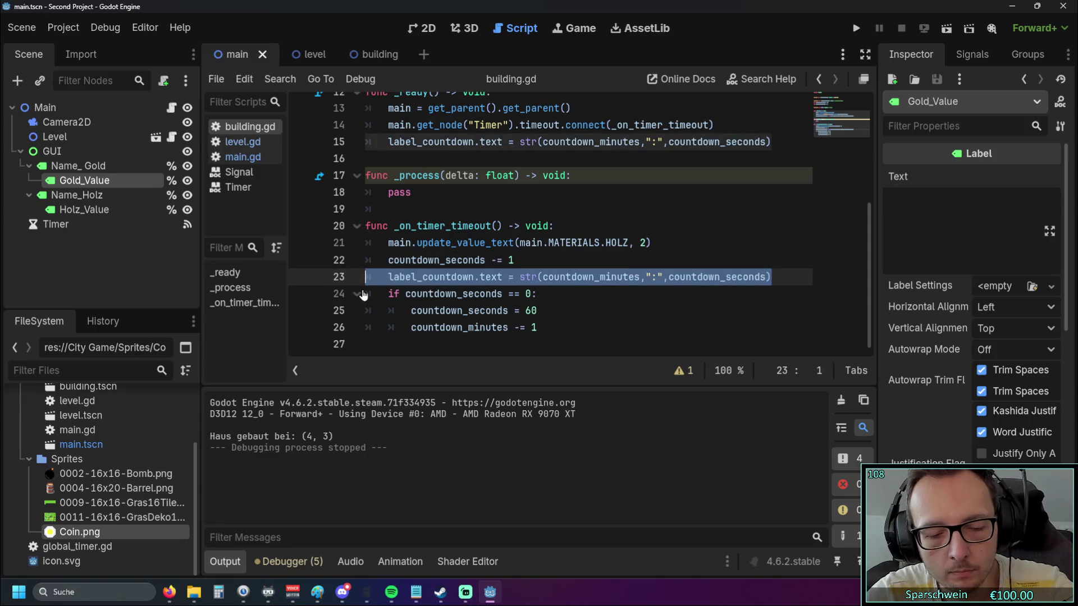
click(533, 262)
key(Return)
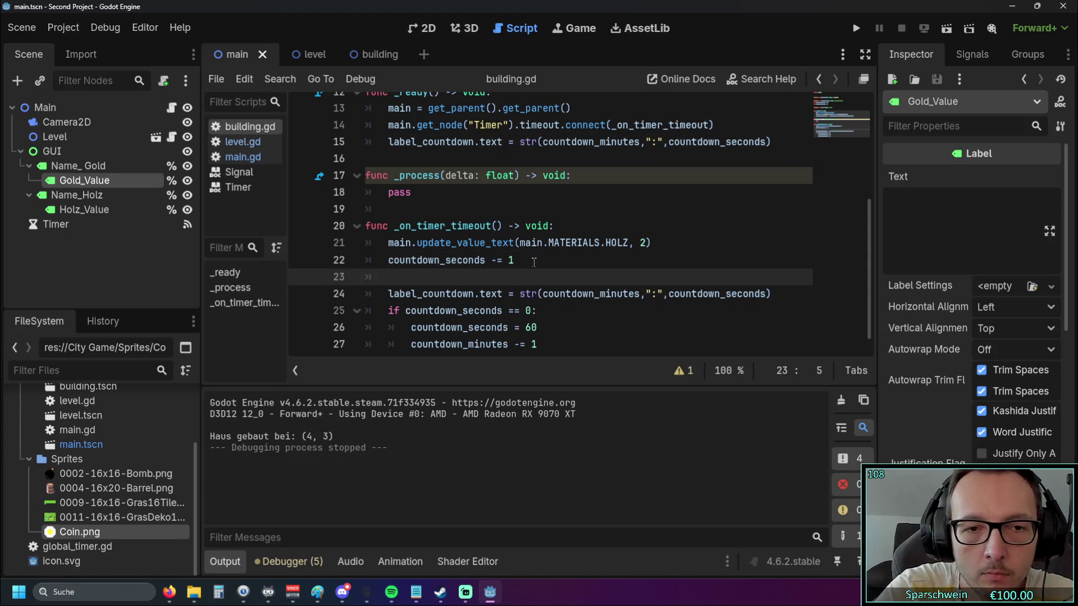
text(label_countdown.text = str(countdown_minutes,":",countdown_seconds))
key(shift+Tab)
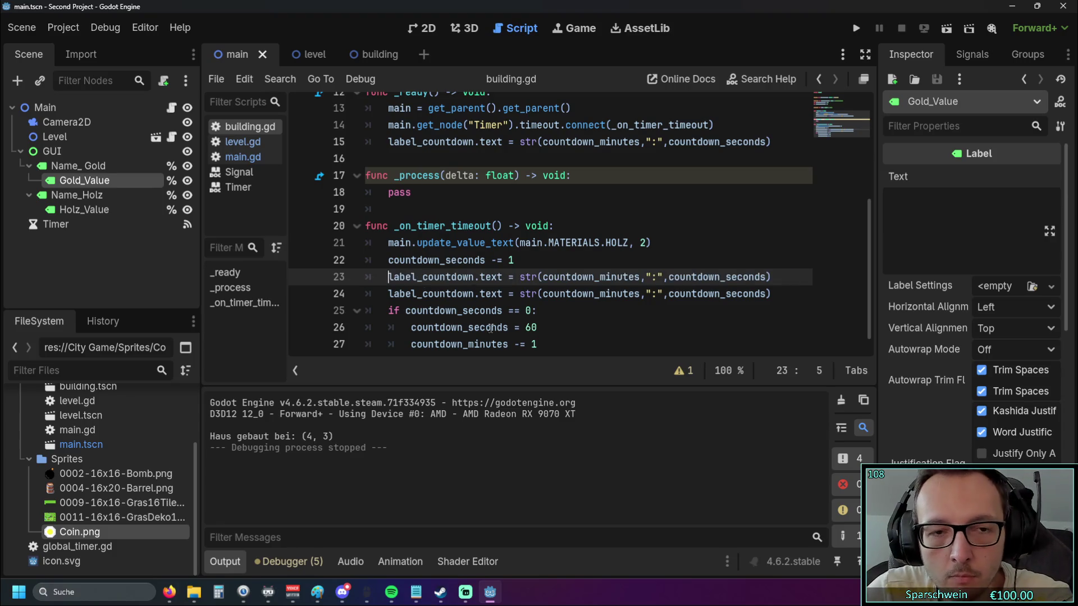
Add a new line above the label lines holding a copy of the existing countdown_seconds condition
click(521, 260)
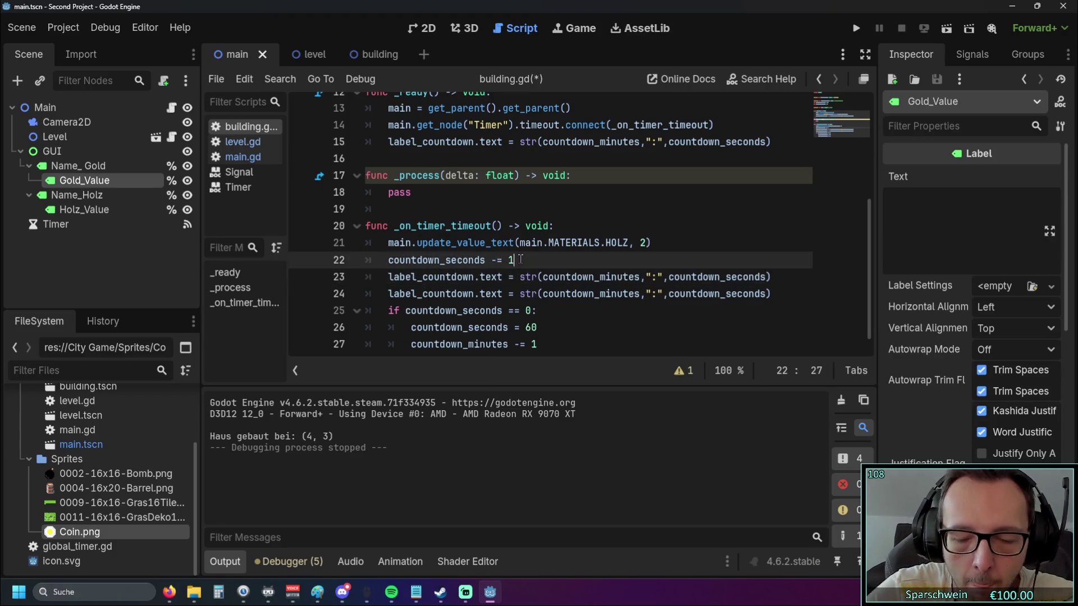
key(Return)
text(if)
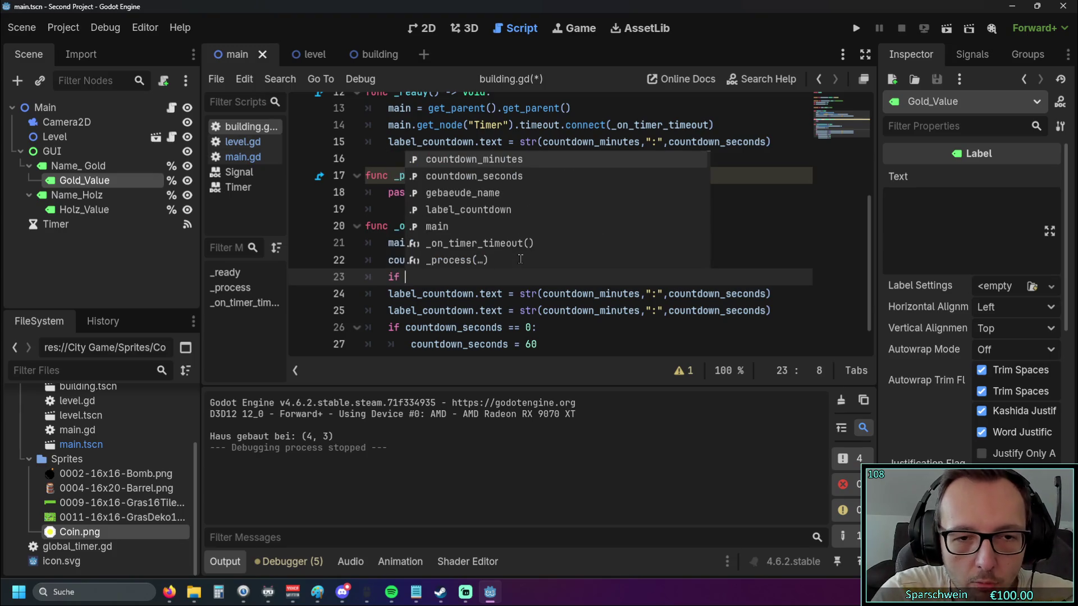
drag(389, 337, 539, 337)
scroll(550, 314, down, 1)
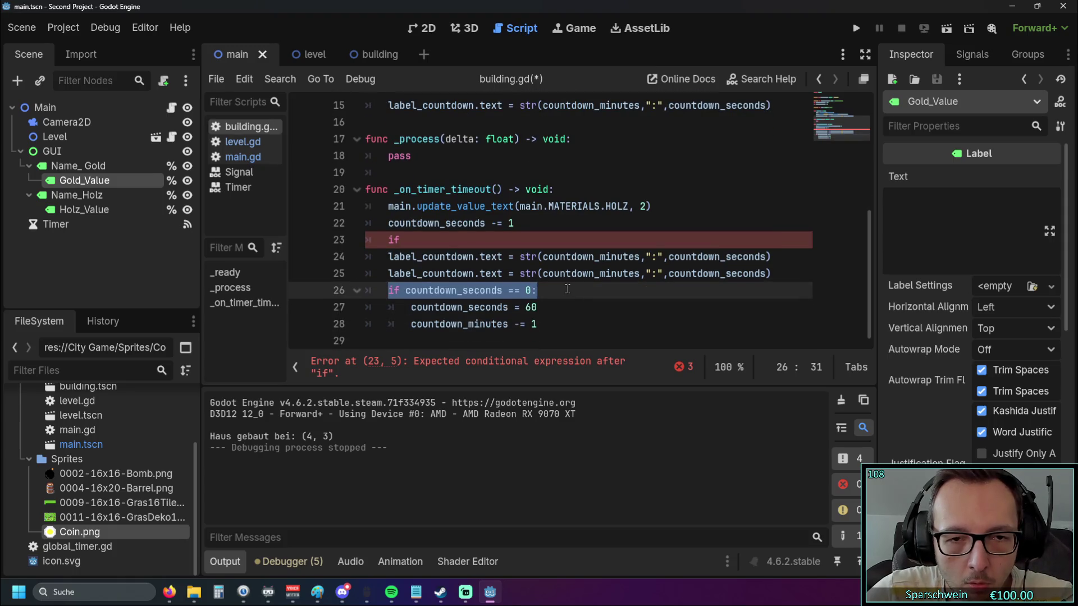
key(ctrl+c)
click(425, 240)
key(ctrl+v)
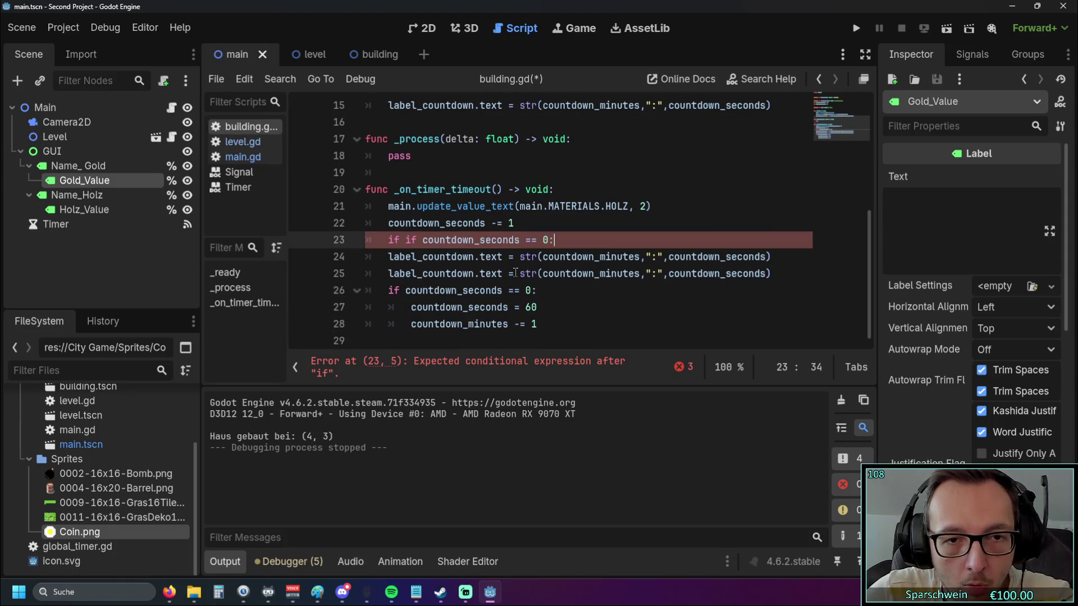
double_click(410, 240)
key(BackSpace)
key(BackSpace)
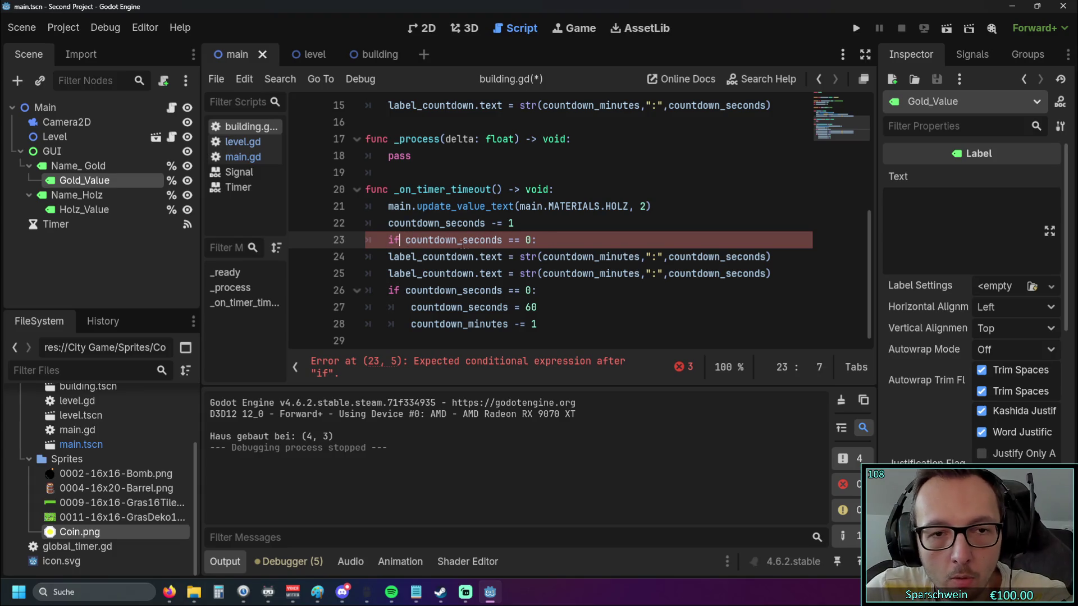
Change the copied comparison to 'if countdown_seconds < 10:'
click(513, 243)
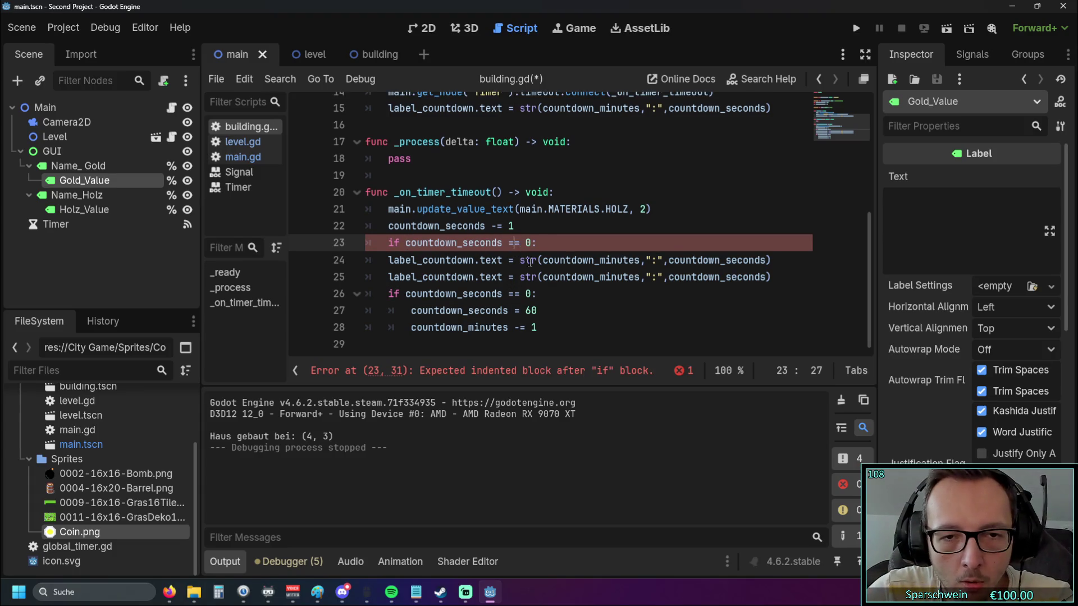
key(BackSpace)
text(<= )
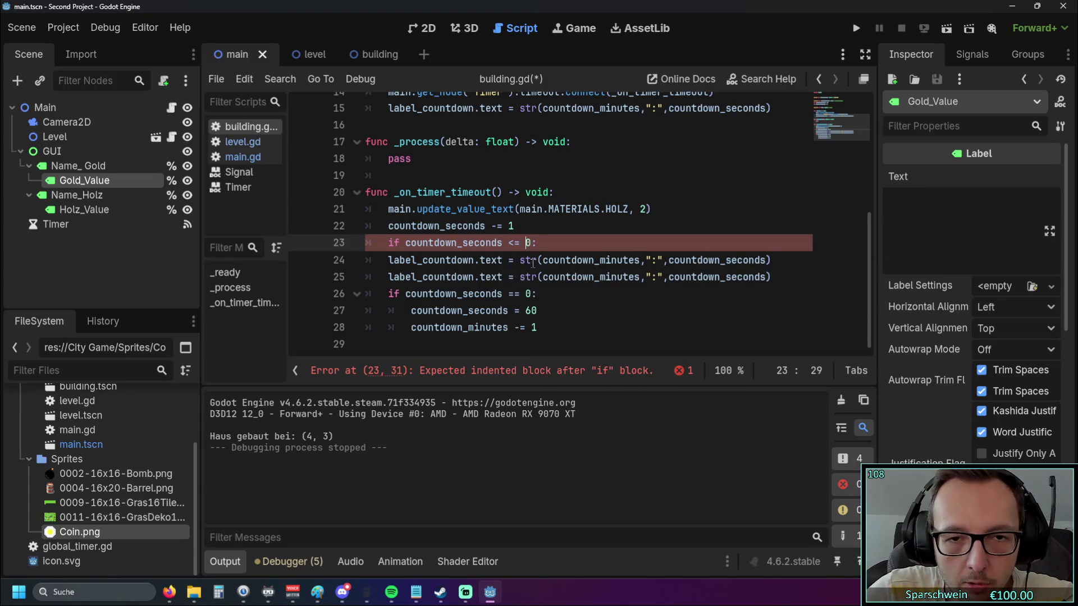
text(10)
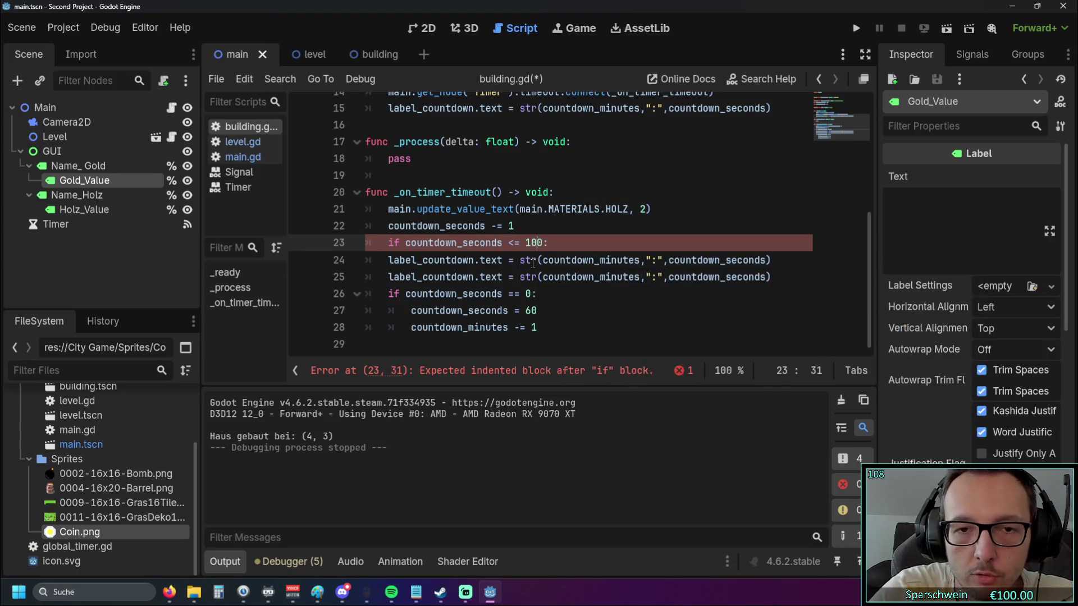
click(516, 246)
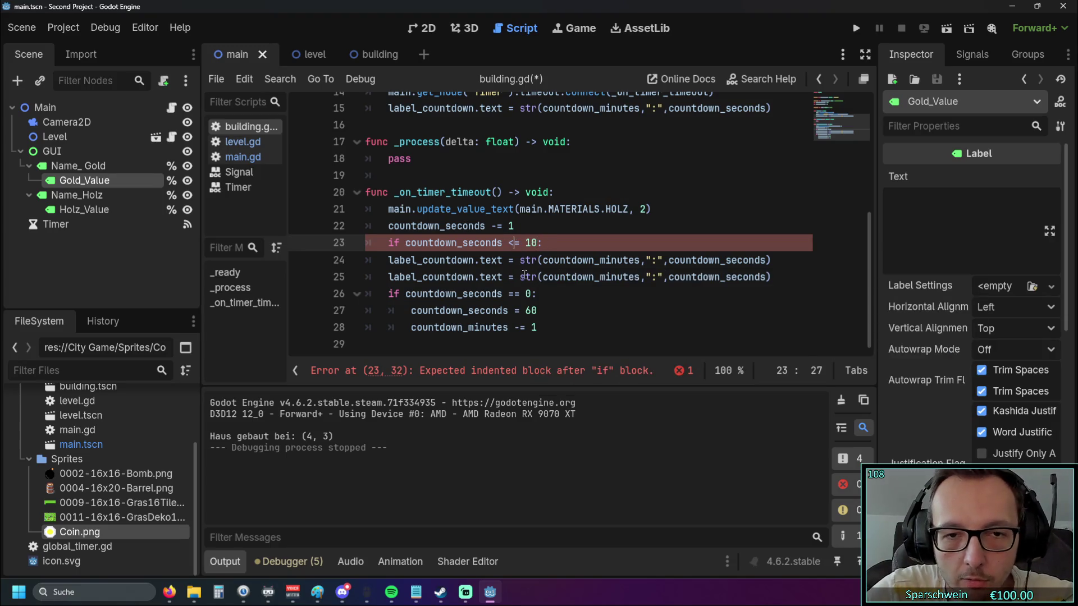
key(Delete)
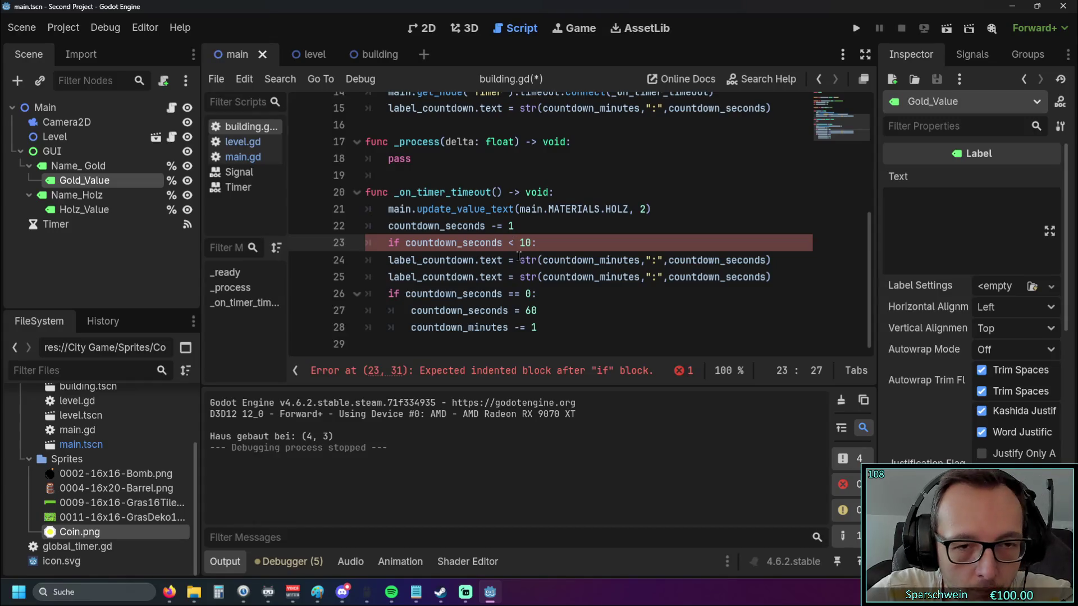
click(571, 309)
Indent both label_countdown lines under the new if condition
click(388, 260)
key(Tab)
click(390, 278)
key(Tab)
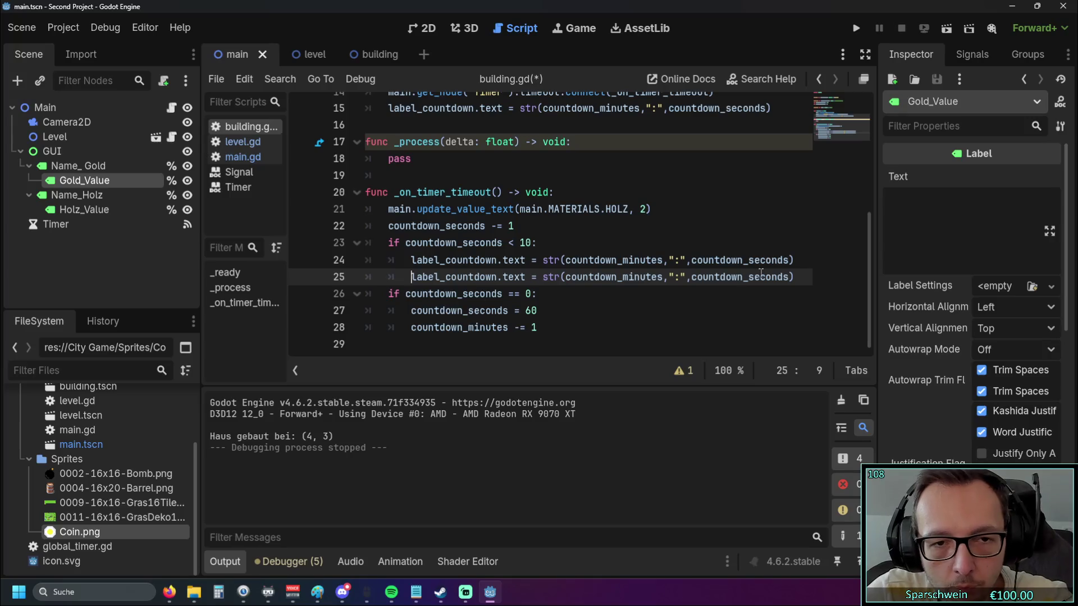
click(809, 261)
Add 'if countdown_seconds >= 10:' above the second label line
key(Return)
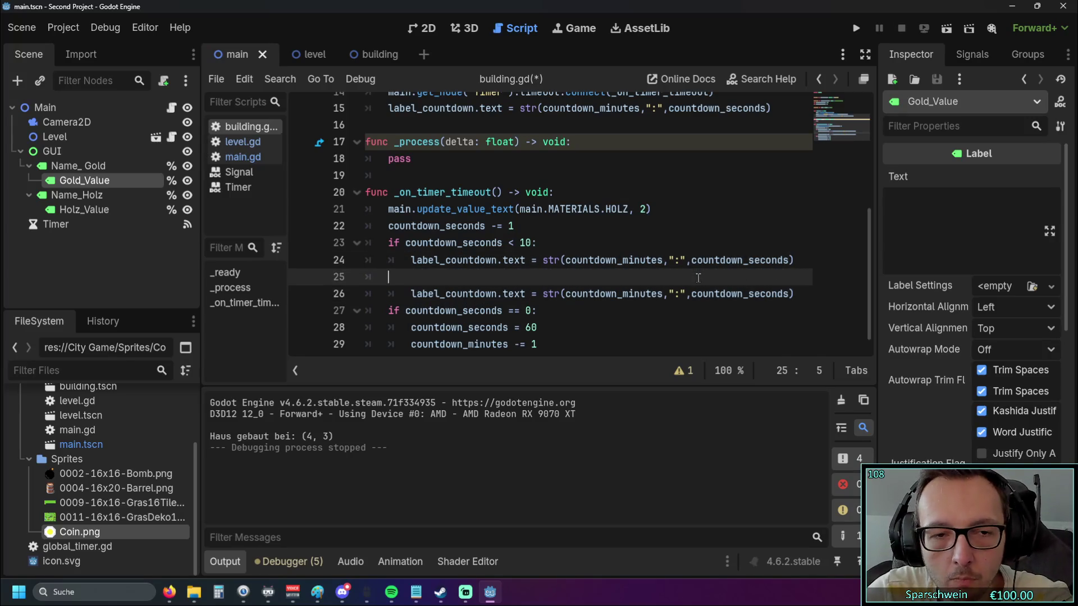
click(590, 309)
scroll(590, 307, down, 1)
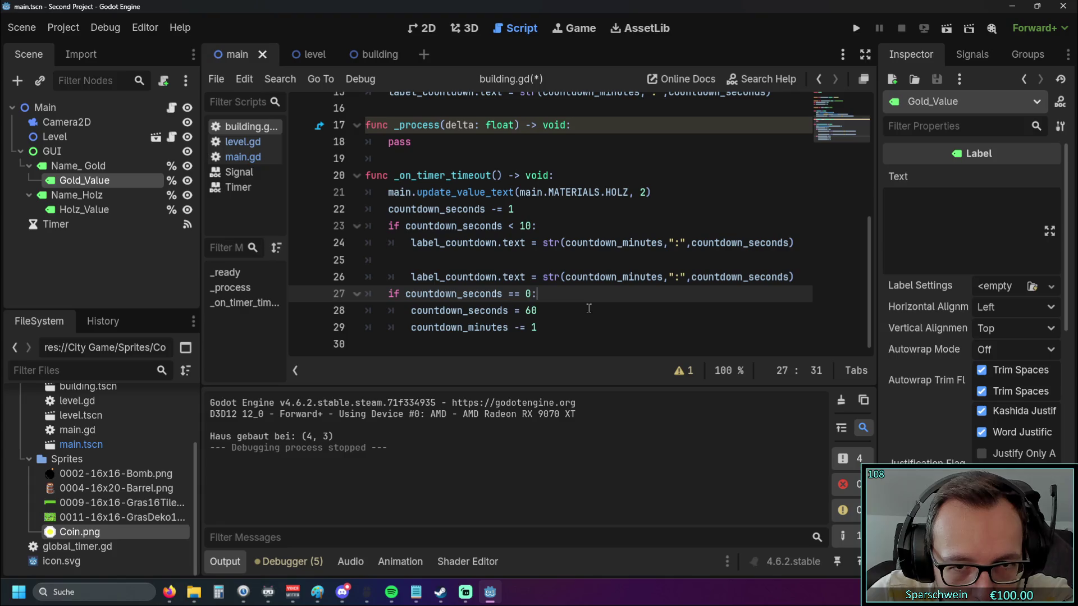
click(418, 260)
text(if )
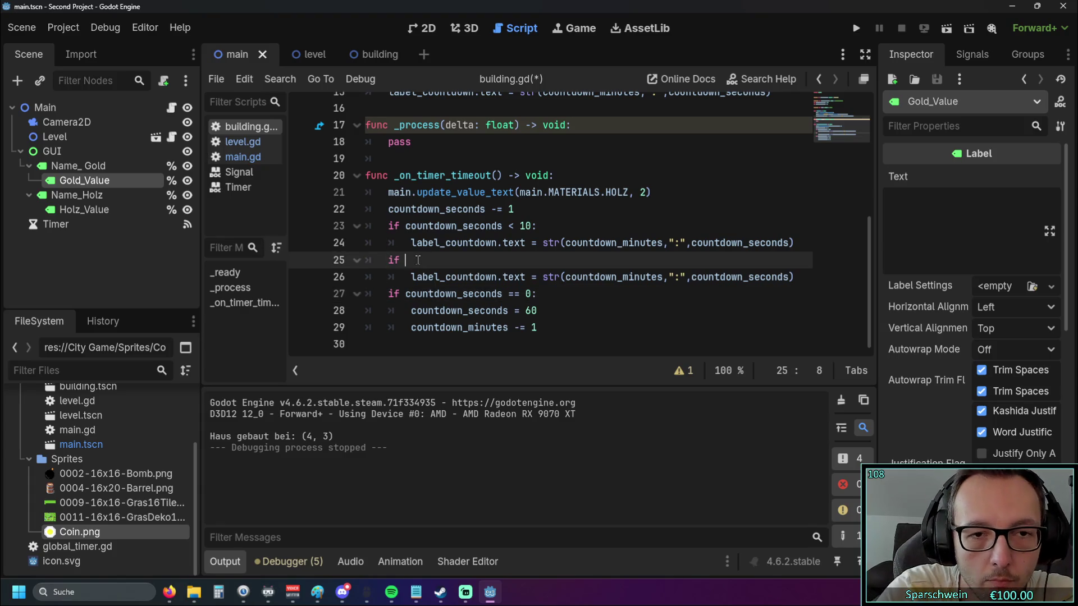
text(count)
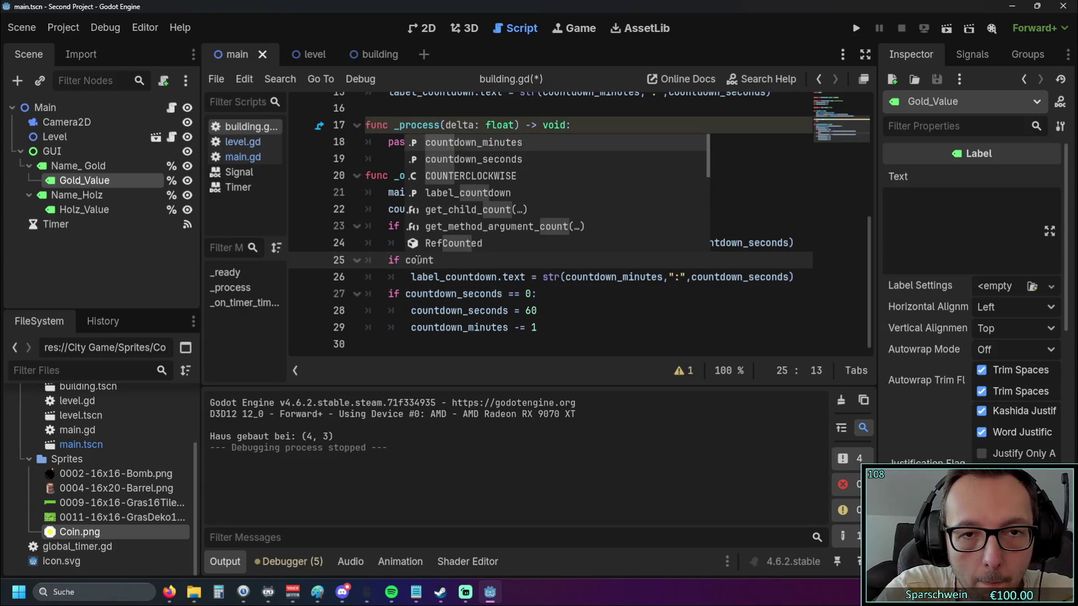
click(523, 159)
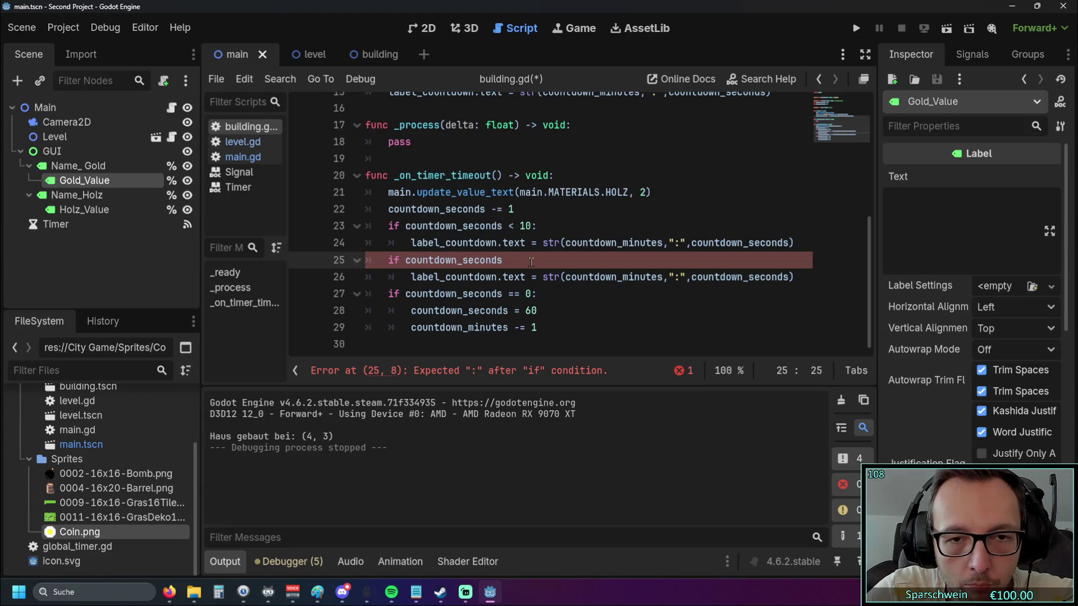
text(>)
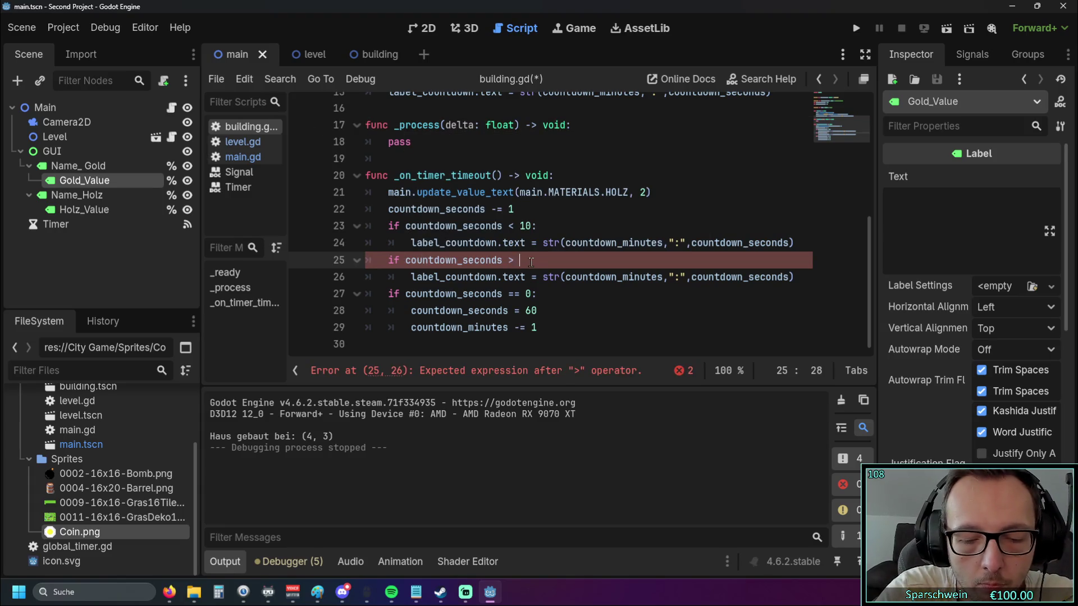
text(= 10)
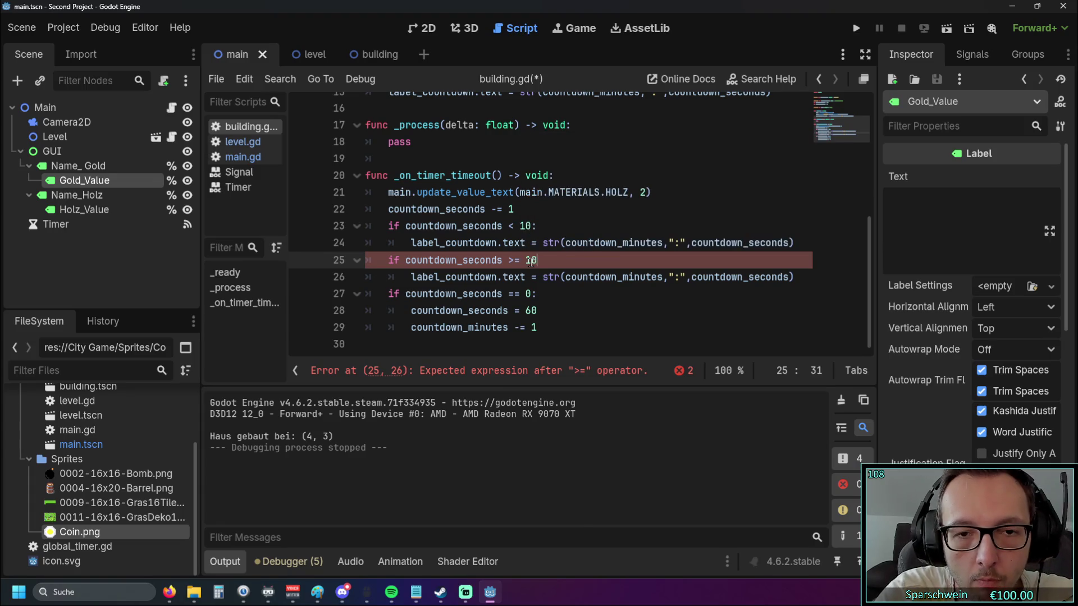
key(Left)
key(Left)
key(Left)
key(BackSpace)
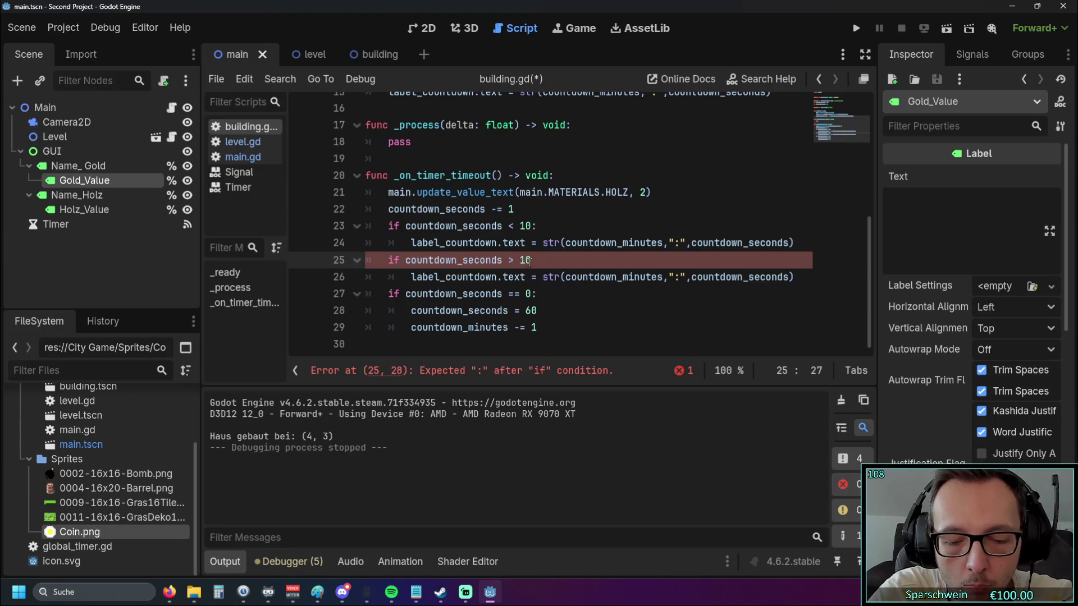
text(=)
click(557, 307)
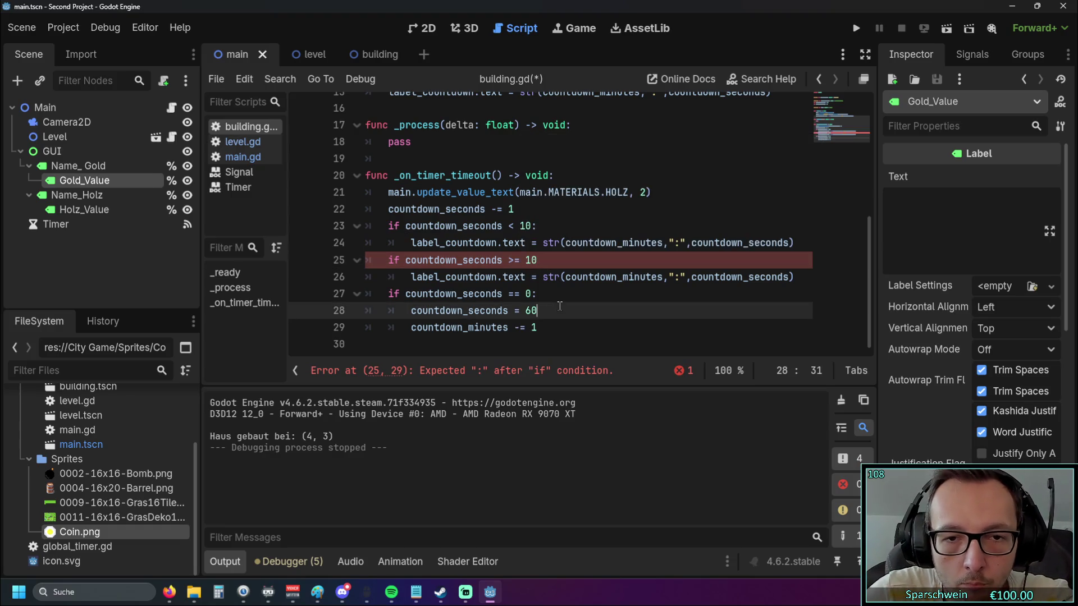
click(550, 267)
key(Down)
key(Down)
key(Down)
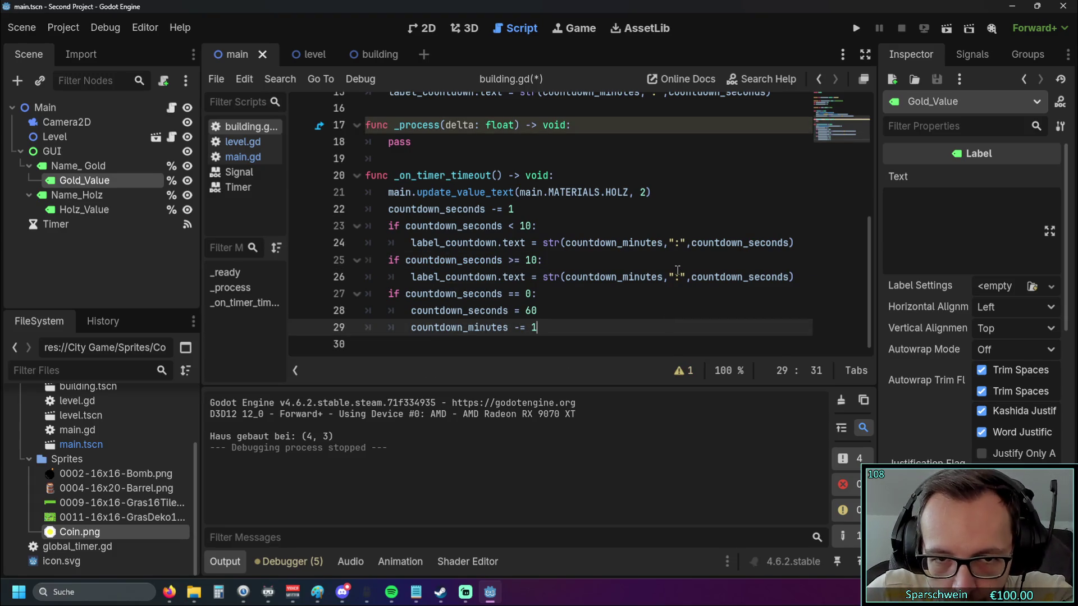
Insert ,"0" after the ":" string in the first label line, then run the game
click(686, 242)
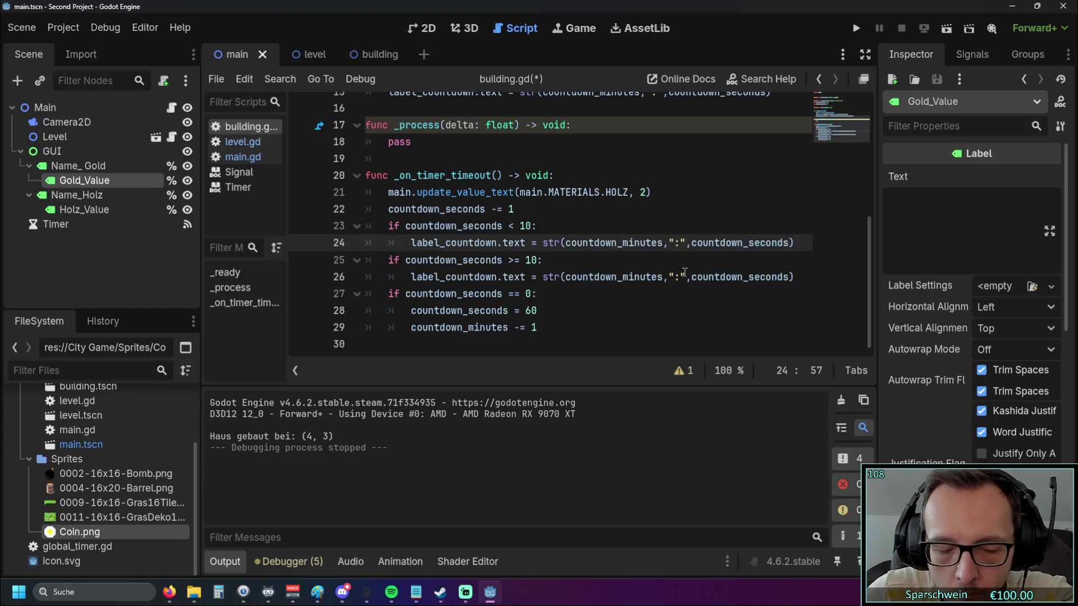
text("0)
key(Down)
key(Down)
key(Down)
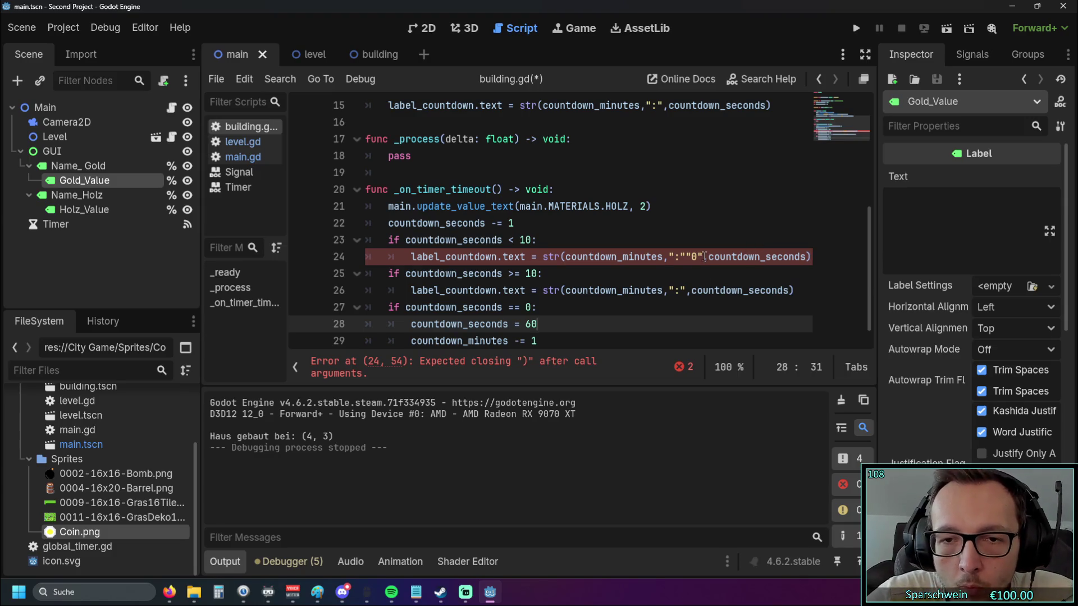
click(685, 258)
text(,)
click(636, 309)
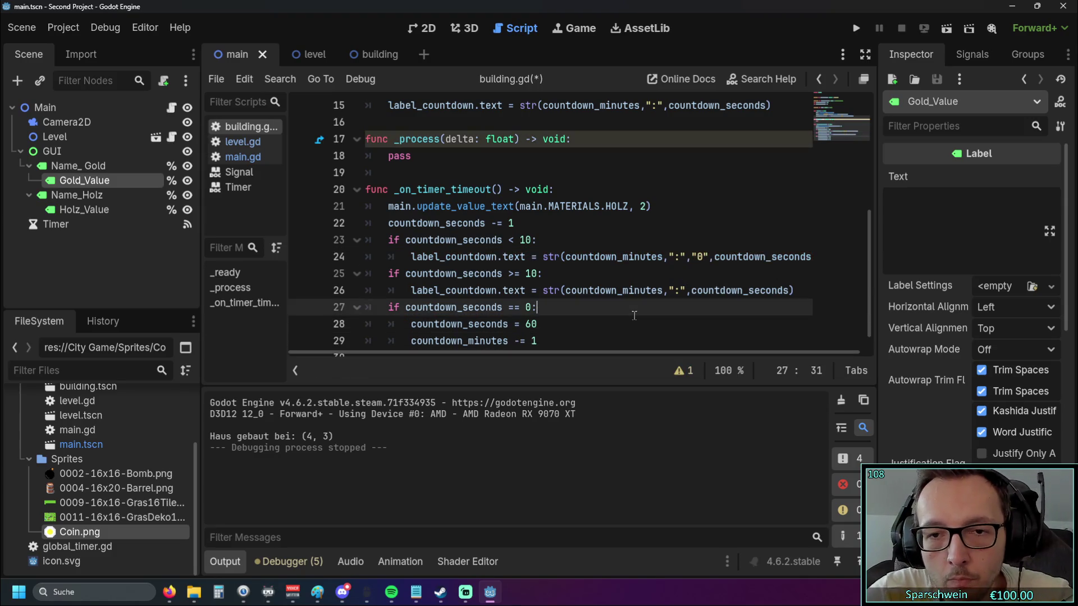
click(859, 31)
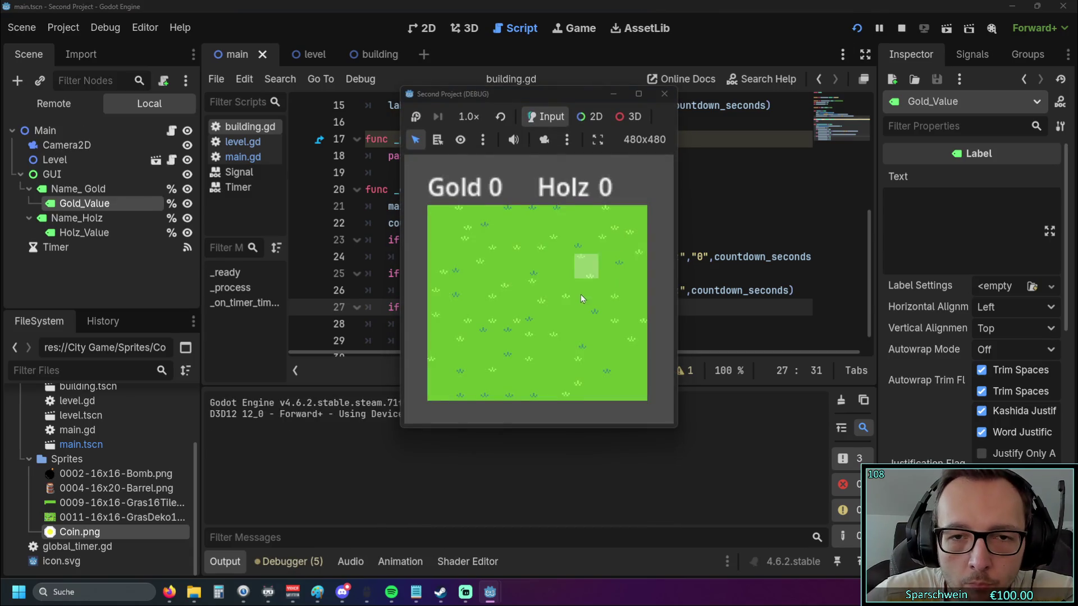
Place barrel houses on two grass tiles in the running game, then stop it
click(547, 289)
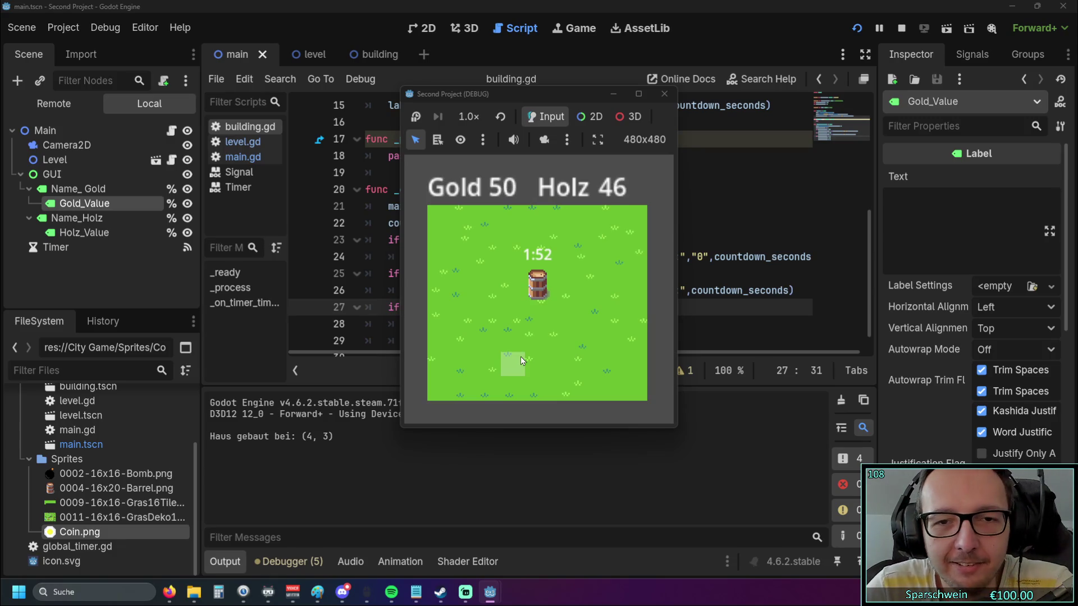
click(471, 267)
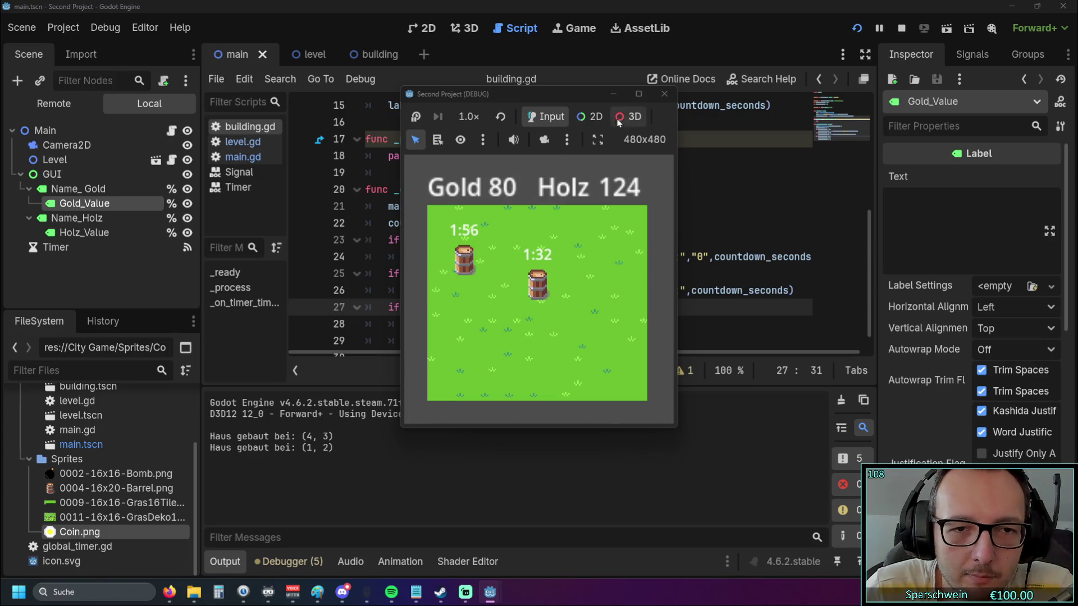
click(664, 94)
scroll(645, 238, down, 1)
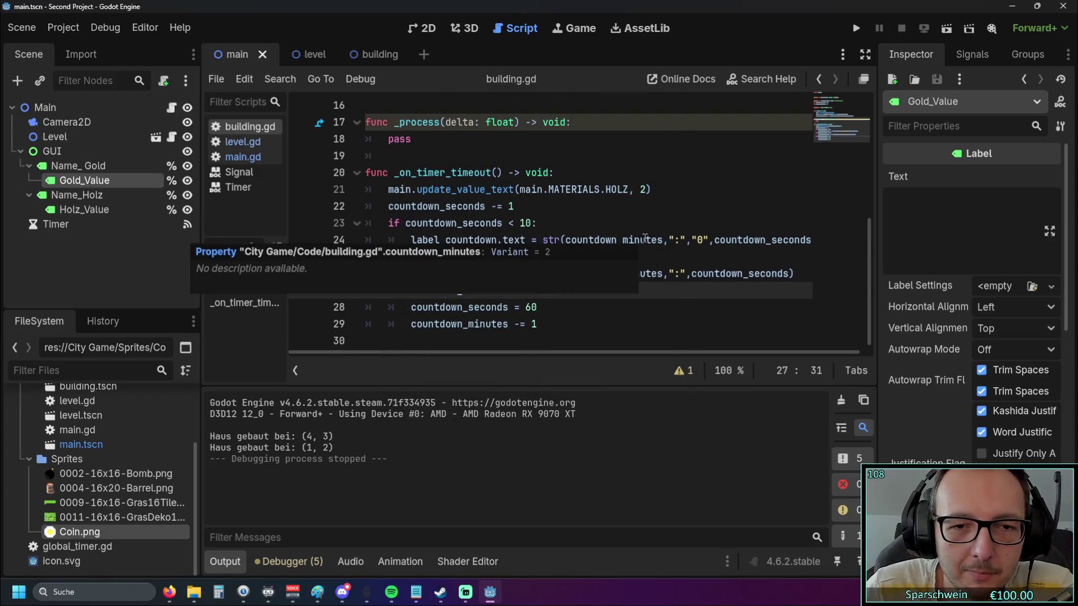
Close the countdown_minutes popup, fold and unfold _on_timer_timeout, then run the game again
click(556, 340)
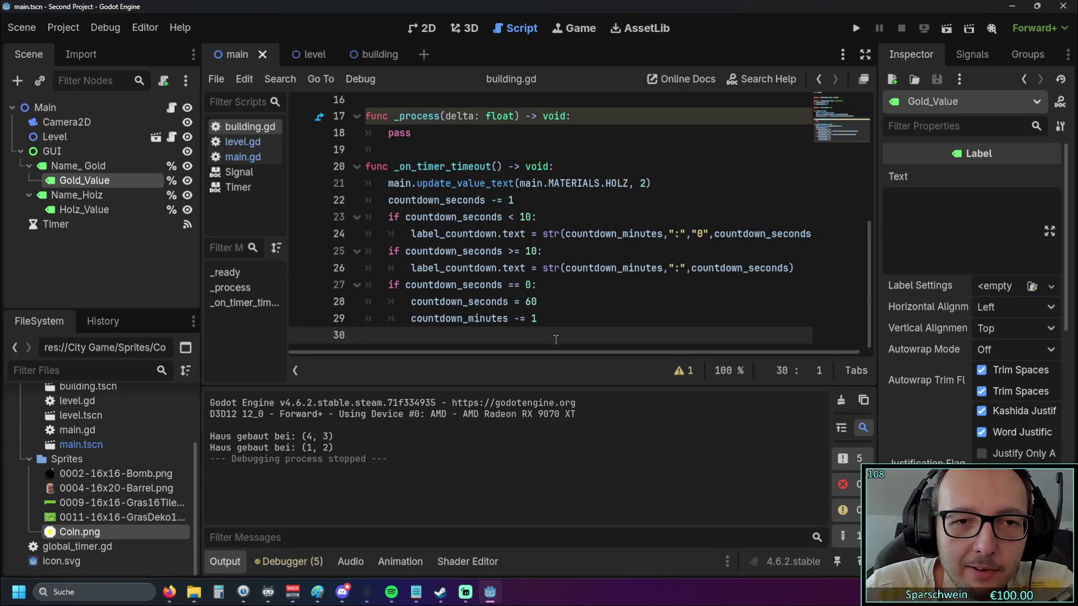
click(357, 166)
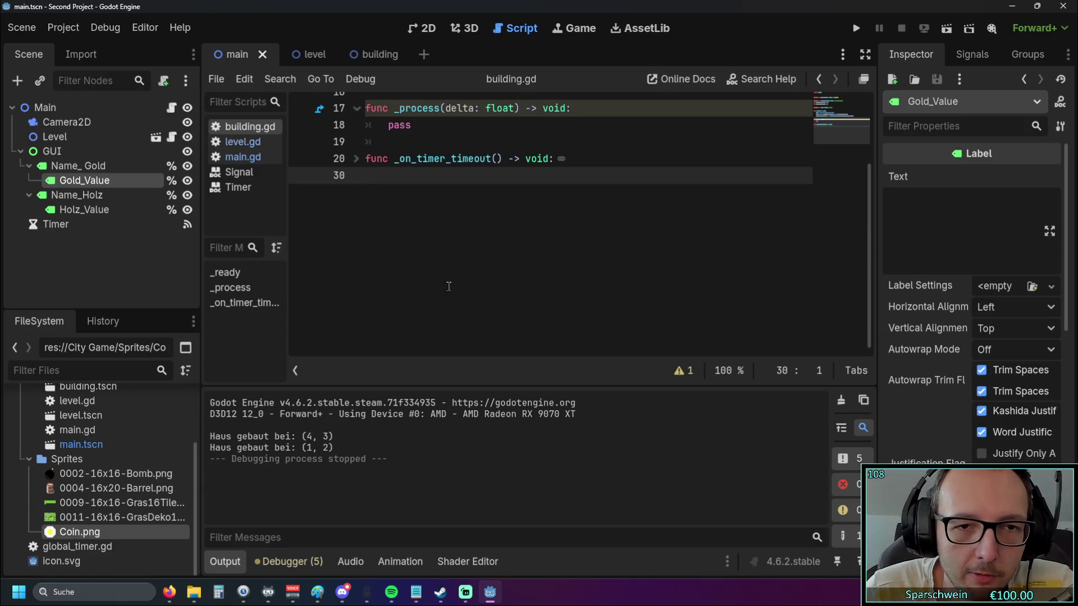
scroll(444, 289, up, 5)
scroll(433, 295, down, 1)
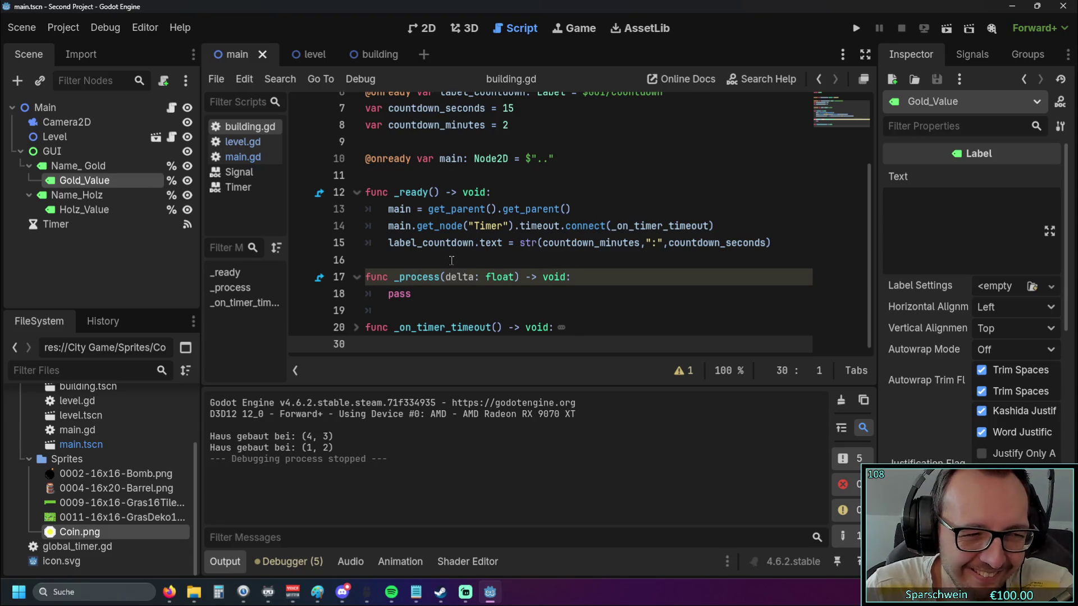
click(356, 328)
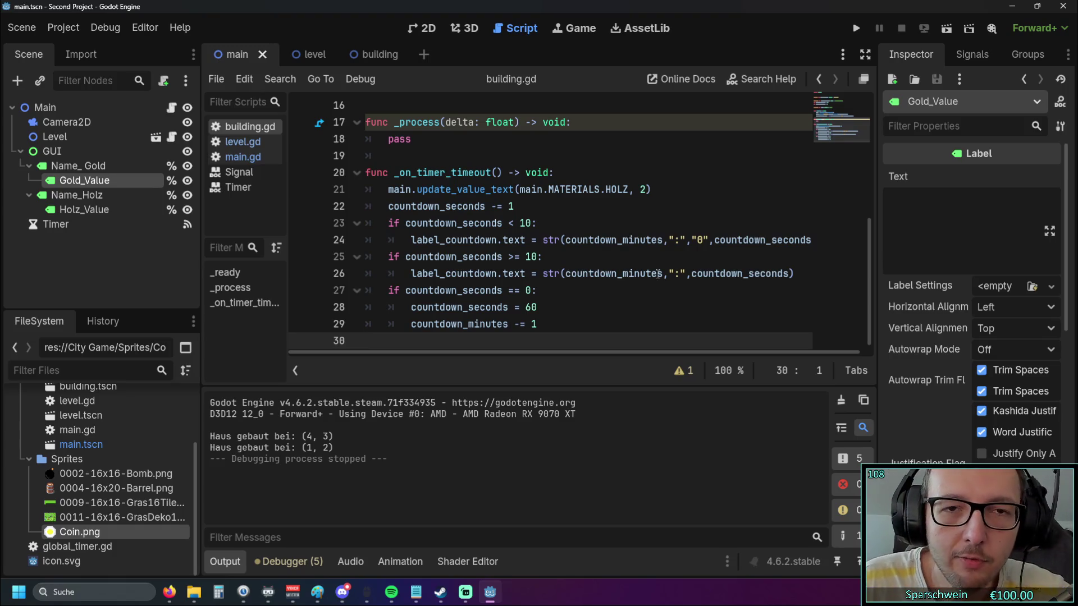
click(857, 28)
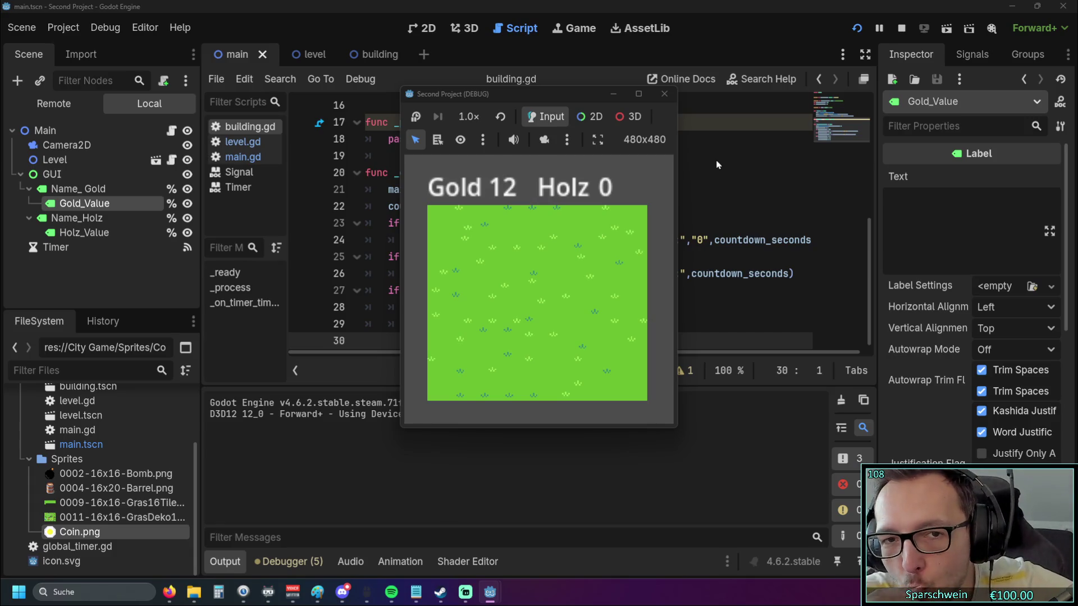
Build a barrel house at tile (4, 3), then stop the game
click(531, 298)
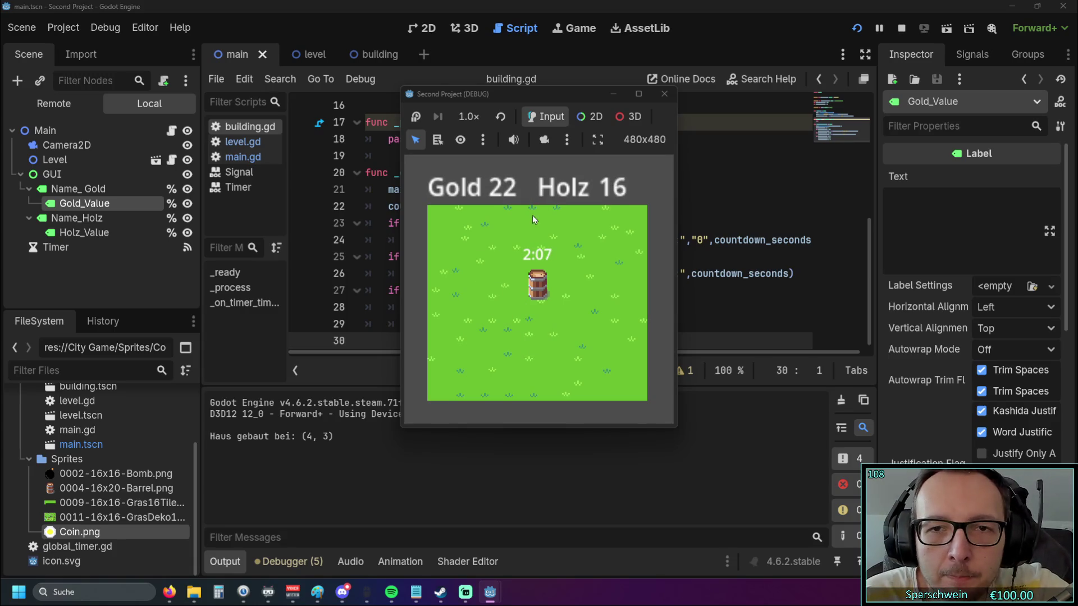
click(664, 94)
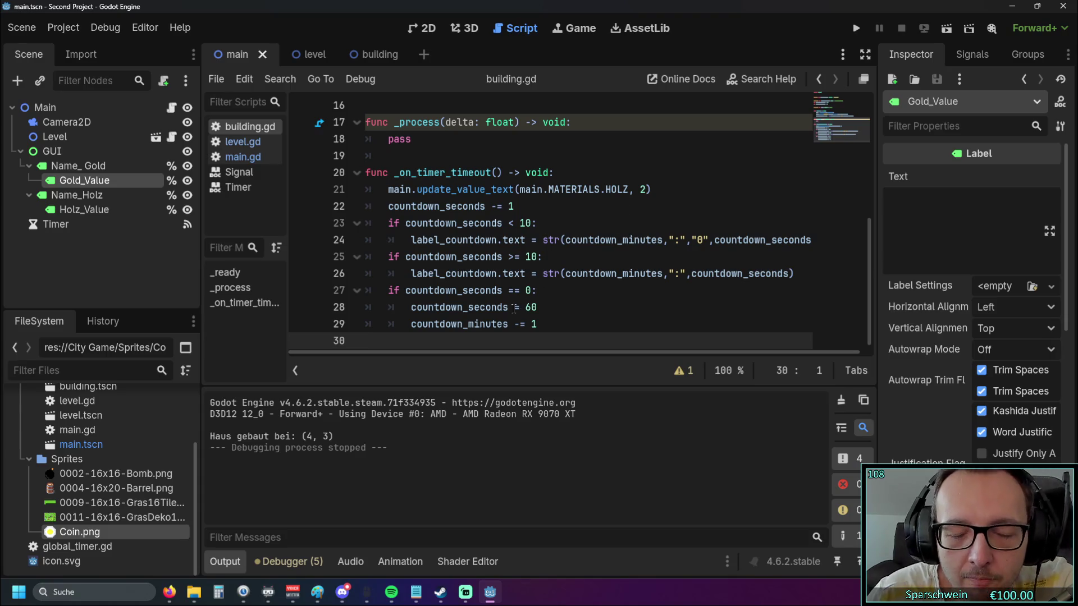
Run the game, try building a house without enough gold, then stop it
scroll(514, 307, up, 3)
scroll(522, 315, down, 3)
click(548, 324)
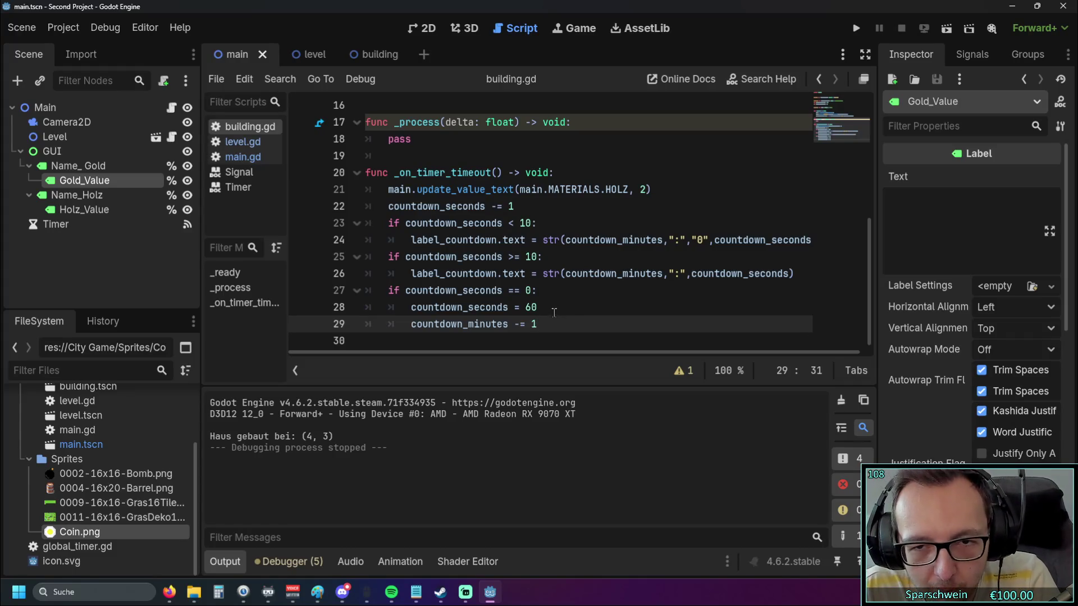
scroll(545, 310, up, 5)
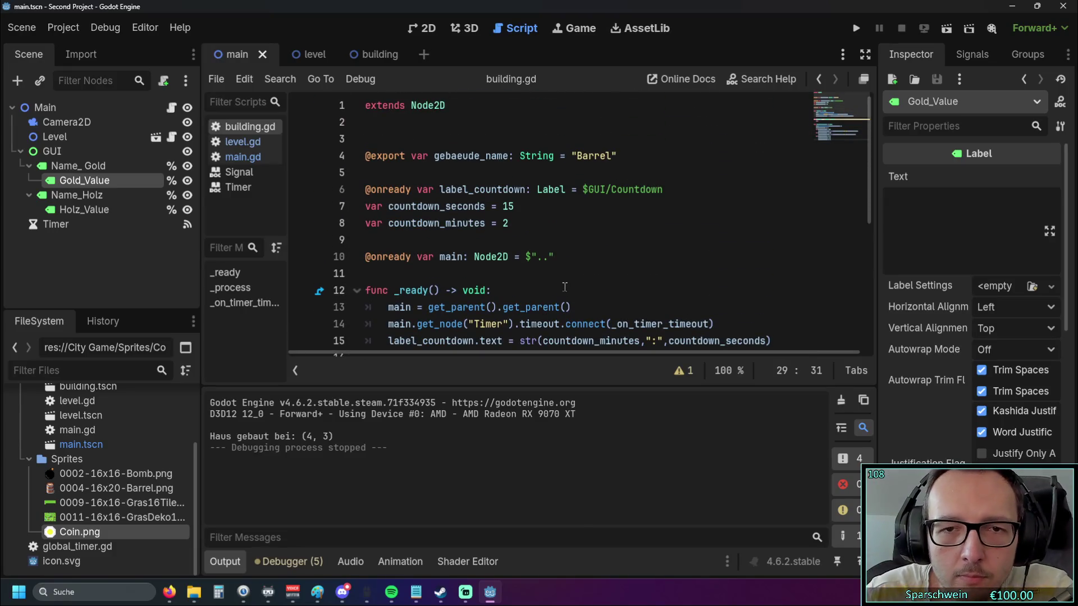
click(862, 30)
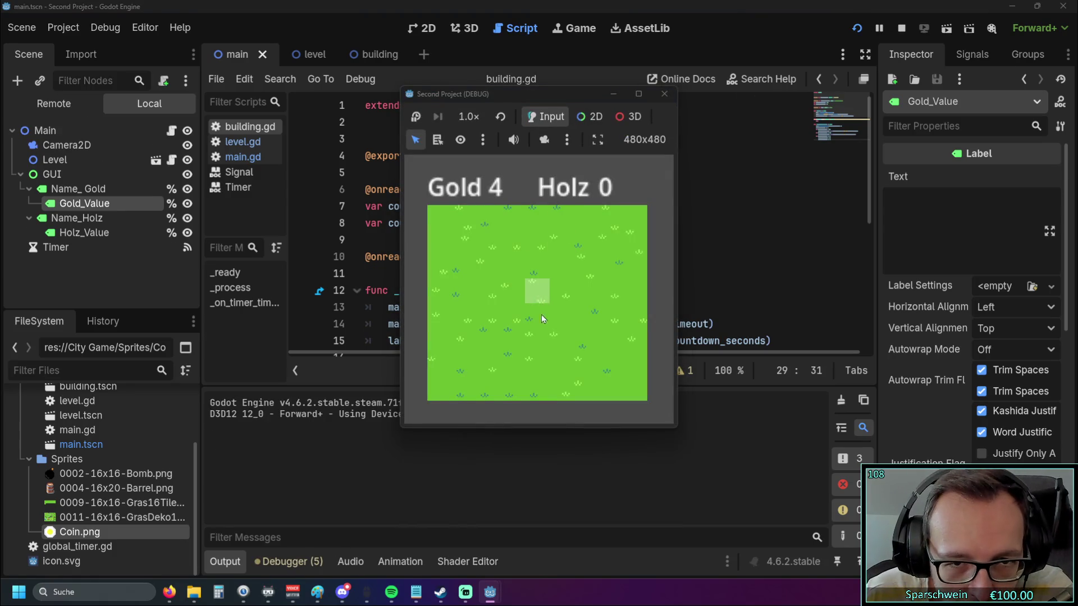
click(530, 291)
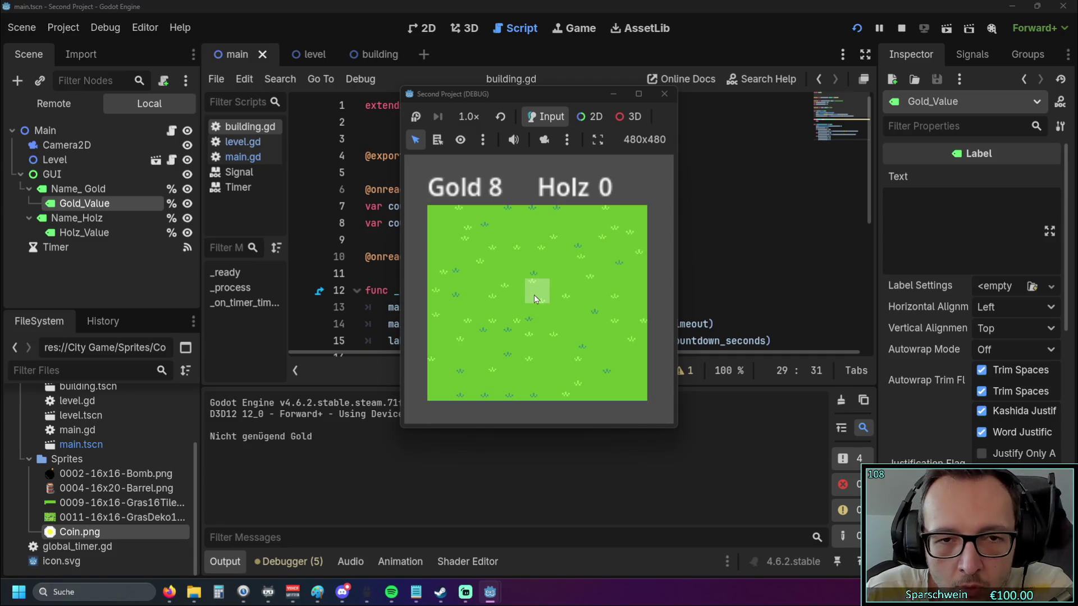
click(664, 94)
Start a new line after line 29 beginning with 'if countdown'
scroll(593, 247, down, 5)
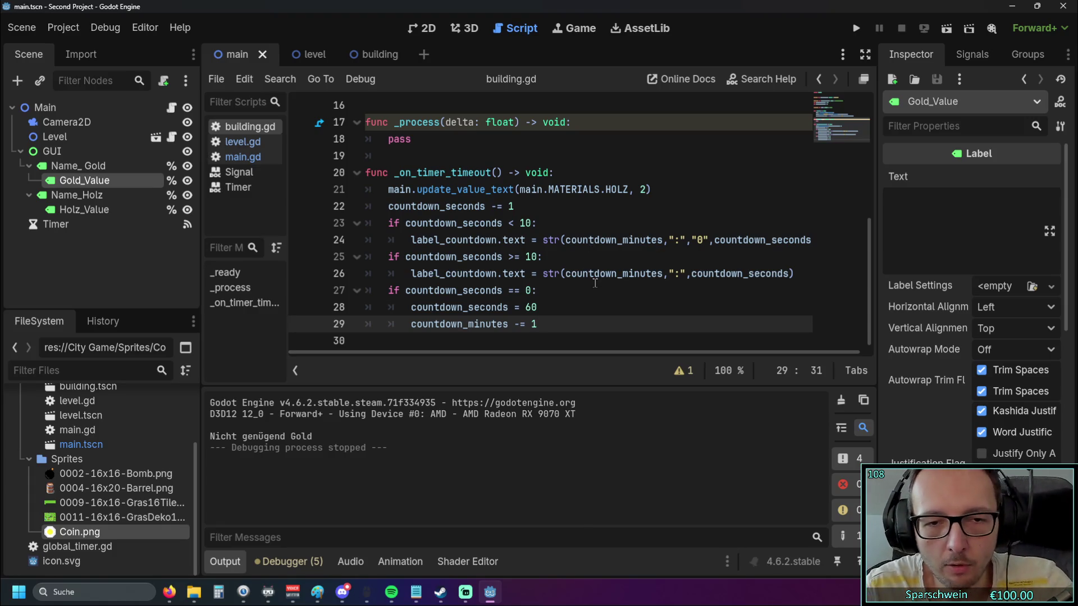
key(Return)
text(if )
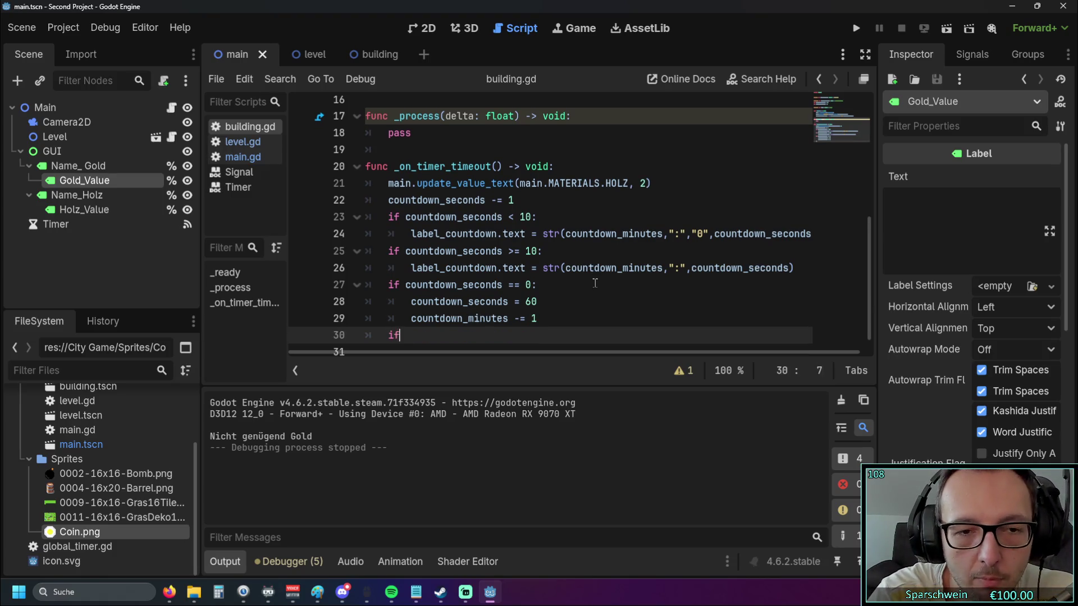
text(countdown)
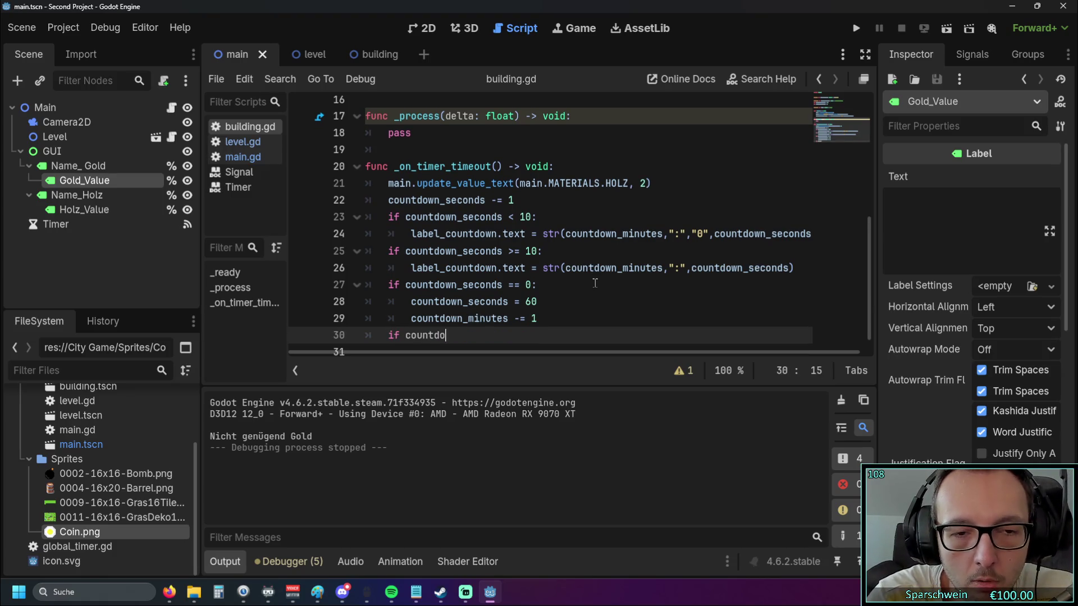
Complete line 30 as 'if countdown_minutes == 0 and countdown_seconds == 0:' with a pass body
key(Down)
key(Return)
key(BackSpace)
key(BackSpace)
key(BackSpace)
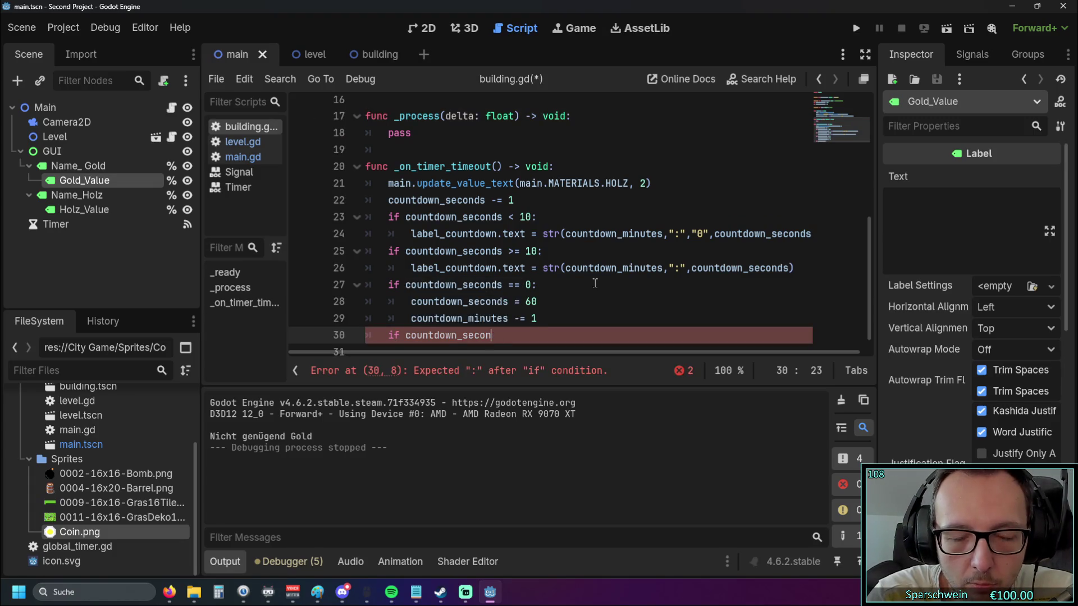
text(minutes )
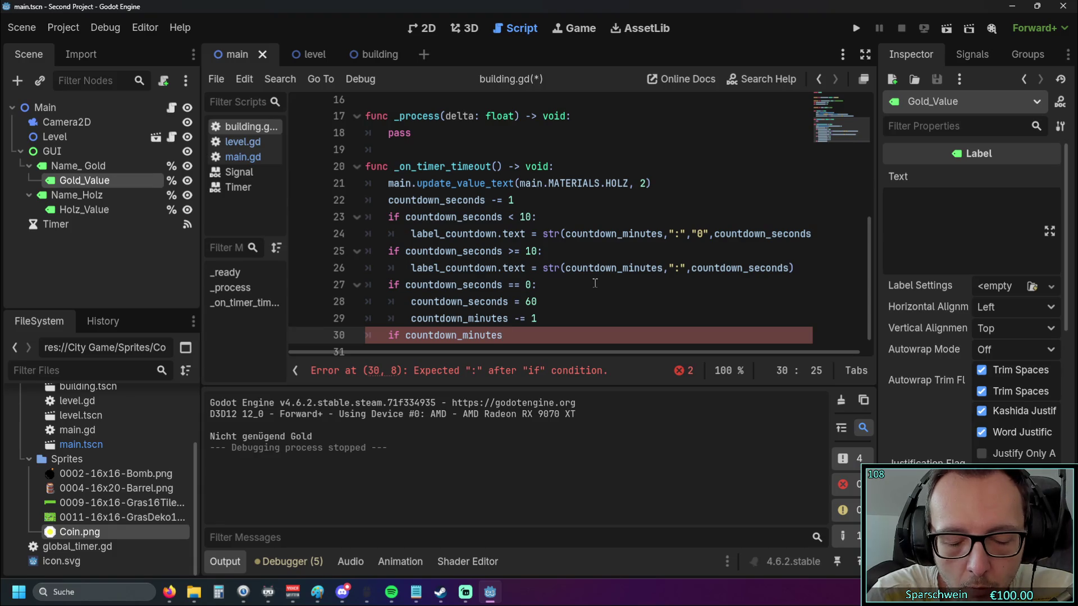
text(== )
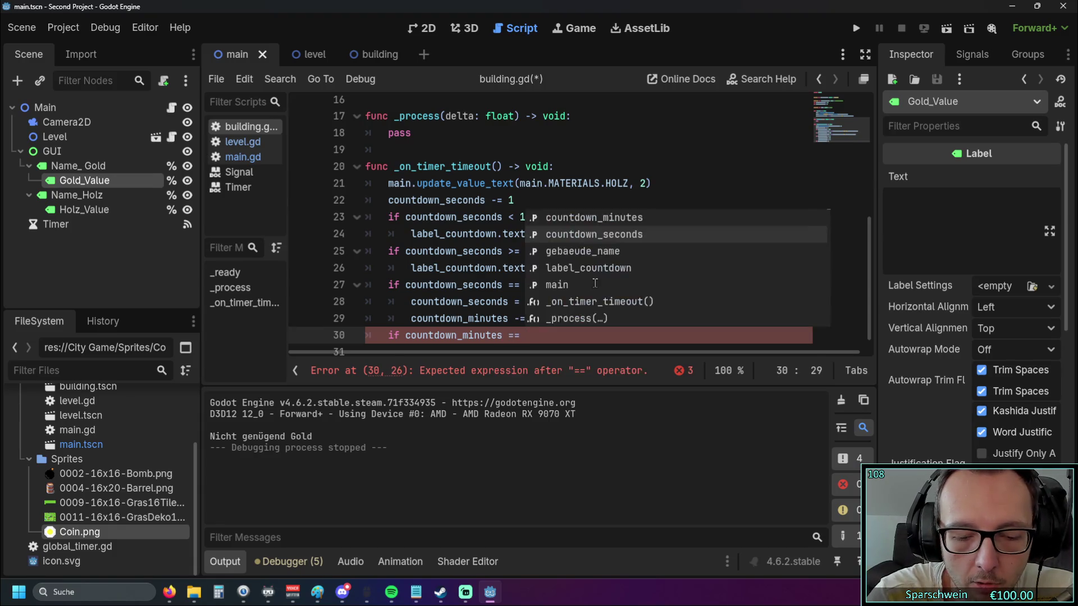
text(0 and count)
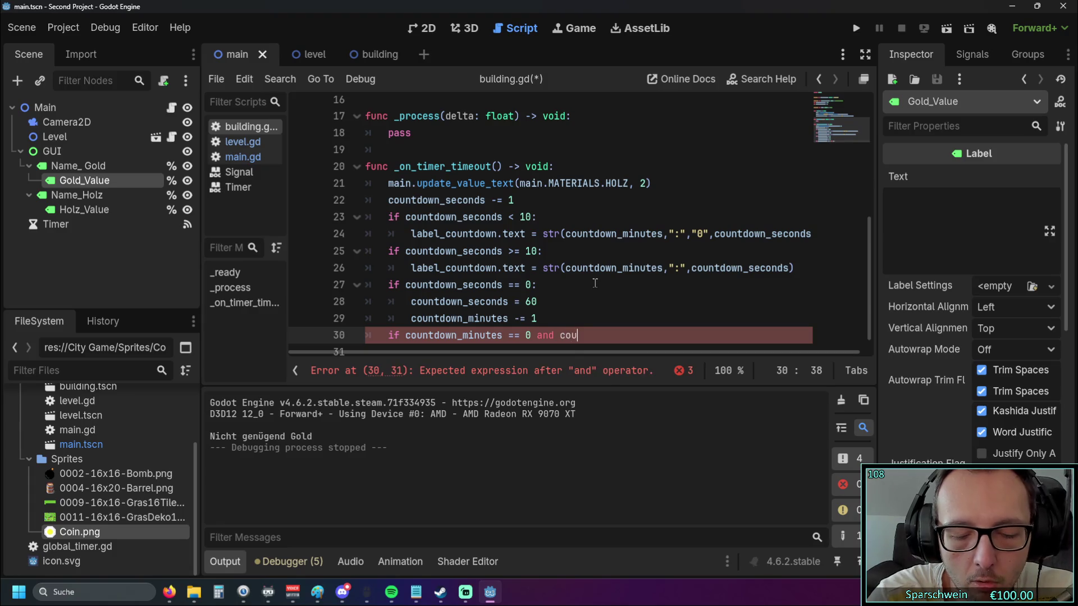
key(Return)
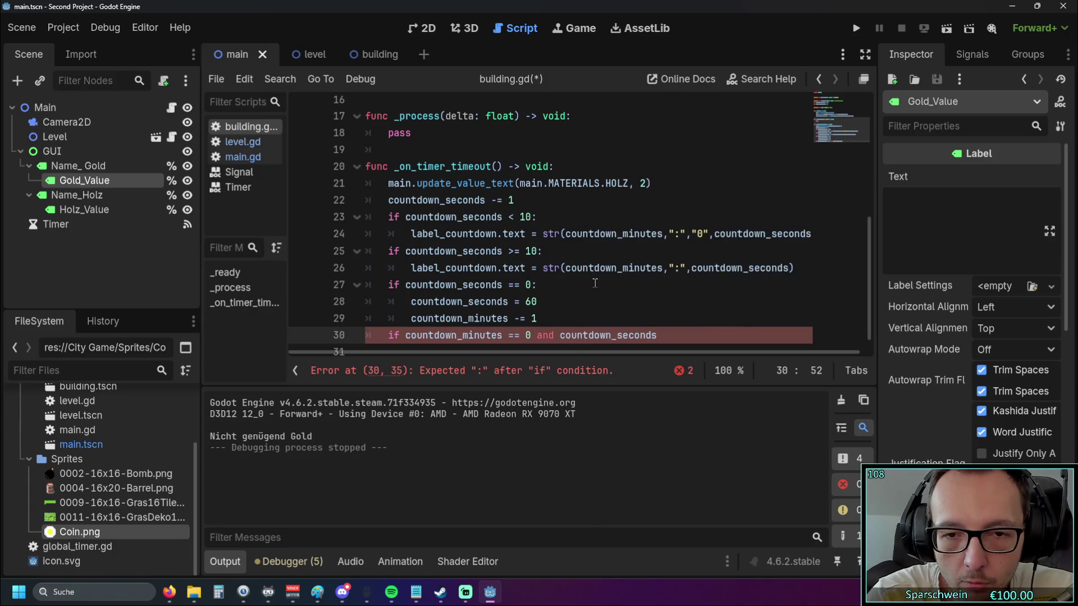
text( == 0)
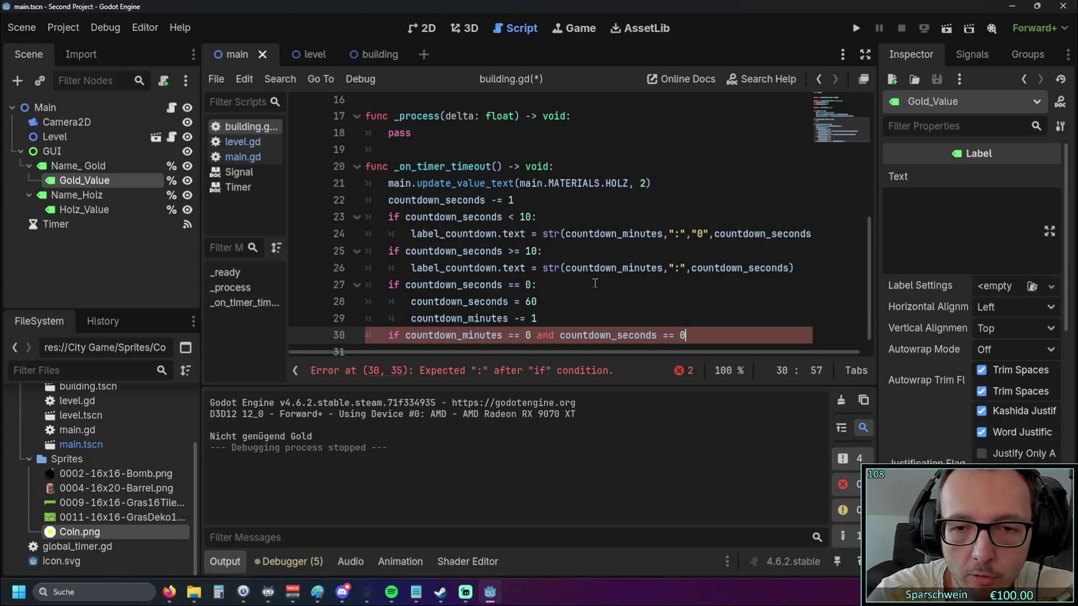
text(:)
key(Return)
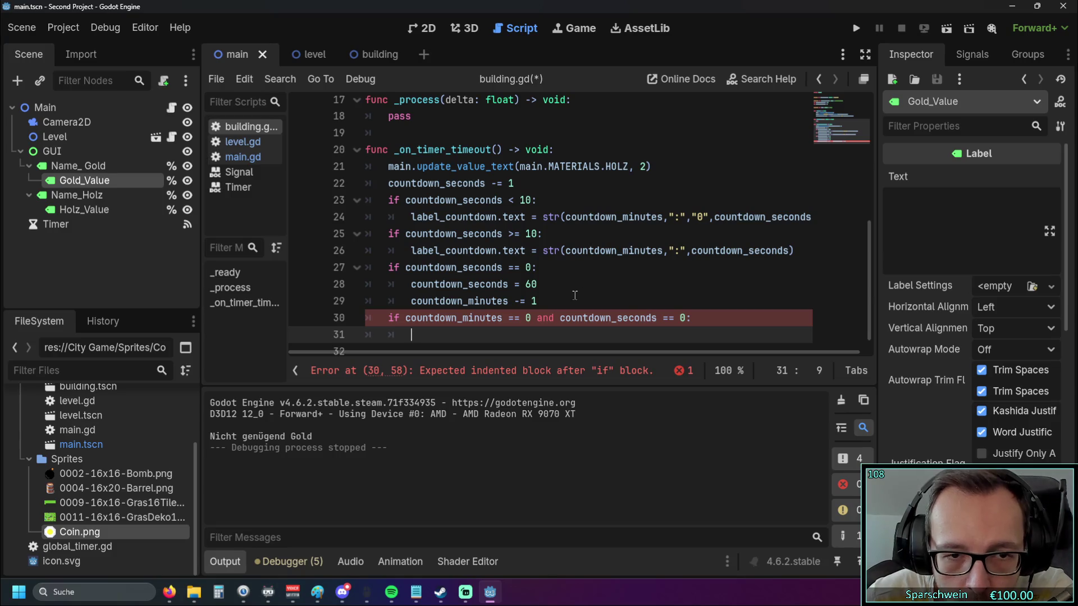
text(po)
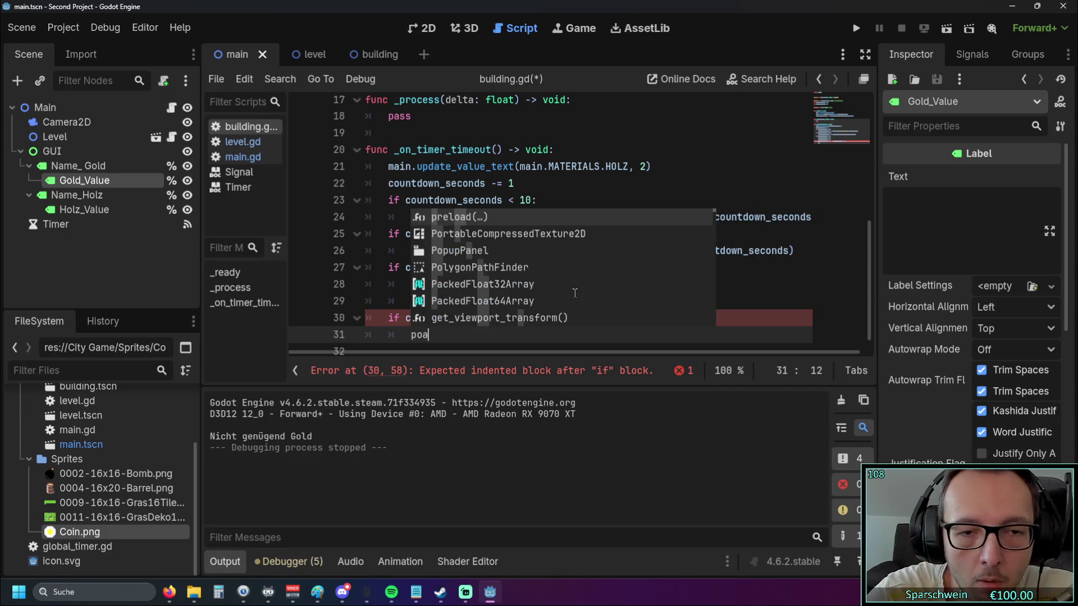
text(a)
key(Return)
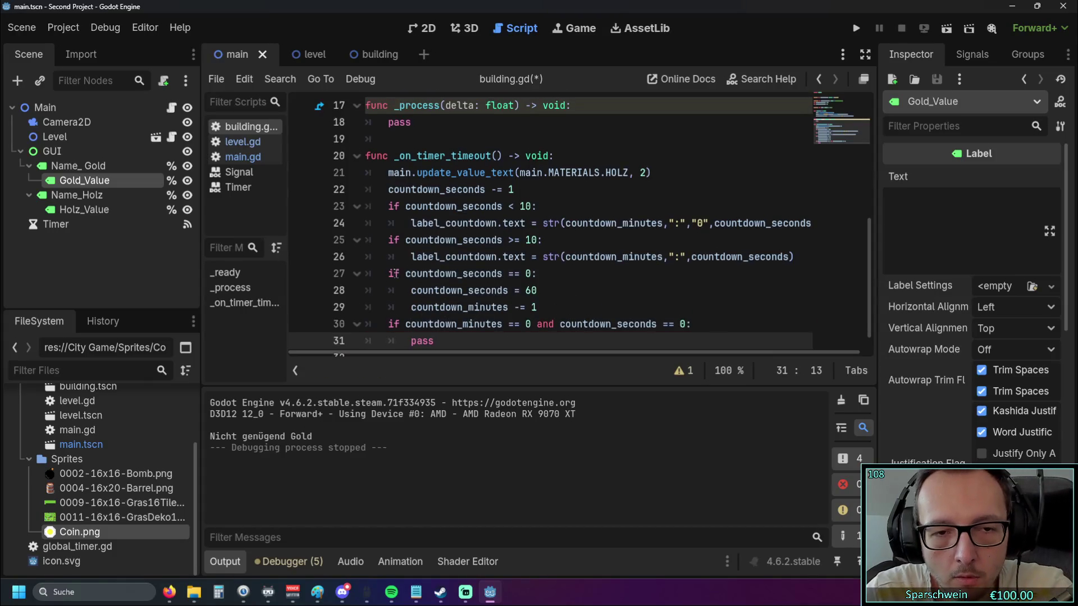
click(406, 274)
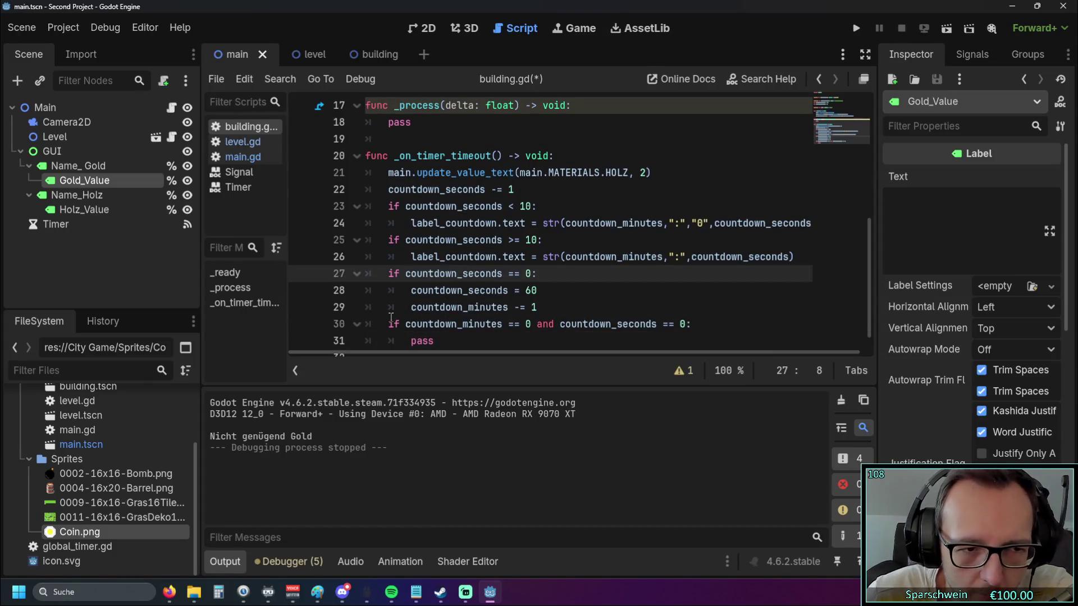
scroll(416, 299, up, 5)
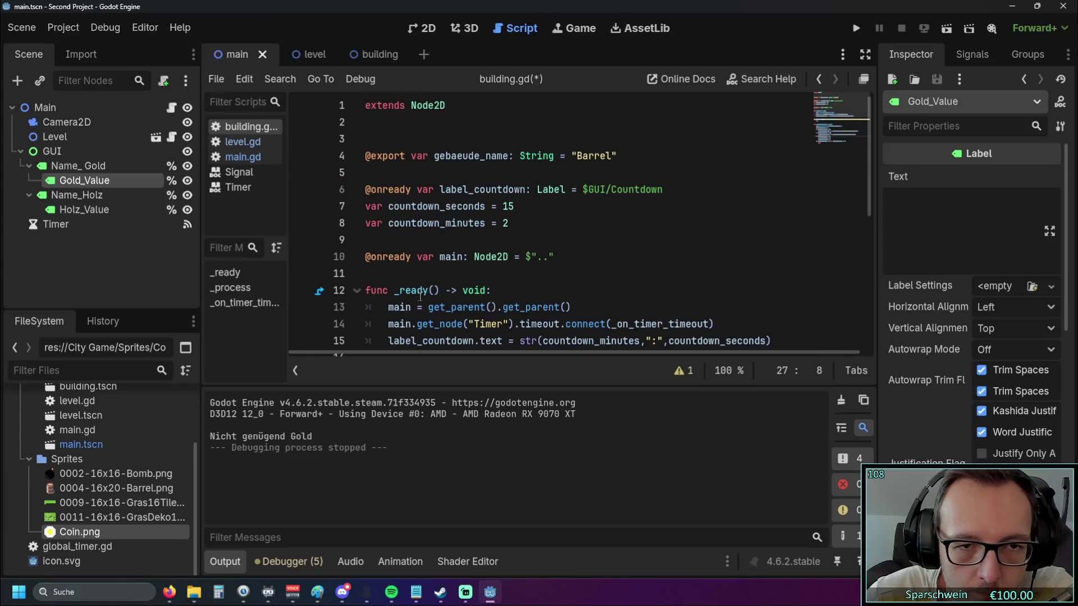
Open the building scene in the 2D view and add Coin.png as a sprite
click(380, 55)
click(234, 55)
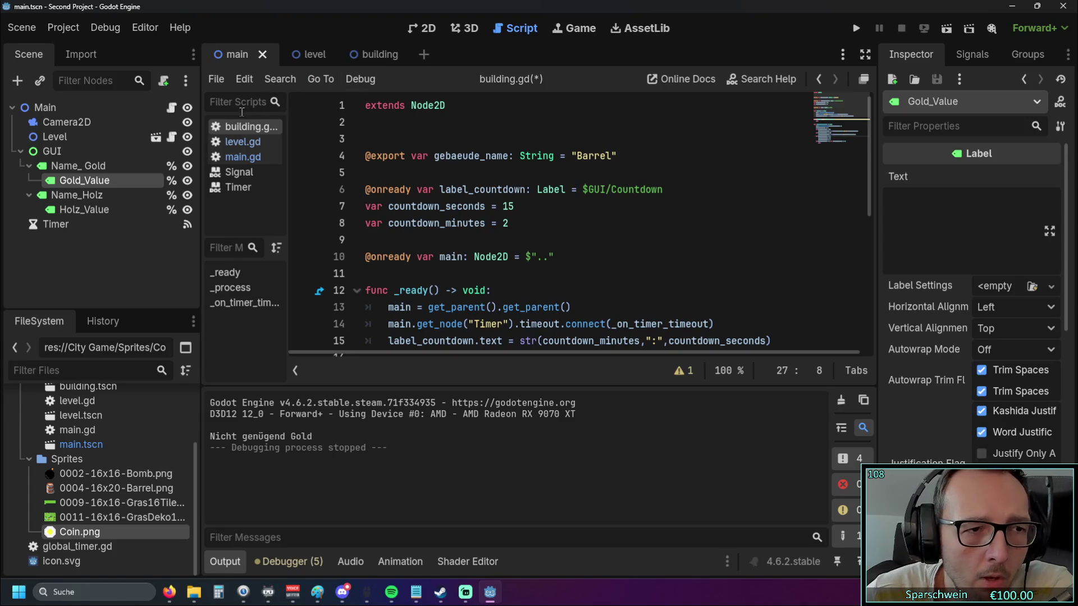
click(433, 30)
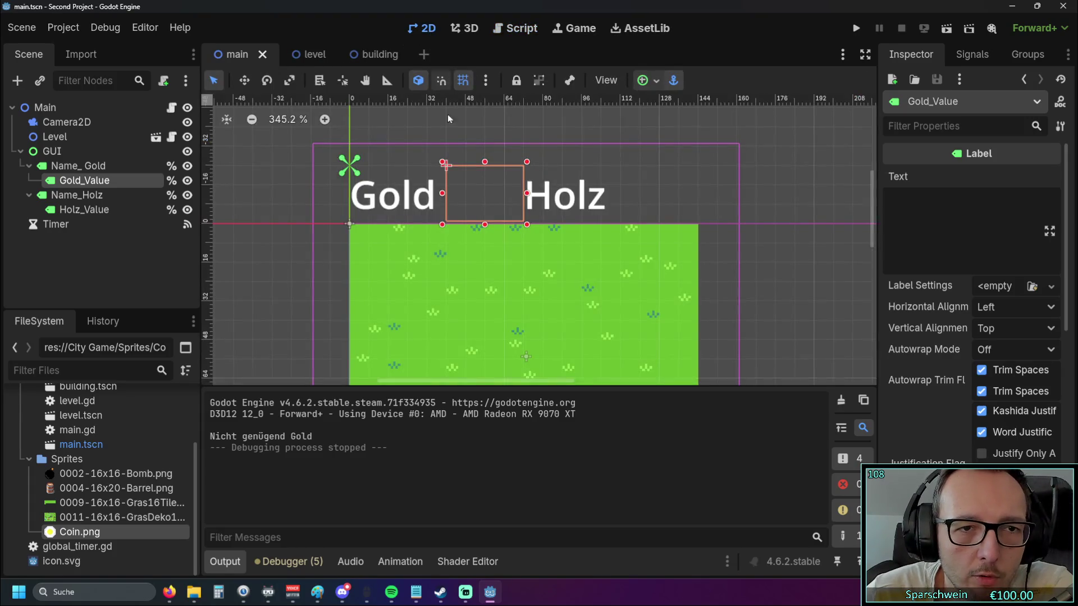
click(359, 55)
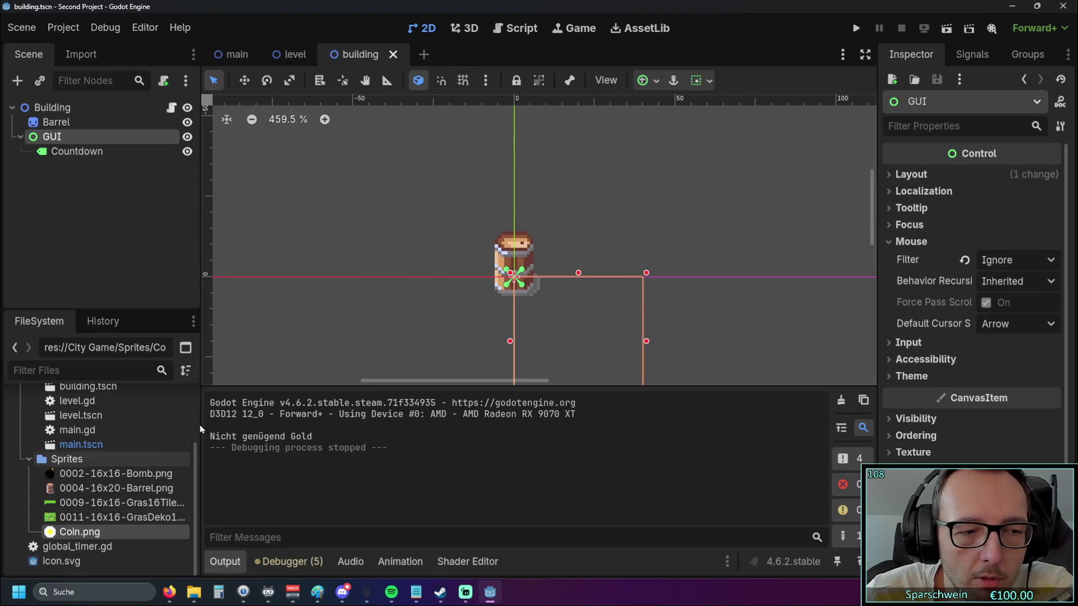
scroll(457, 289, up, 3)
mouse_move(89, 533)
mouse_down()
mouse_move(171, 501)
mouse_move(489, 241)
mouse_up()
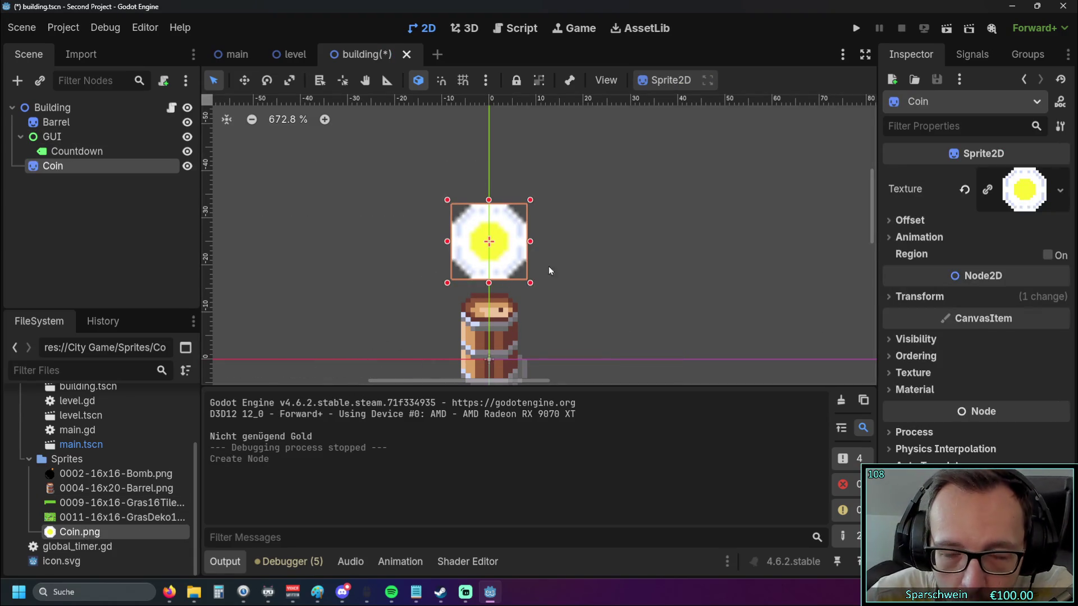
scroll(615, 259, up, 2)
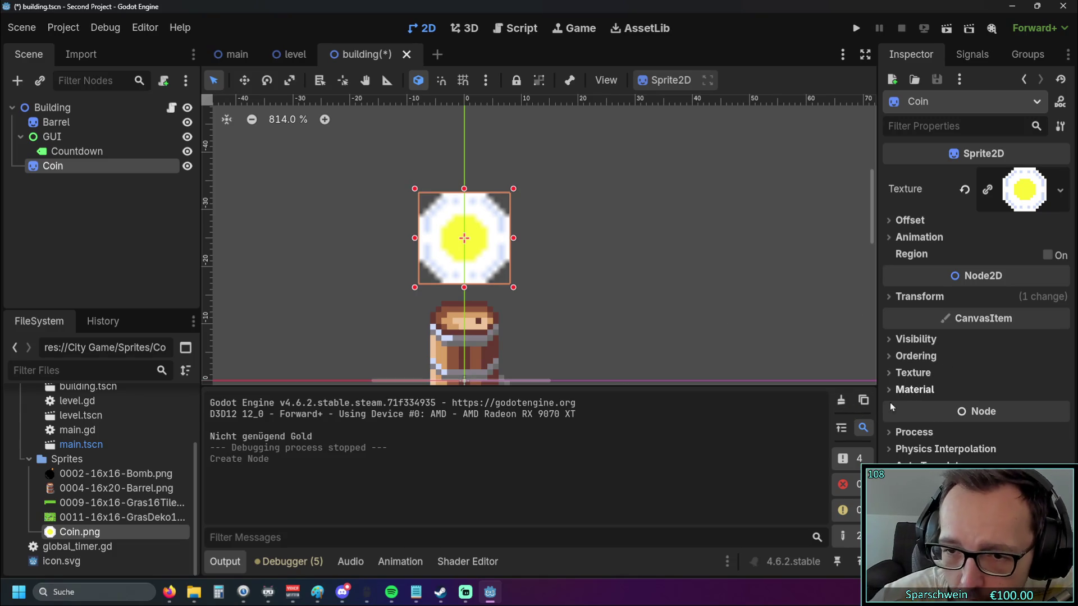
Set the Coin sprite's texture filter to Nearest
click(911, 431)
scroll(911, 416, down, 1)
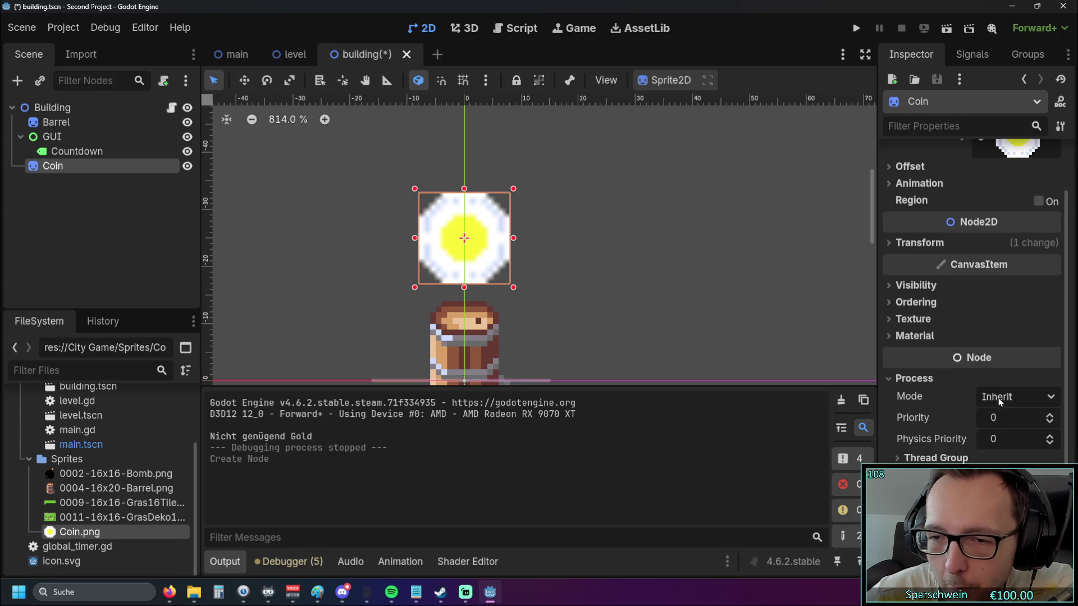
click(898, 378)
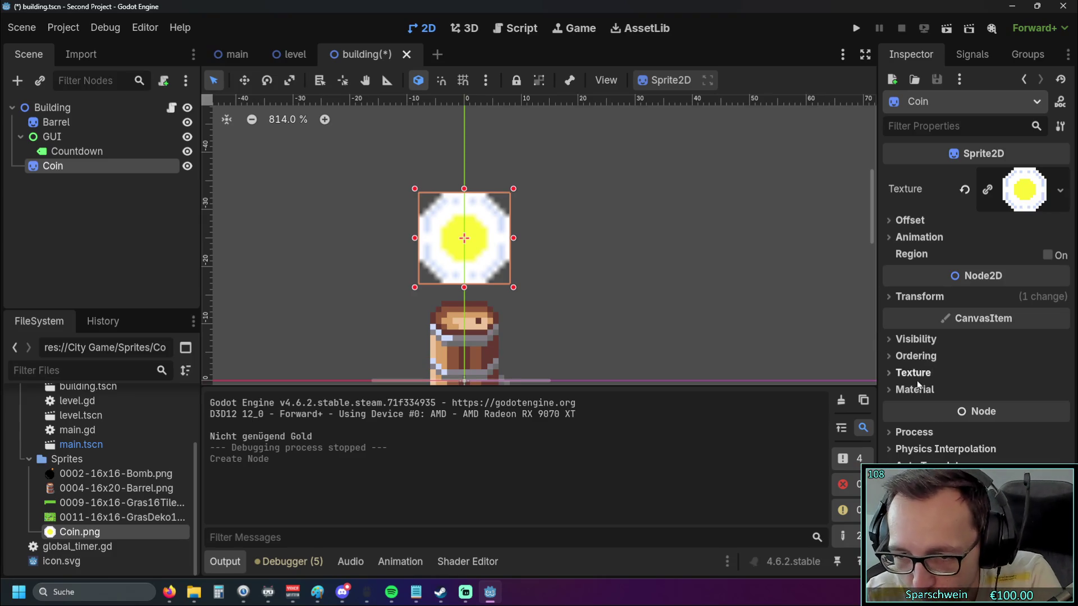
click(887, 374)
click(1017, 391)
click(964, 430)
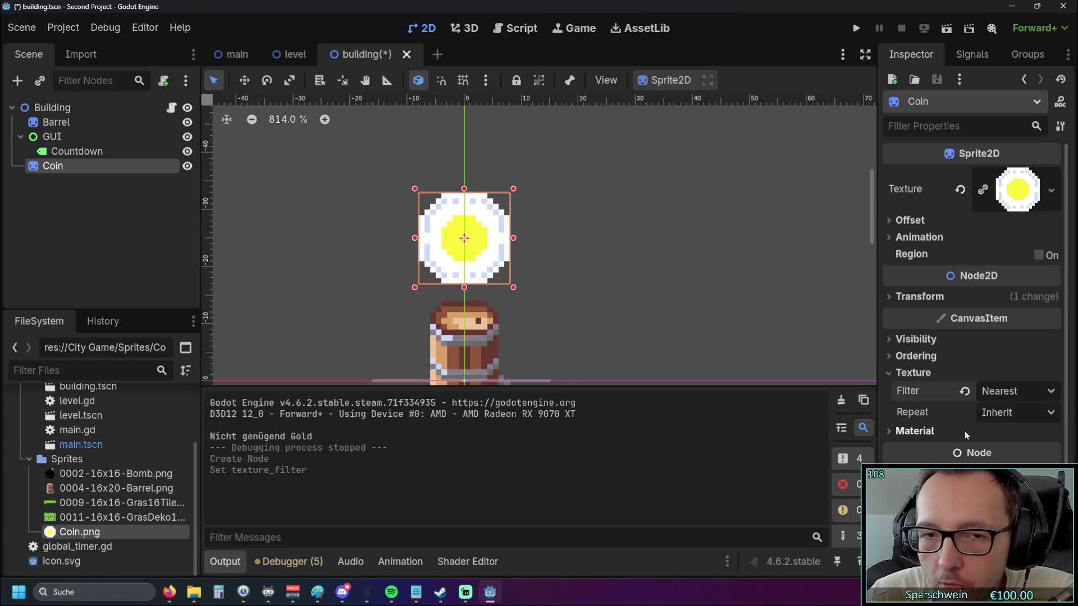
click(647, 281)
scroll(553, 224, up, 1)
click(472, 233)
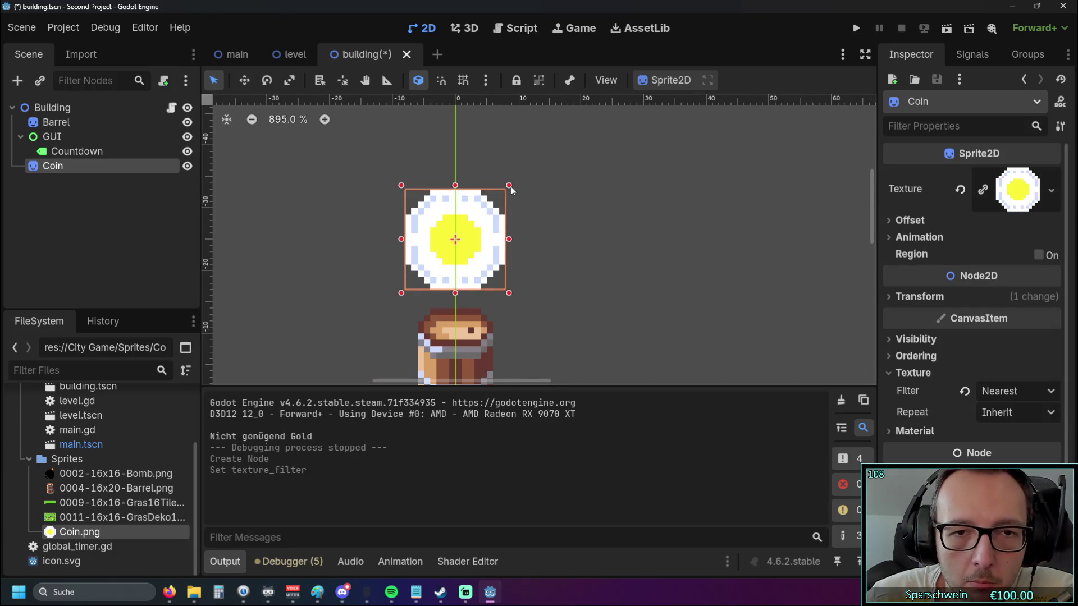
click(907, 373)
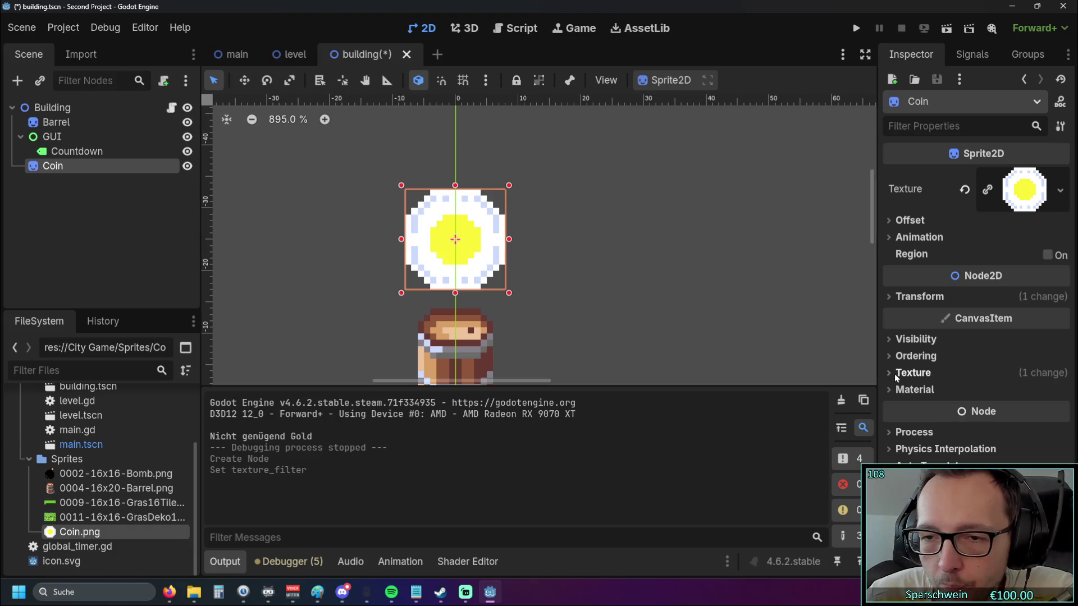
Toggle the coin's Visible setting off and back on
click(898, 339)
click(991, 360)
click(991, 361)
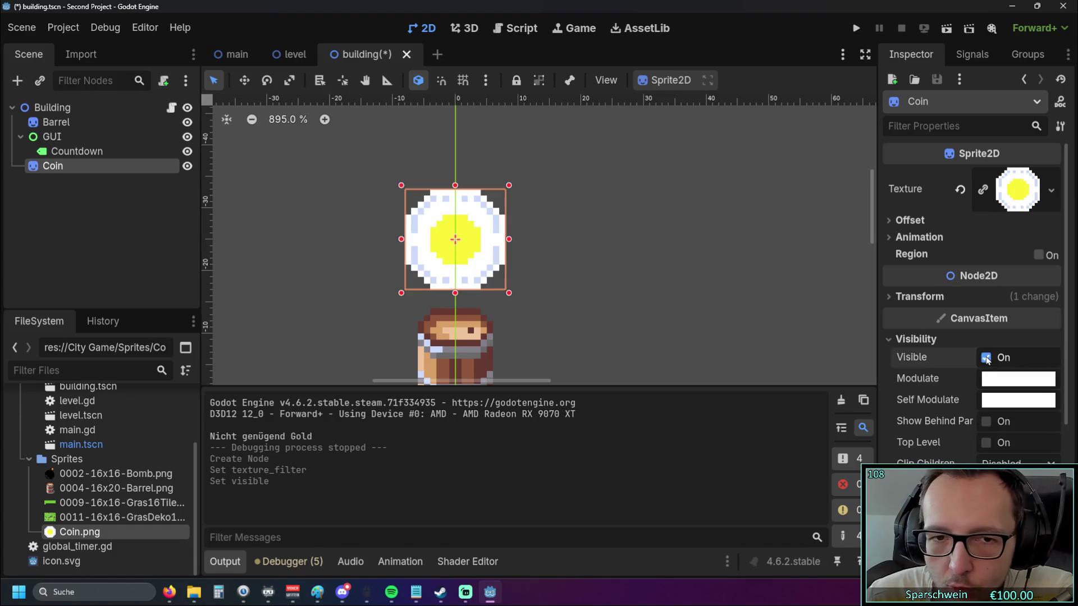
drag(465, 237, 465, 238)
click(908, 339)
Set the Coin sprite's transform scale to 0.5
click(899, 297)
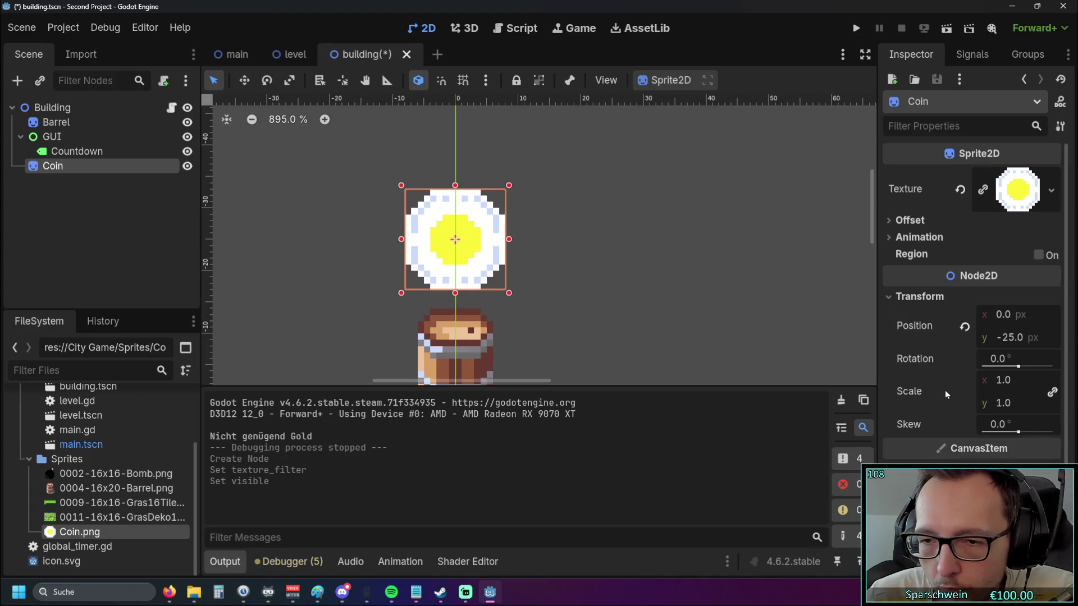
click(999, 382)
text(0.5)
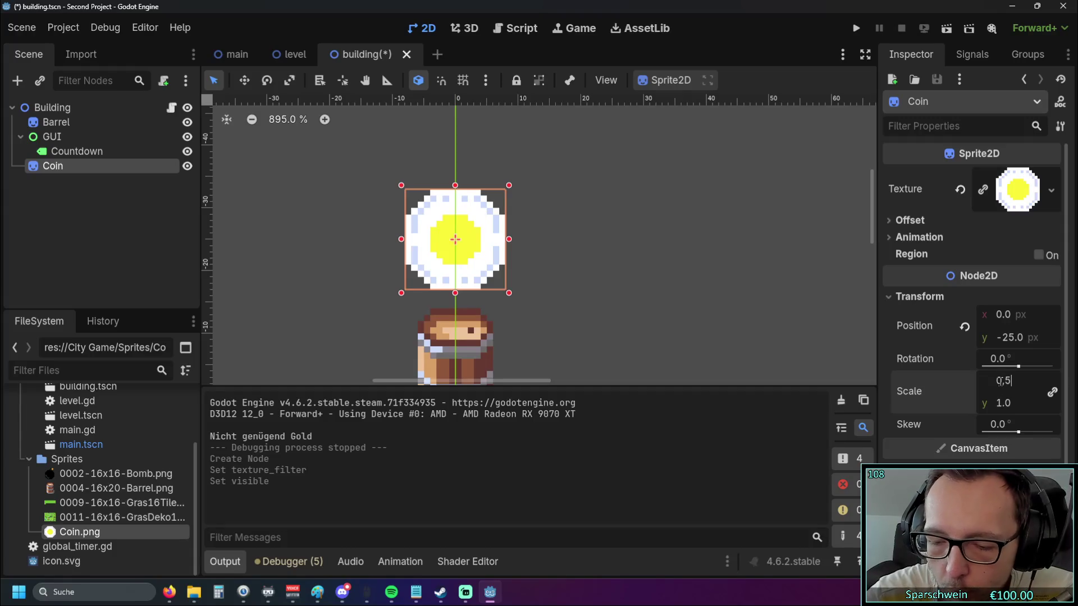
key(Return)
click(561, 264)
Move the coin just above the barrel at position (0, -24)
mouse_move(460, 239)
mouse_down()
mouse_move(460, 288)
mouse_move(459, 250)
mouse_up()
click(83, 153)
click(84, 166)
click(73, 151)
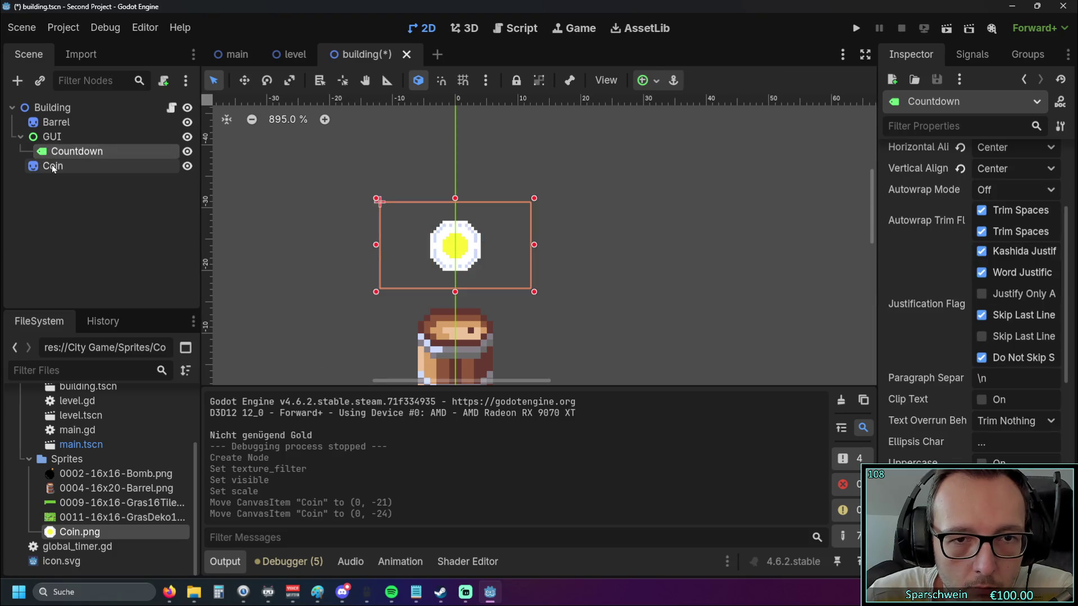
click(655, 268)
click(98, 167)
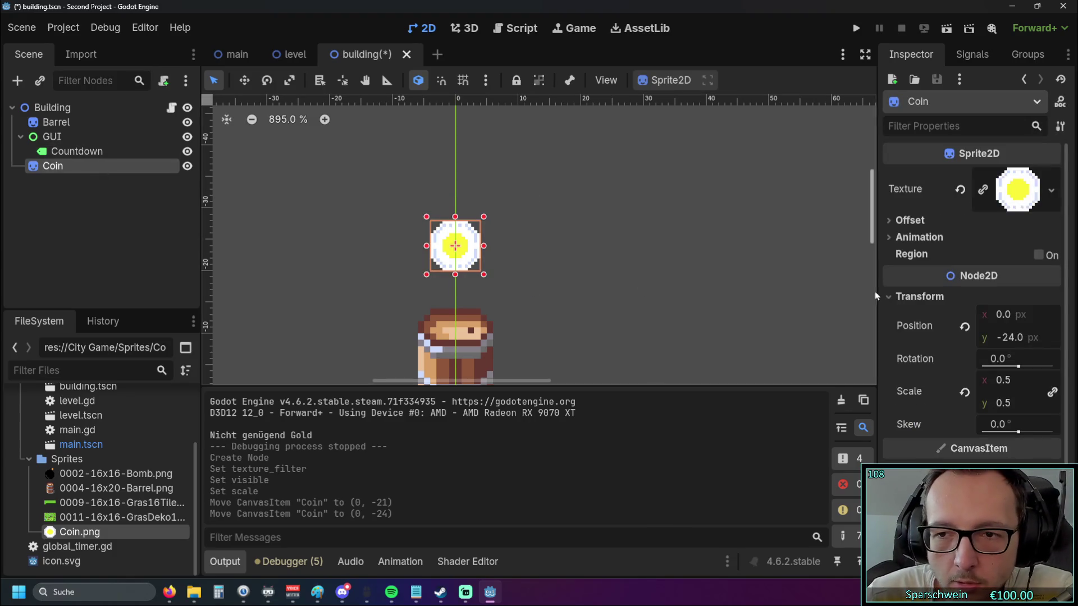
click(894, 298)
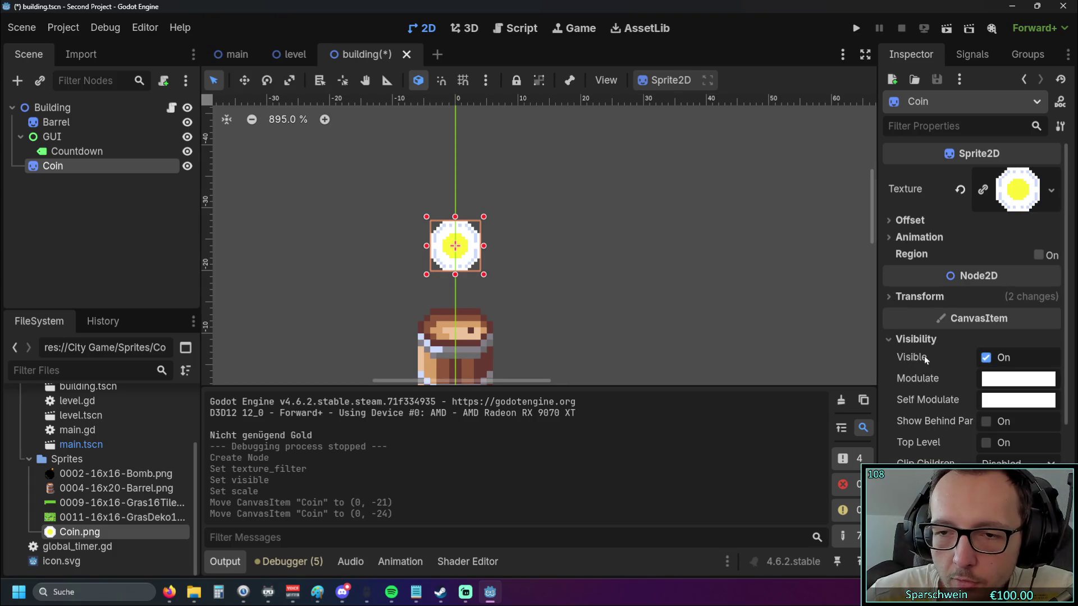
Turn off the Coin sprite's Visible property in the Inspector
click(986, 358)
click(987, 359)
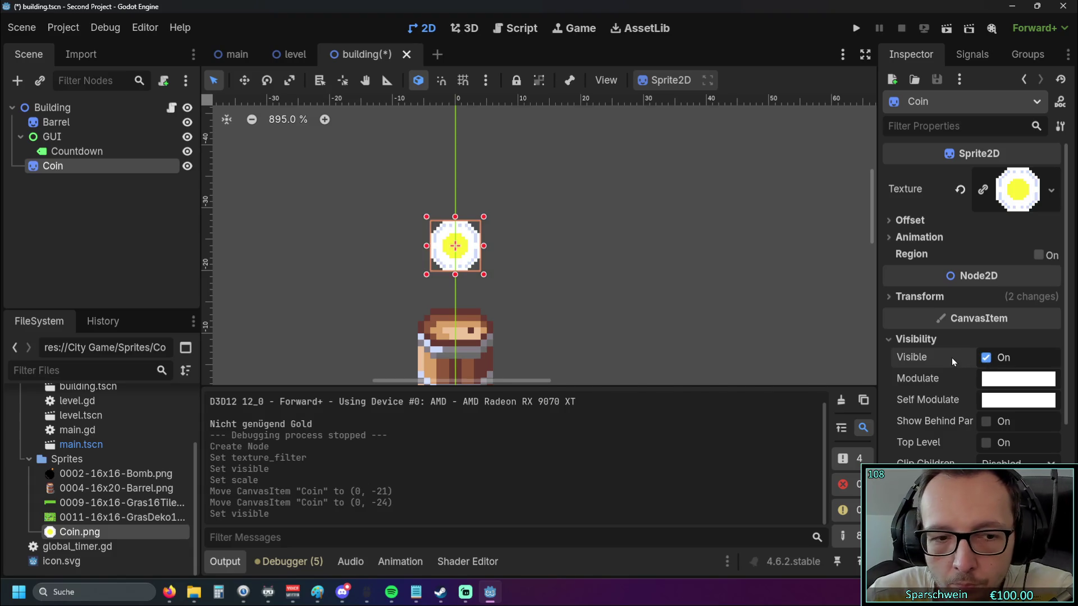
mouse_move(949, 357)
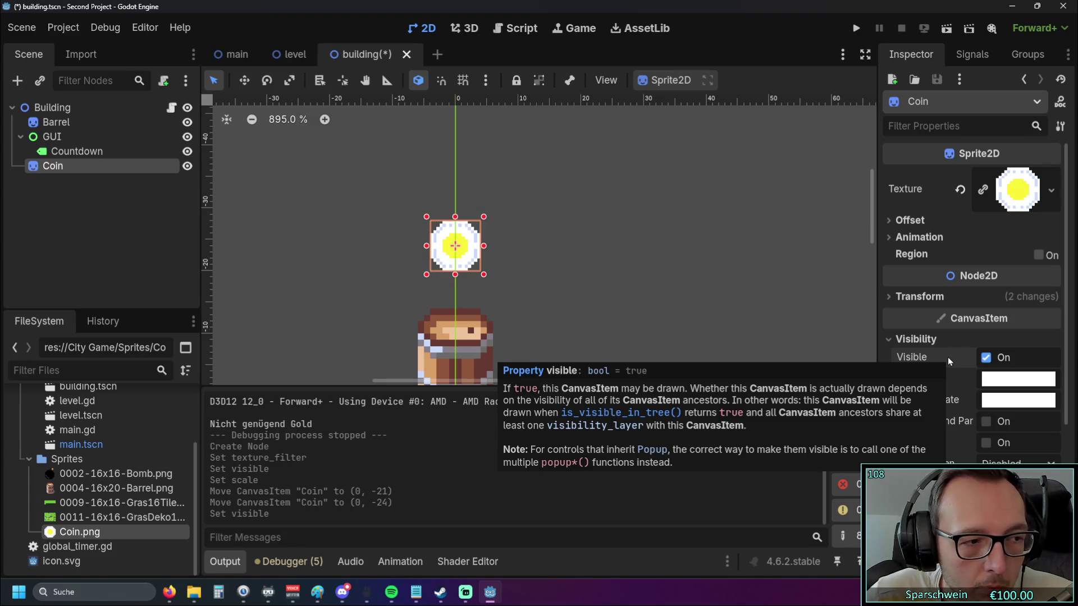
click(753, 284)
click(471, 256)
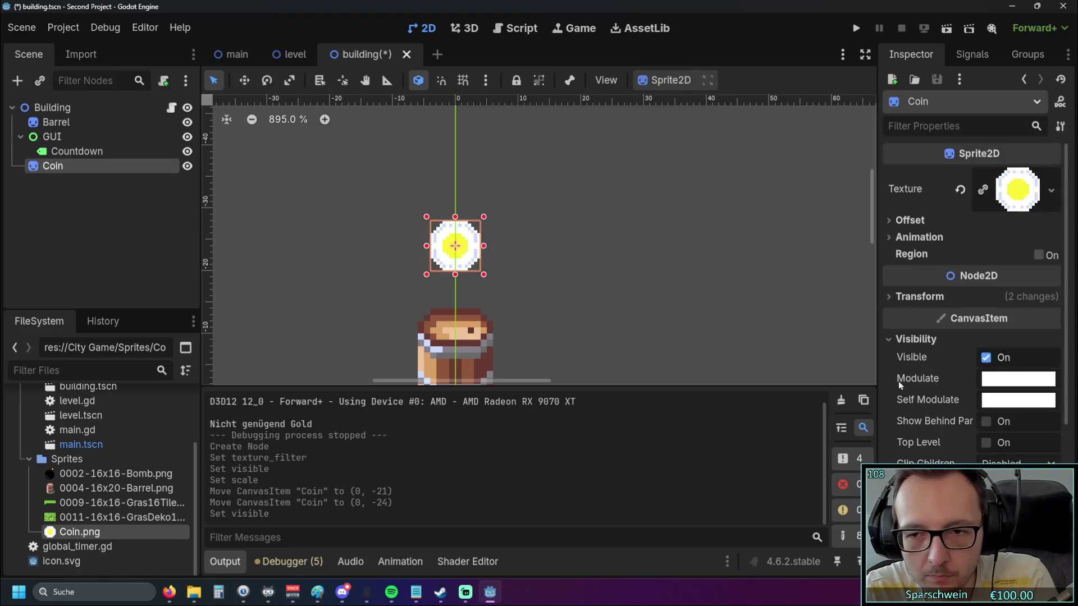
click(986, 359)
click(988, 360)
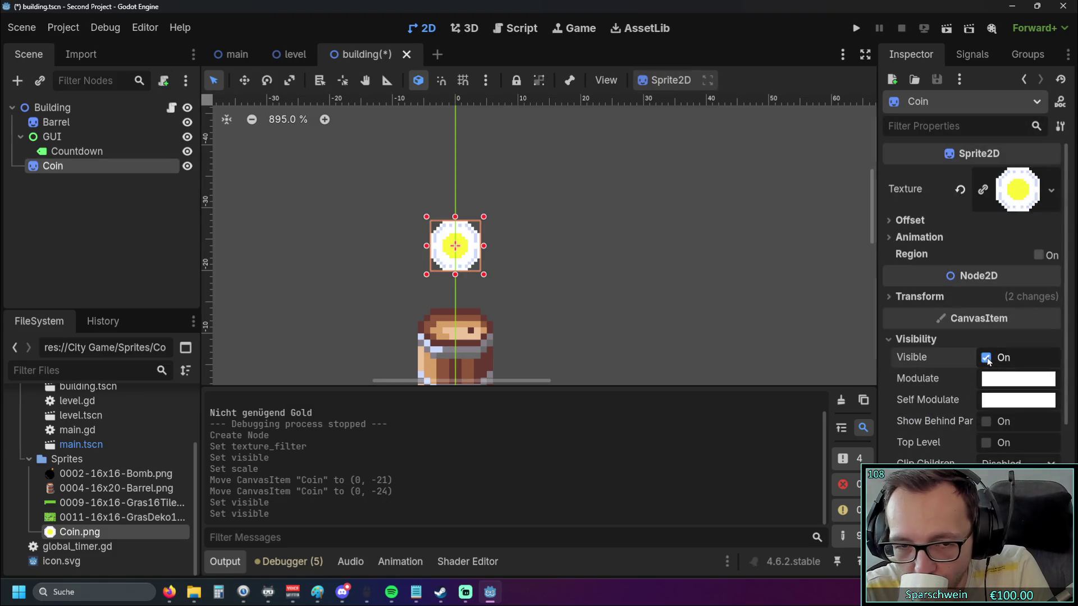
click(987, 358)
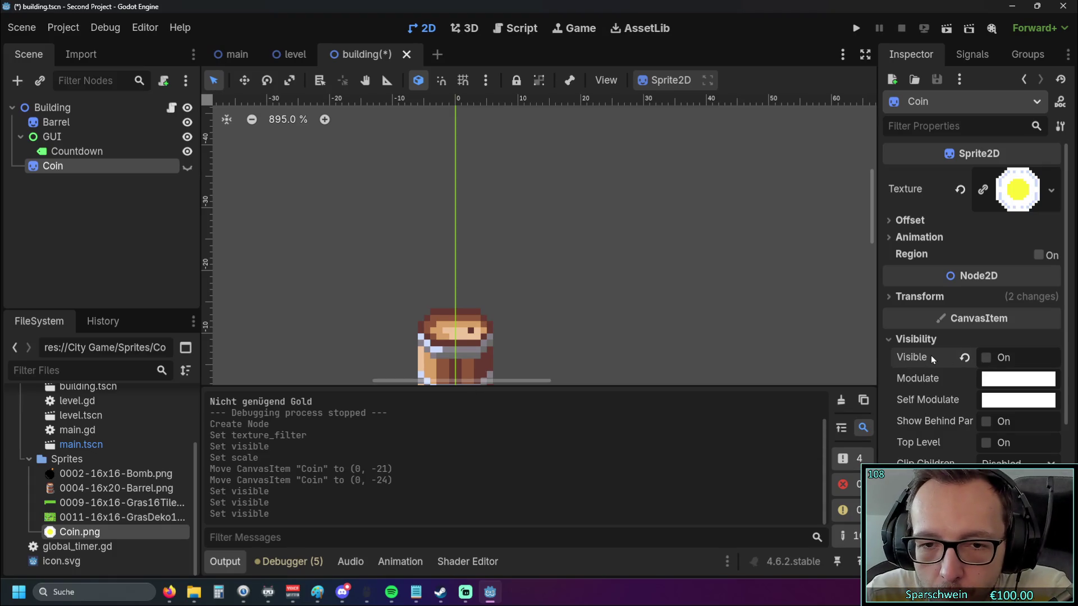
mouse_move(909, 363)
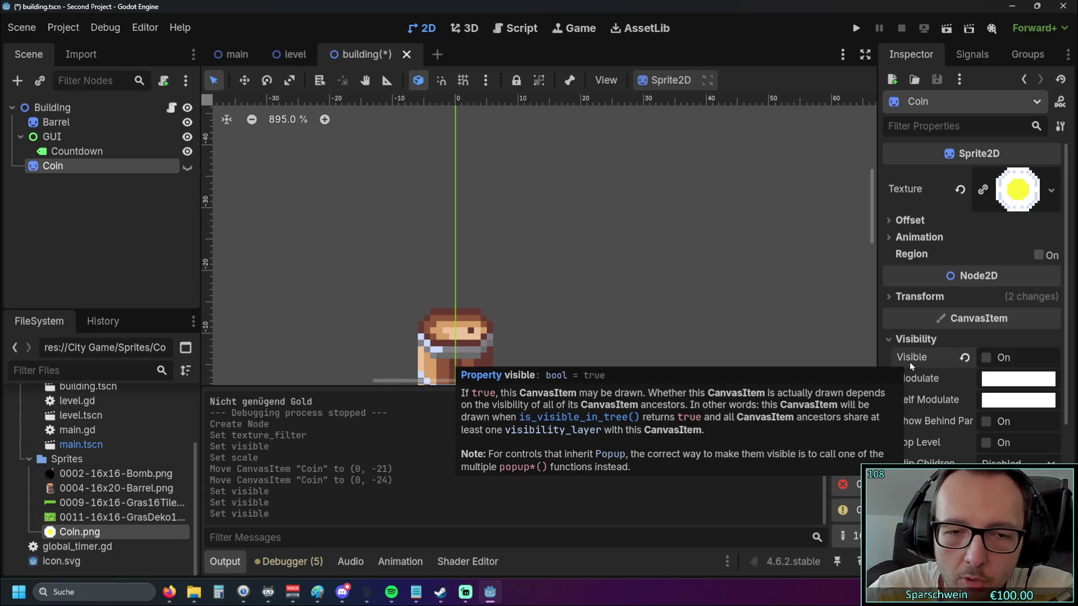
Switch between the level and building scenes, then bring up the Game view
click(591, 200)
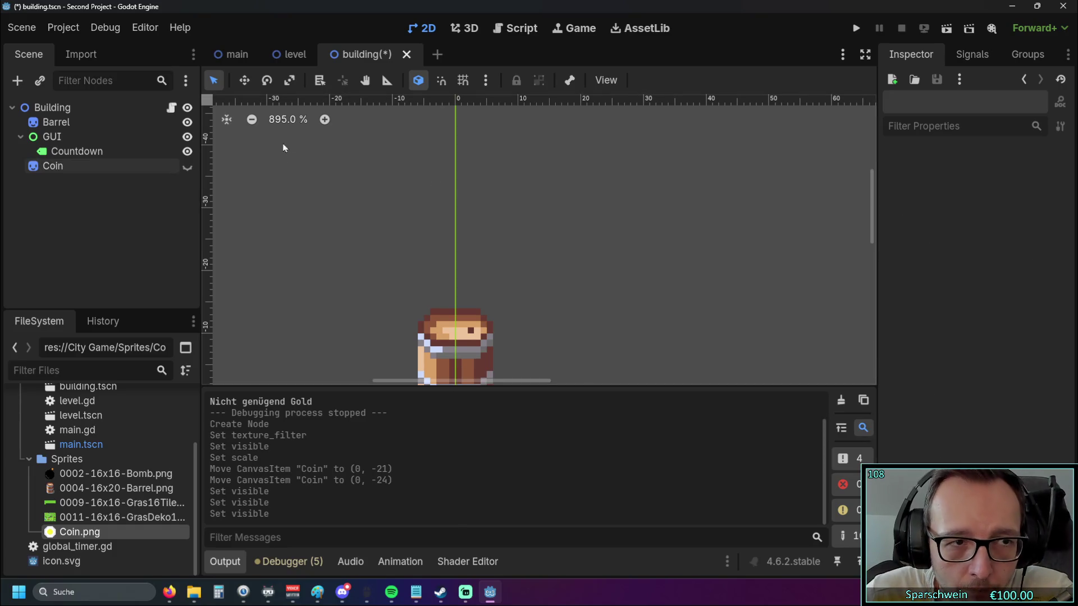
click(289, 54)
click(365, 54)
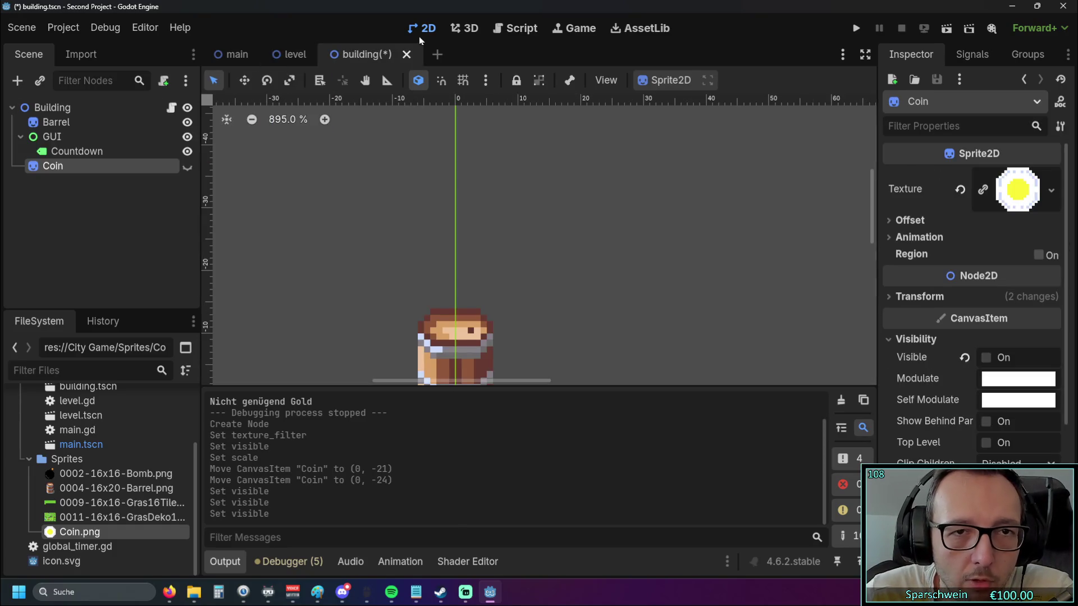
click(575, 29)
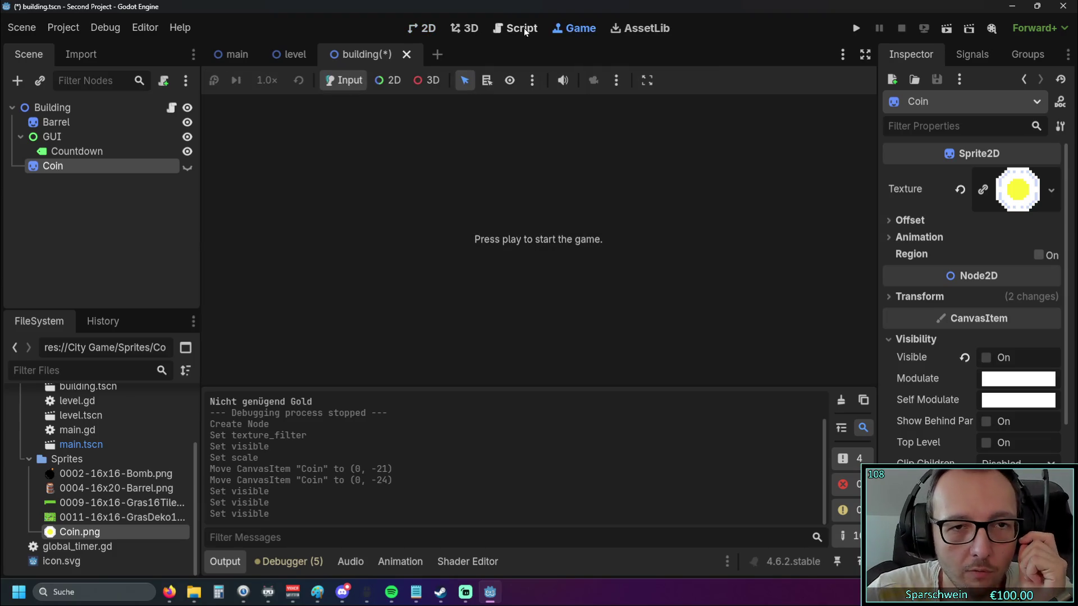
In building.gd, set the countdown start to 0 minutes and 10 seconds
click(524, 28)
click(505, 223)
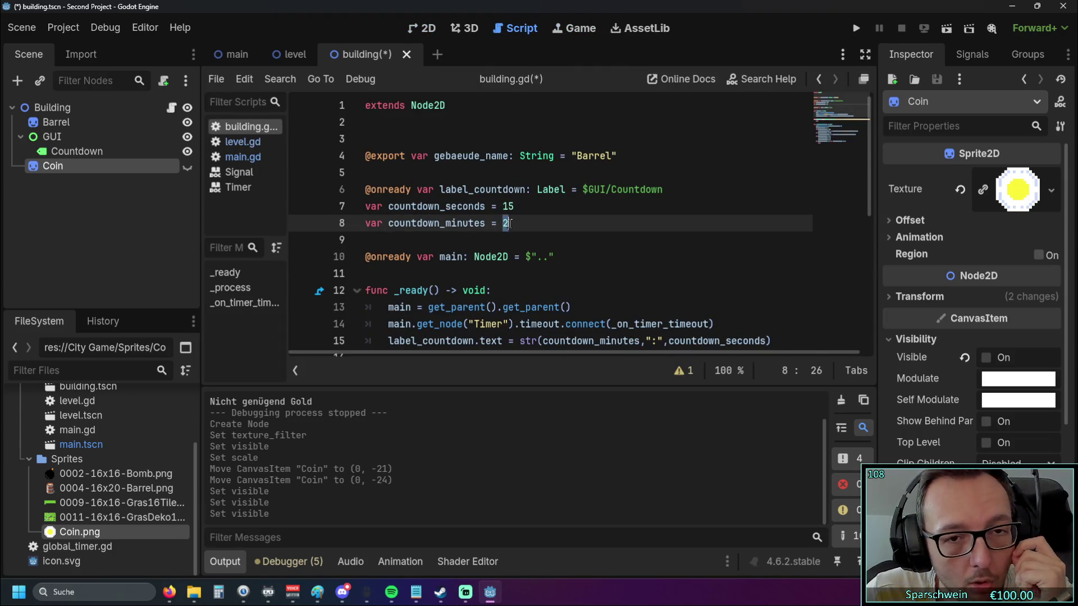
text(0)
double_click(508, 206)
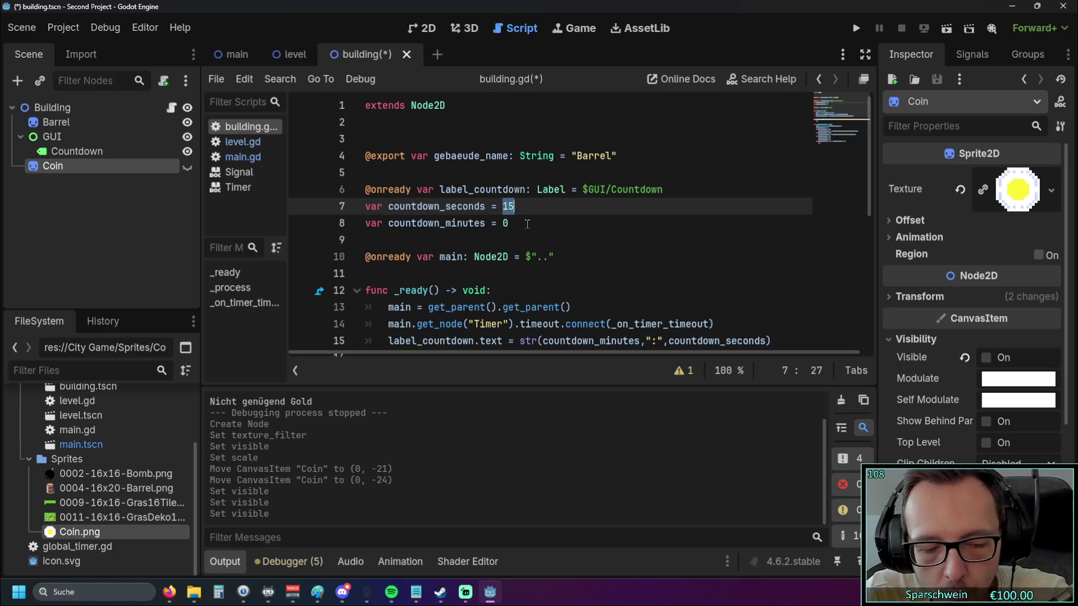
text(10)
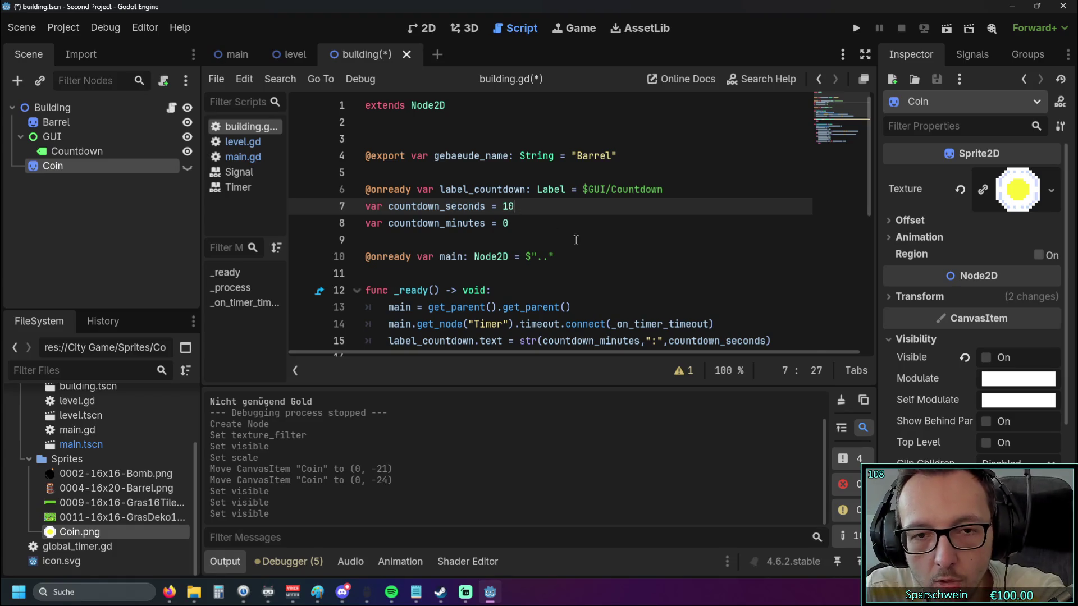
key(Down)
key(Down)
scroll(521, 241, down, 5)
click(458, 322)
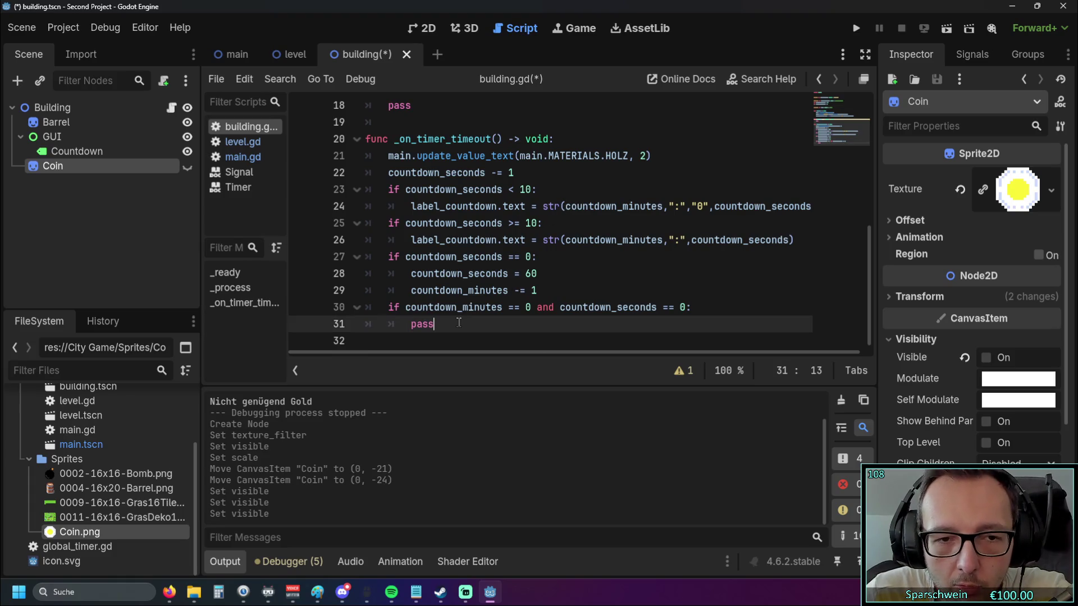
double_click(421, 324)
key(Down)
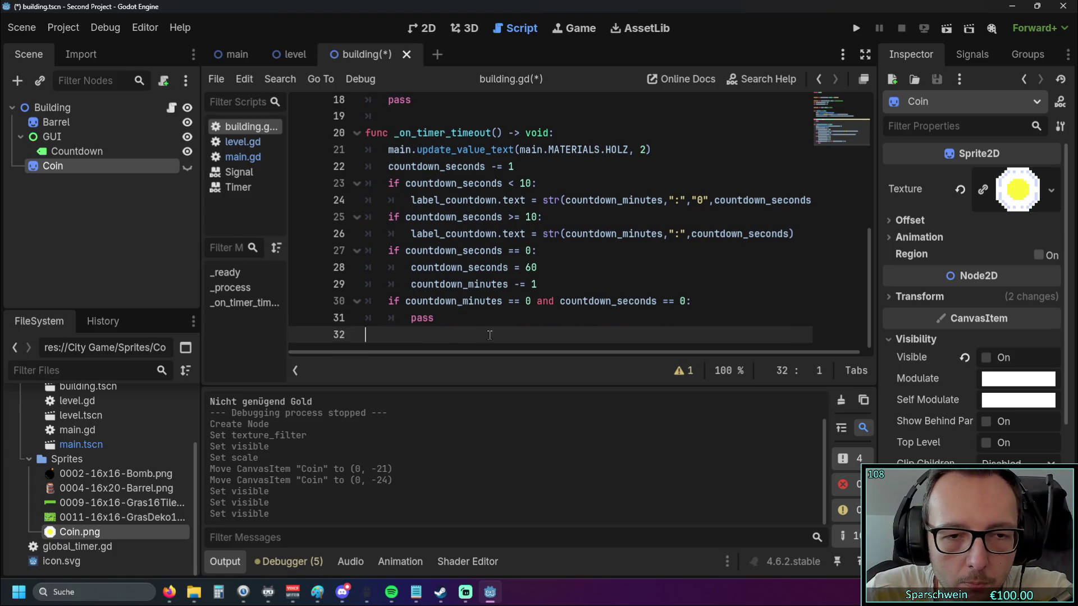
key(Tab)
key(Tab)
drag(52, 167, 418, 337)
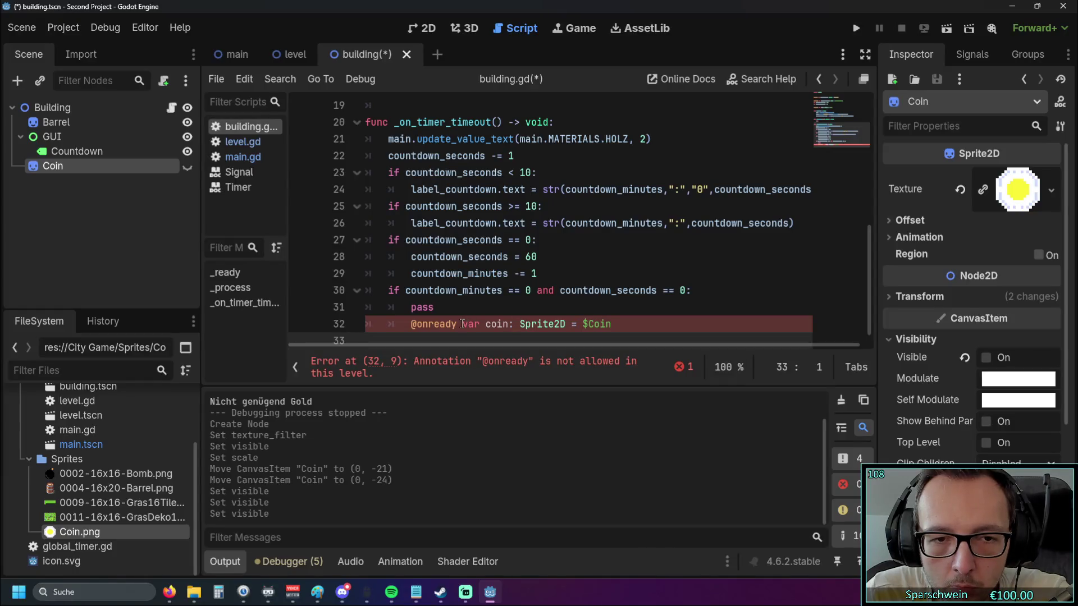
drag(463, 324, 409, 325)
click(622, 327)
key(shift+Home)
key(shift+Home)
key(ctrl+x)
scroll(453, 290, up, 3)
scroll(453, 291, up, 3)
click(404, 179)
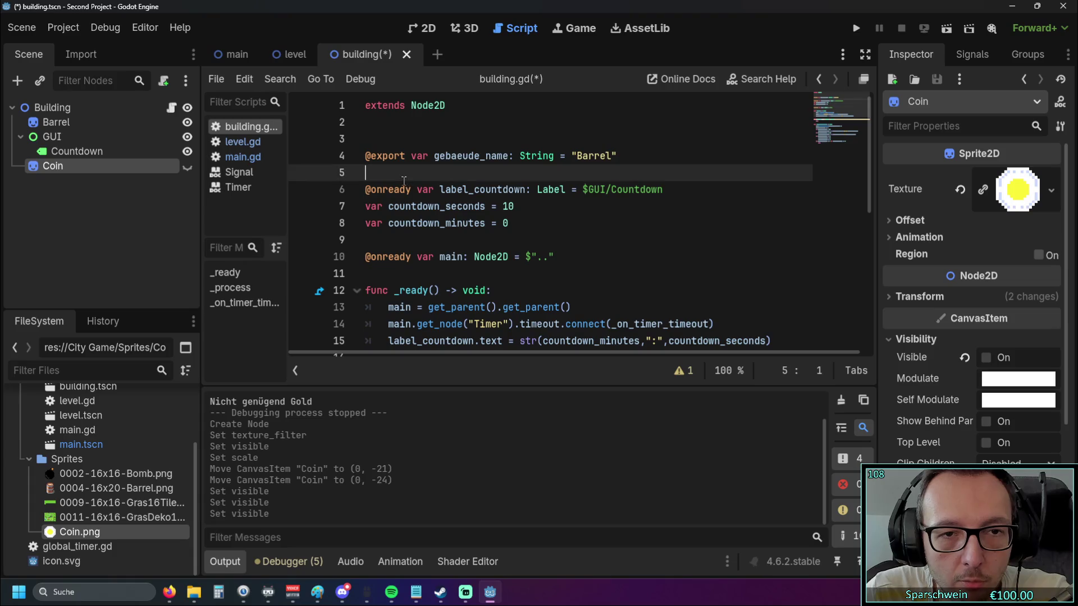
key(Return)
key(ctrl+v)
key(Home)
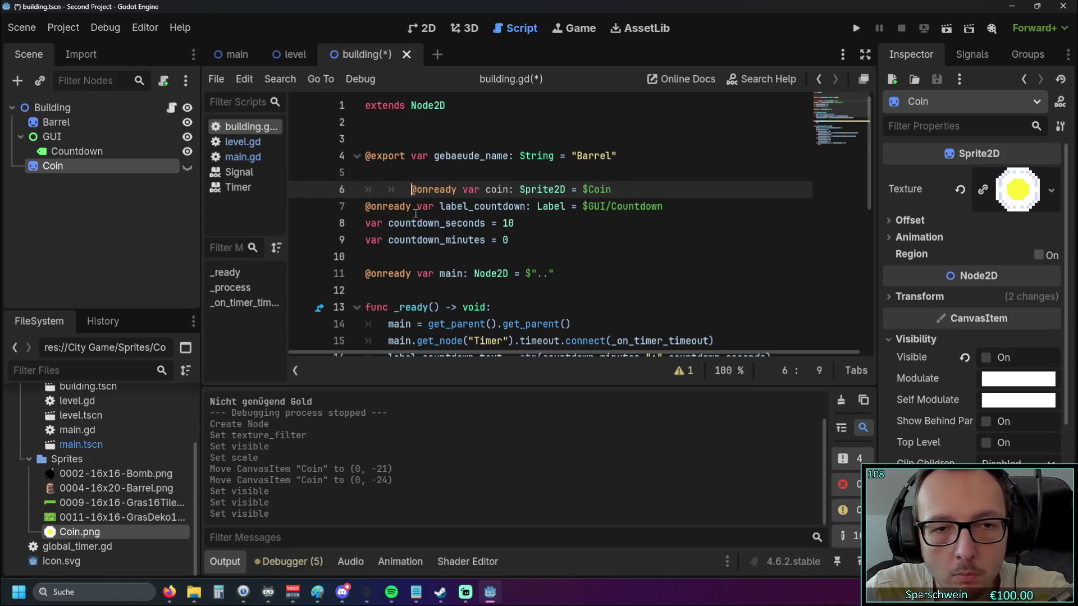
key(BackSpace)
click(533, 251)
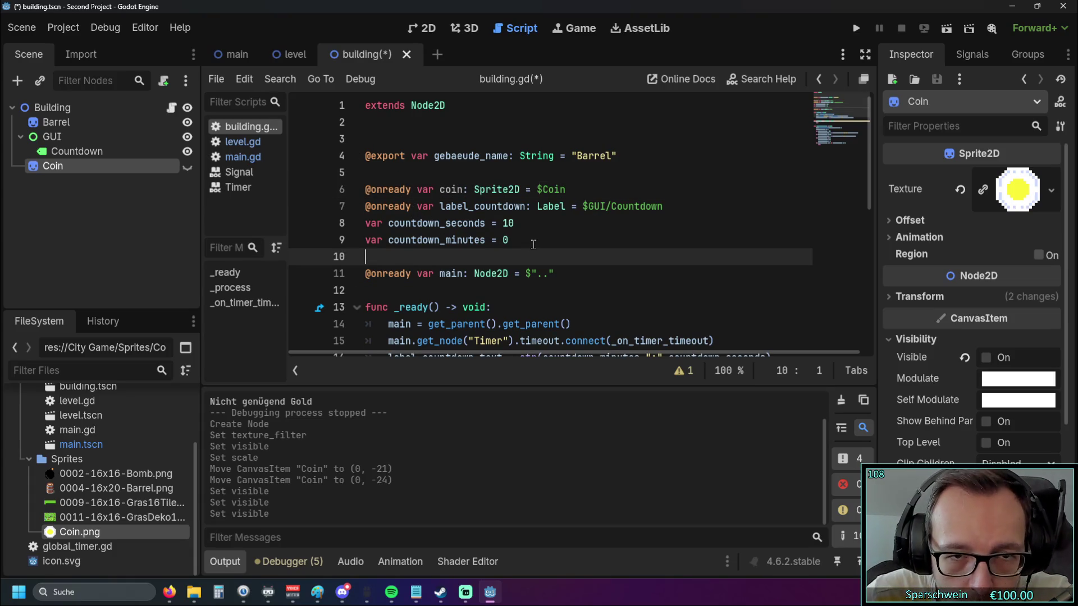
Replace pass on line 32 with coin.visible, choosing 'visible' from autocomplete
scroll(531, 242, down, 6)
drag(434, 308, 409, 308)
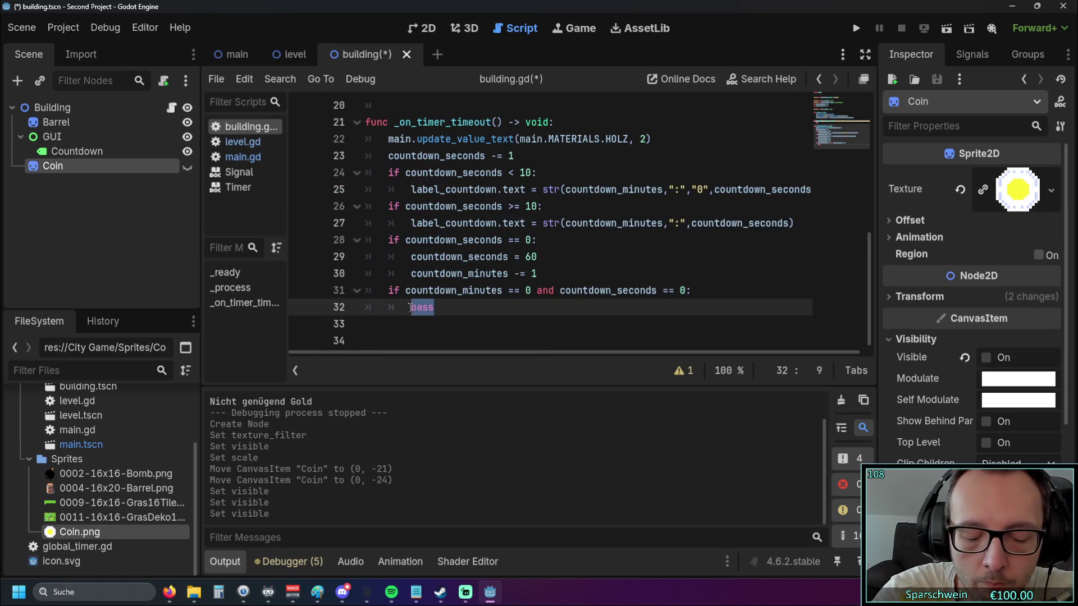
text(coin)
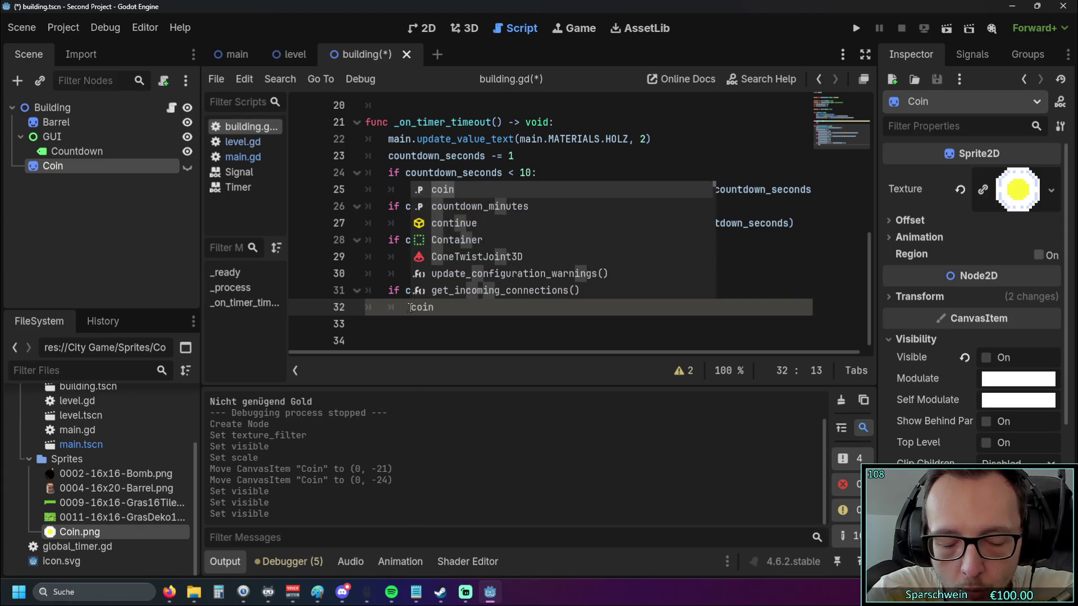
text(.pop)
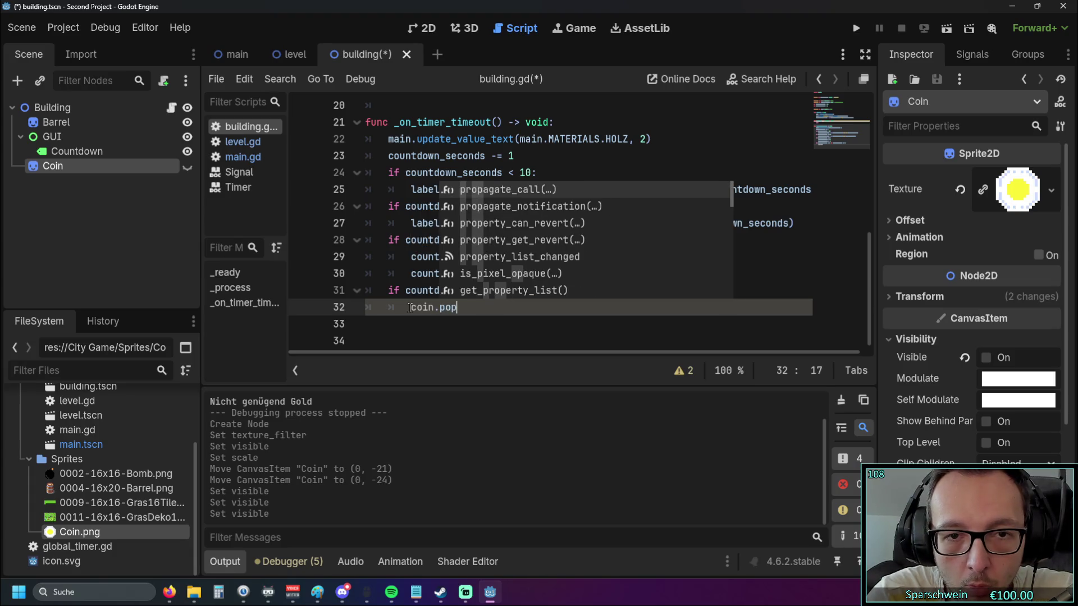
key(BackSpace)
key(BackSpace)
key(BackSpace)
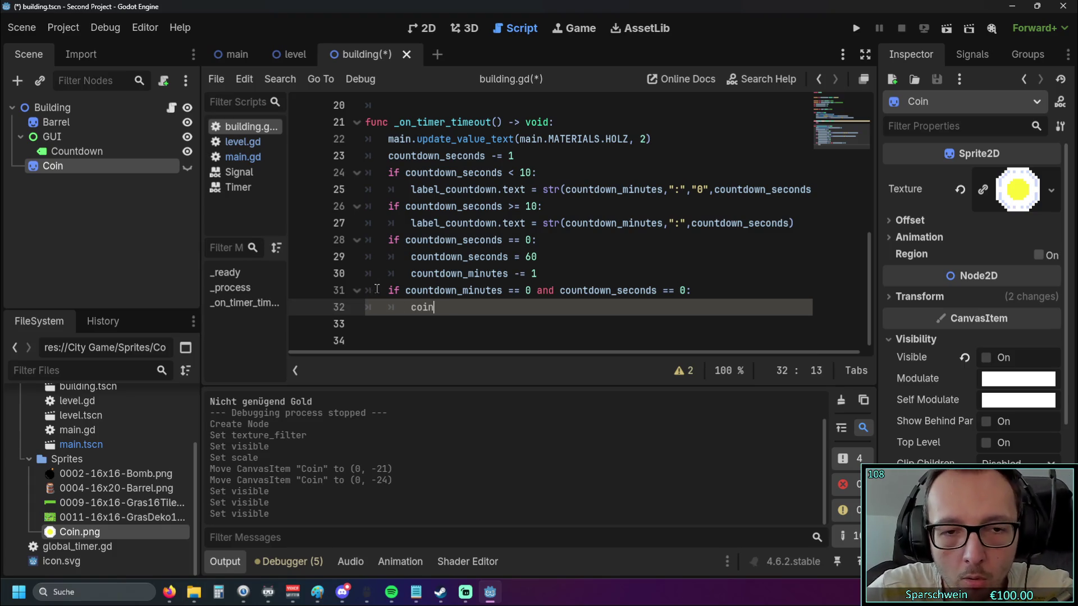
text(.vi)
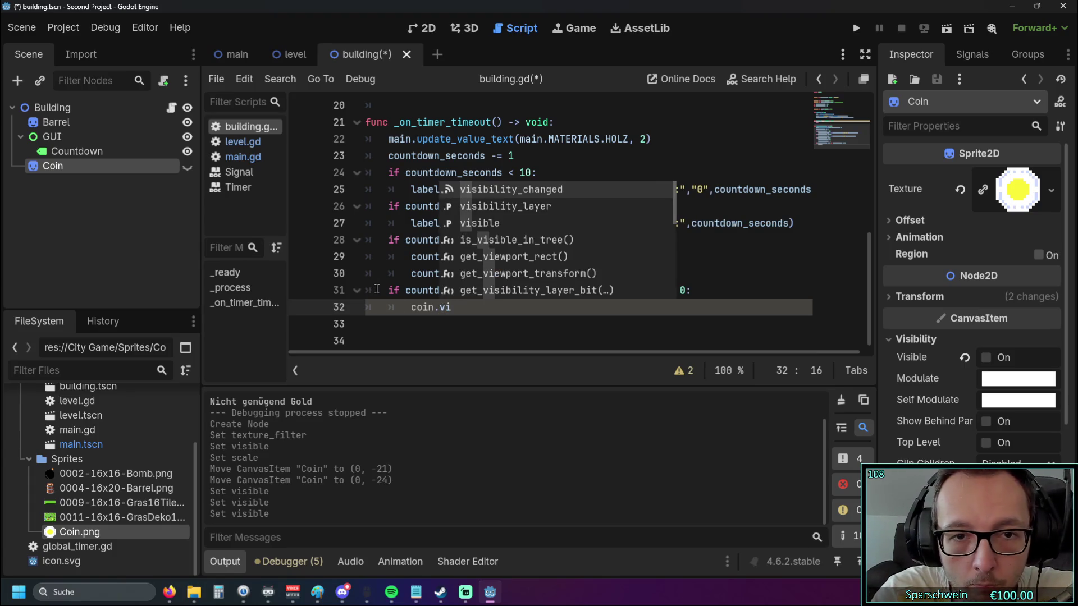
click(493, 222)
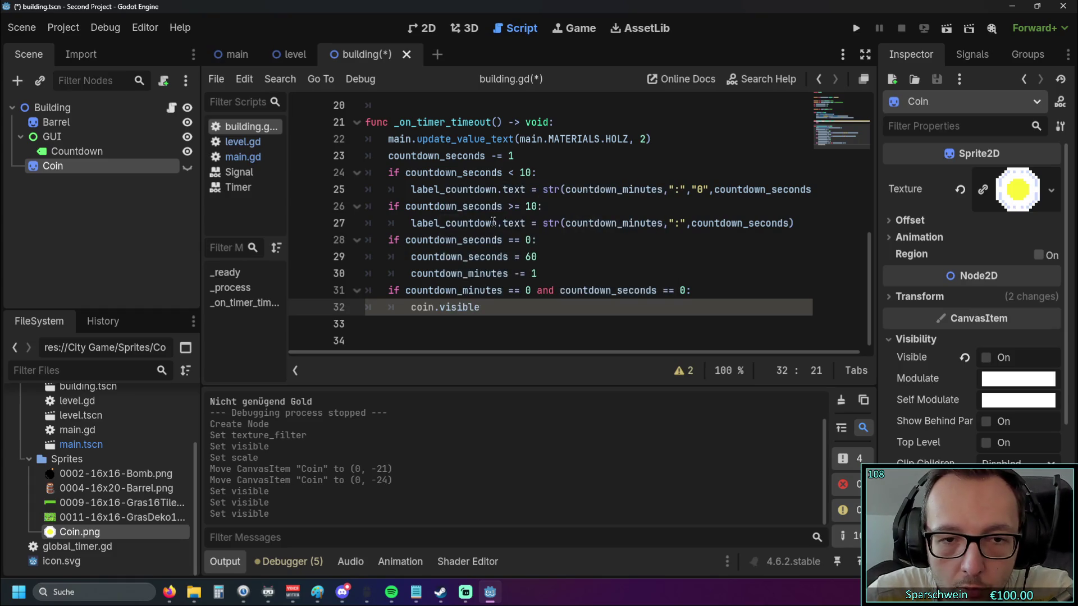
mouse_move(470, 306)
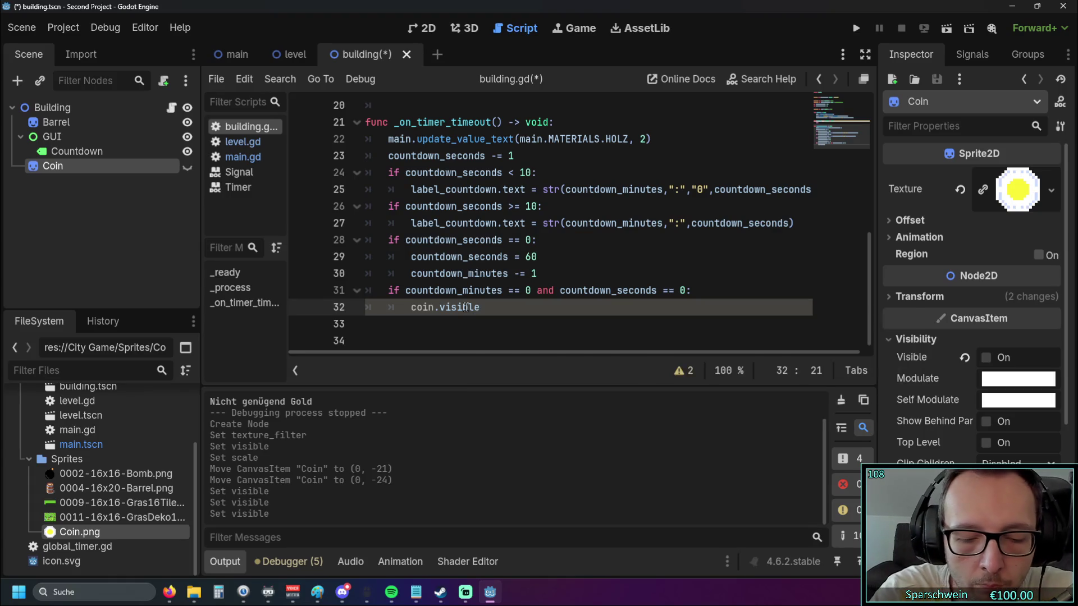
Try coin.visible(true), then remove the argument and stray characters to leave a bare coin.visible
text((true))
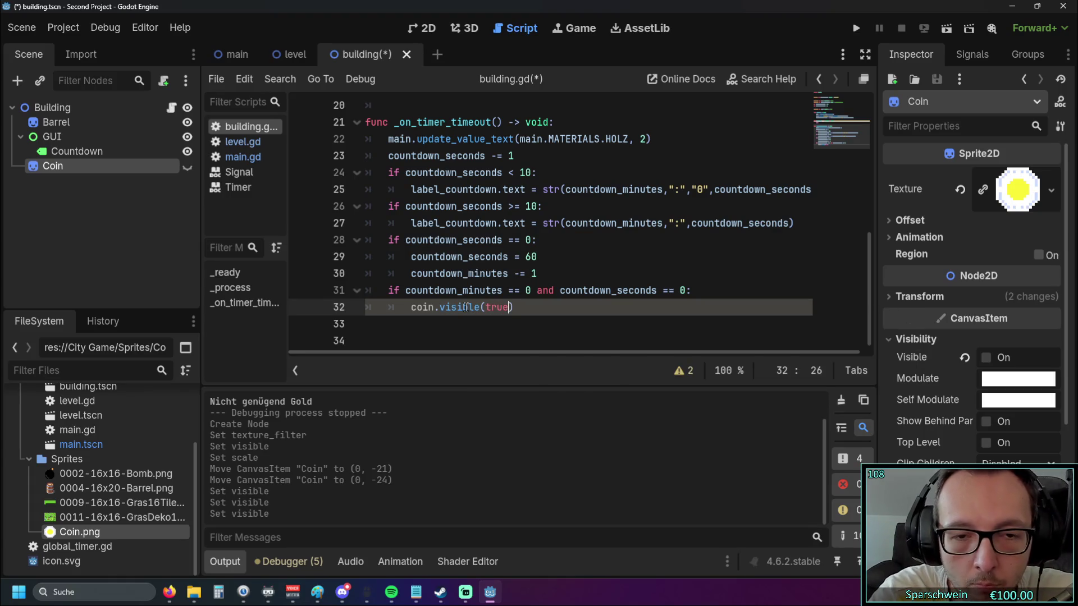
click(571, 257)
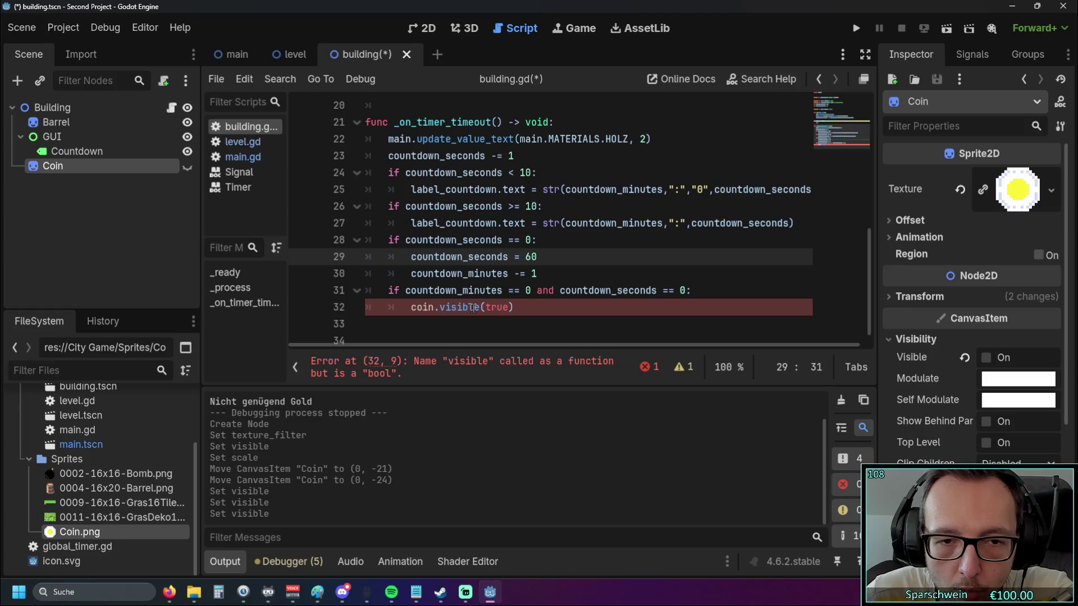
click(507, 308)
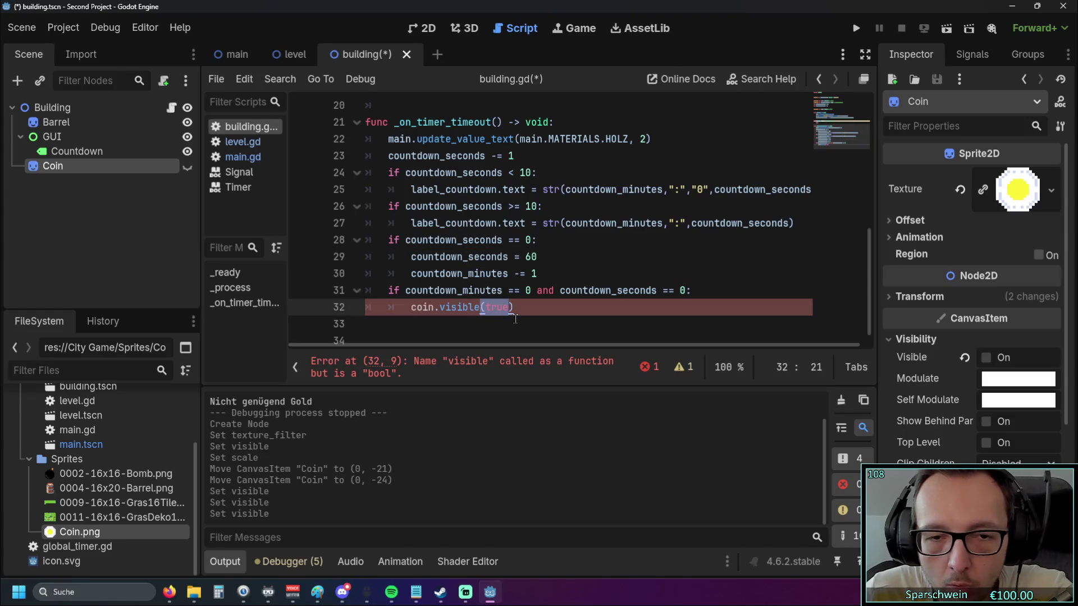
key(BackSpace)
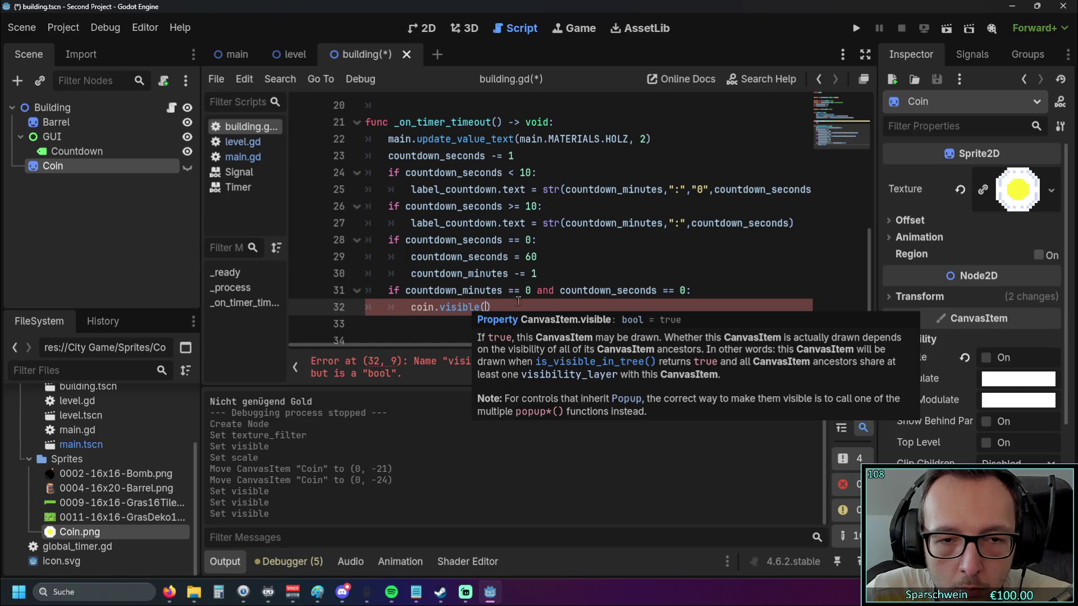
key(BackSpace)
click(486, 324)
click(487, 308)
text(po)
key(BackSpace)
key(BackSpace)
key(BackSpace)
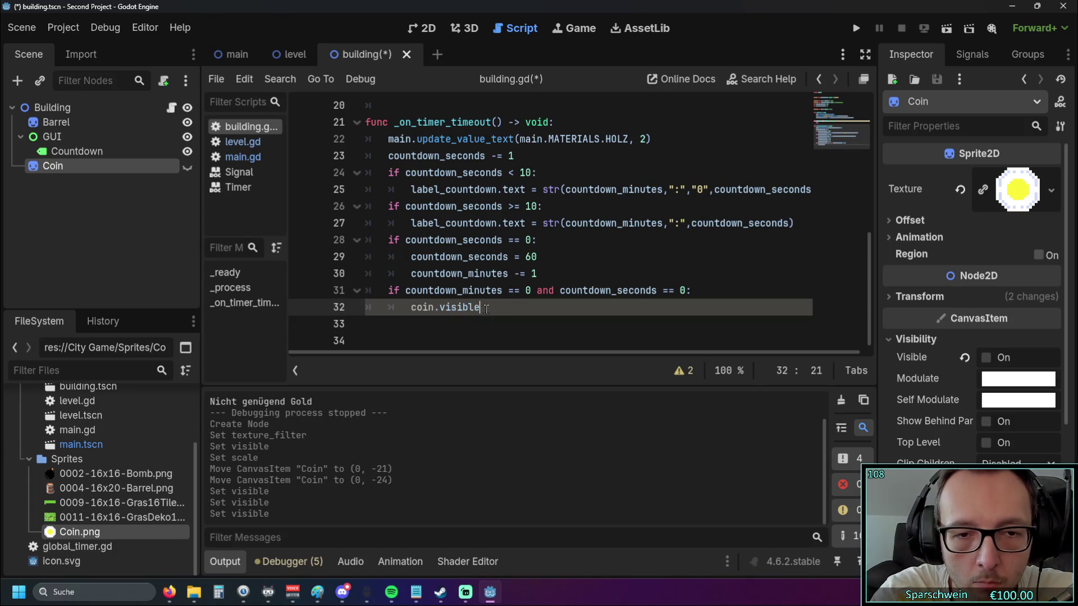
click(111, 218)
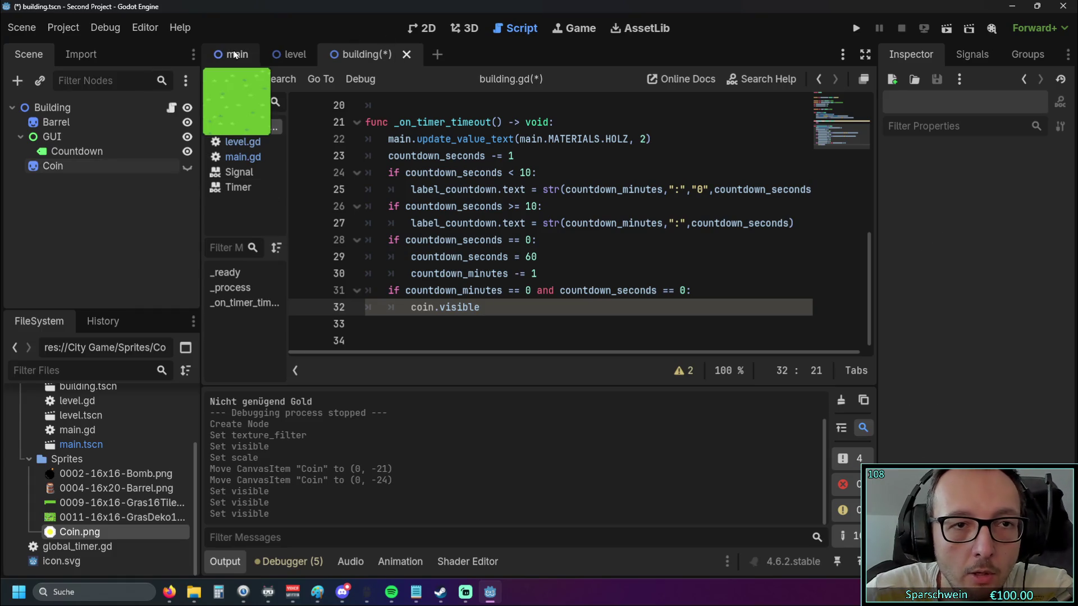
List the Coin node's signals, then open and cancel the Connect dialog for texture_changed
click(233, 54)
click(365, 55)
click(80, 151)
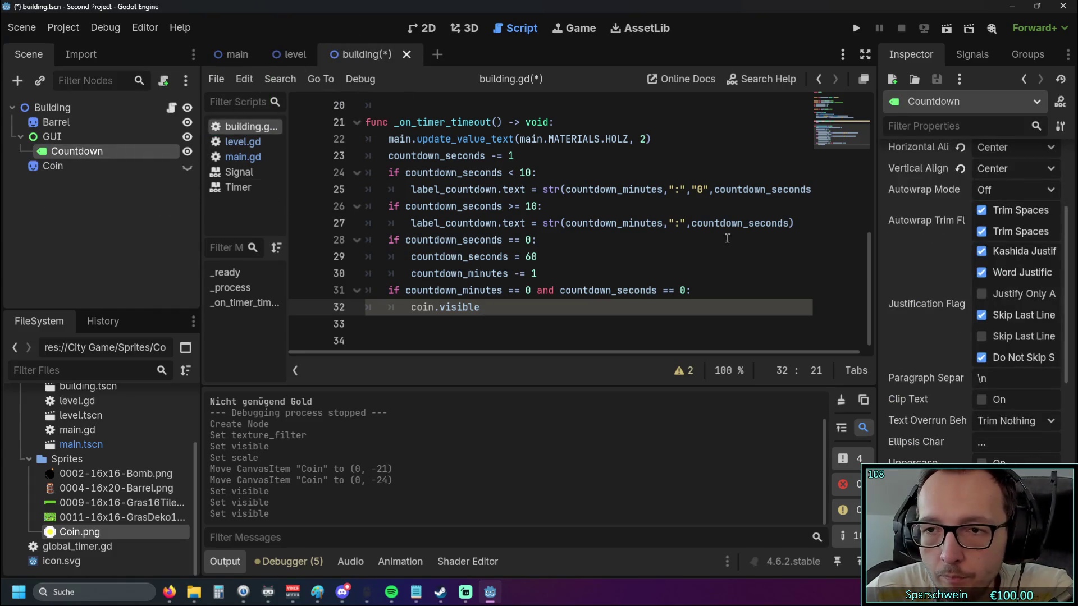
click(972, 54)
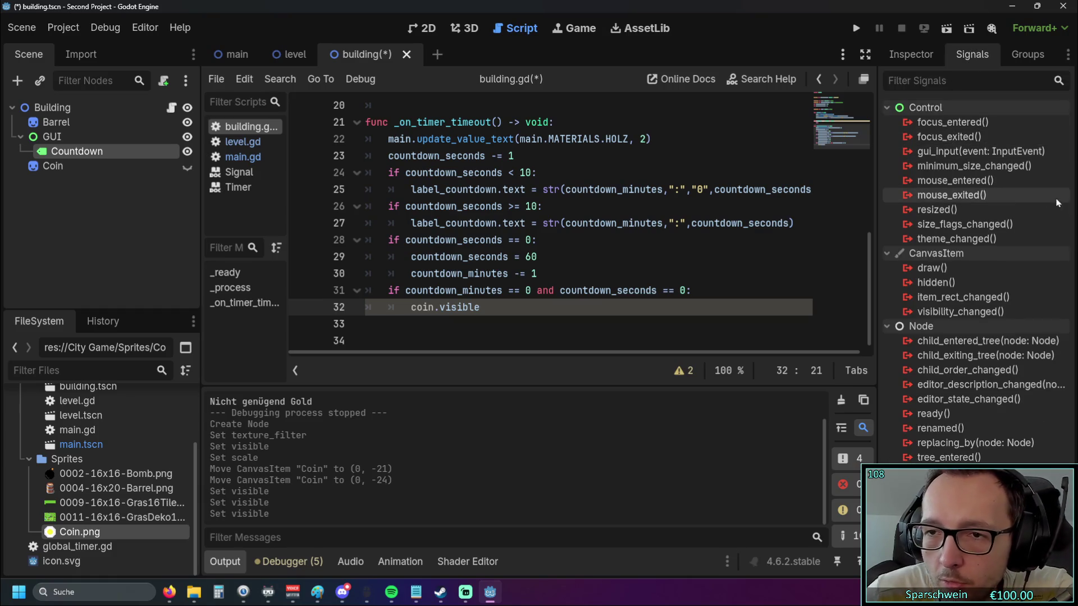
click(92, 166)
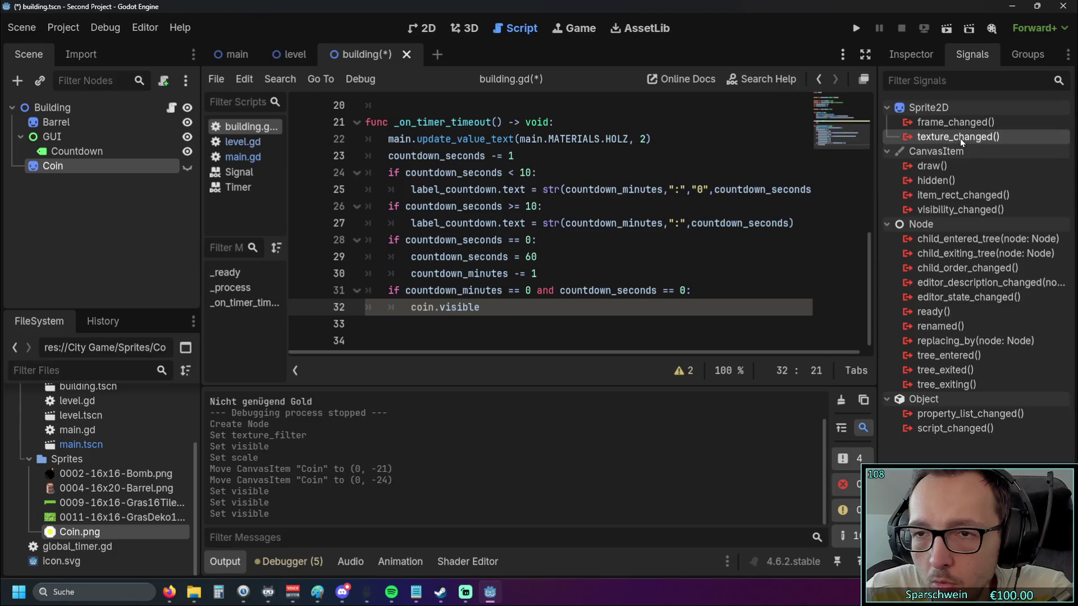
right_click(960, 138)
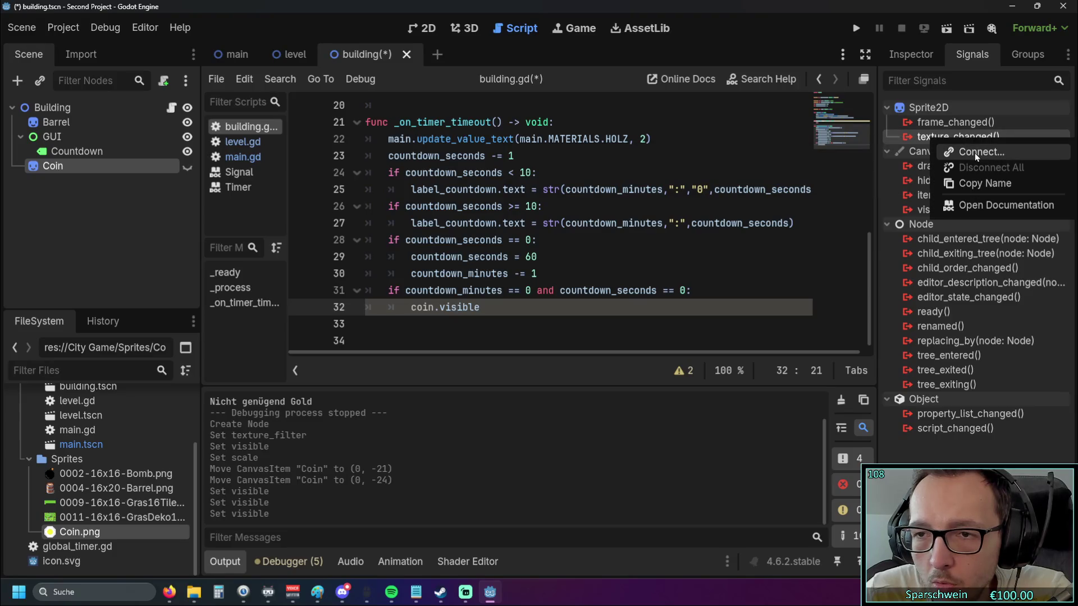
click(975, 152)
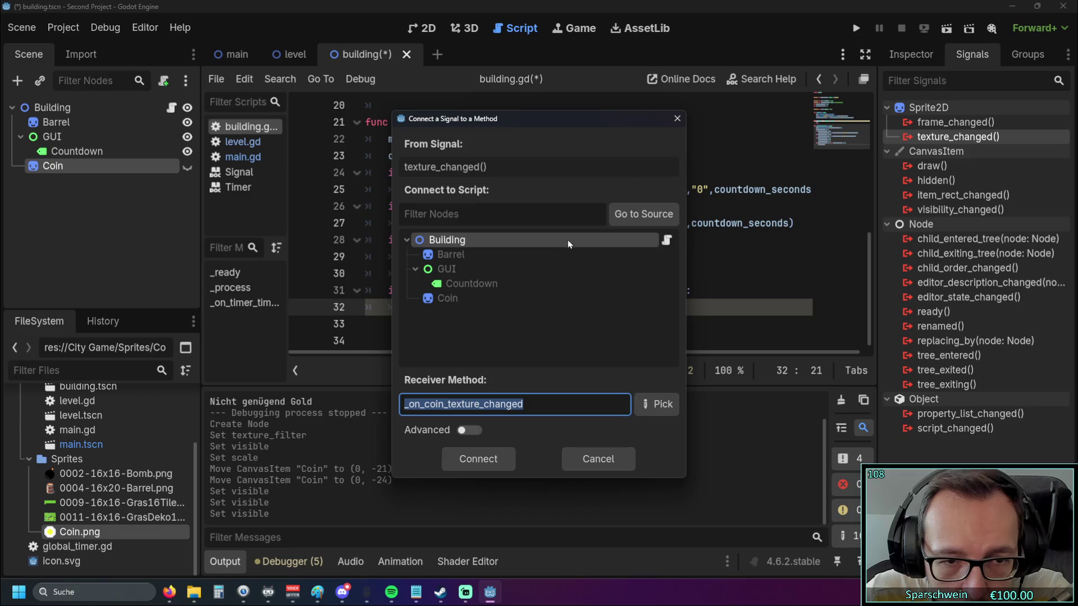
click(677, 118)
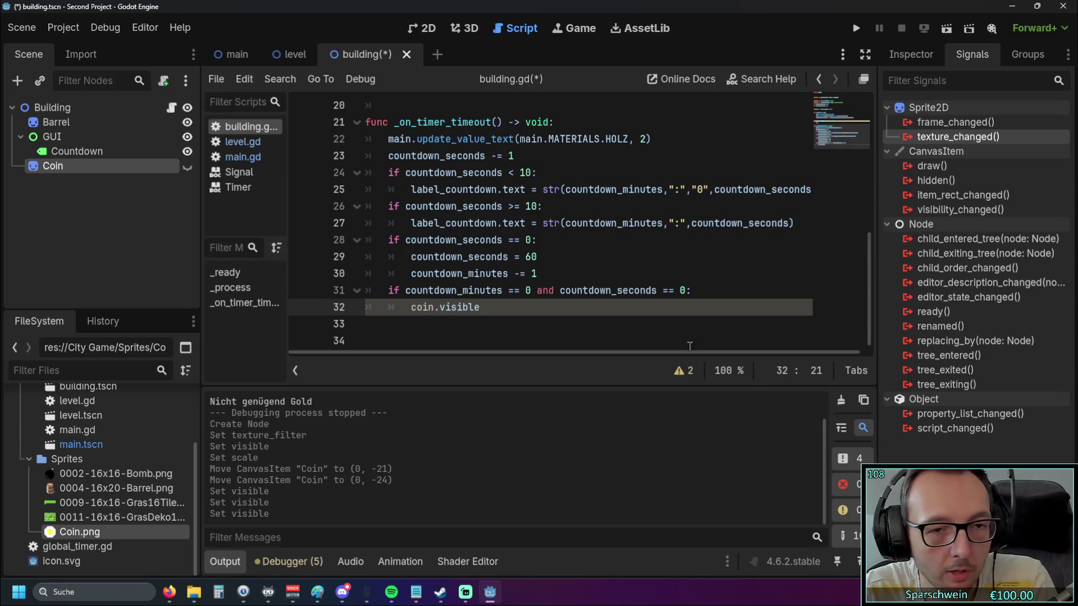
Change line 32 to the assignment coin.visible = true
text(== T)
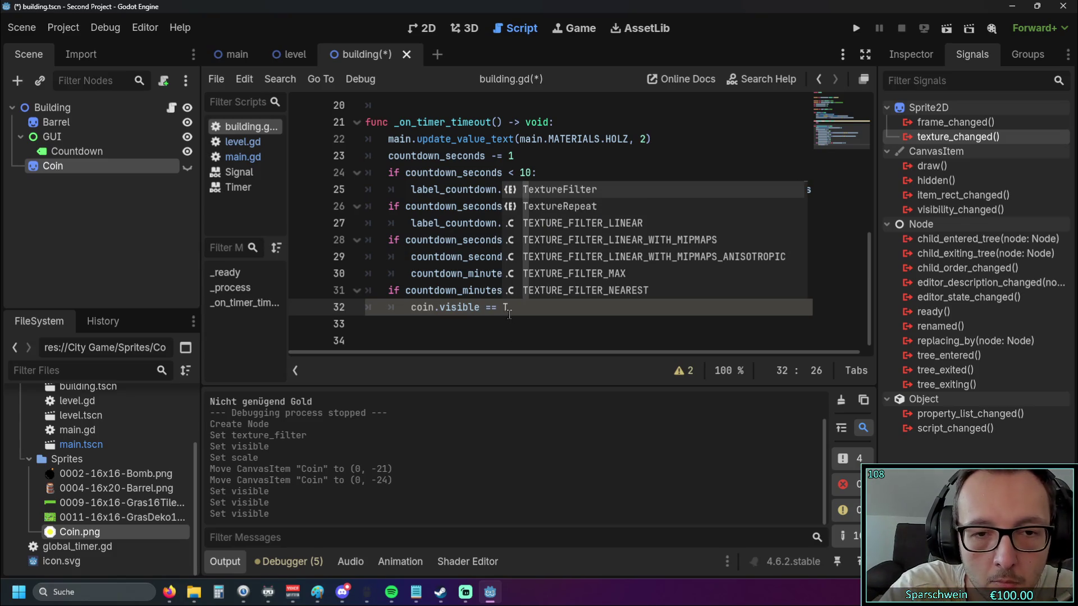
key(BackSpace)
text(ture)
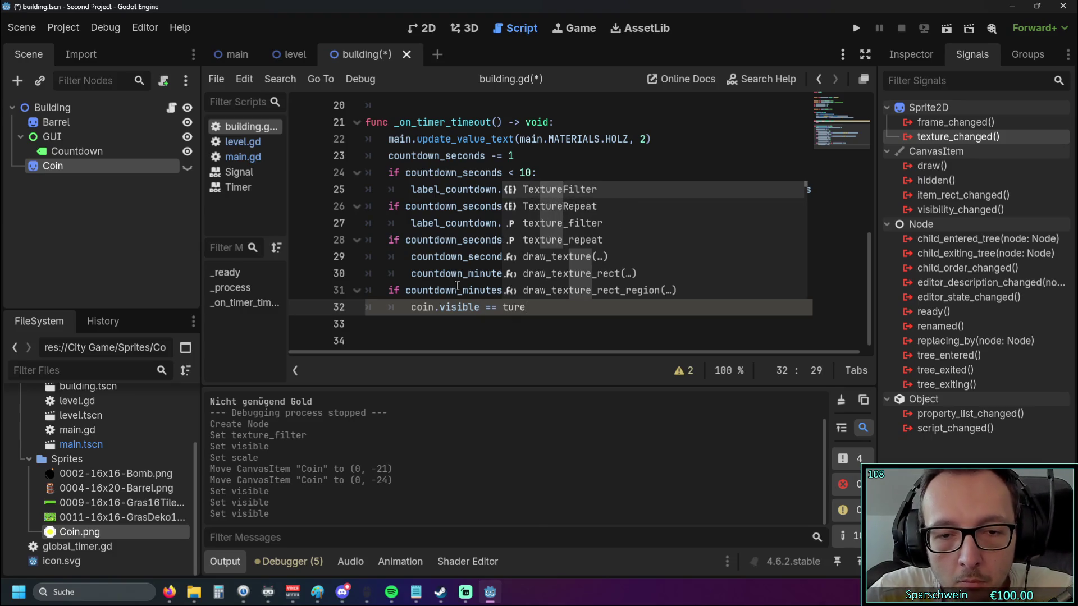
key(BackSpace)
key(BackSpace)
key(BackSpace)
text(r)
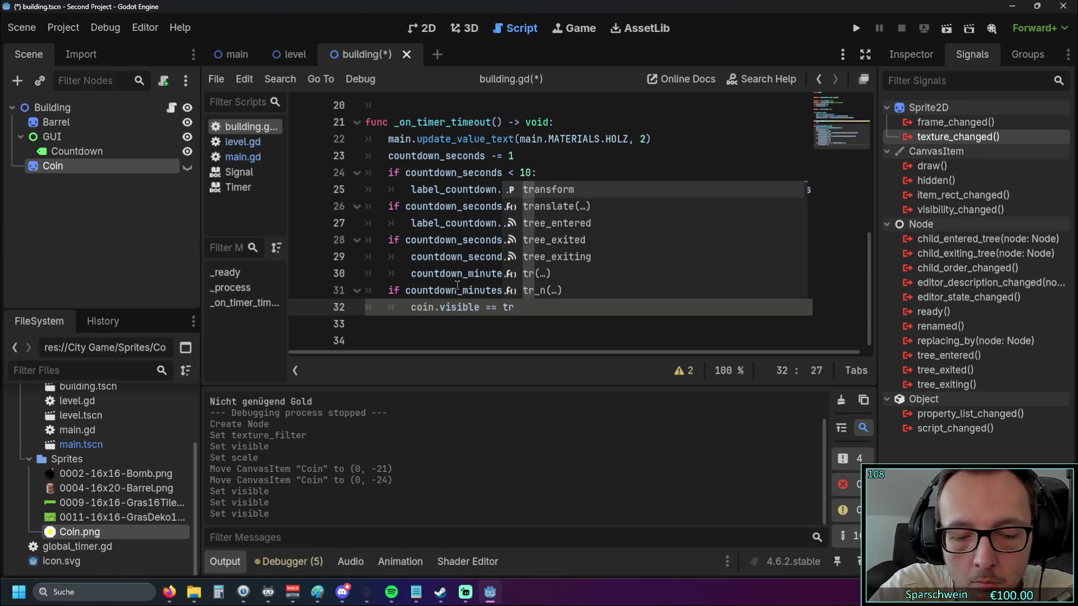
text(u)
key(Return)
click(496, 308)
key(BackSpace)
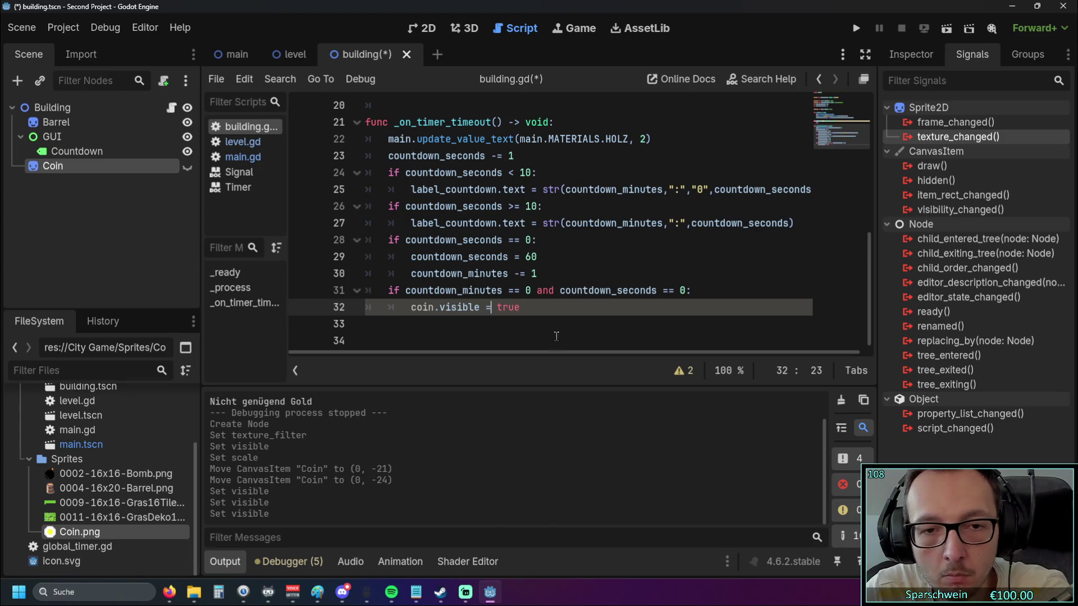
scroll(555, 337, down, 1)
click(366, 318)
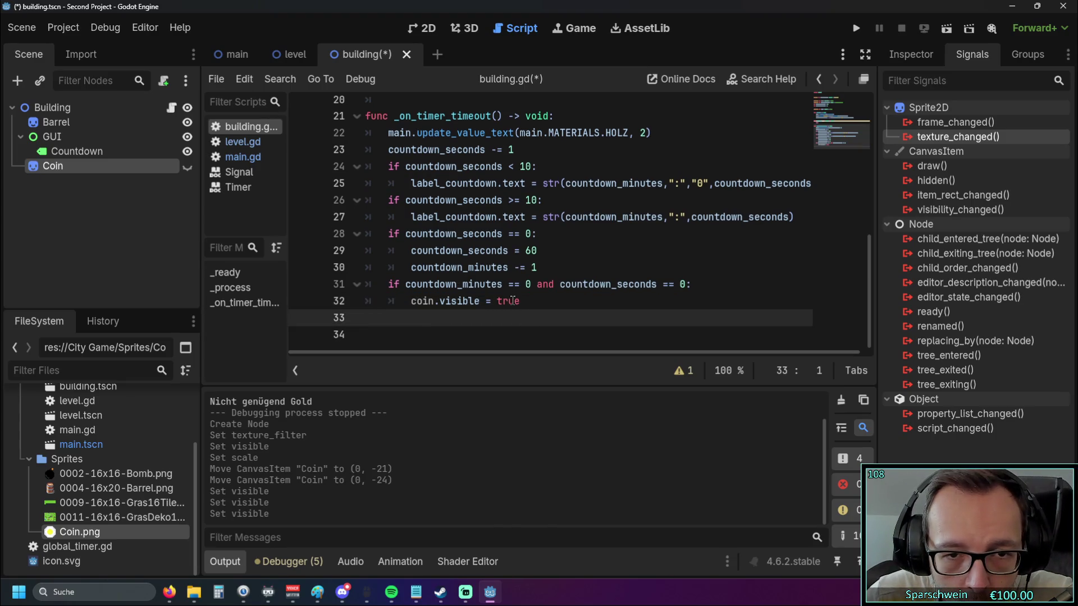
Save and test-run the game by building a barrel, then stop it and select 'visible = true'
click(856, 28)
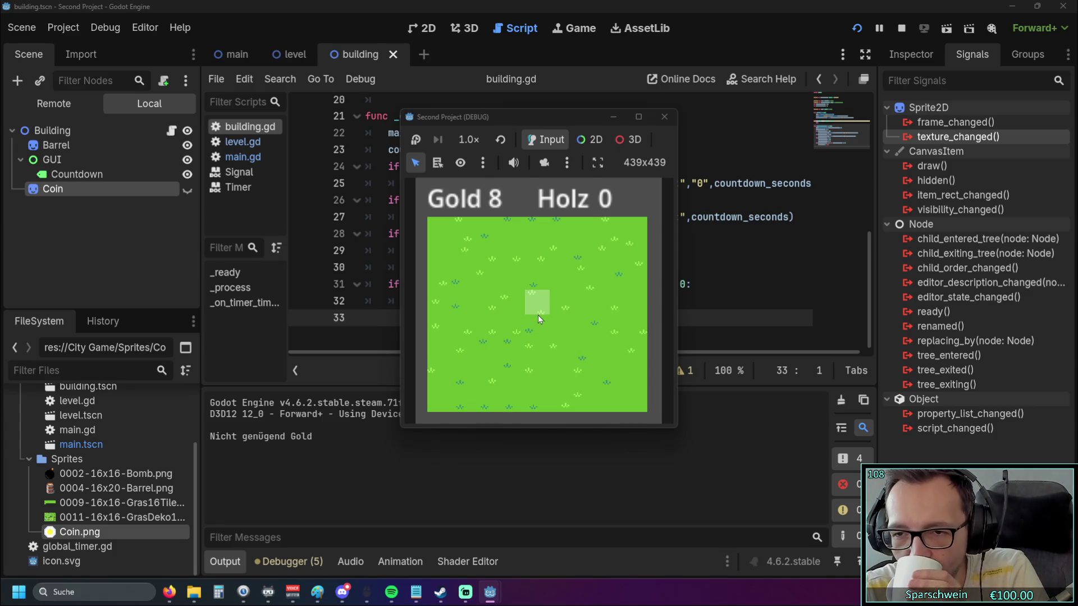
click(538, 315)
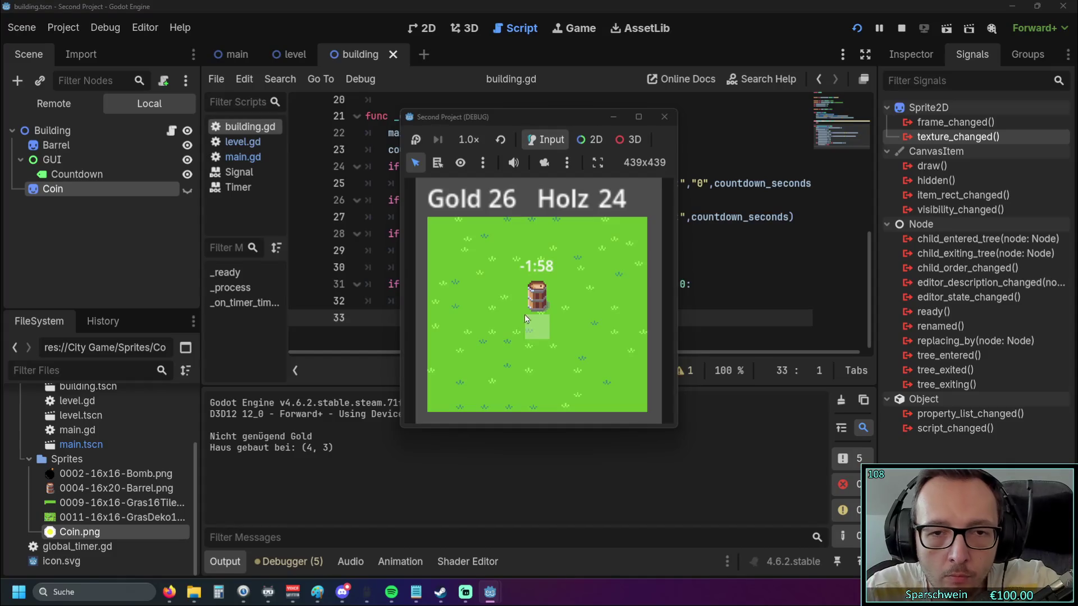
click(665, 116)
click(487, 302)
key(Right)
key(Right)
drag(443, 303, 521, 311)
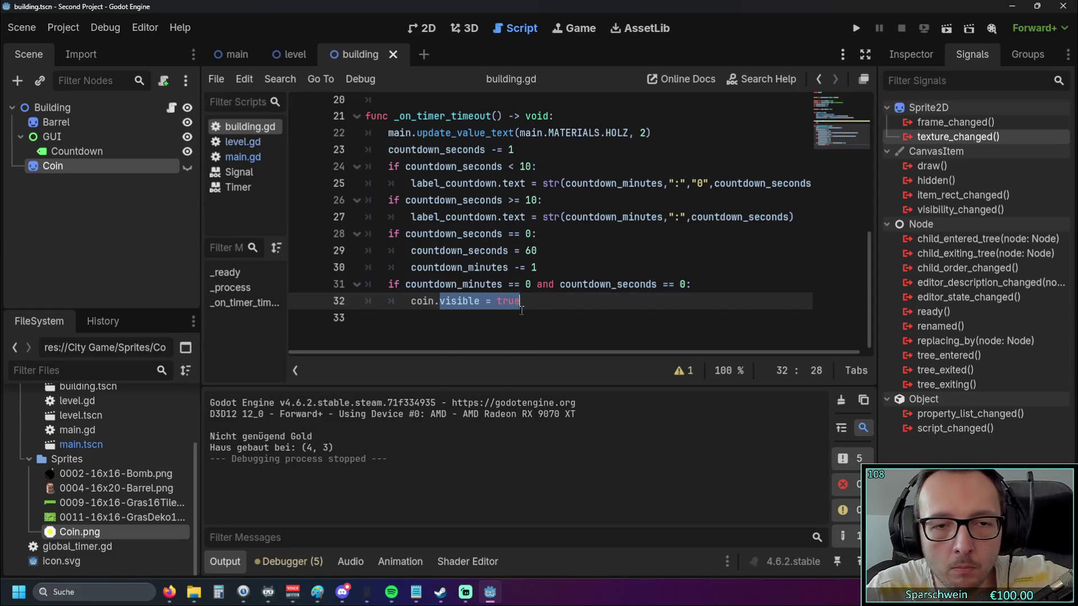
Replace the member on line 32 so it reads coin.hidden
text(draw)
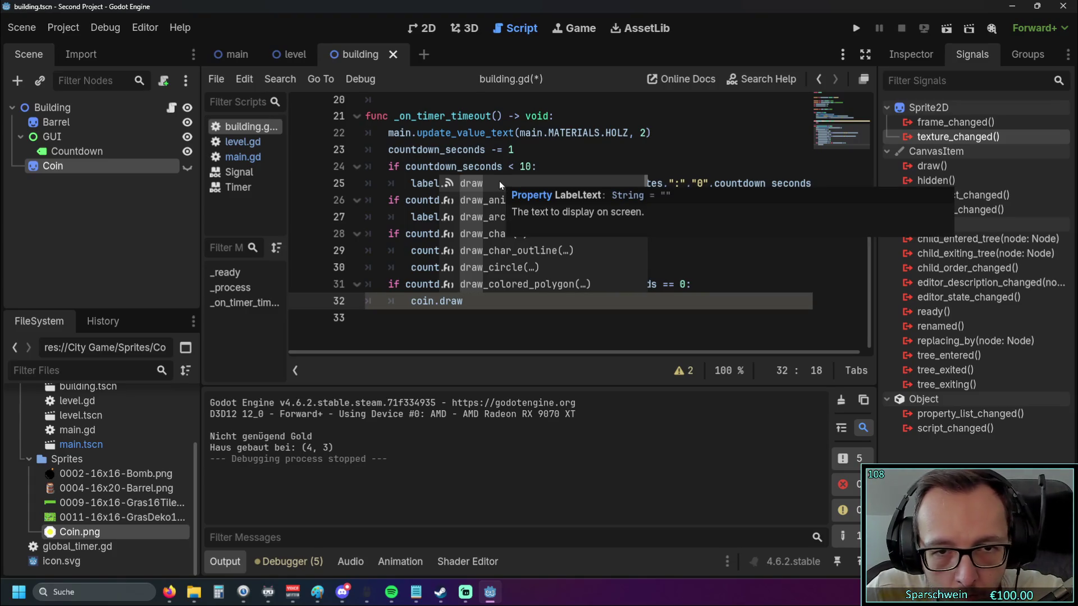
click(494, 314)
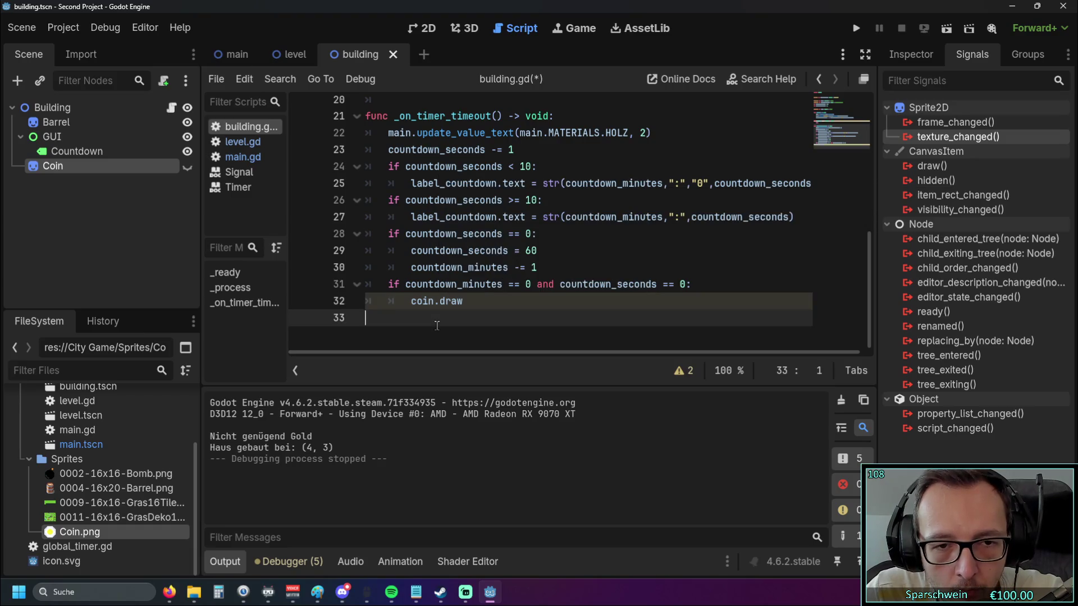
click(494, 302)
key(BackSpace)
key(BackSpace)
key(BackSpace)
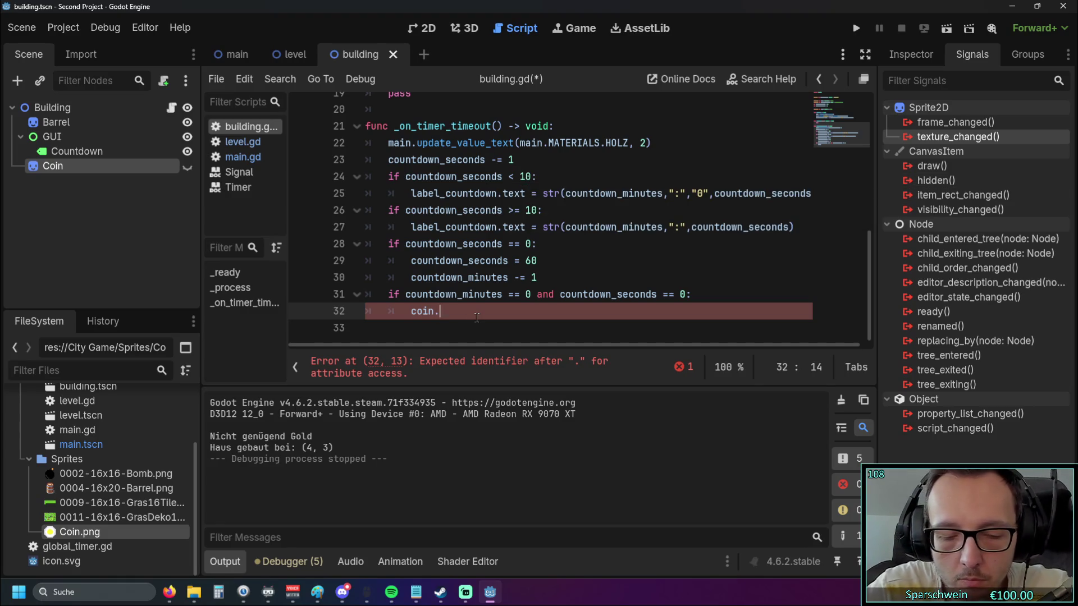
text(hidden)
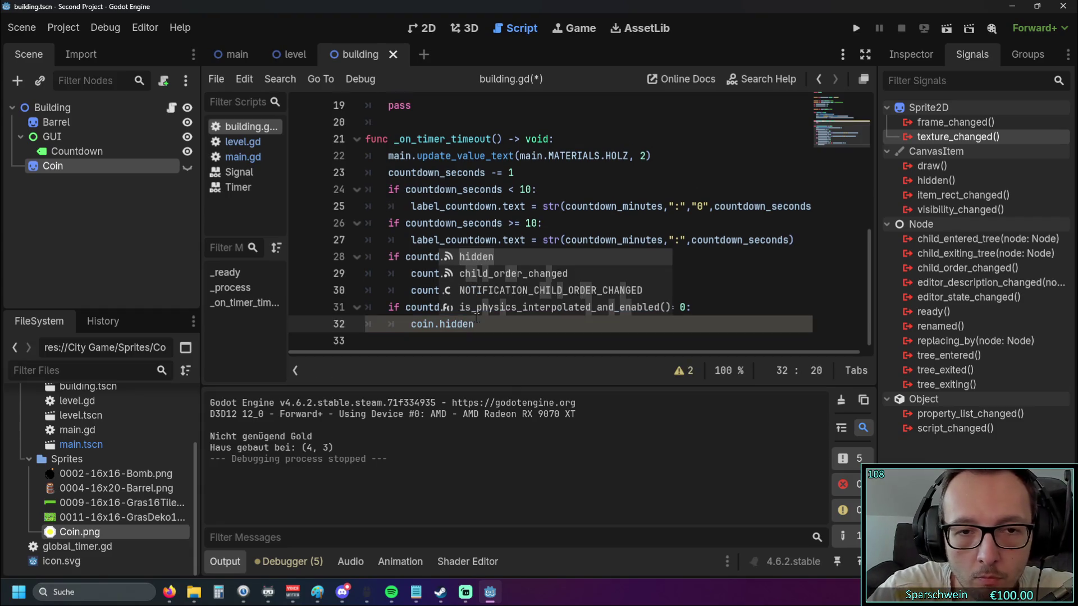
mouse_move(470, 259)
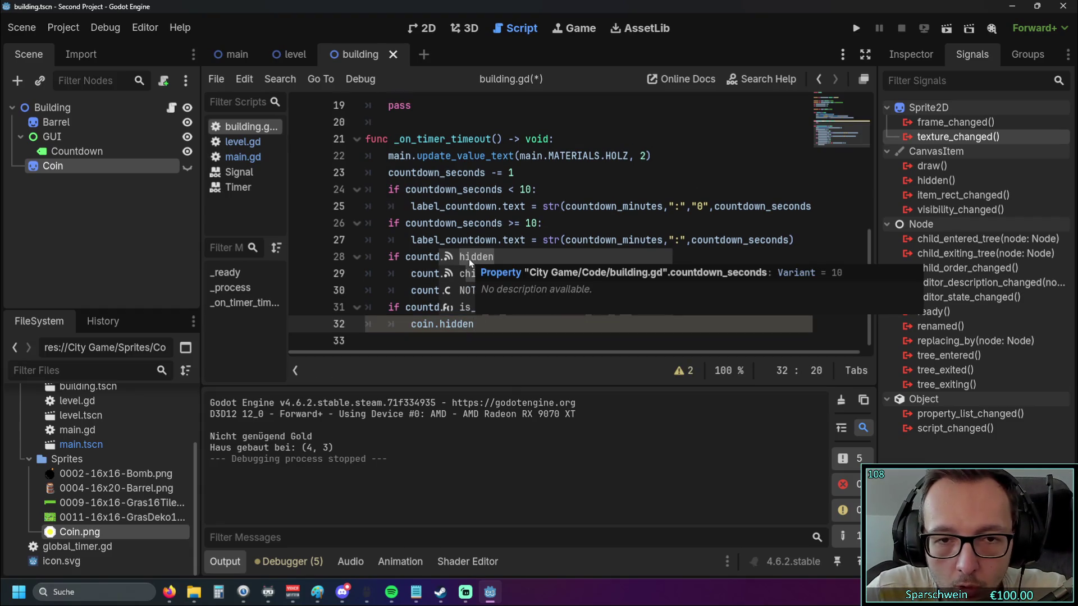
key(Escape)
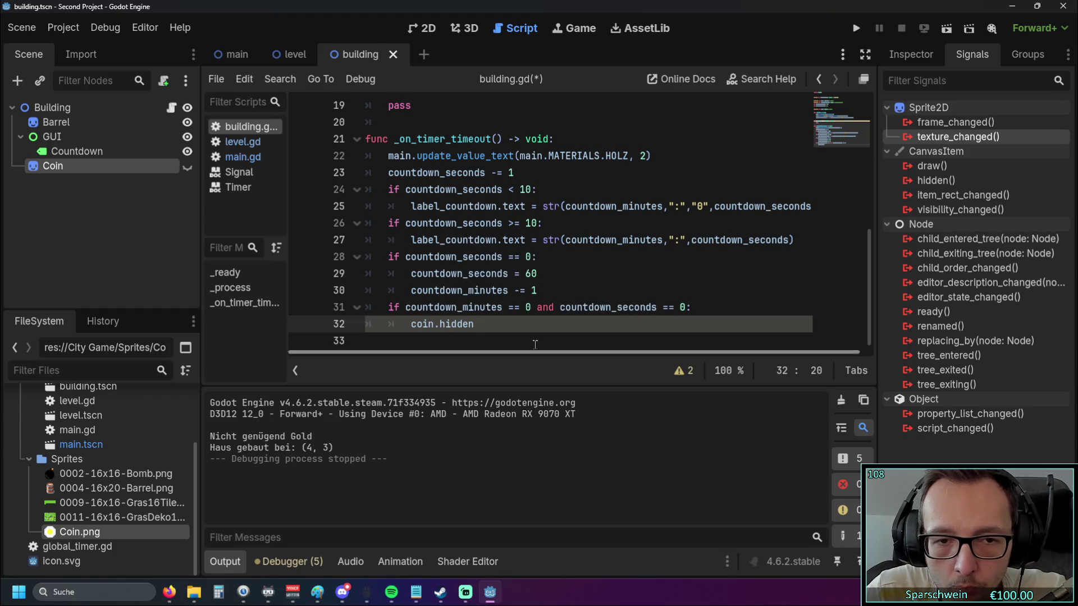
Inspect the hidden() and visibility_changed() signals in the Signals panel
scroll(537, 349, down, 1)
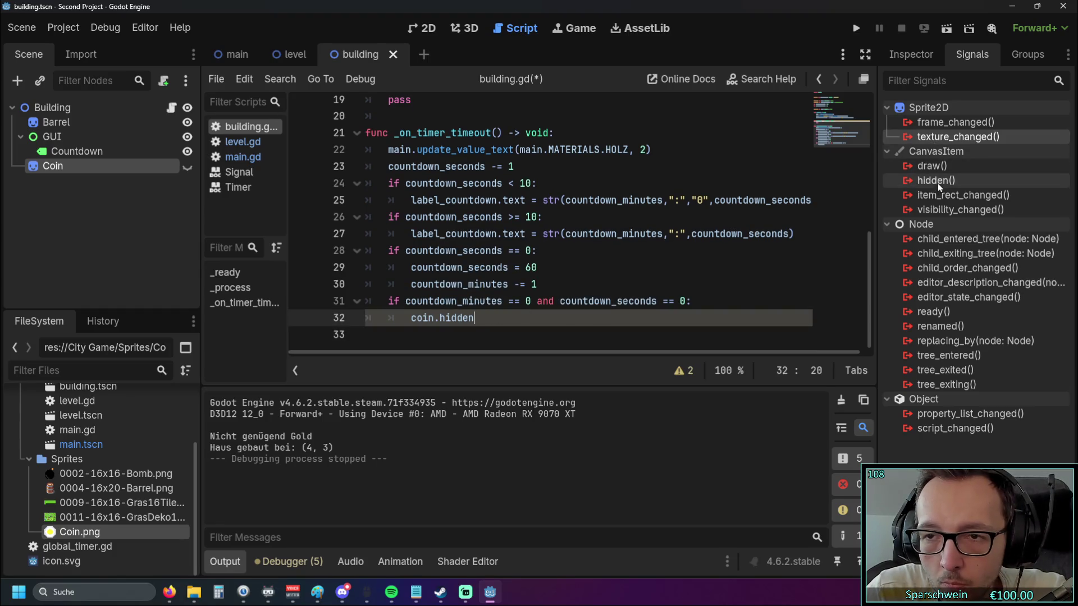
mouse_move(937, 181)
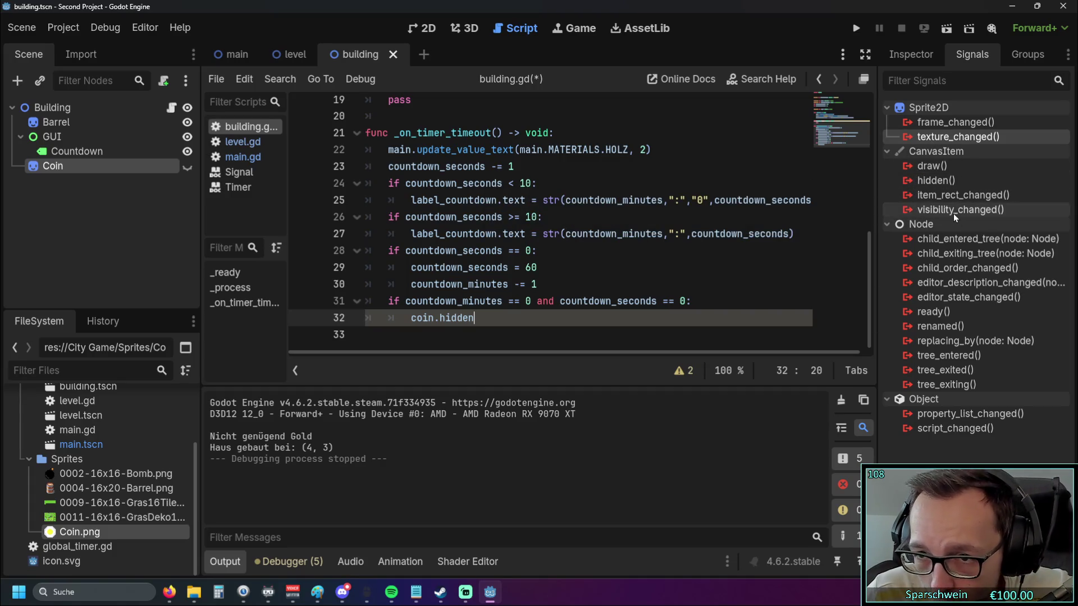
mouse_move(953, 213)
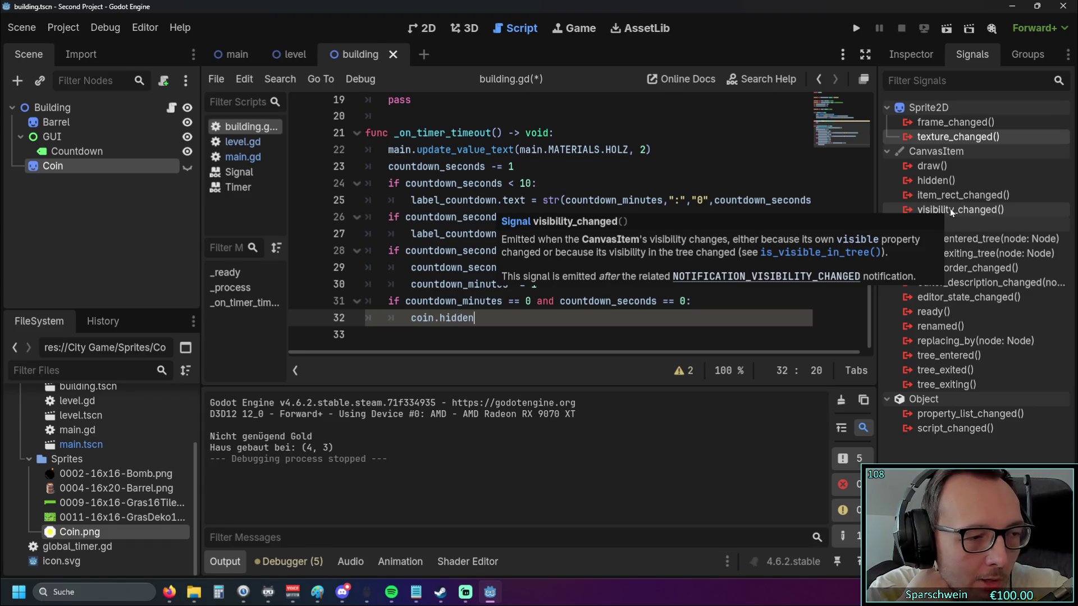
click(478, 332)
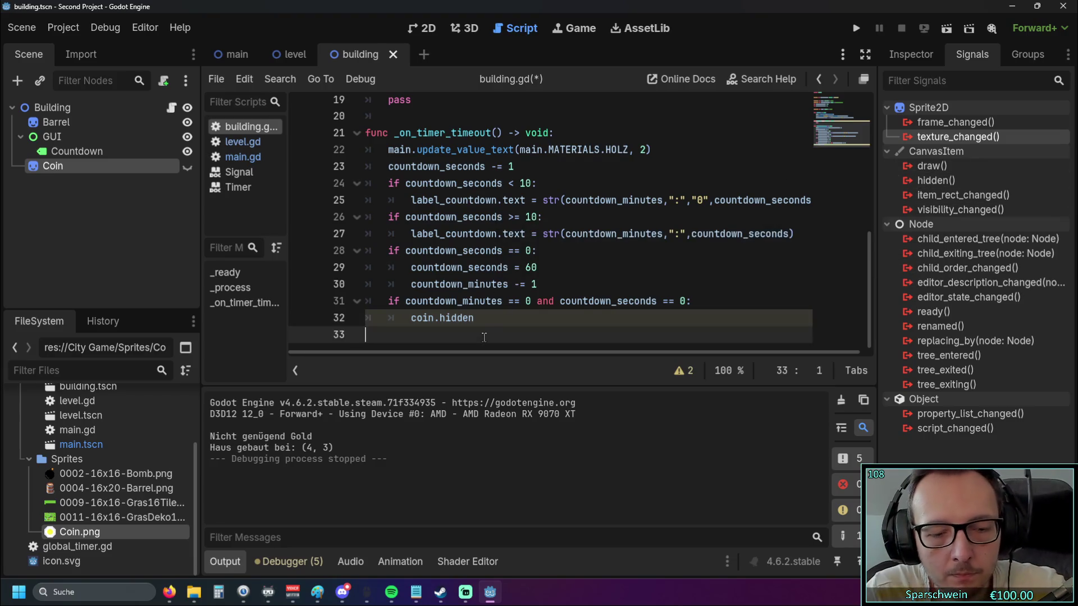
Change line 32 to coin.draw and both countdown comparisons to <= 0
click(477, 324)
key(BackSpace)
key(BackSpace)
key(BackSpace)
text(draw)
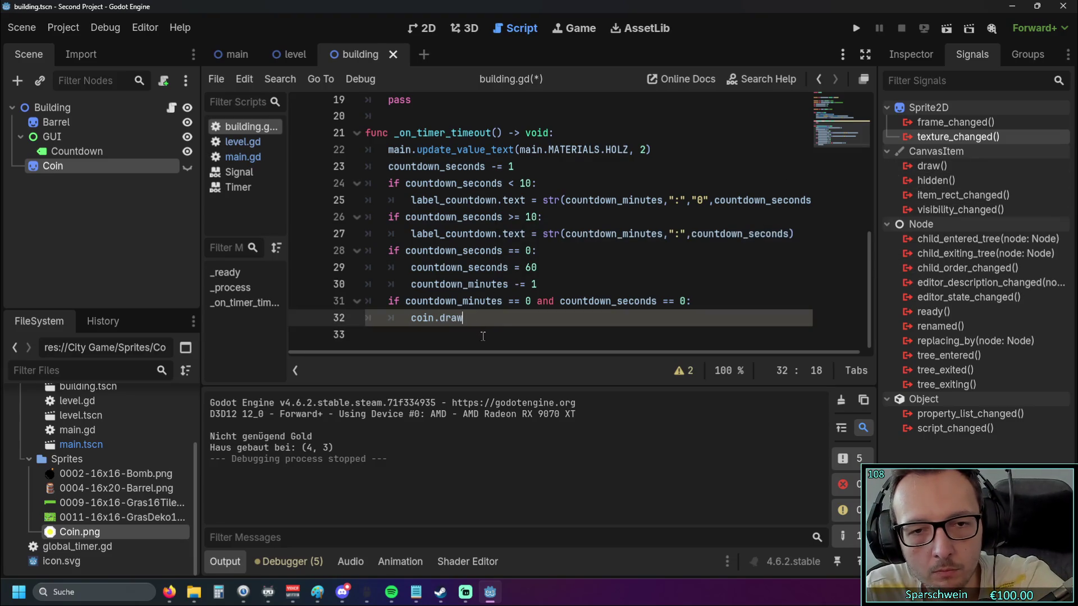
click(514, 300)
key(BackSpace)
text(>)
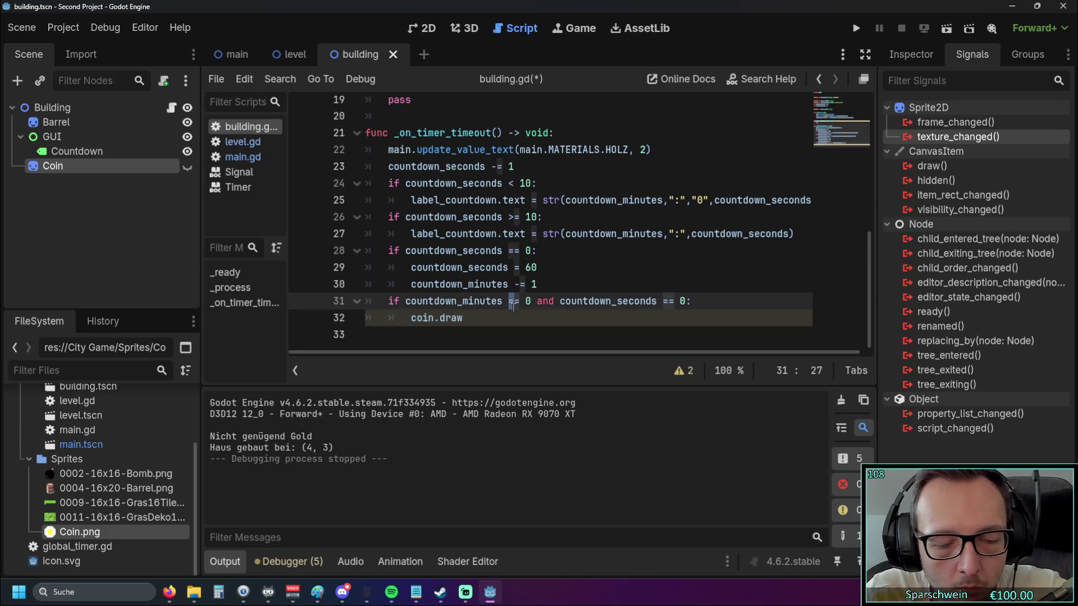
key(BackSpace)
text(<)
click(667, 301)
key(BackSpace)
text(>)
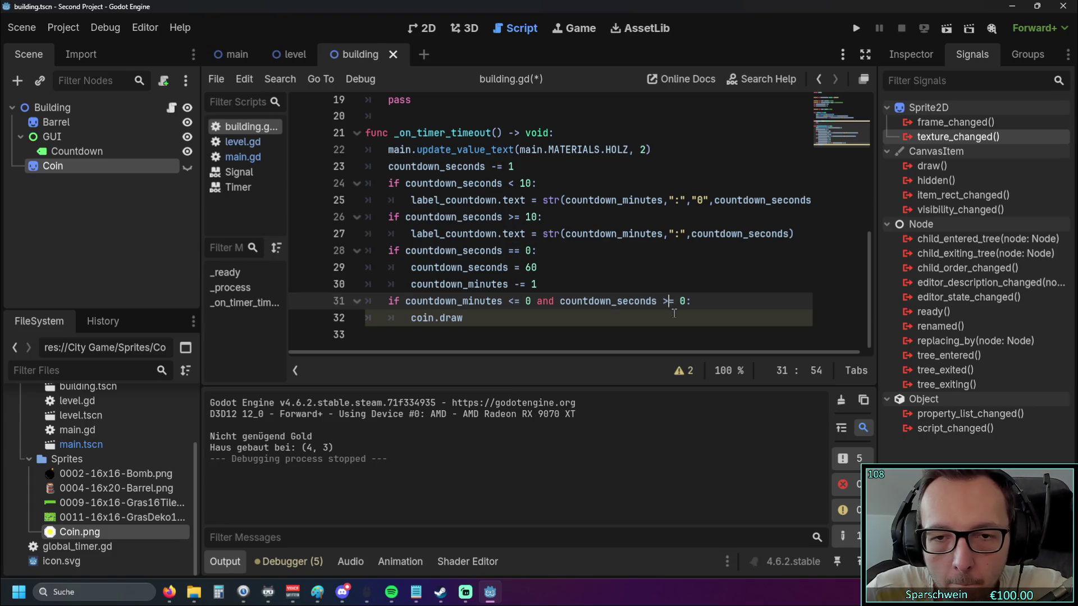
Briefly run and stop the game, then change line 32 to coin.visible == true
click(857, 27)
click(665, 94)
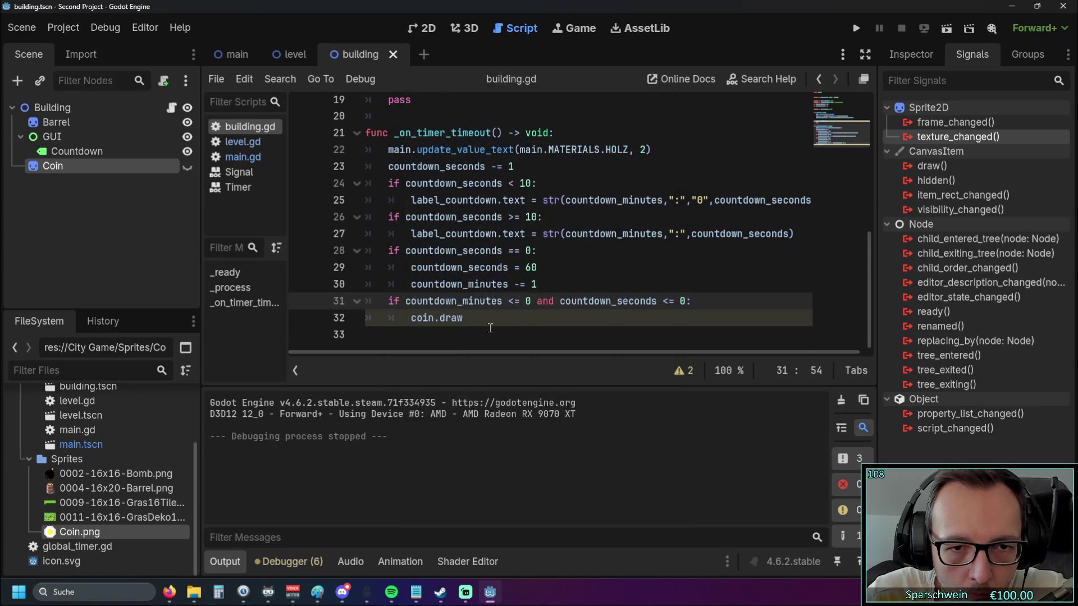
drag(463, 318, 440, 319)
text(vi)
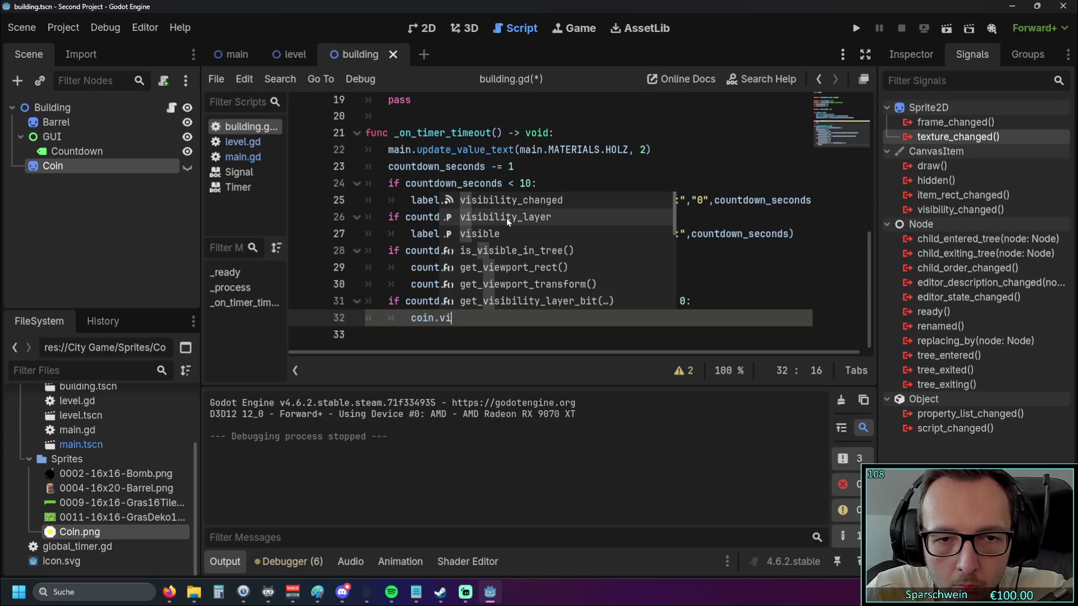
click(478, 233)
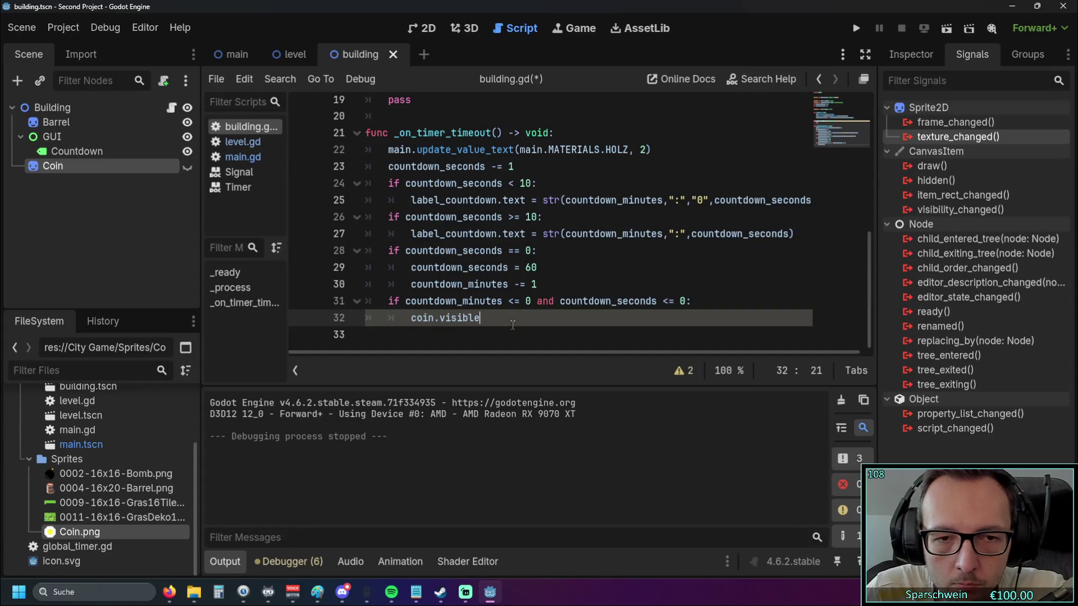
text( == true)
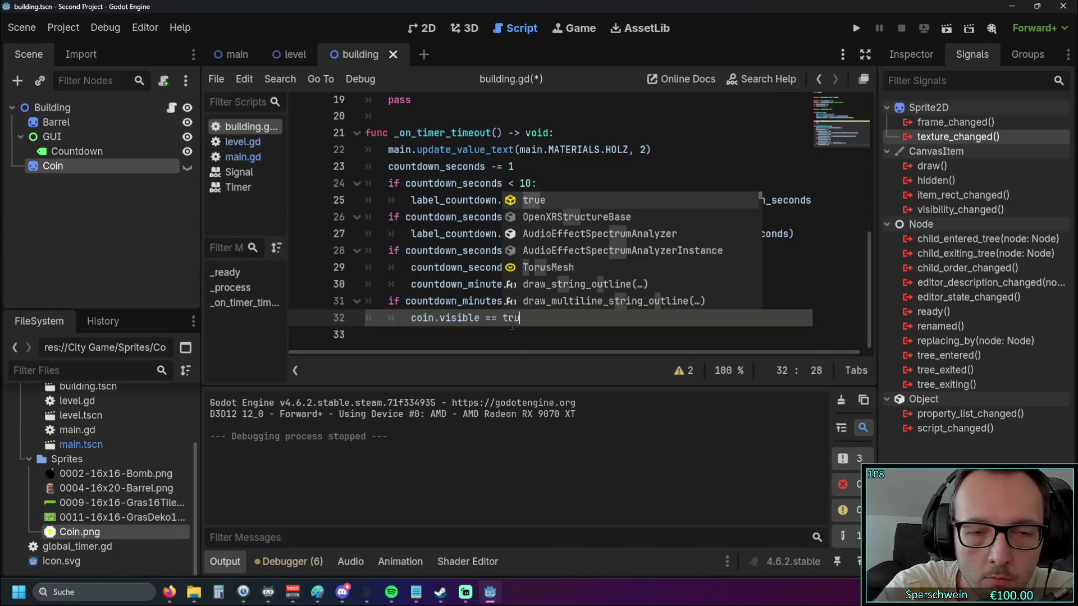
click(529, 234)
Test-run the project by building a barrel house on the grass, then stop the game
click(856, 28)
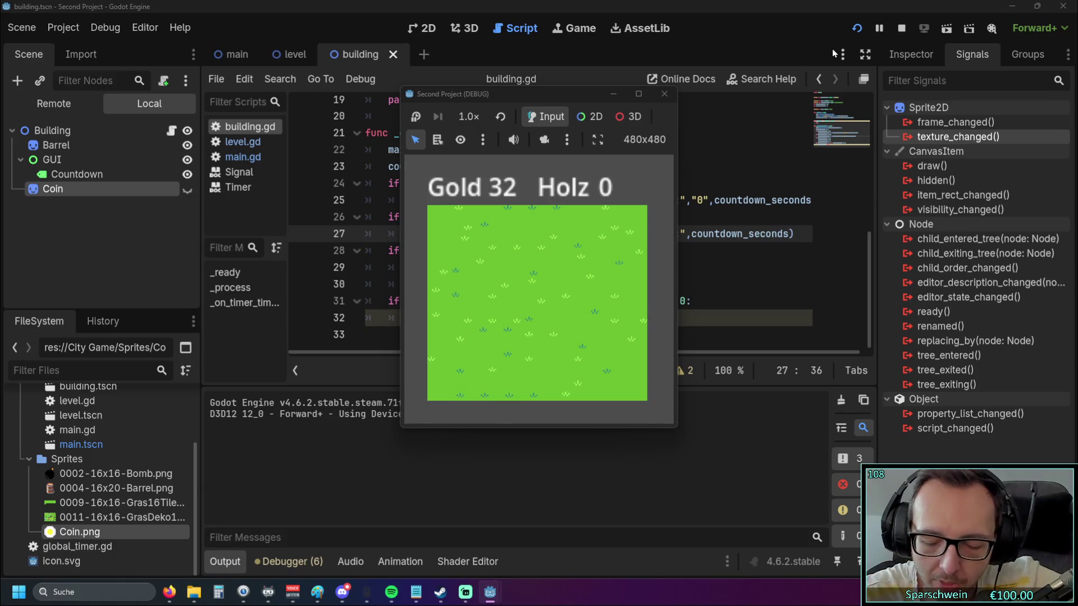
click(514, 263)
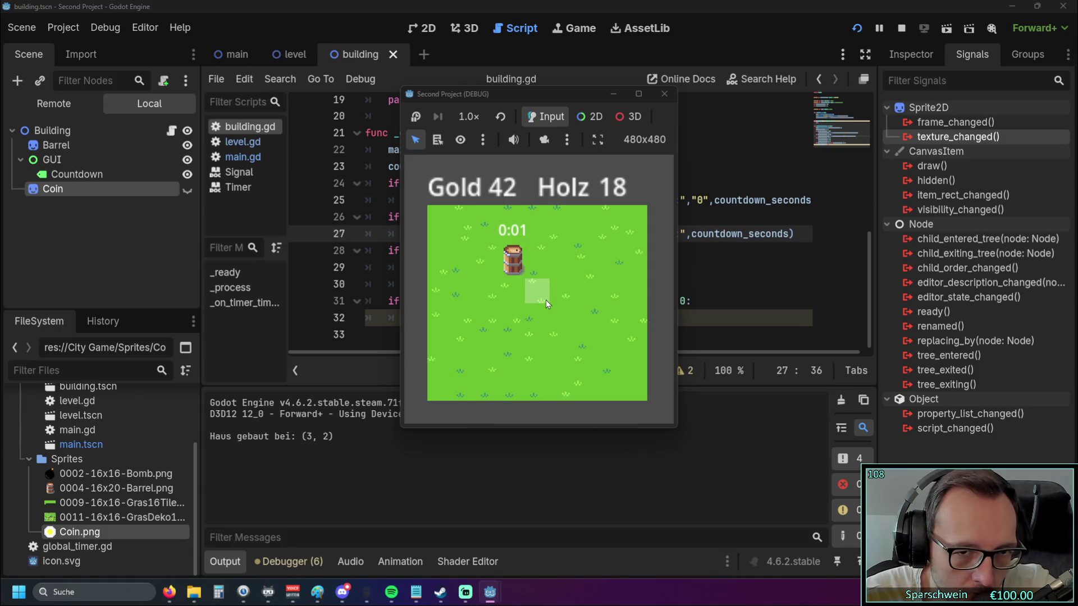
click(664, 94)
Add print("timer ende") on a new line above coin.visible == true
click(708, 302)
key(Return)
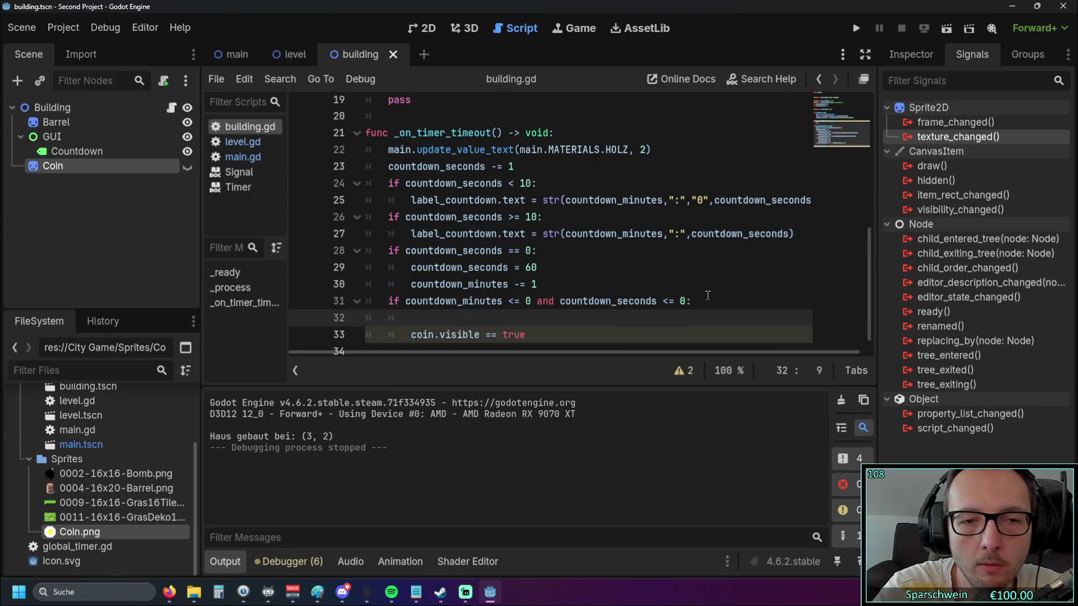
text(print)
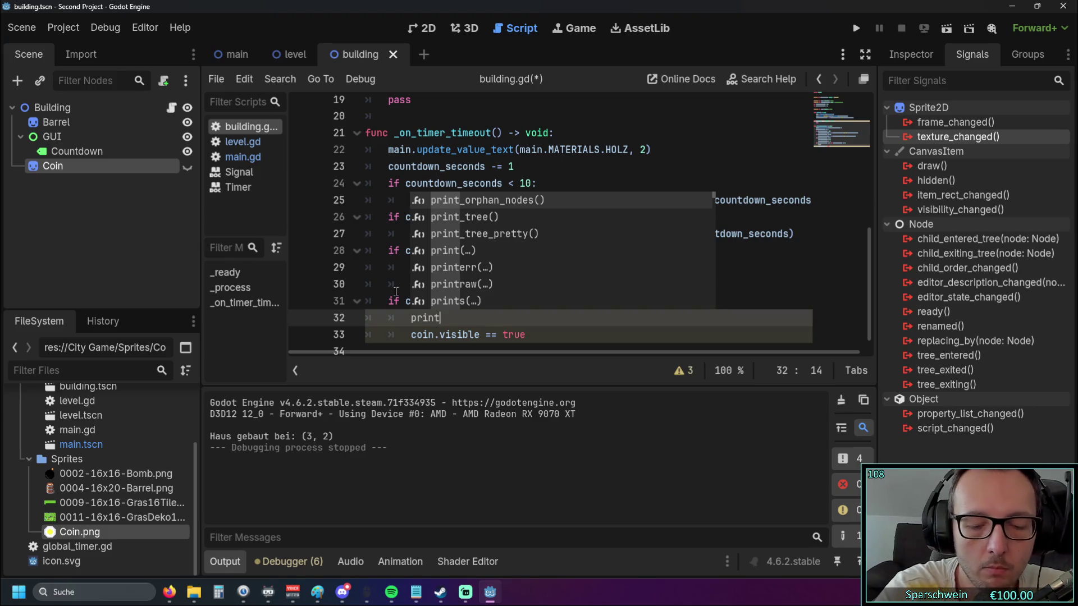
text((timer ende)
click(446, 318)
text(")
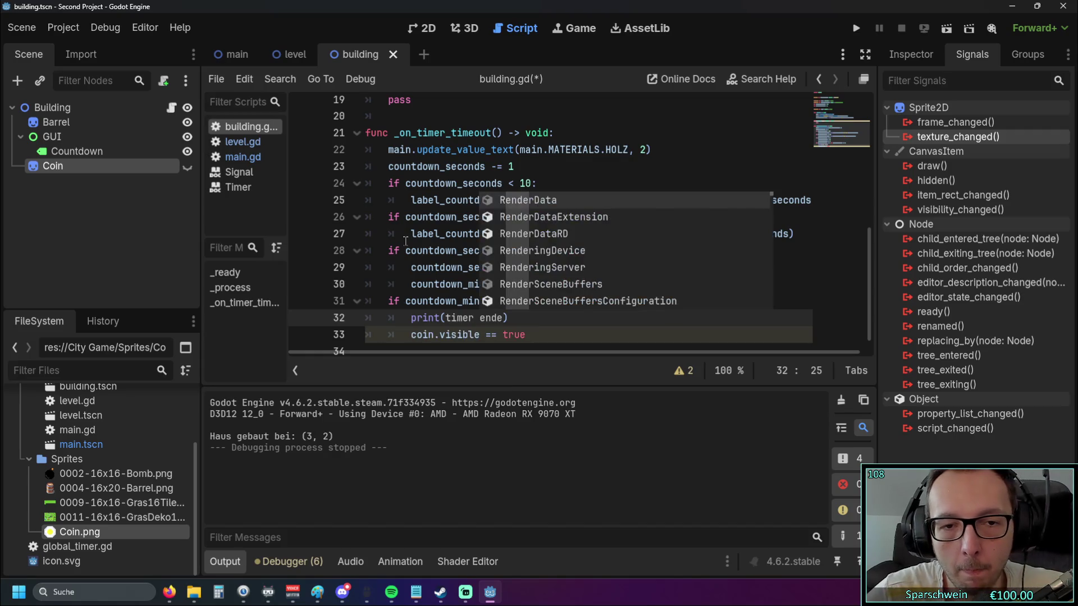
click(512, 324)
text(")
click(562, 337)
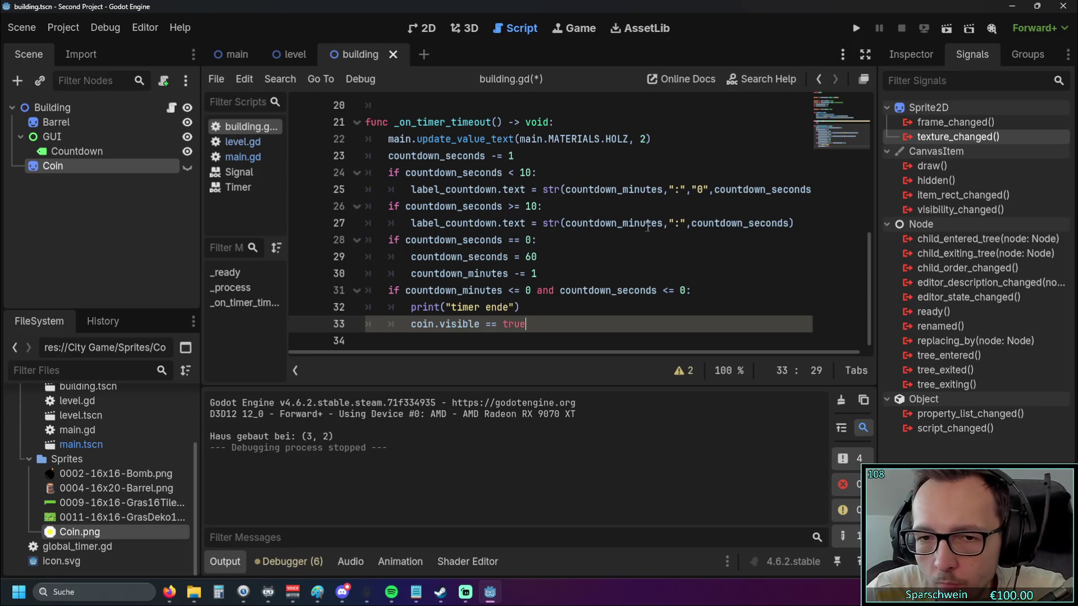
key(F5)
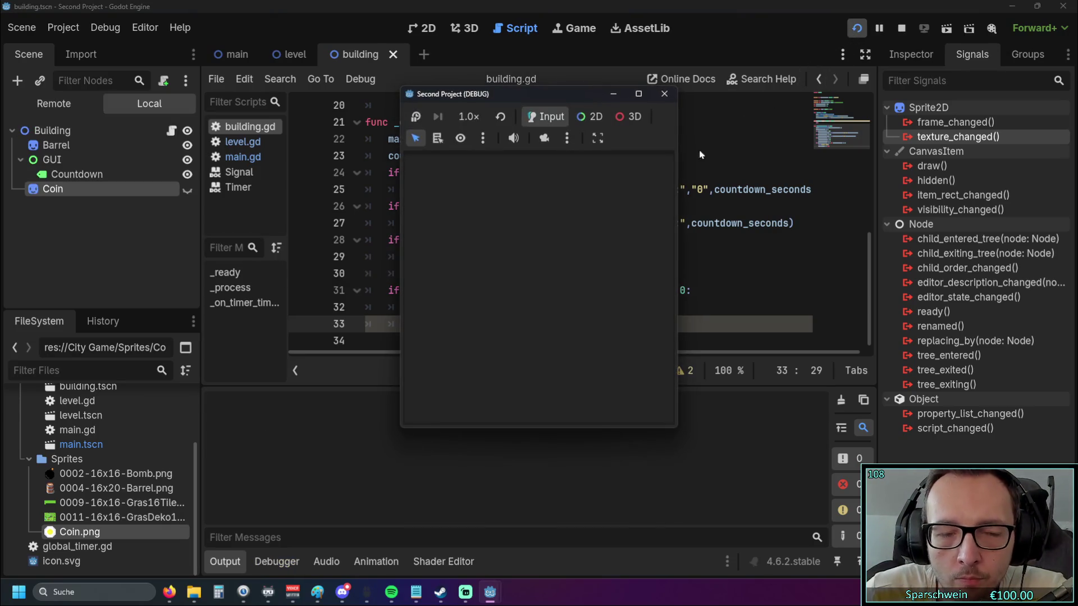
key(F8)
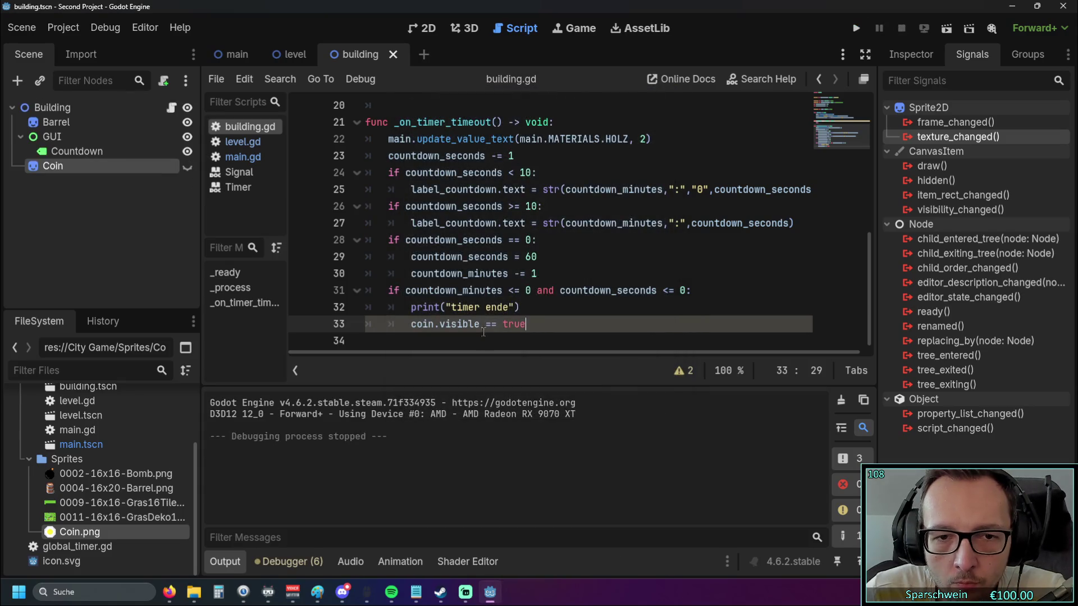
click(514, 291)
key(BackSpace)
text(=)
click(668, 290)
key(BackSpace)
text(=)
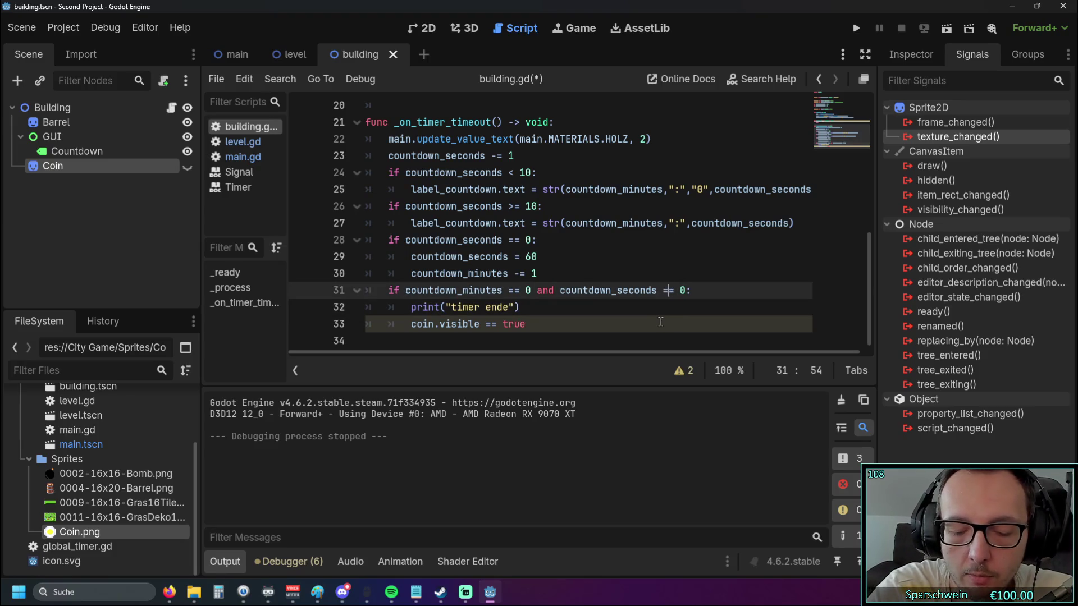
click(660, 322)
click(856, 28)
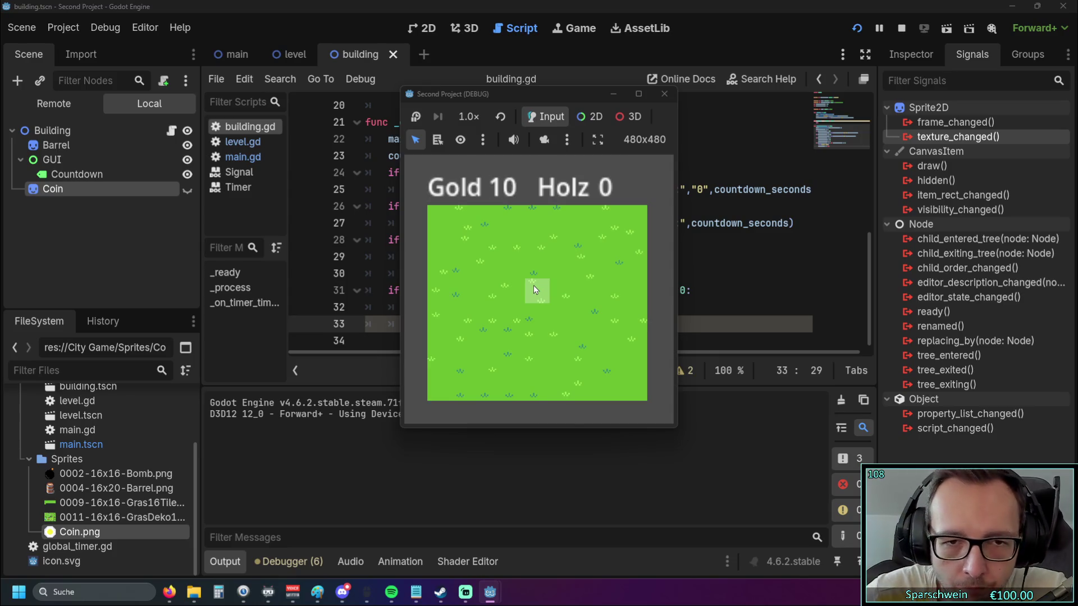
click(533, 287)
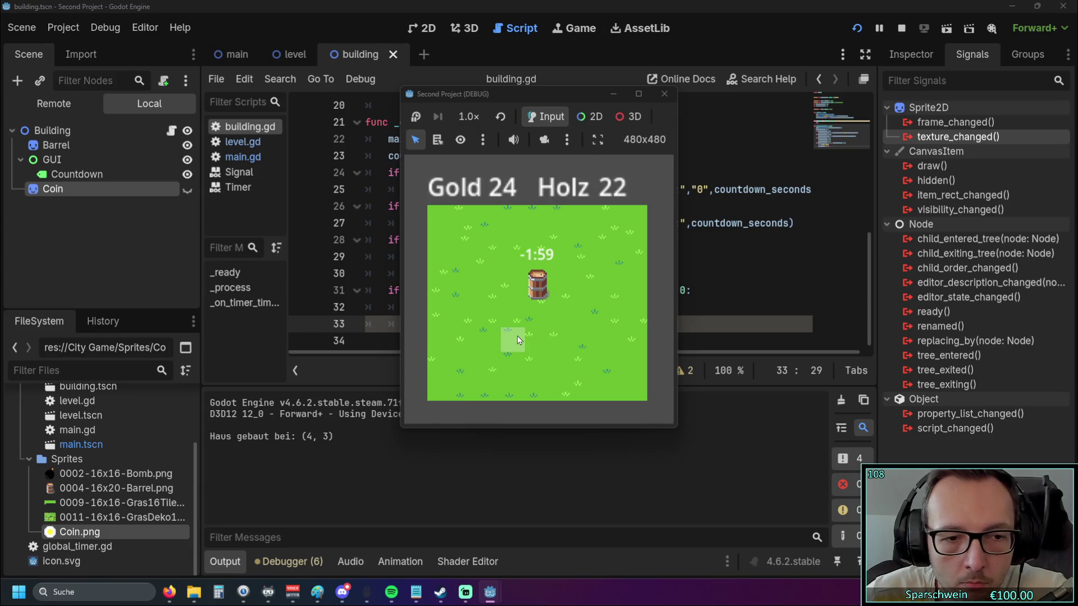
click(665, 93)
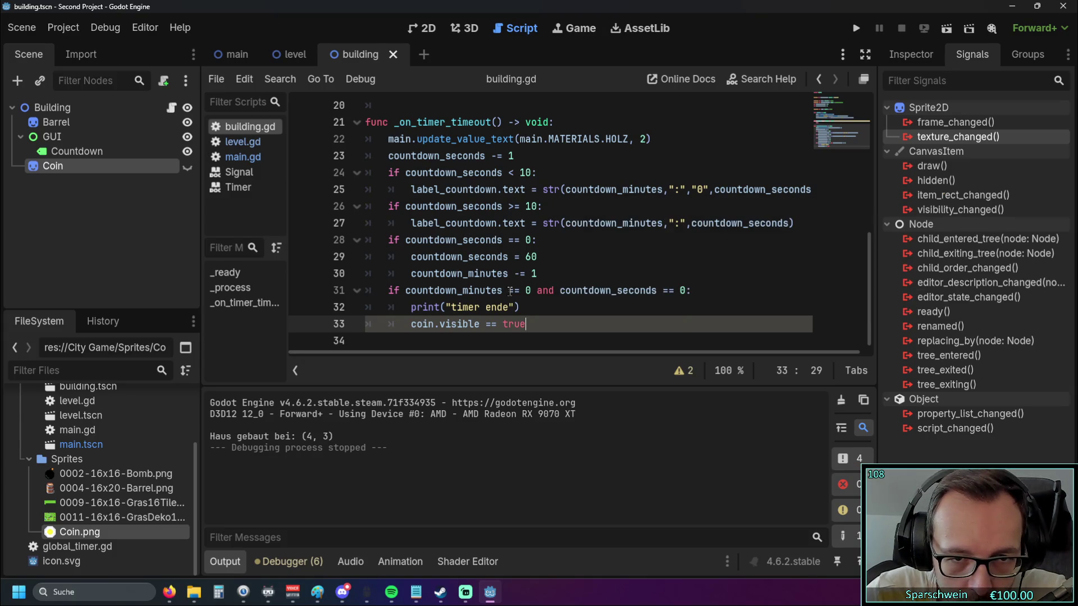
click(533, 292)
click(669, 291)
key(BackSpace)
text(<)
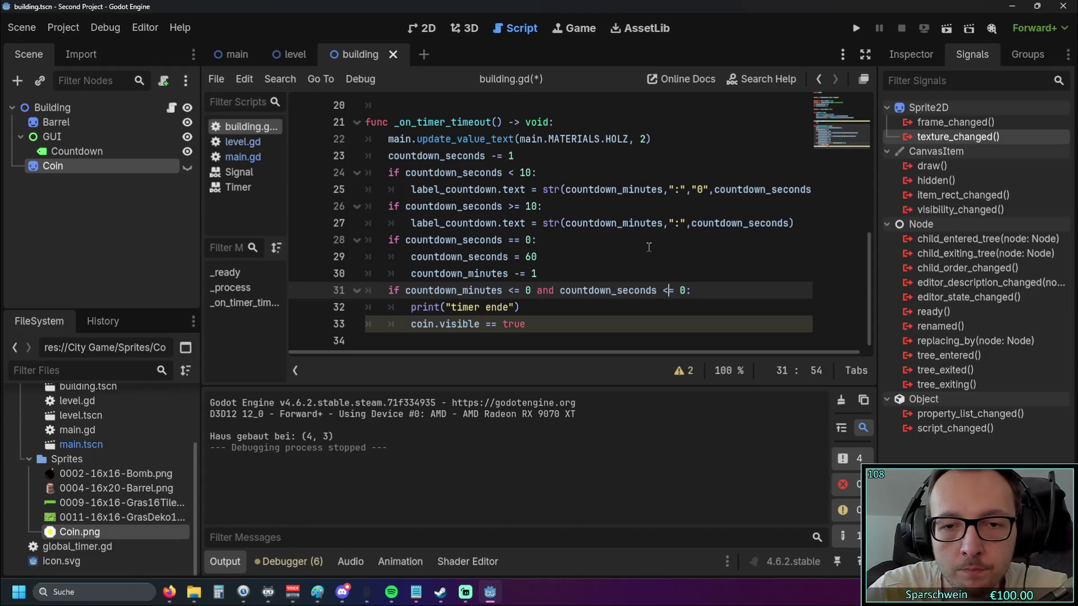
click(647, 242)
click(856, 29)
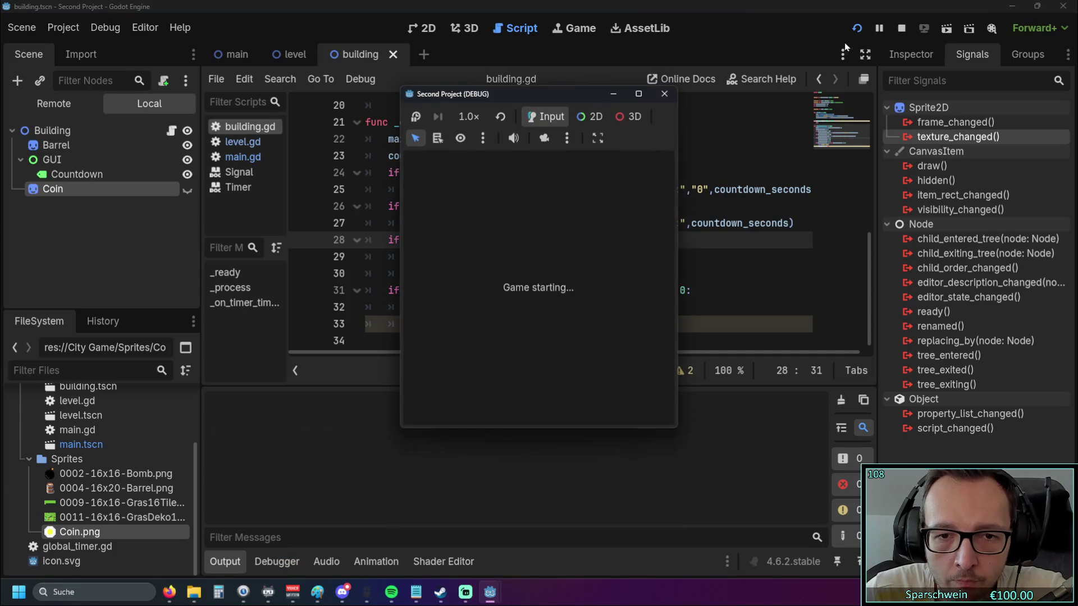
click(536, 278)
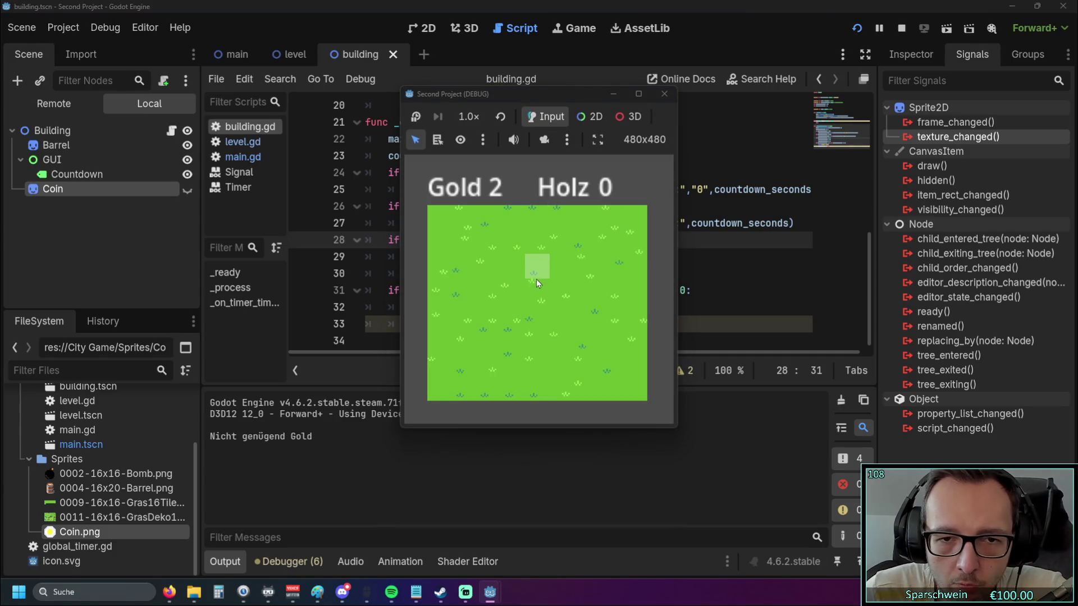
click(528, 292)
click(664, 93)
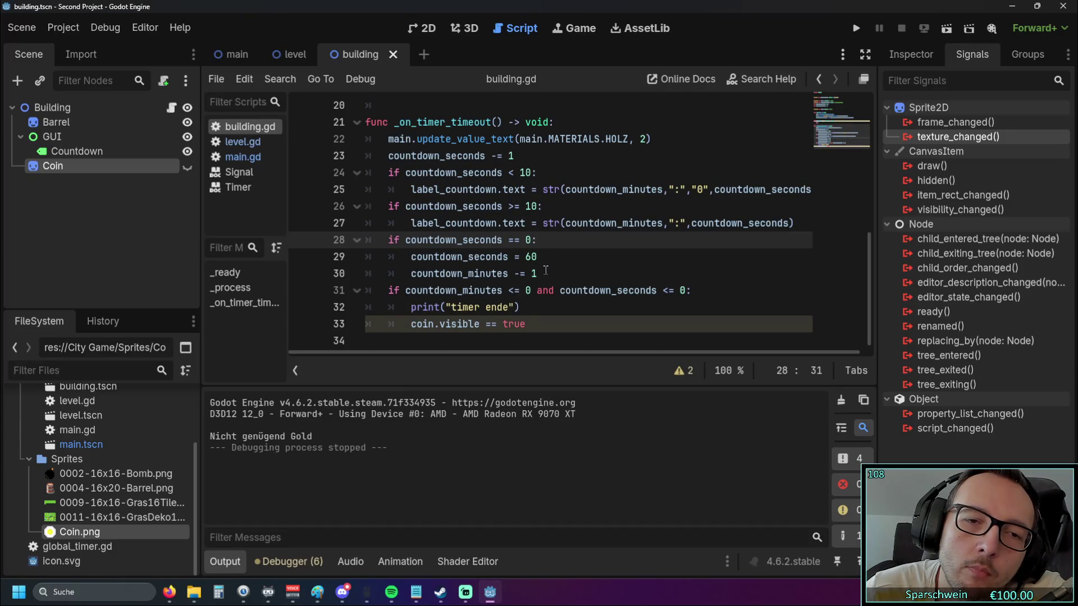
Review the seconds reset, minutes decrement and end-condition lines 28-31
drag(406, 240, 528, 241)
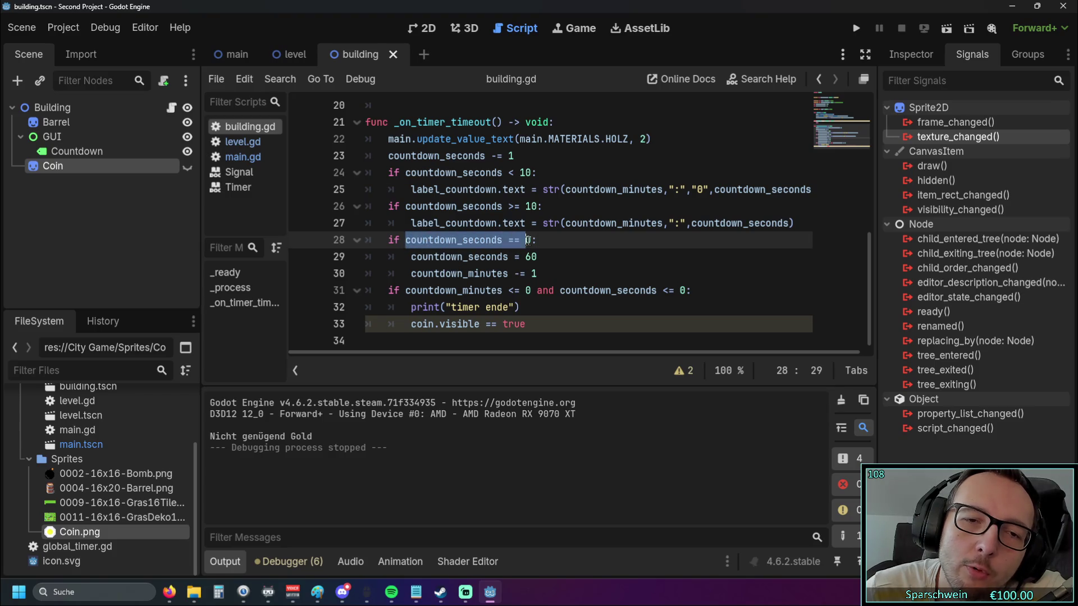
click(413, 275)
drag(413, 275, 539, 275)
click(539, 275)
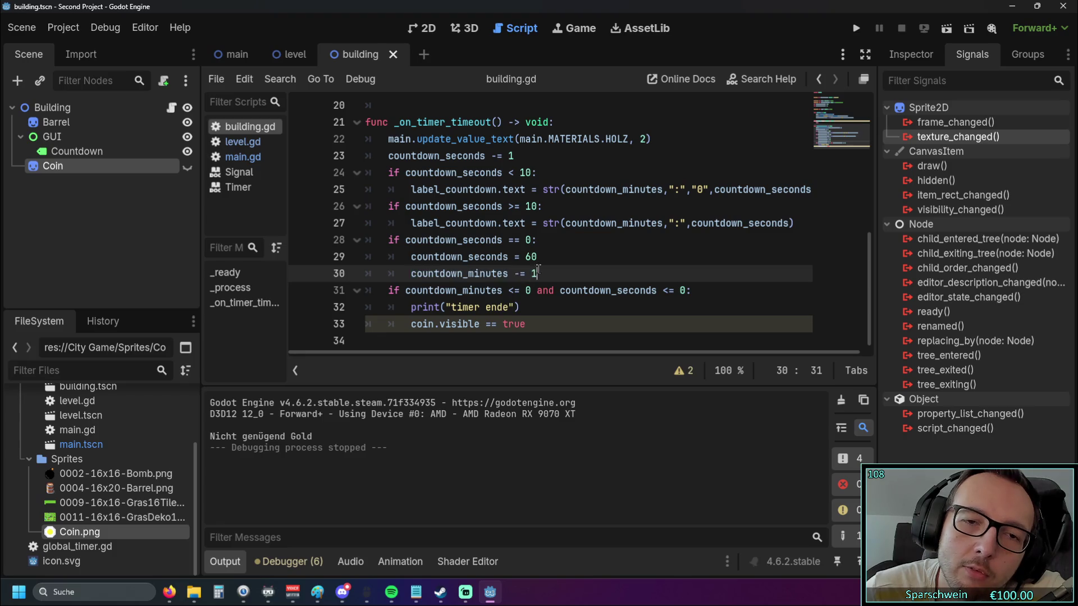
click(528, 240)
click(683, 291)
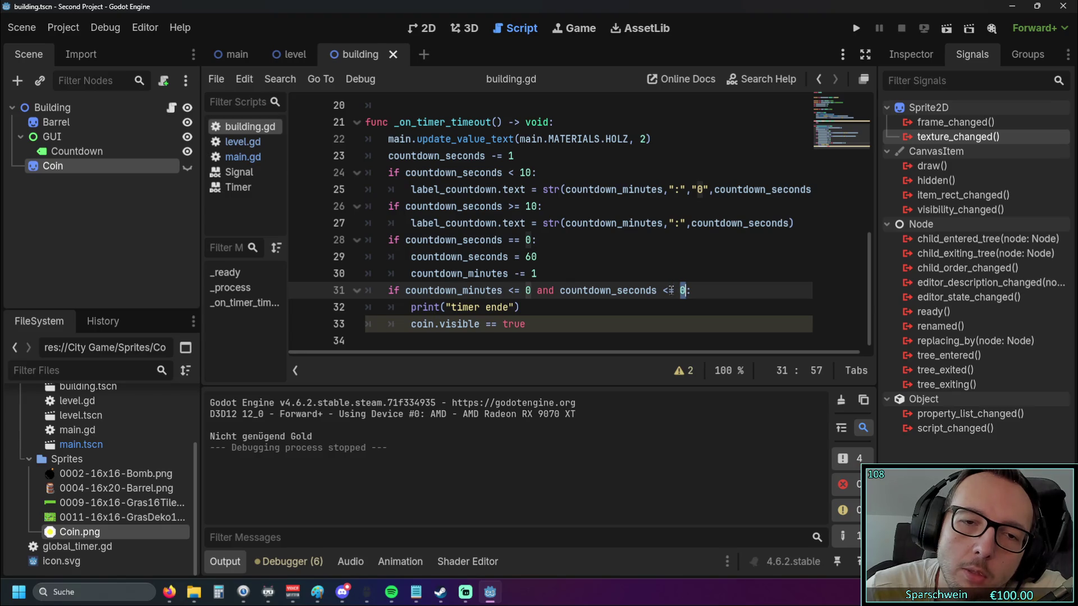
click(530, 274)
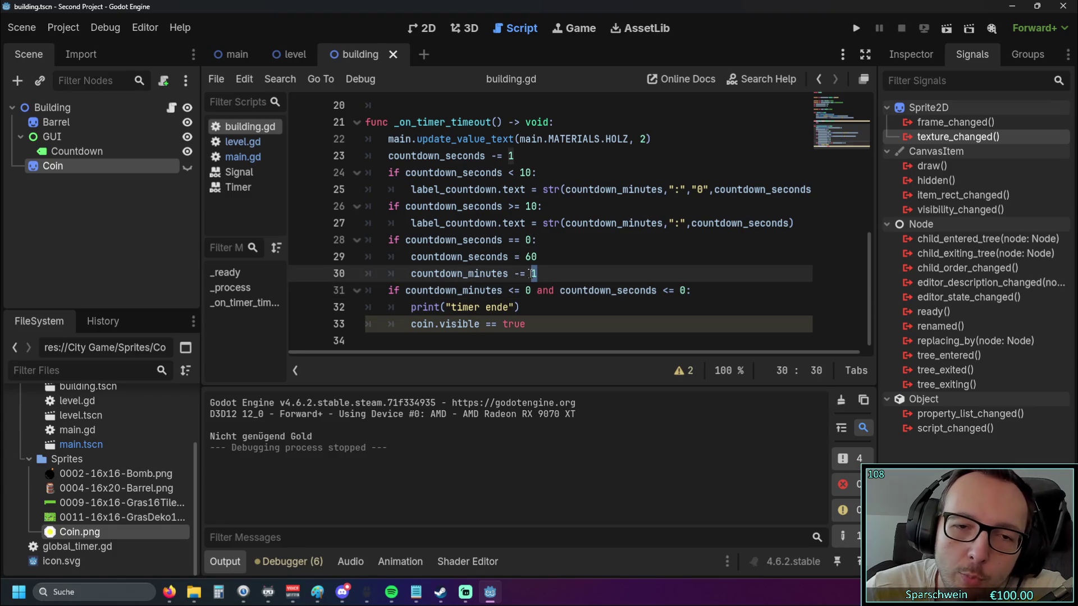
click(544, 256)
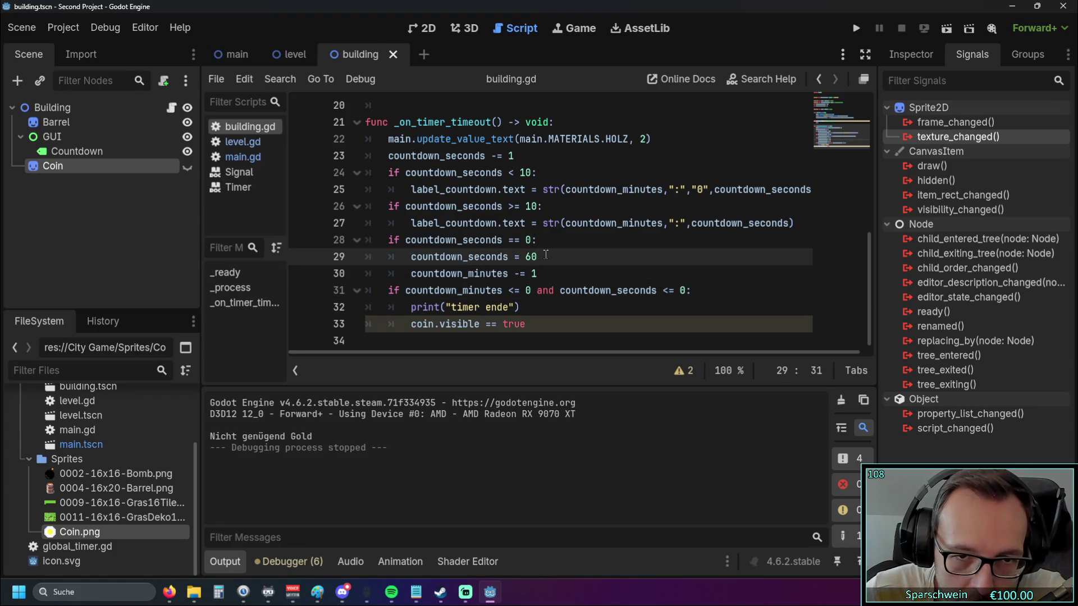
Add 'if countdown_minutes > 0:' after the seconds reset and indent 'countdown_minutes -= 1' under it
key(Return)
text(if )
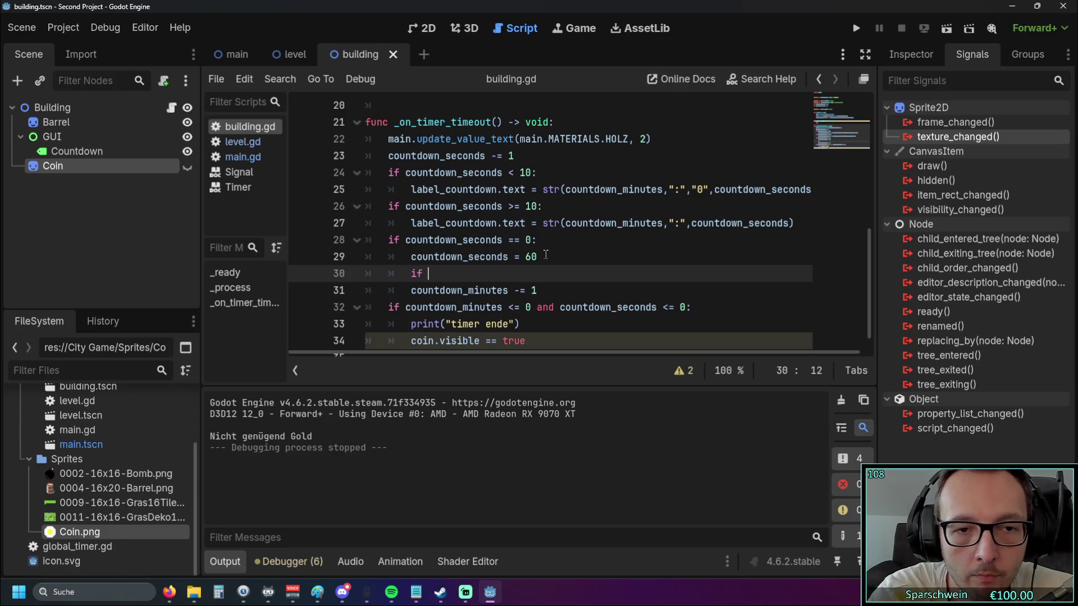
text(count)
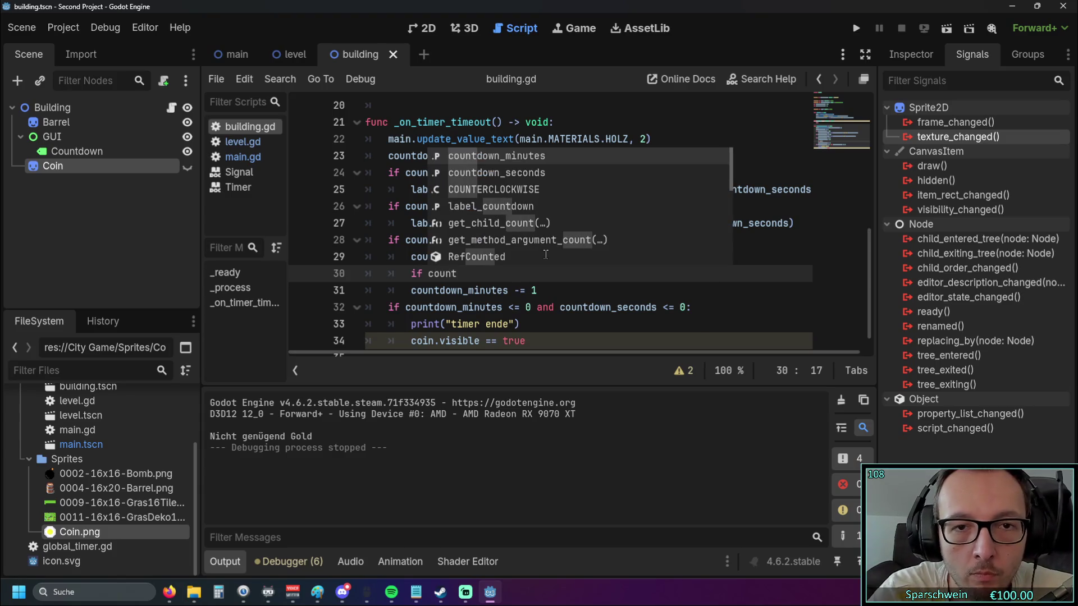
click(537, 159)
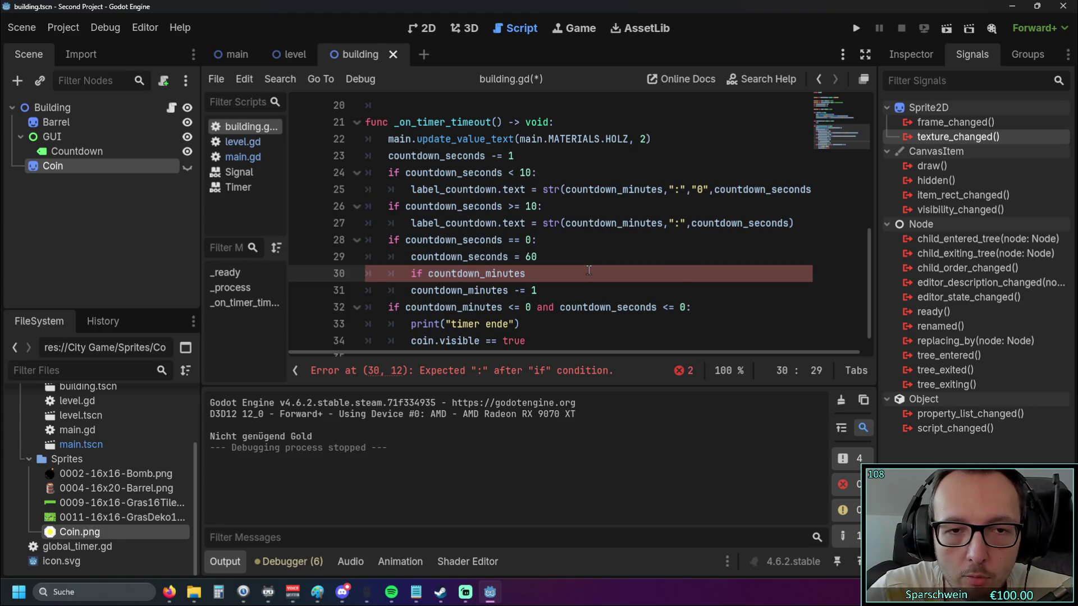
text(>)
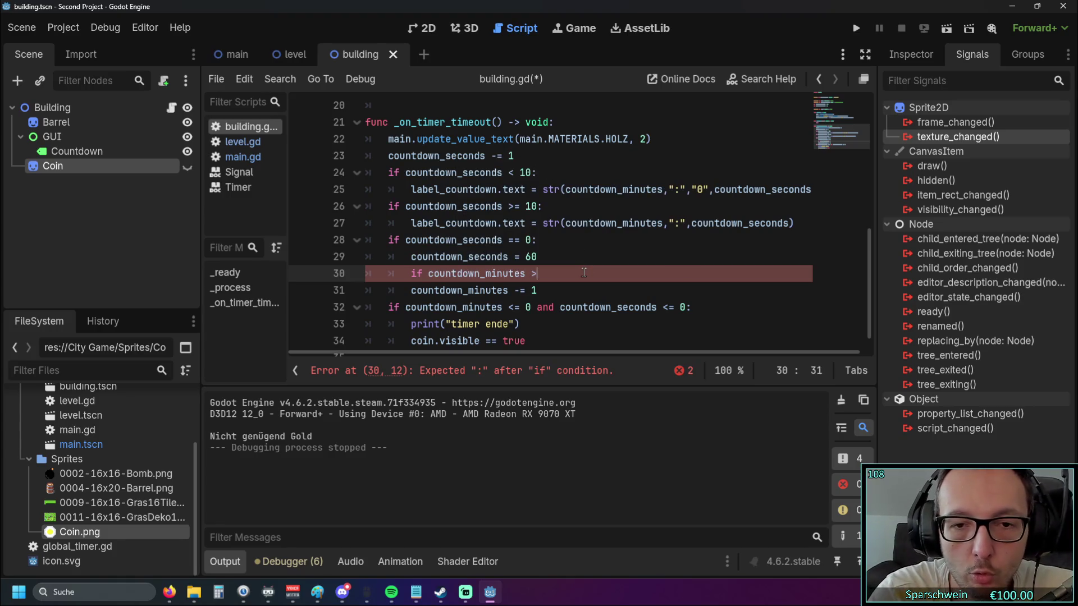
text( 0)
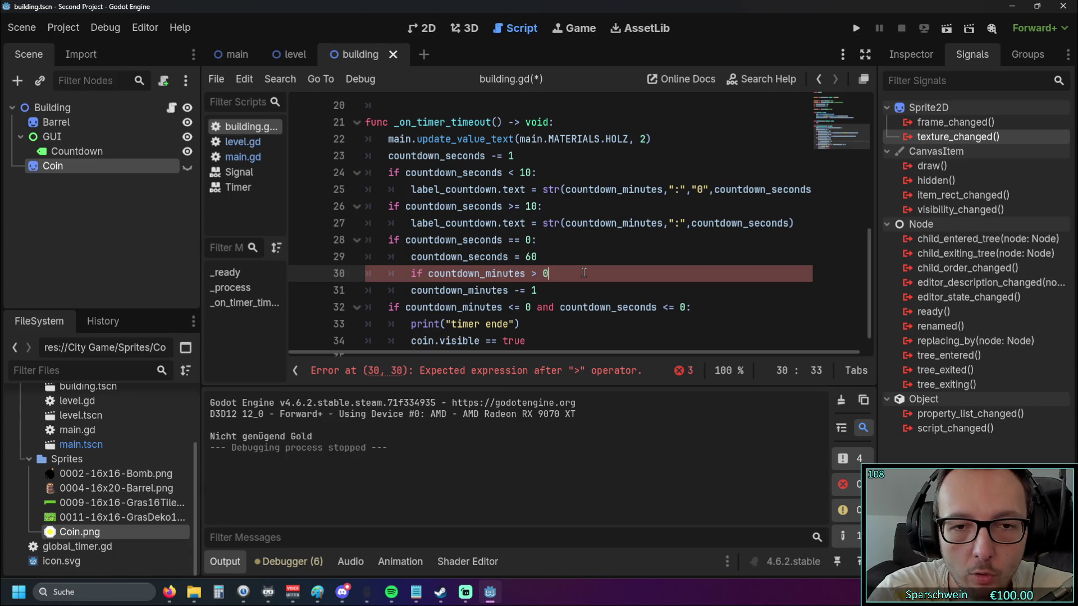
text(:)
key(Down)
key(Home)
key(Tab)
key(End)
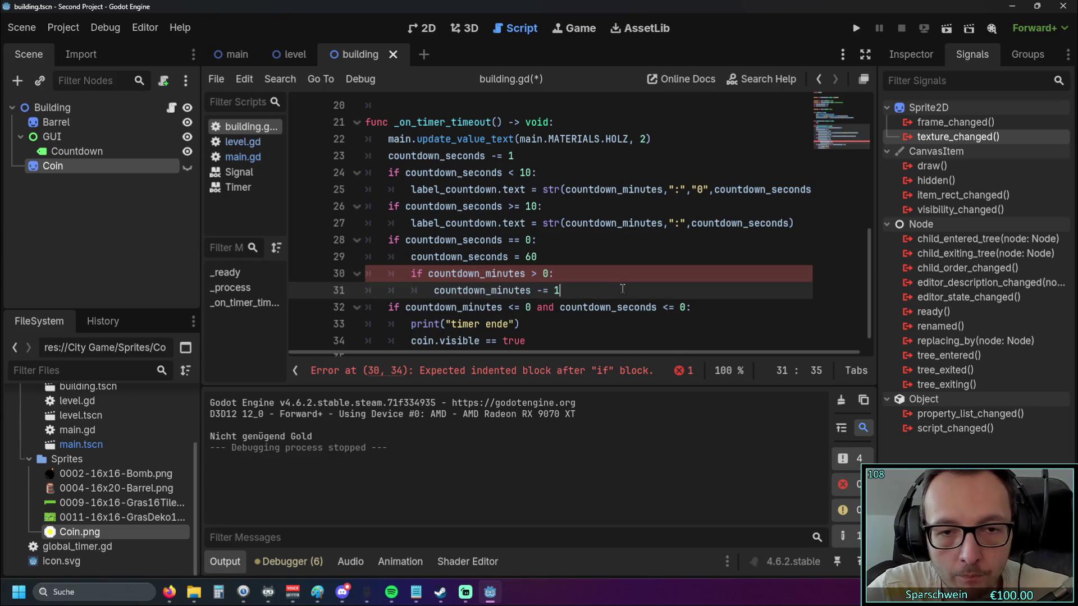
Check the new condition and the timer-end print line, ending on the empty last line
scroll(589, 281, down, 1)
mouse_move(578, 276)
mouse_down()
mouse_move(410, 240)
mouse_move(388, 223)
mouse_up()
click(656, 258)
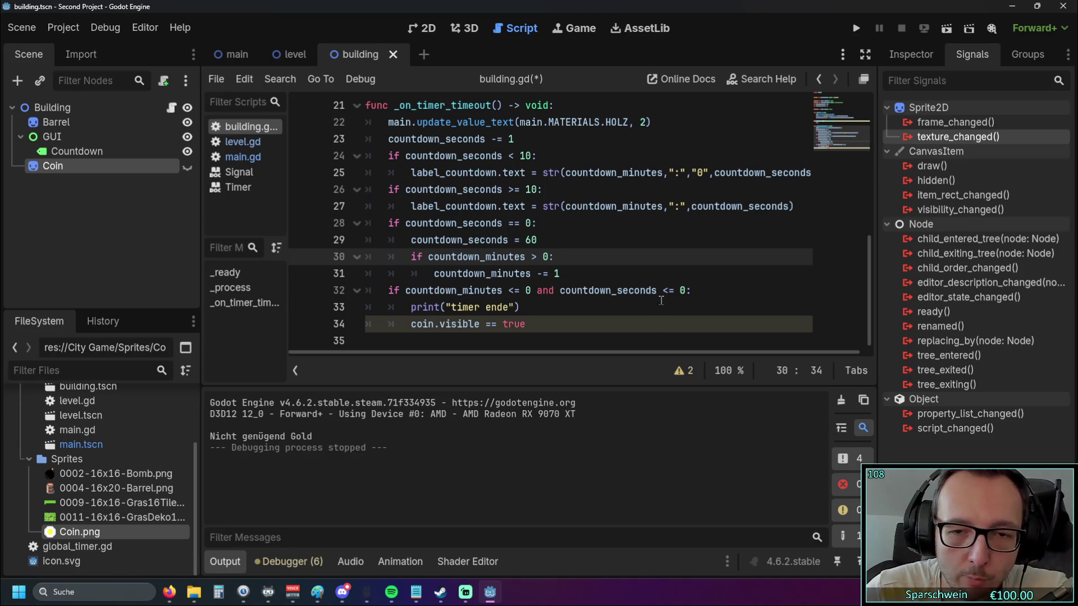
click(682, 293)
click(550, 309)
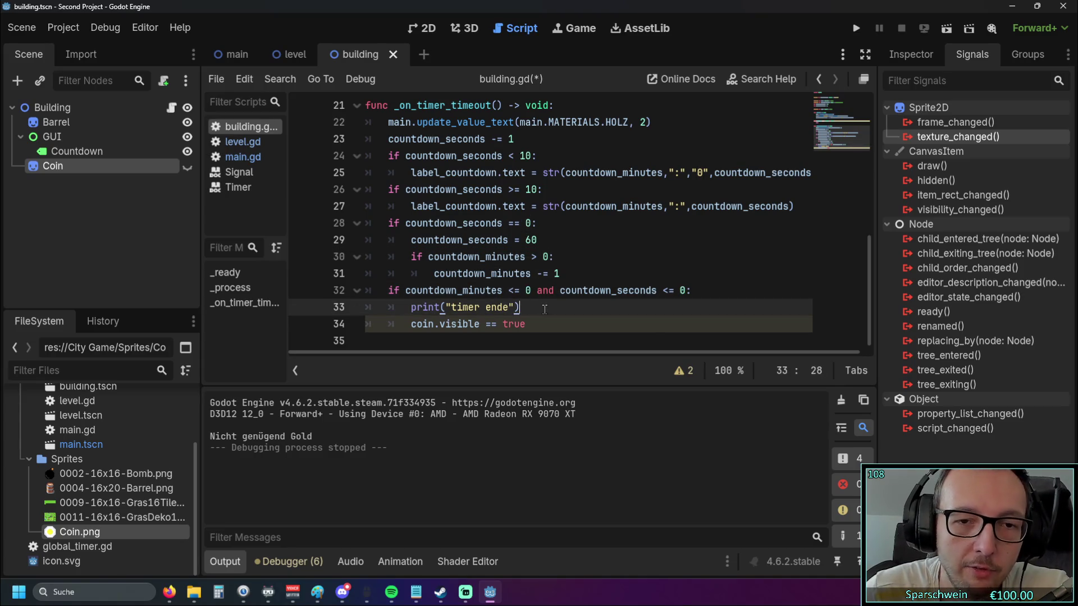
drag(393, 290, 370, 342)
click(371, 335)
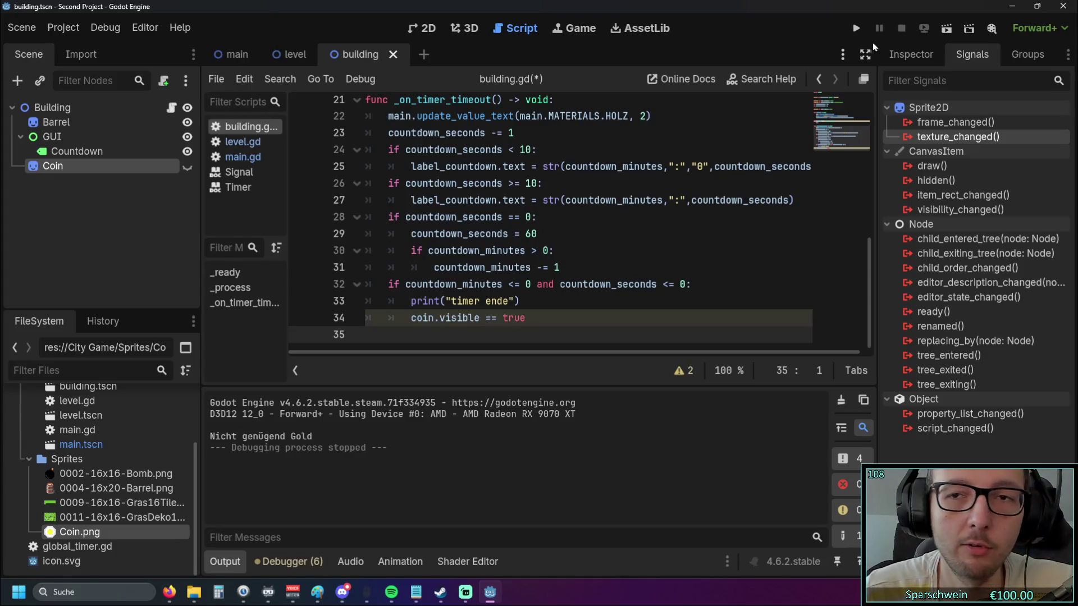
Run the game and place a barrel on the grass; the countdown drops from 0:59 to 0:49. Then close it
click(855, 28)
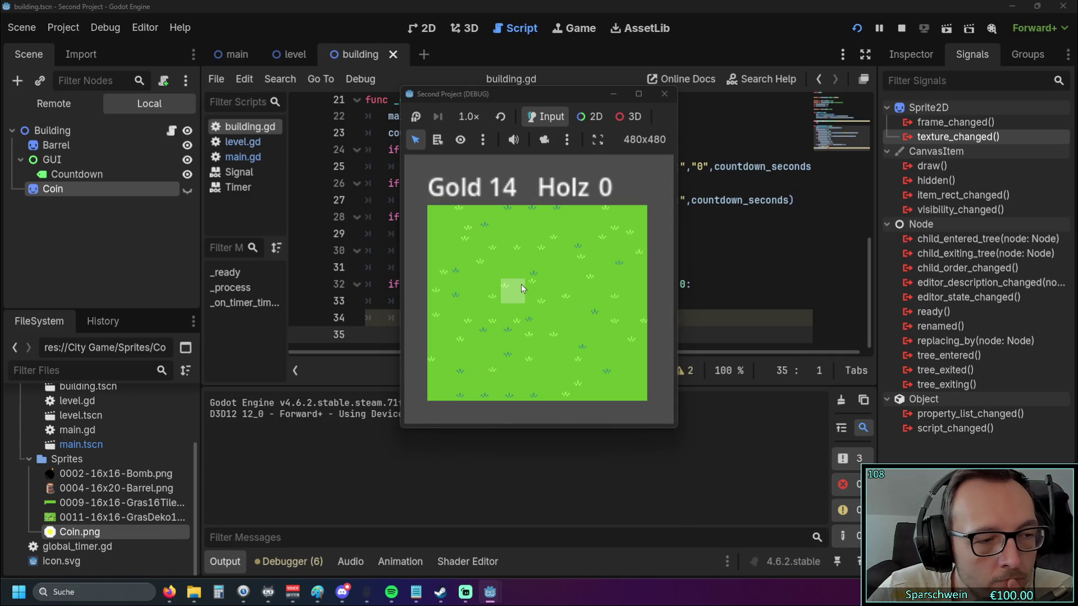
click(537, 288)
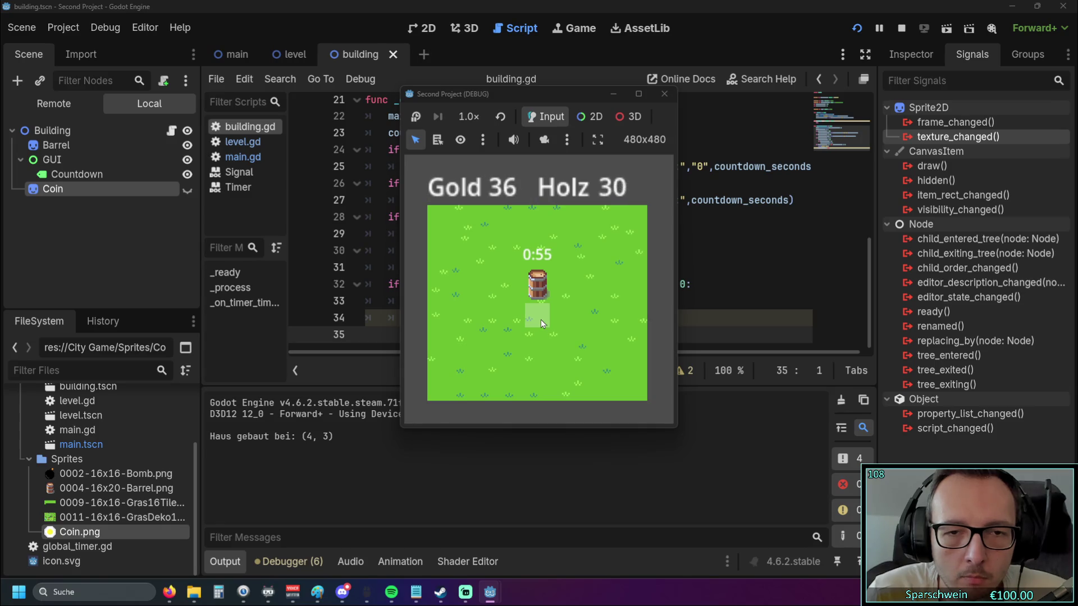
click(658, 99)
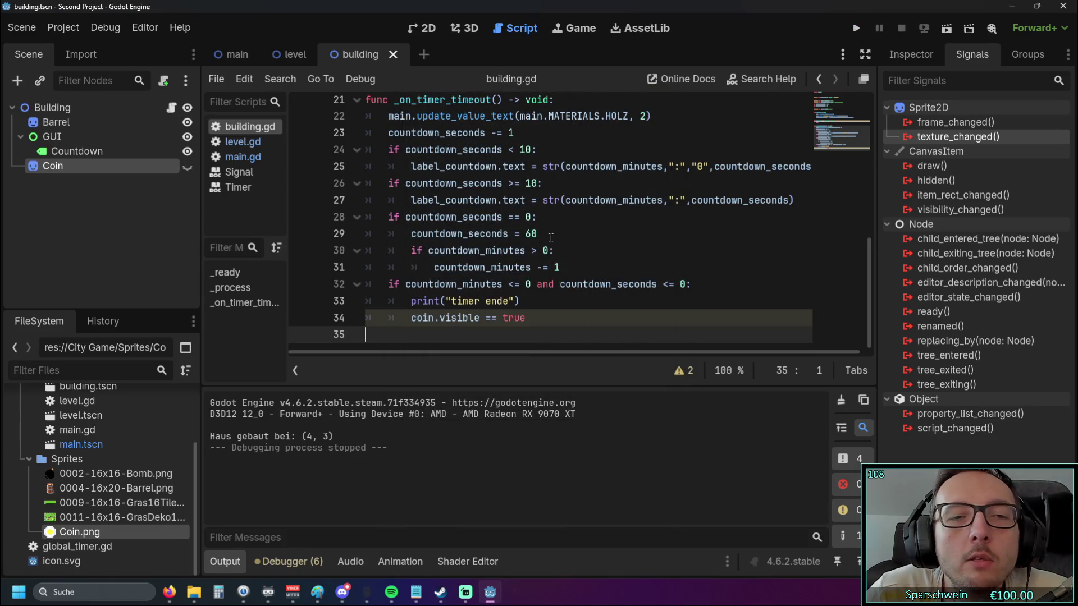
Cut the timer-end if-block and paste it on a new line right after 'countdown_seconds -= 1'
click(543, 216)
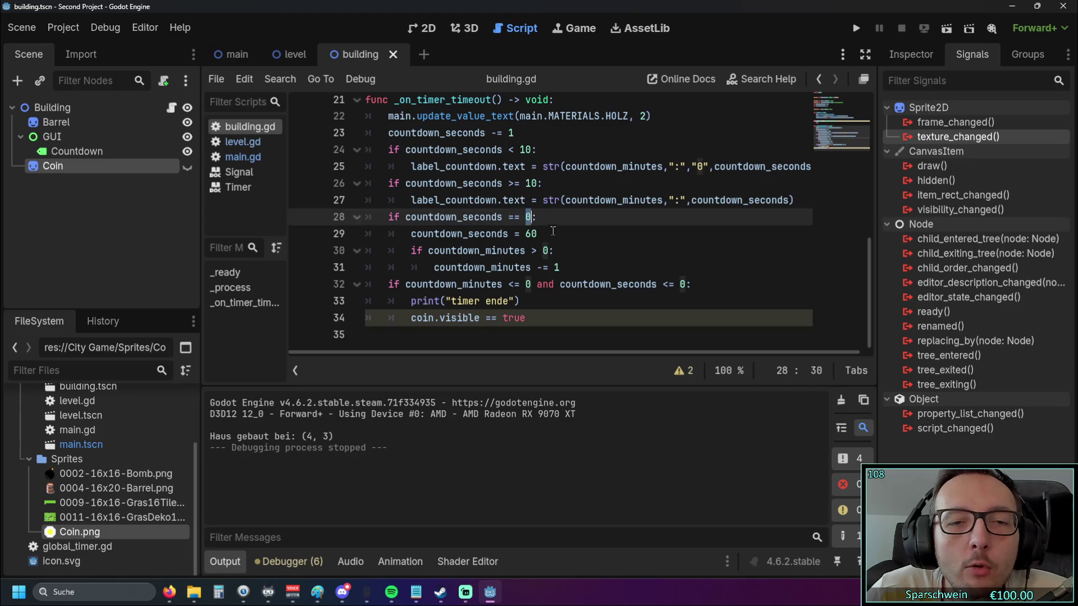
key(Down)
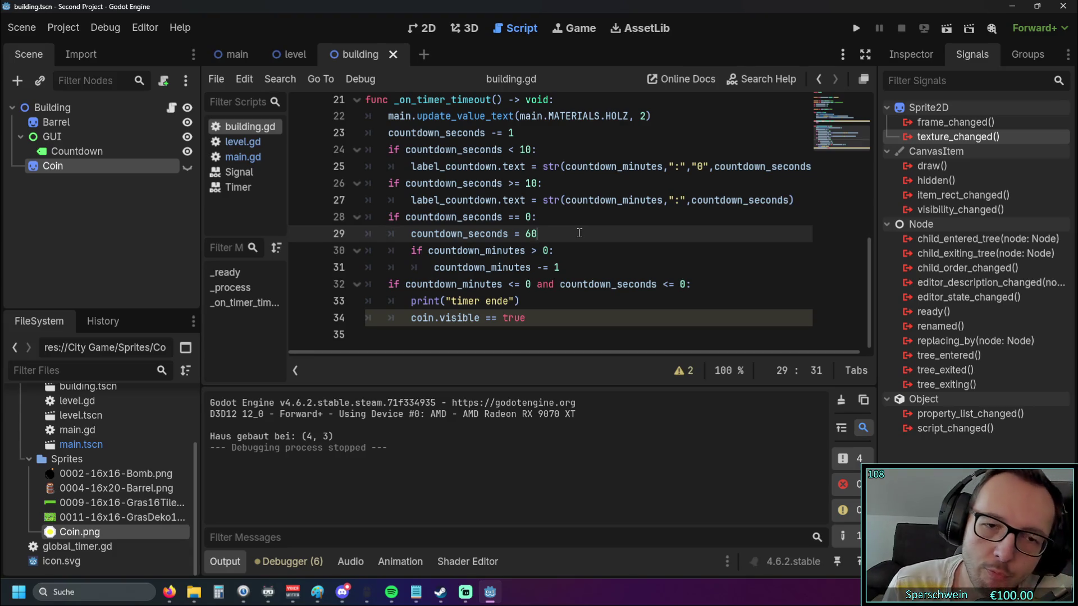
drag(555, 313, 359, 288)
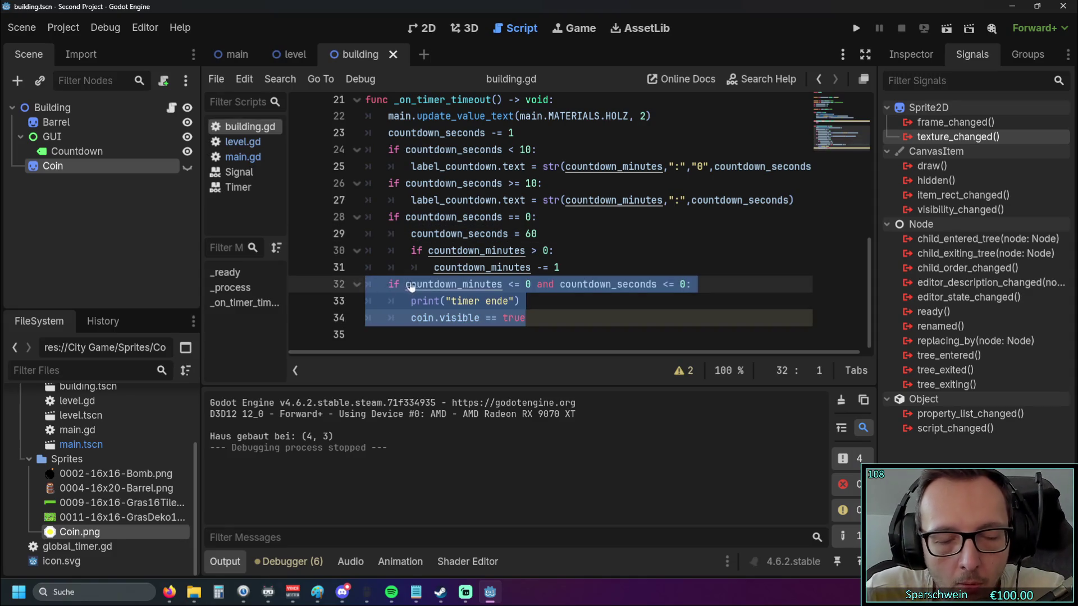
key(ctrl+x)
scroll(450, 253, up, 2)
click(531, 217)
key(Return)
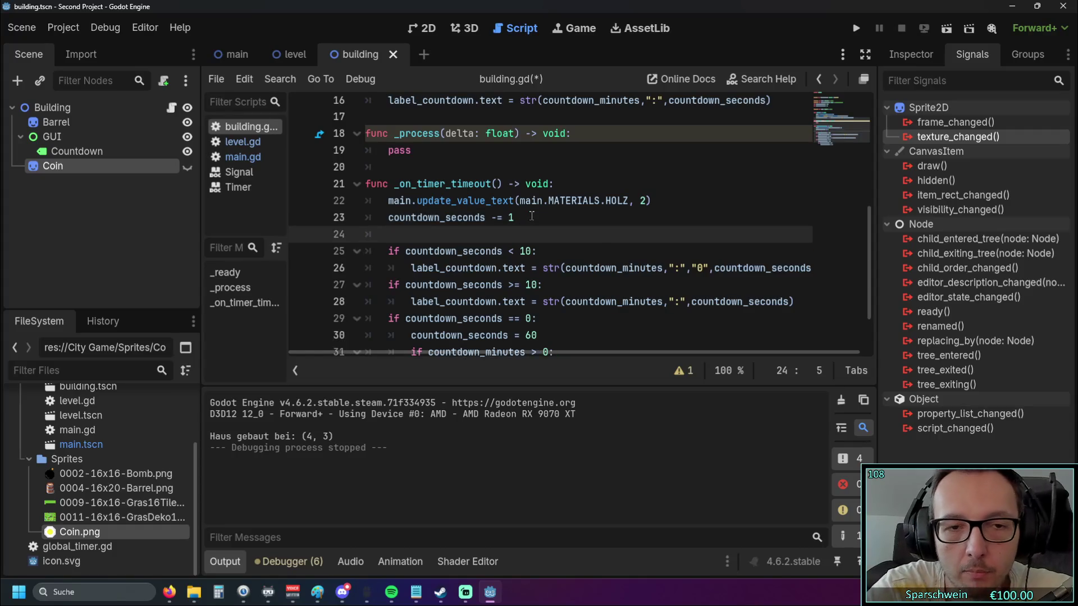
key(ctrl+v)
Check the reordered countdown lines, then run the project to test the change
scroll(551, 253, down, 2)
scroll(551, 253, down, 1)
drag(560, 307, 348, 285)
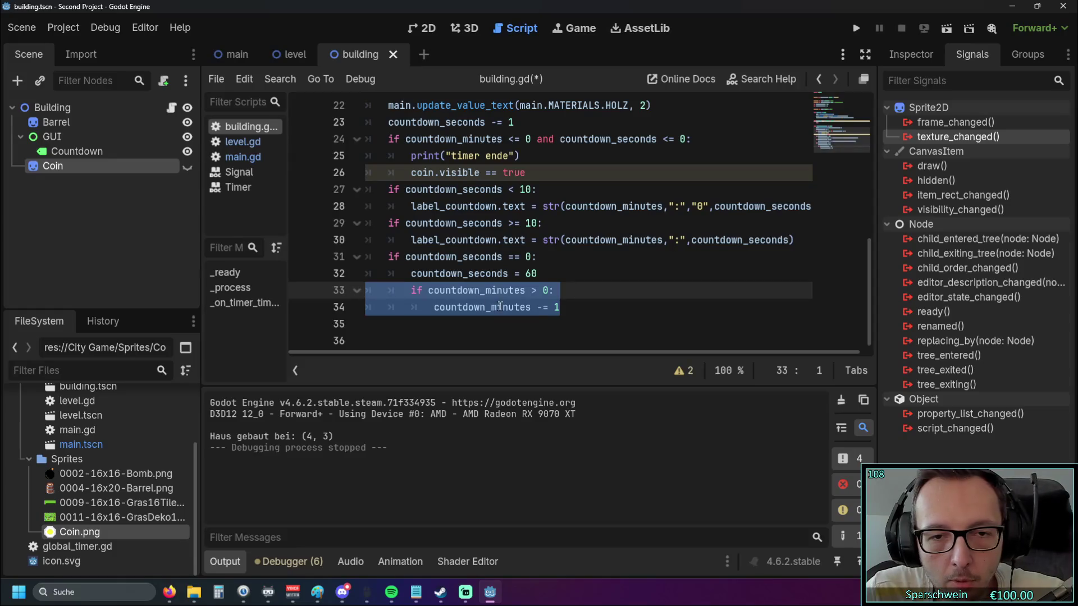
click(537, 324)
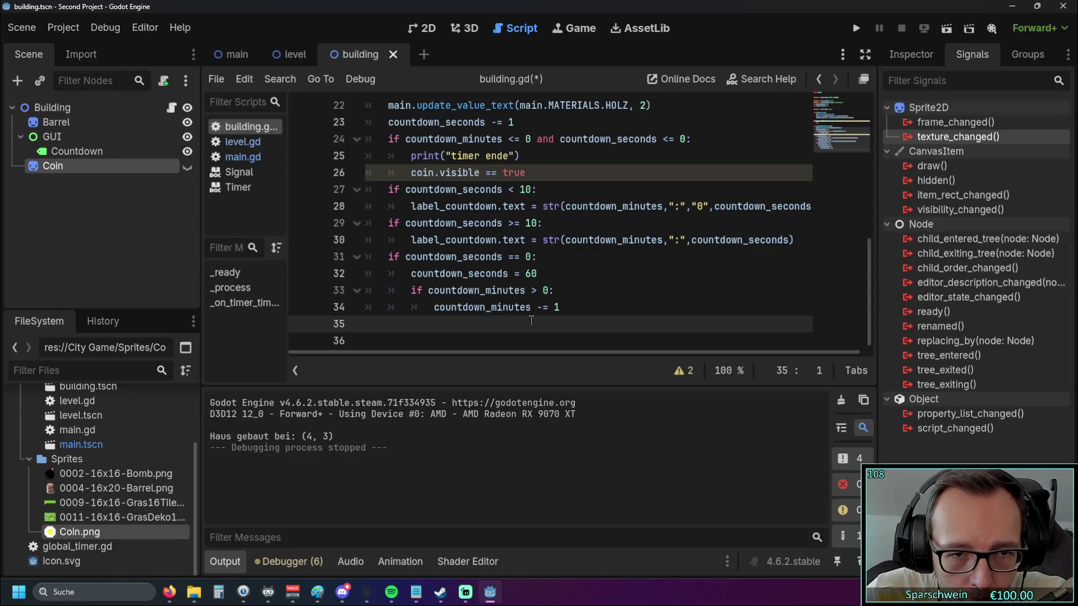
key(shift+Up)
key(shift+Up)
key(shift+Up)
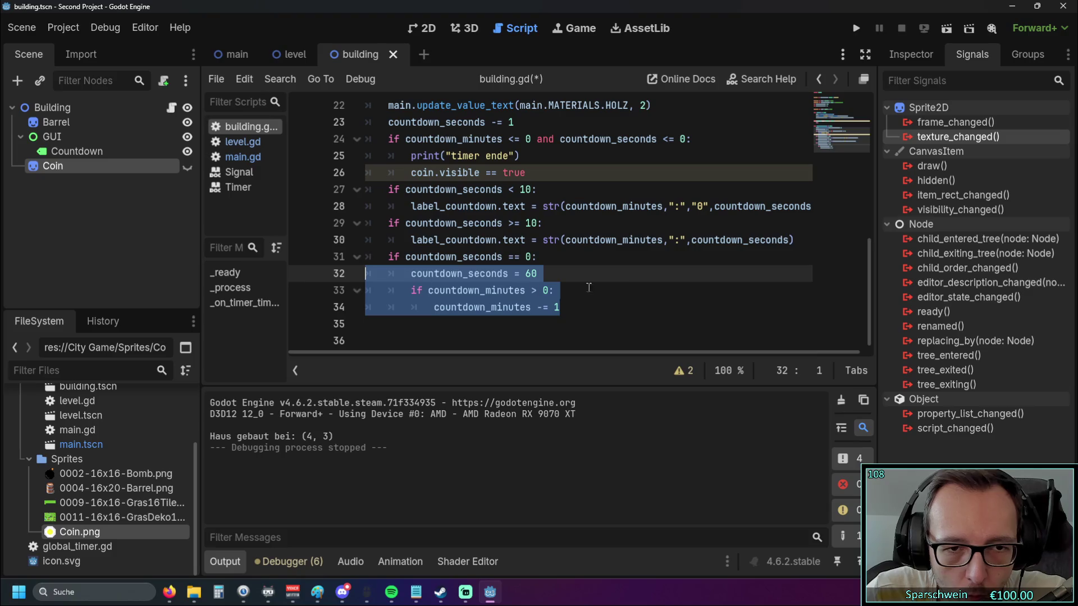
click(535, 287)
click(857, 29)
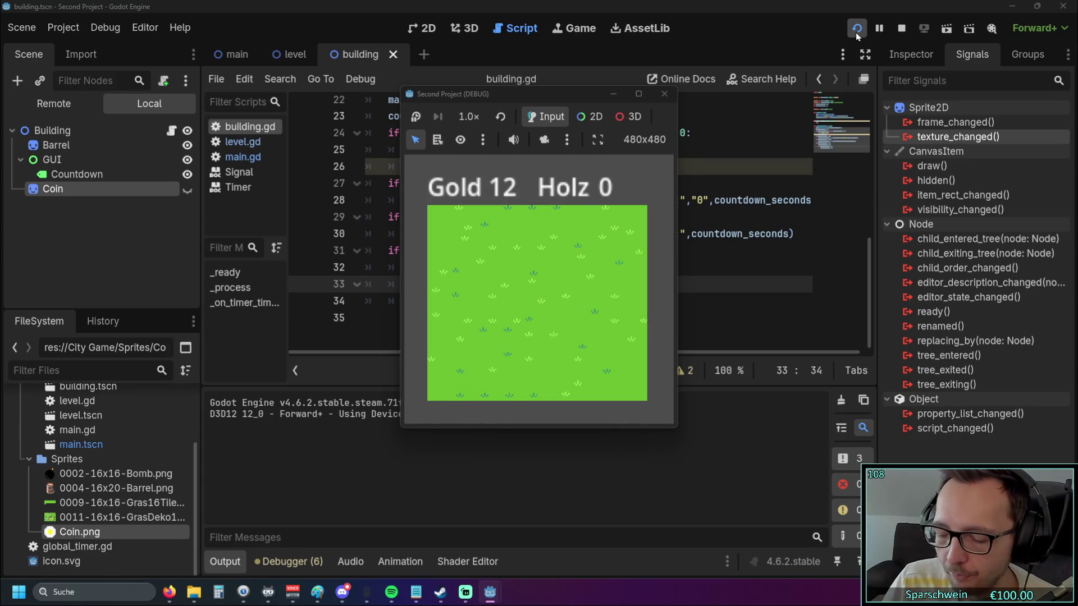
Build a barrel on the grass, confirm 'timer ende' appears in the output, and close the game
click(535, 295)
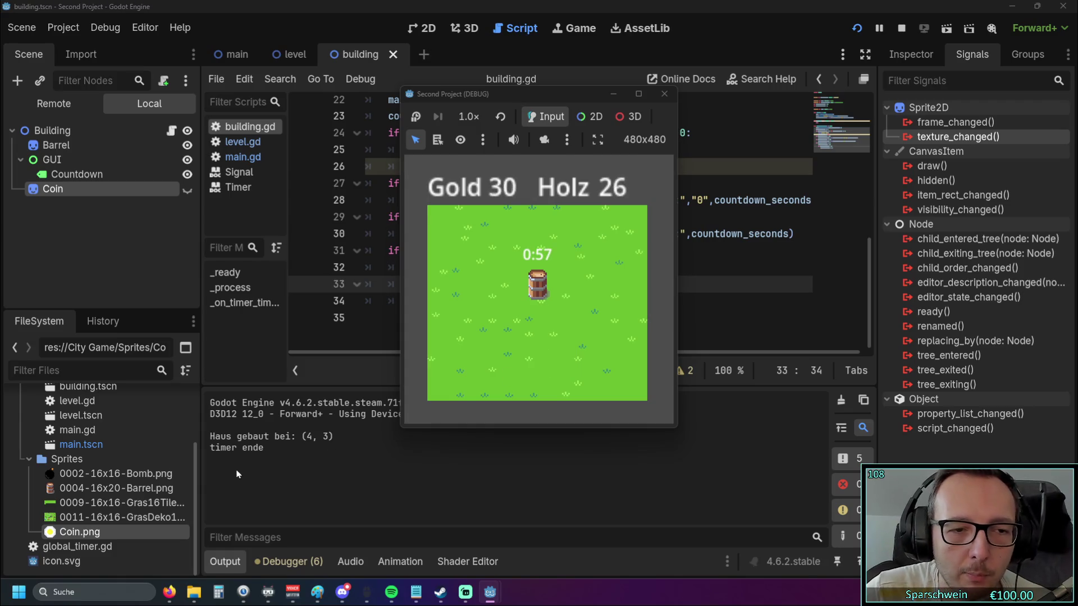
click(664, 94)
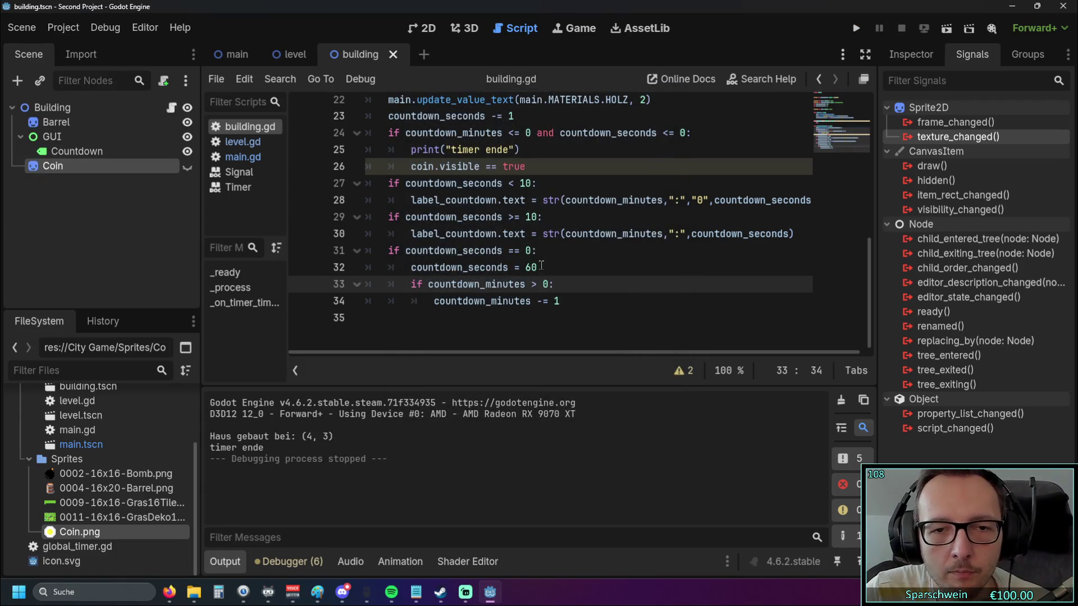
scroll(580, 312, up, 2)
scroll(584, 309, down, 1)
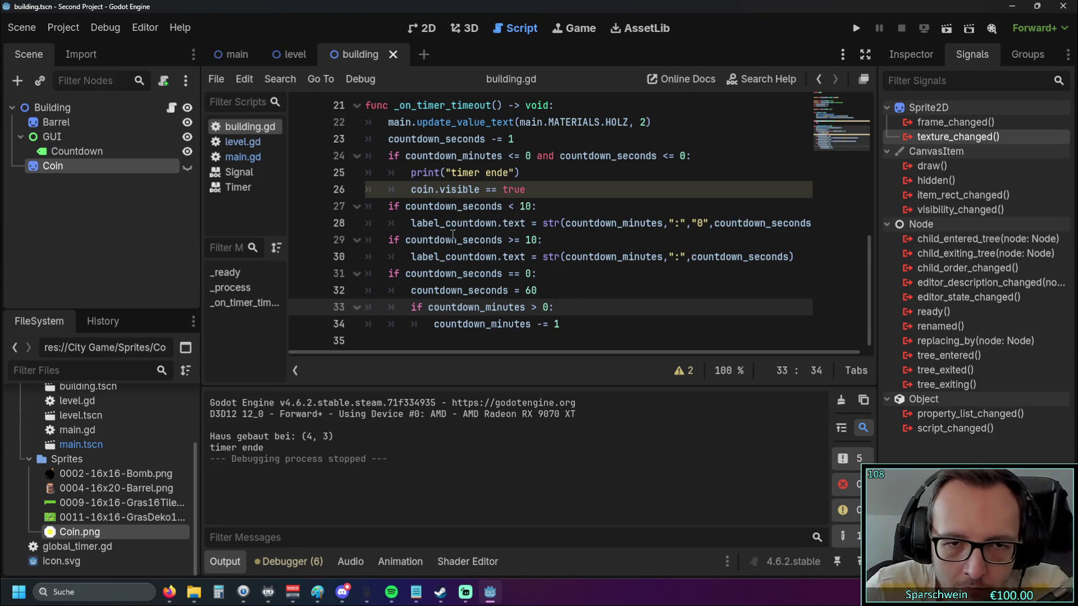
scroll(457, 233, up, 5)
scroll(457, 233, down, 1)
scroll(457, 232, down, 4)
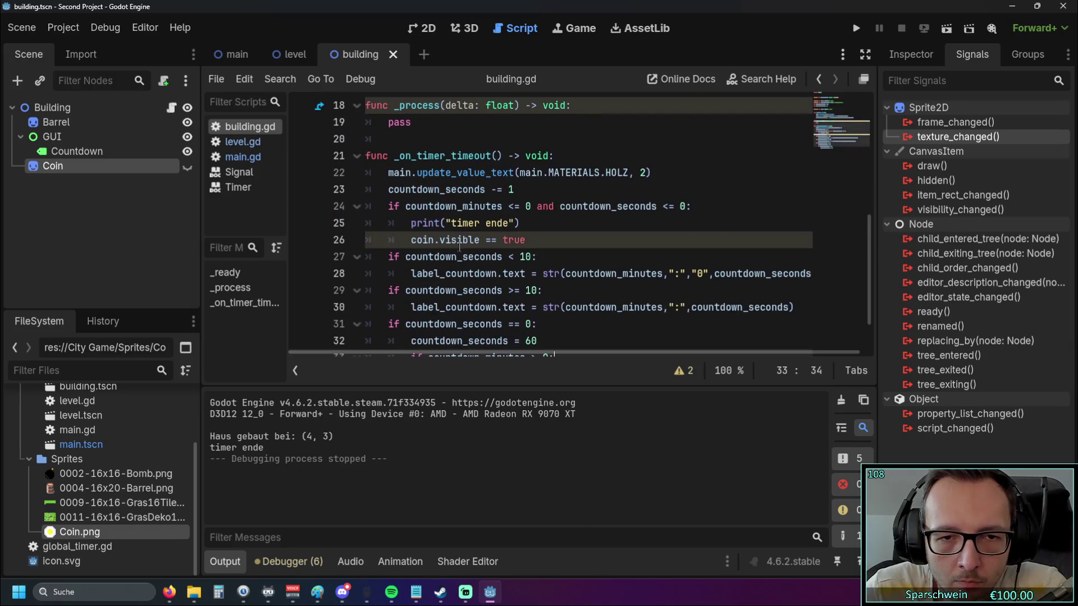
click(528, 240)
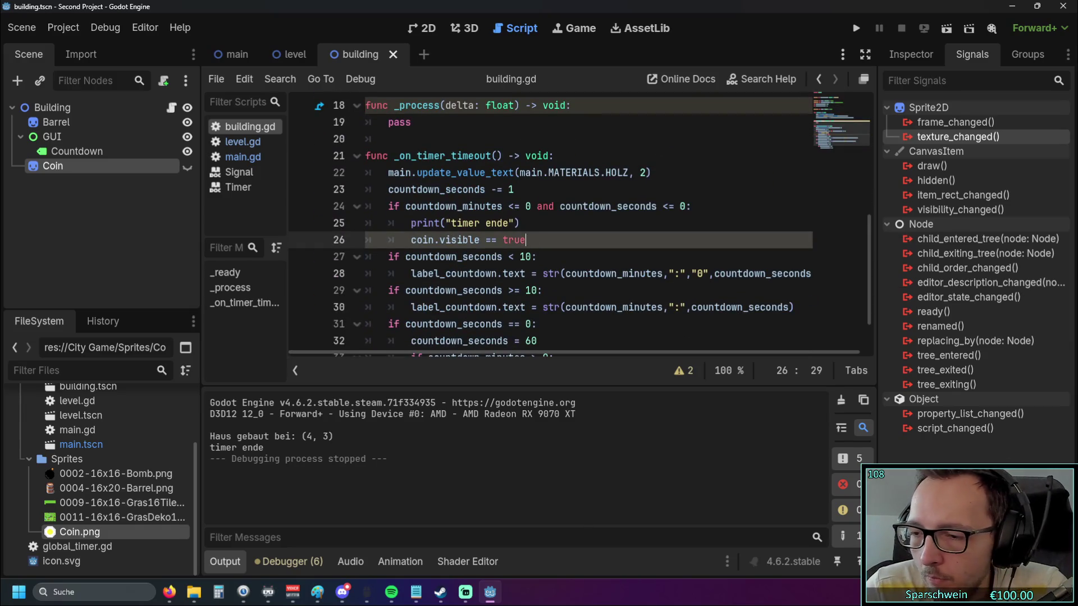
key(alt+Tab)
key(alt+Tab)
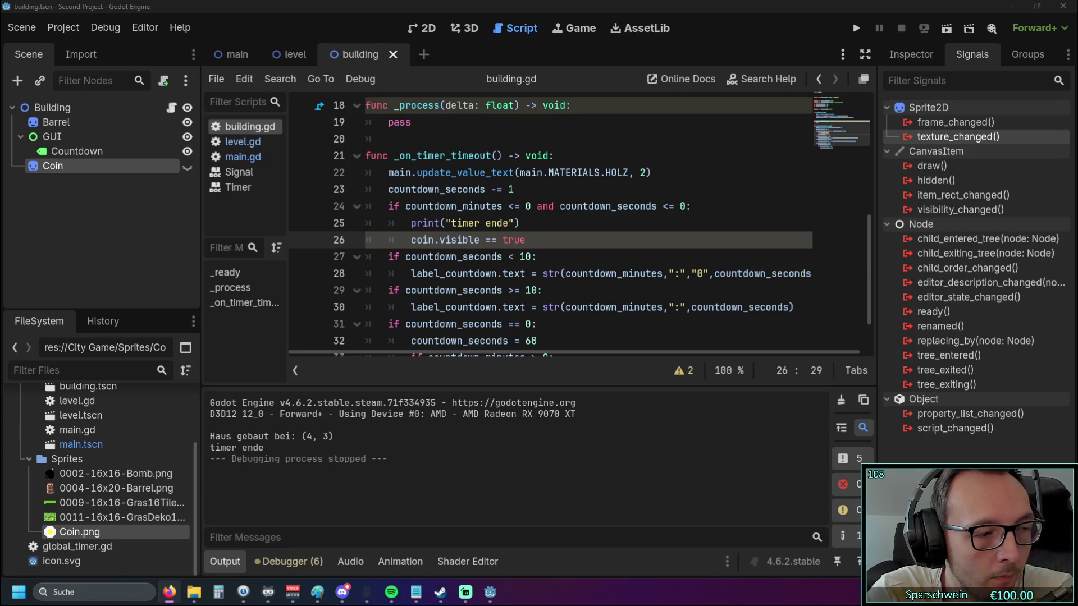
click(488, 240)
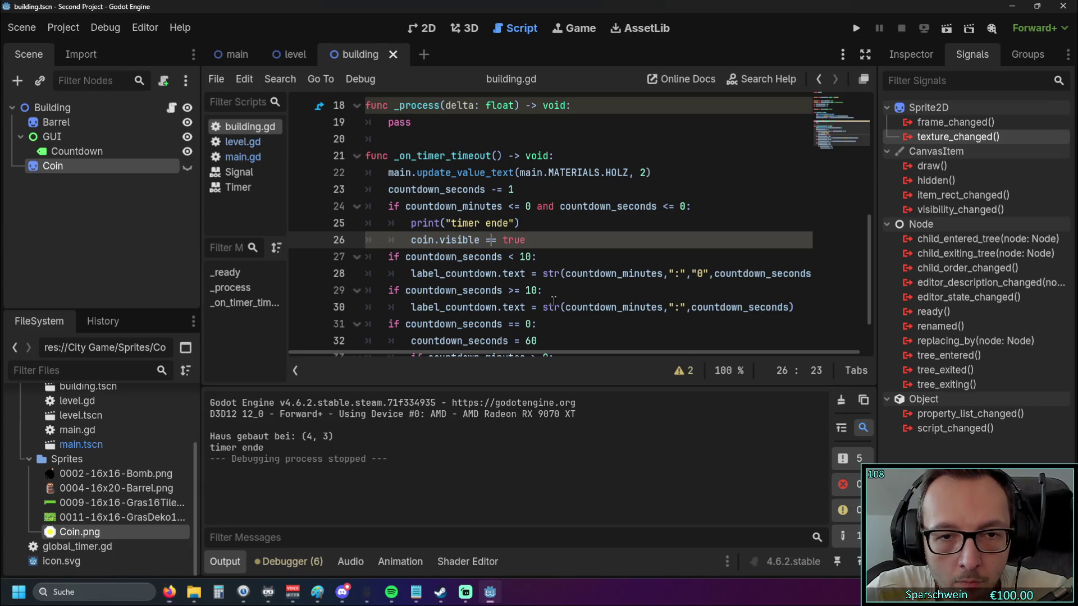
Change the coin line to 'coin.visible = true' and test-run by building a barrel on the grass
key(BackSpace)
click(591, 256)
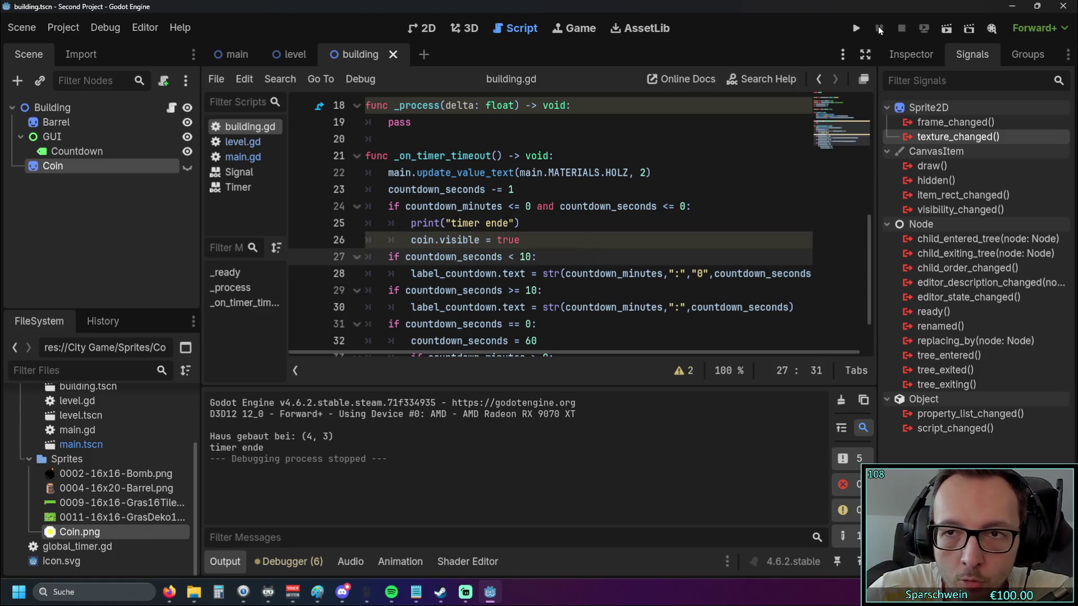
click(856, 28)
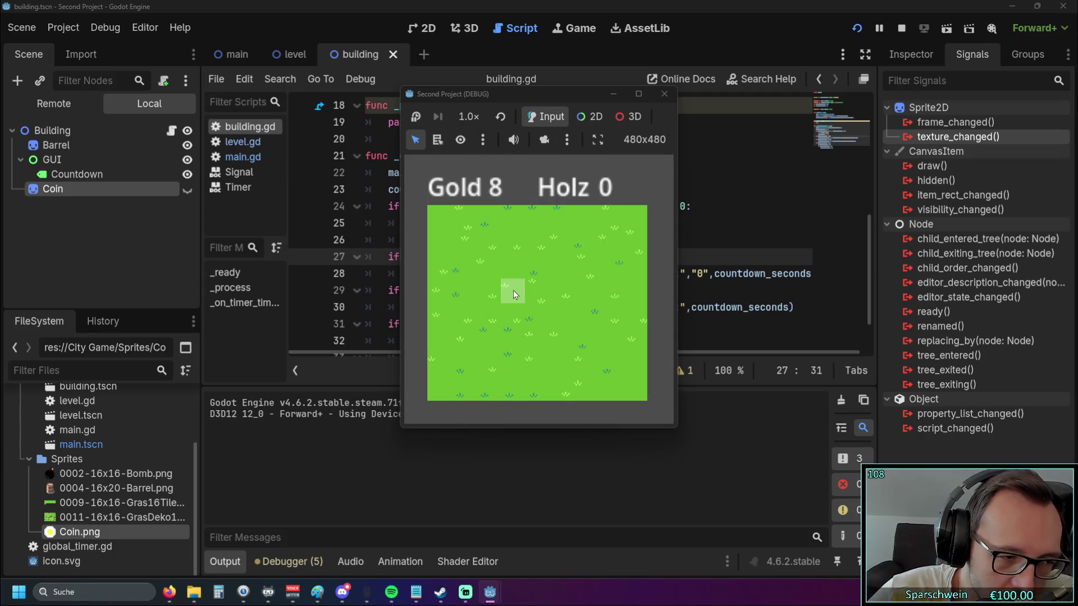
click(521, 301)
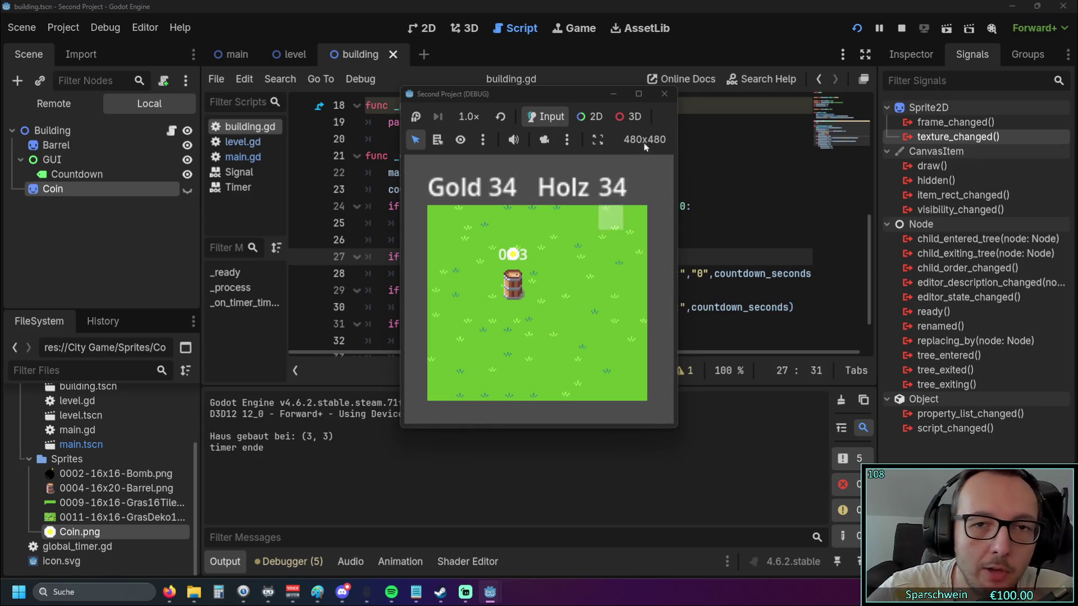
click(665, 94)
Add an empty indented line after 'coin.visible = true' in the timer-end check
click(541, 275)
scroll(541, 277, down, 1)
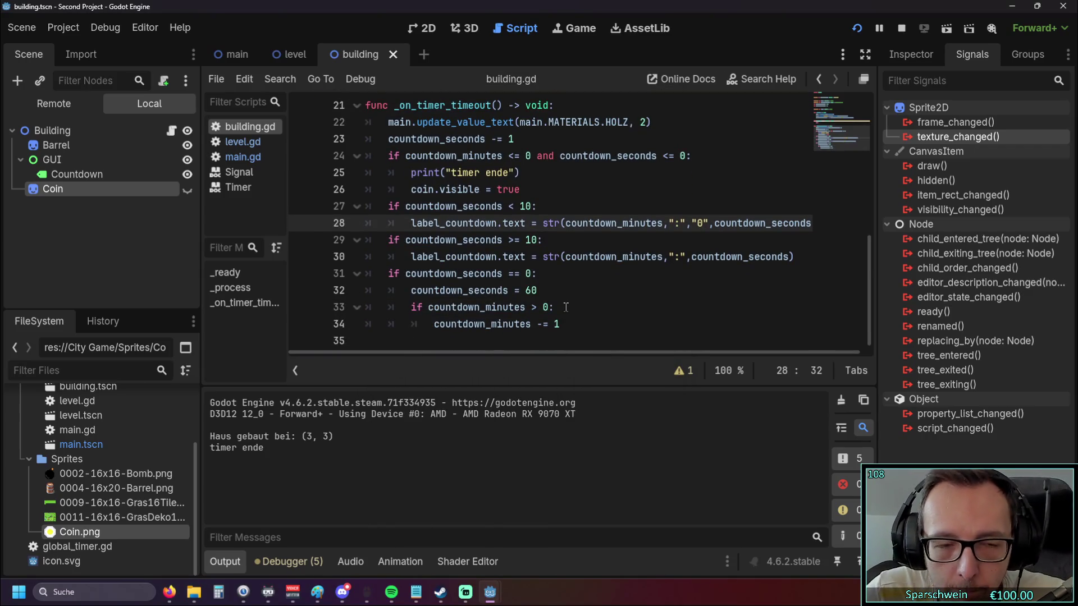
scroll(566, 307, up, 1)
scroll(567, 308, down, 1)
scroll(570, 313, up, 1)
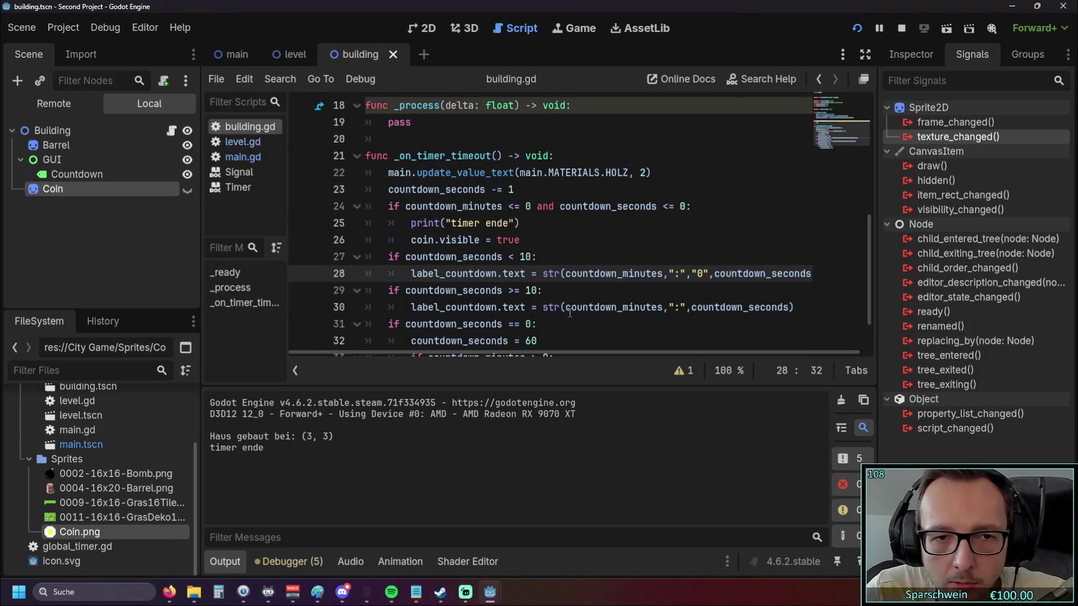
scroll(553, 291, down, 1)
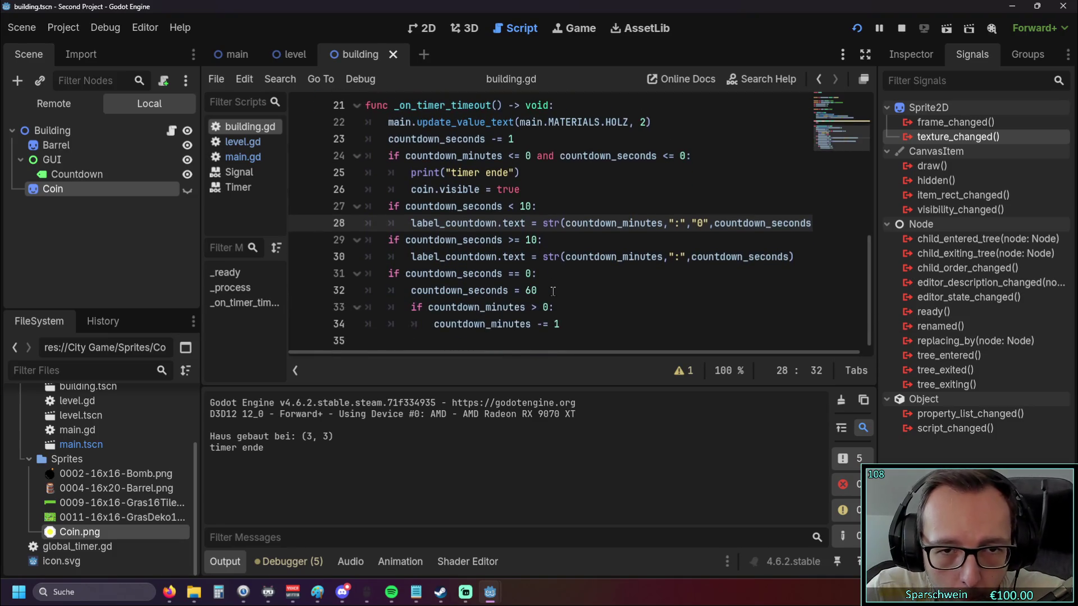
scroll(553, 291, up, 1)
click(528, 240)
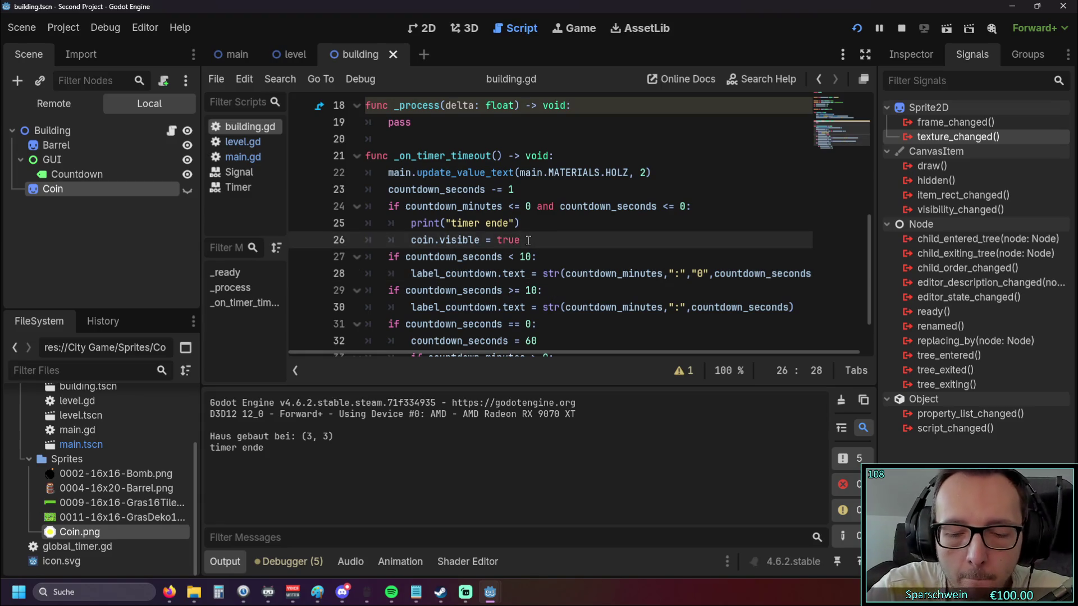
key(Return)
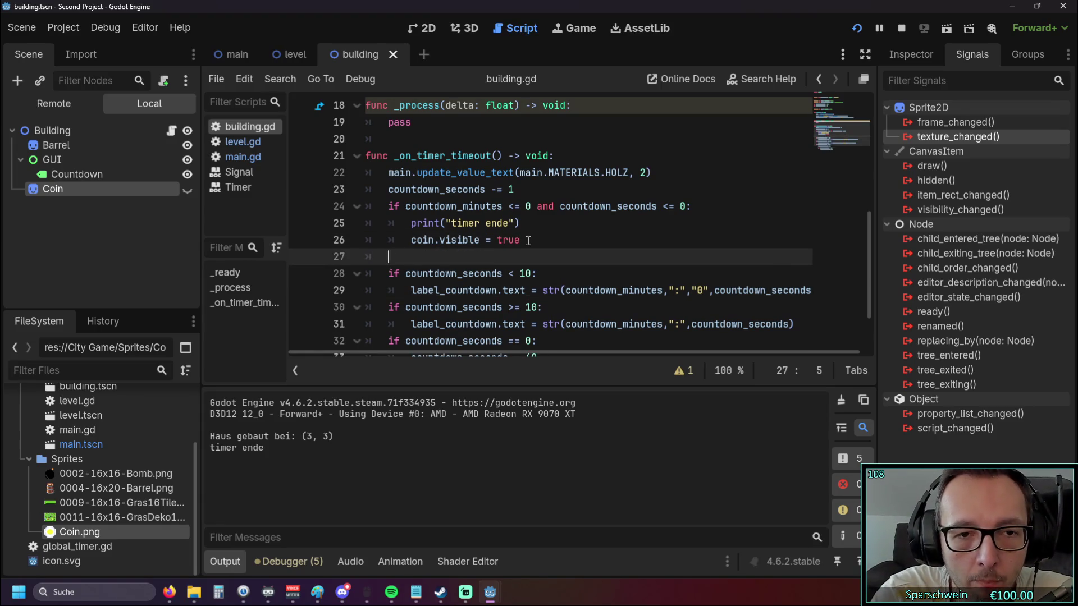
key(BackSpace)
key(BackSpace)
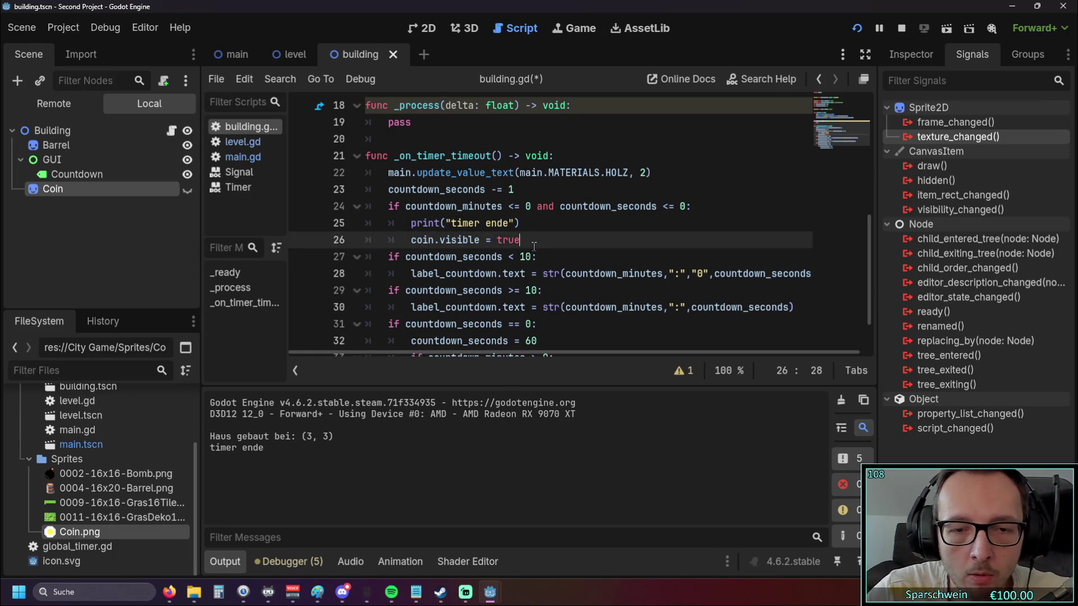
key(Return)
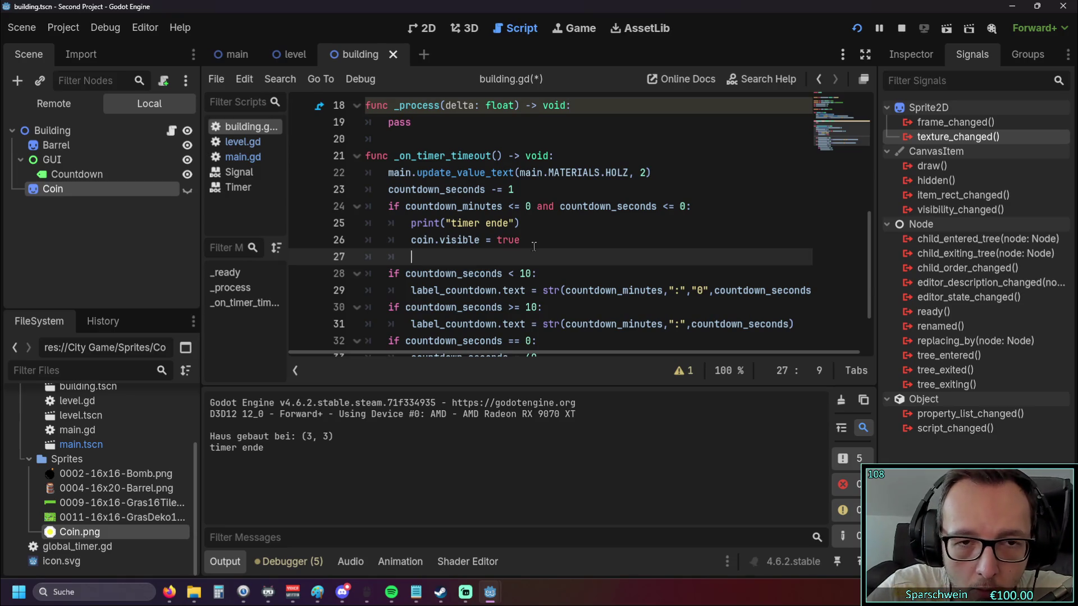
Select the label_countdown variable name on line 7
scroll(534, 247, up, 6)
scroll(516, 242, down, 6)
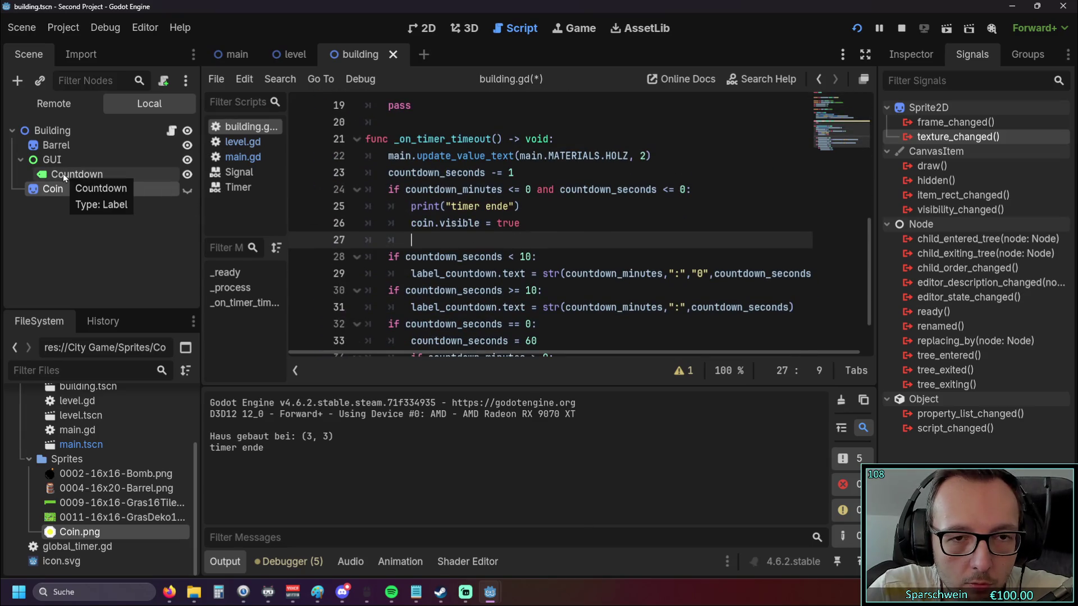
scroll(444, 206, up, 6)
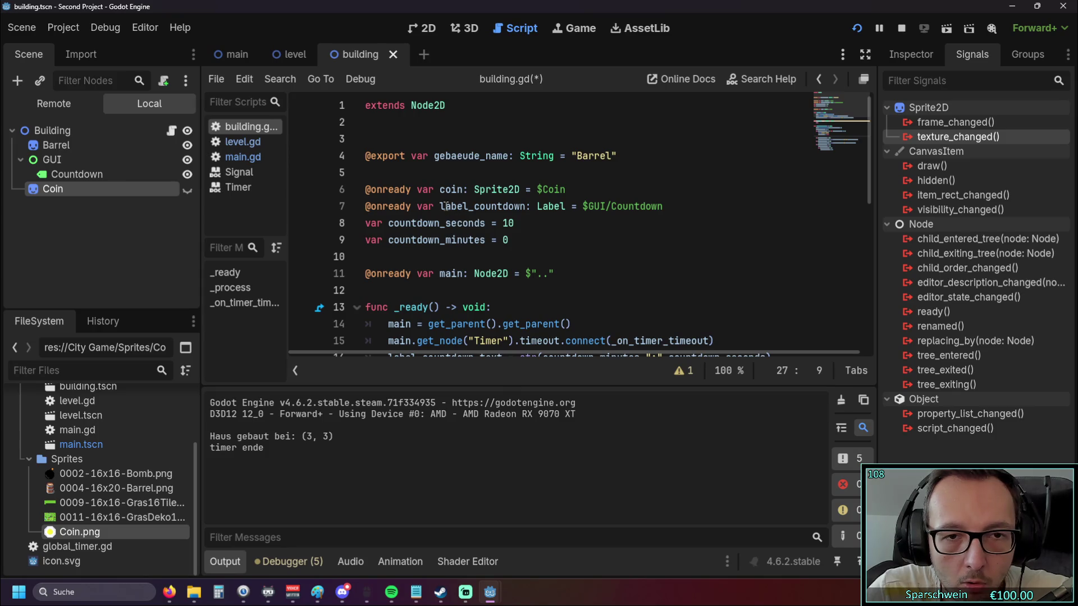
drag(440, 206, 527, 206)
key(ctrl+c)
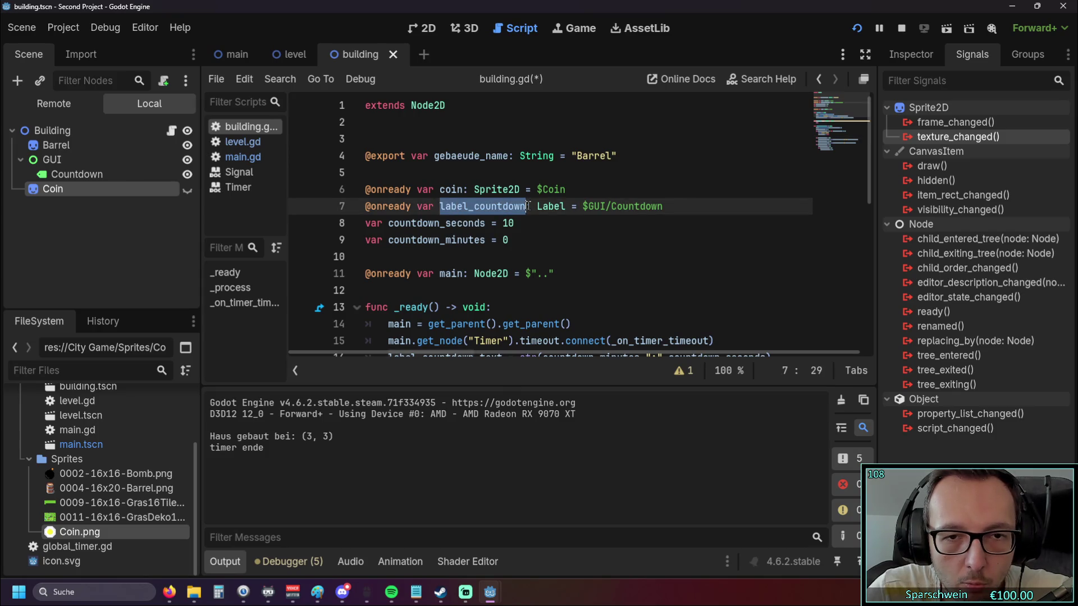
scroll(441, 245, down, 7)
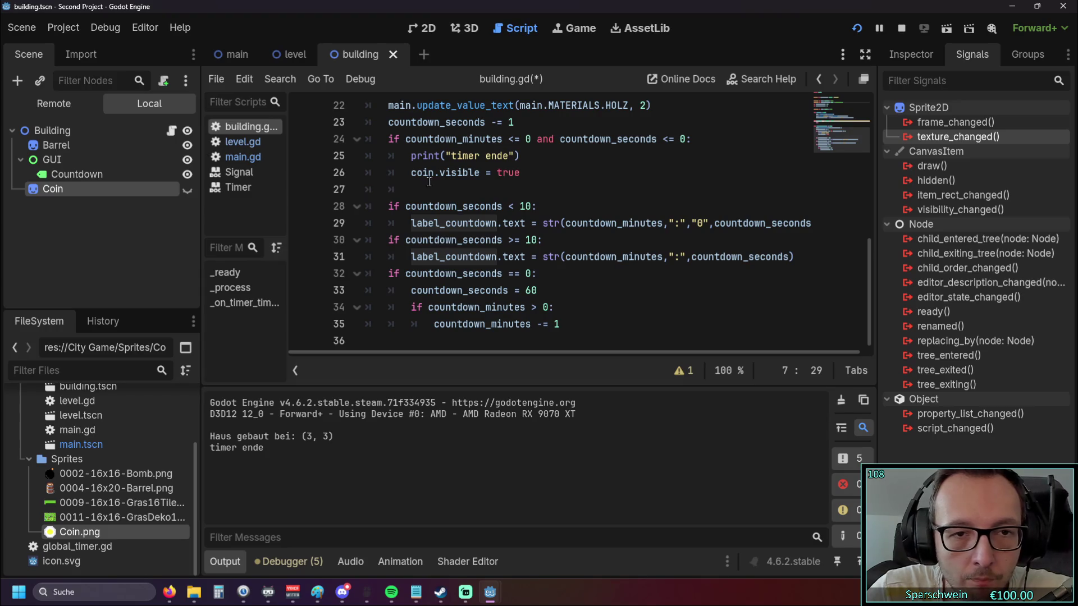
Write 'label_countdown.visible = false' on line 27, after the coin line
click(431, 185)
key(ctrl+v)
text(= )
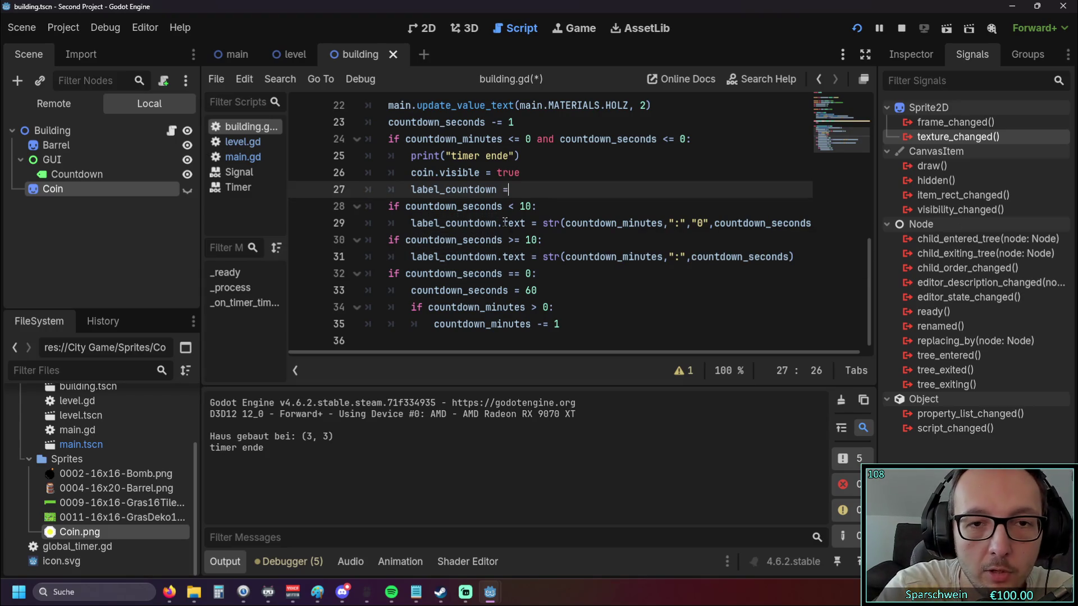
text(false)
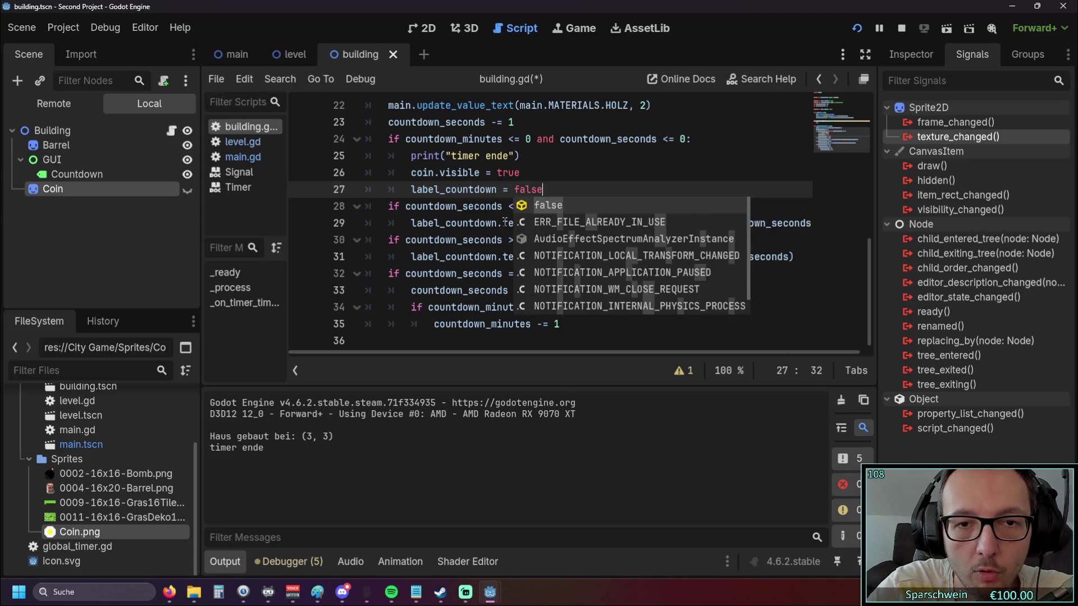
click(494, 189)
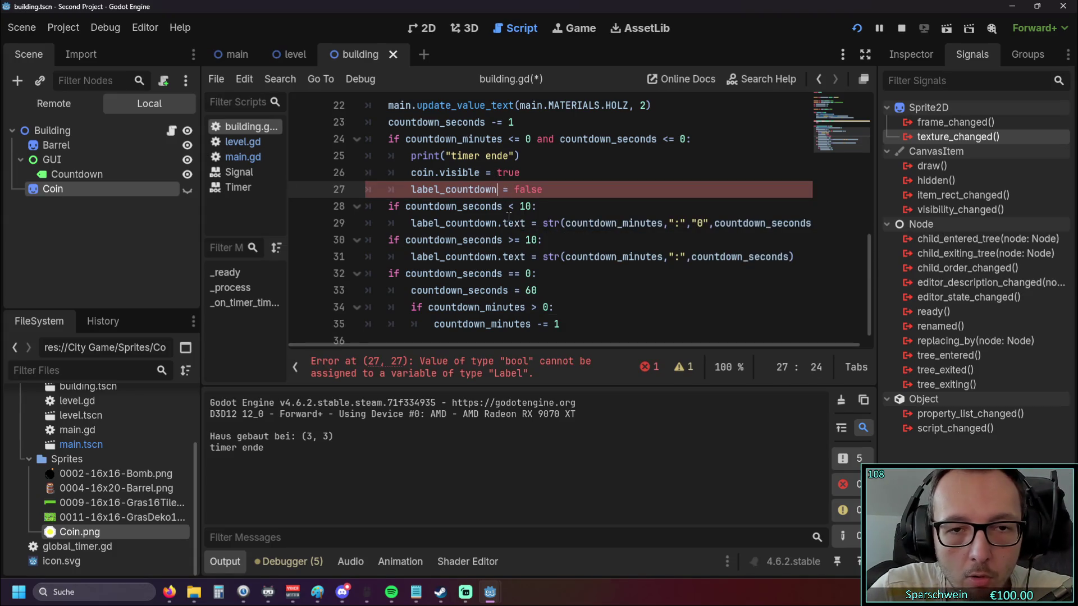
text(.vi)
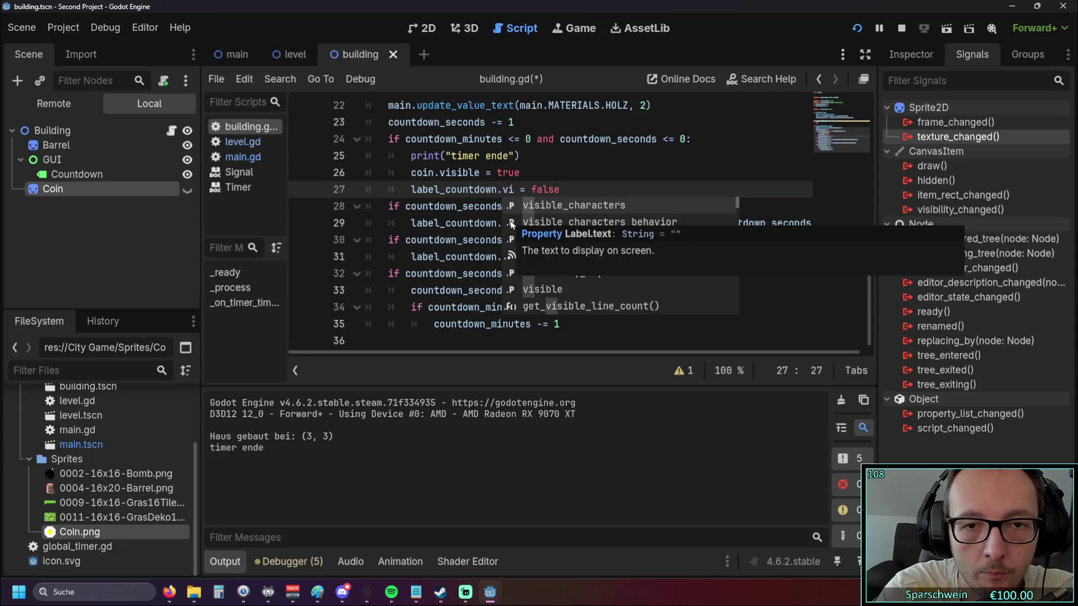
text(sible)
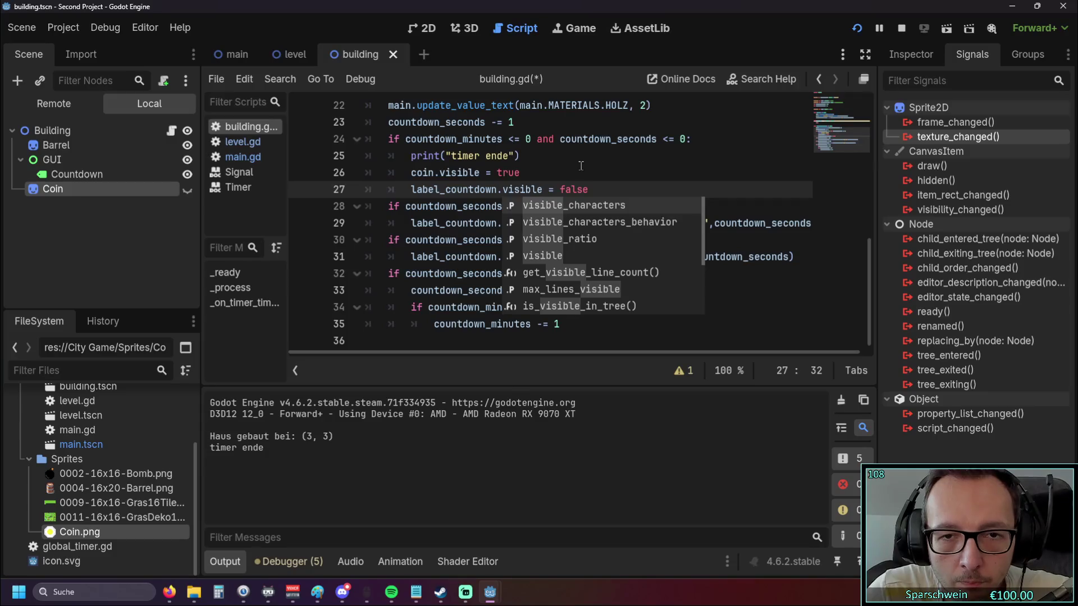
click(580, 161)
scroll(581, 220, up, 1)
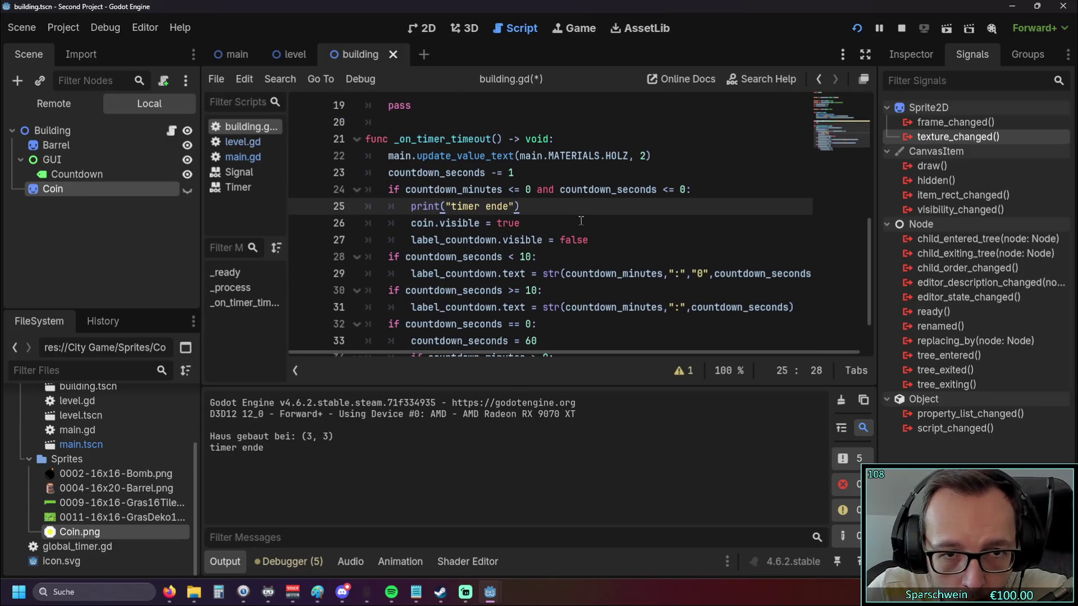
click(594, 241)
Add a further-indented line 28 below it containing 'break'
key(Return)
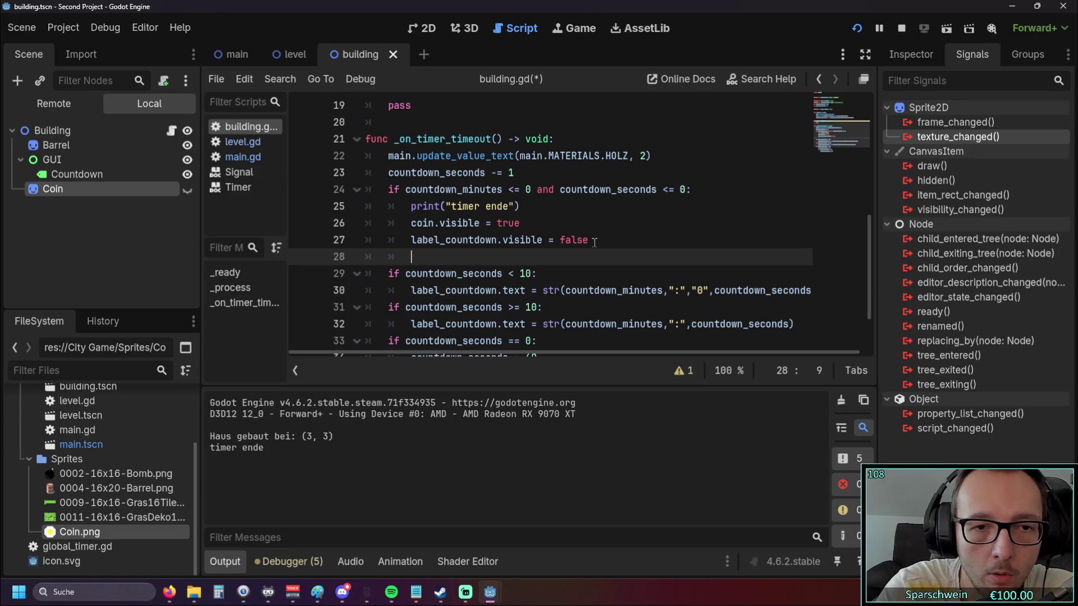
text(break)
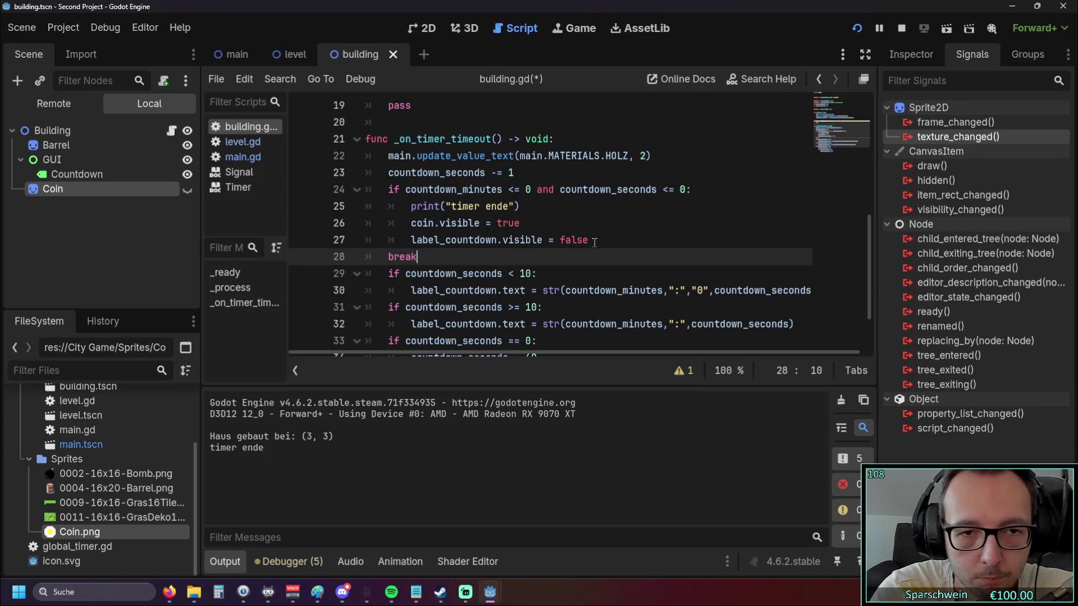
key(BackSpace)
key(BackSpace)
key(BackSpace)
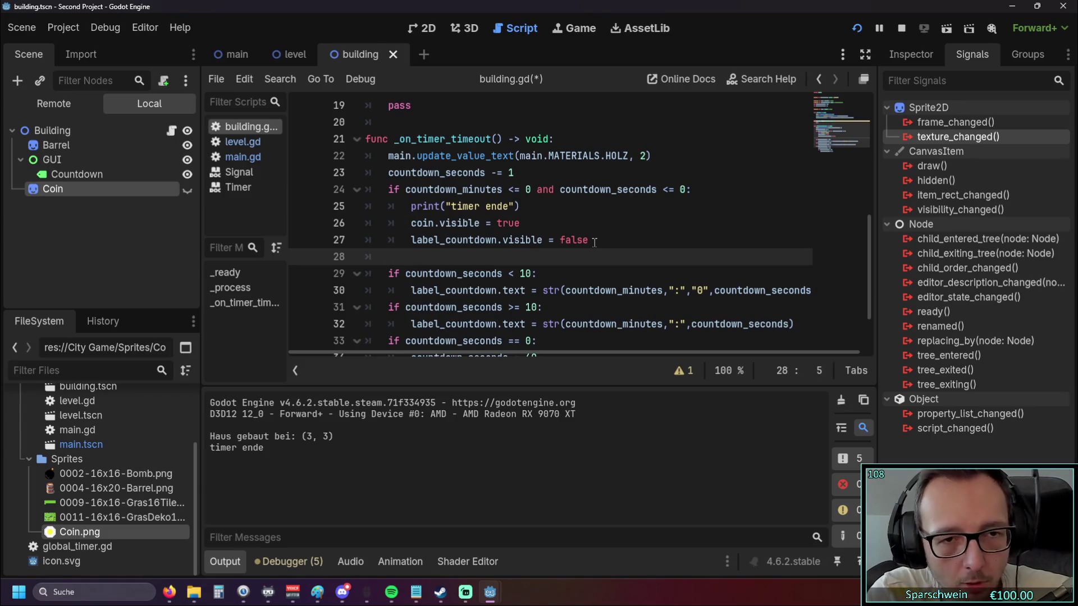
key(Tab)
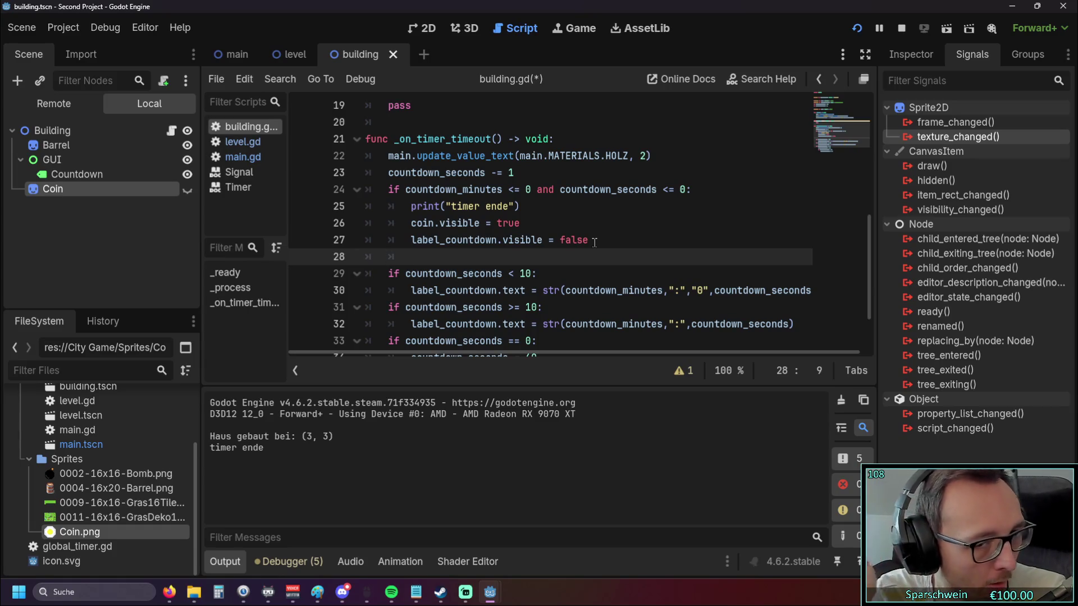
text(break)
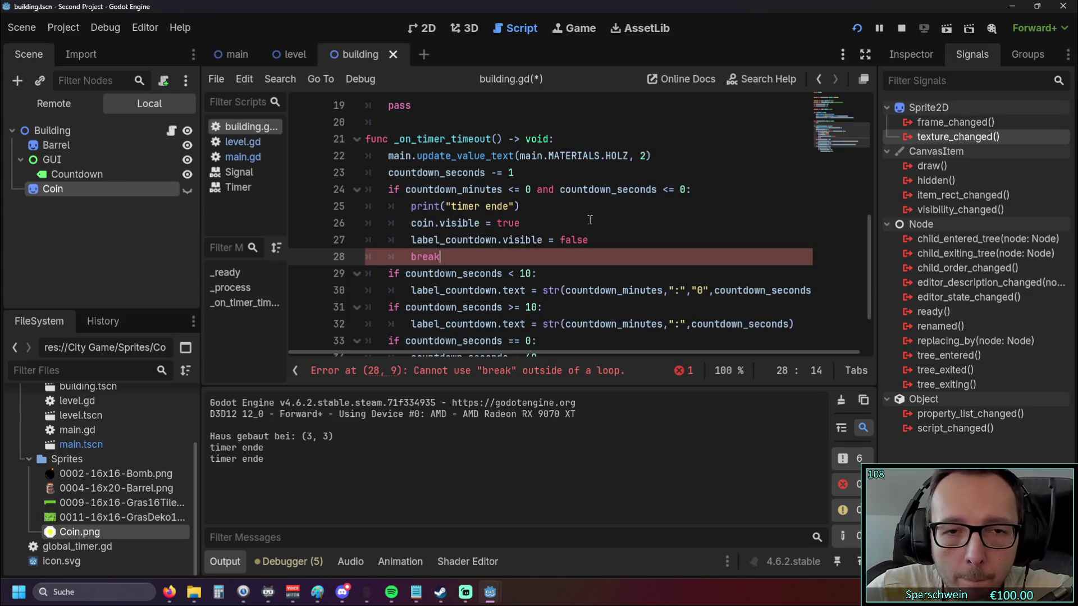
Change the '<=' comparisons on line 24 to '==' so the check fires at exactly zero
click(513, 189)
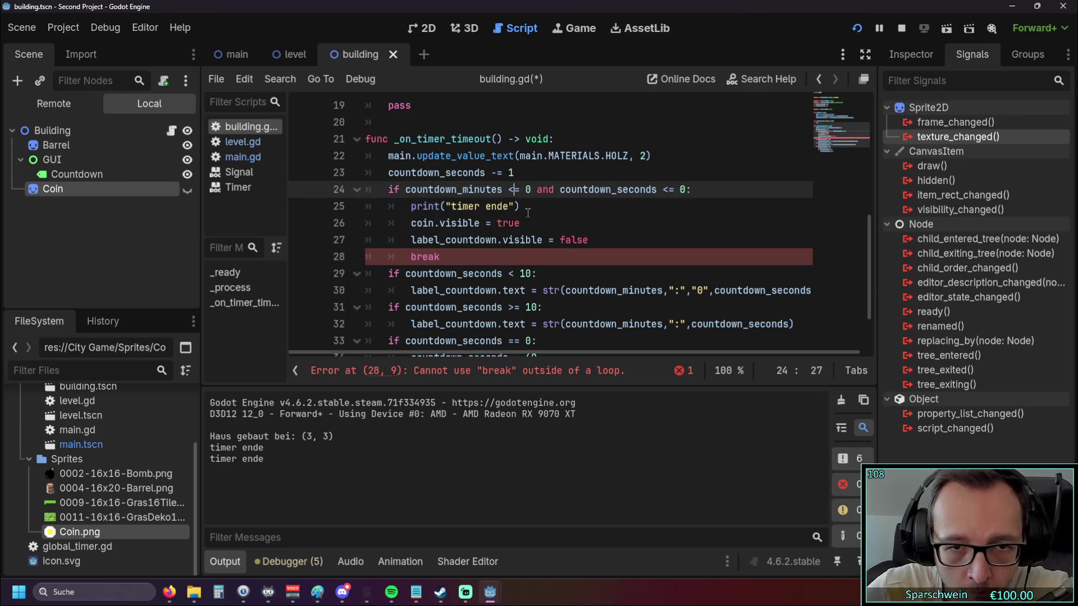
text(=)
click(666, 189)
key(BackSpace)
text(=)
Replace 'break' on line 28 with 'continue', then erase it again
click(445, 260)
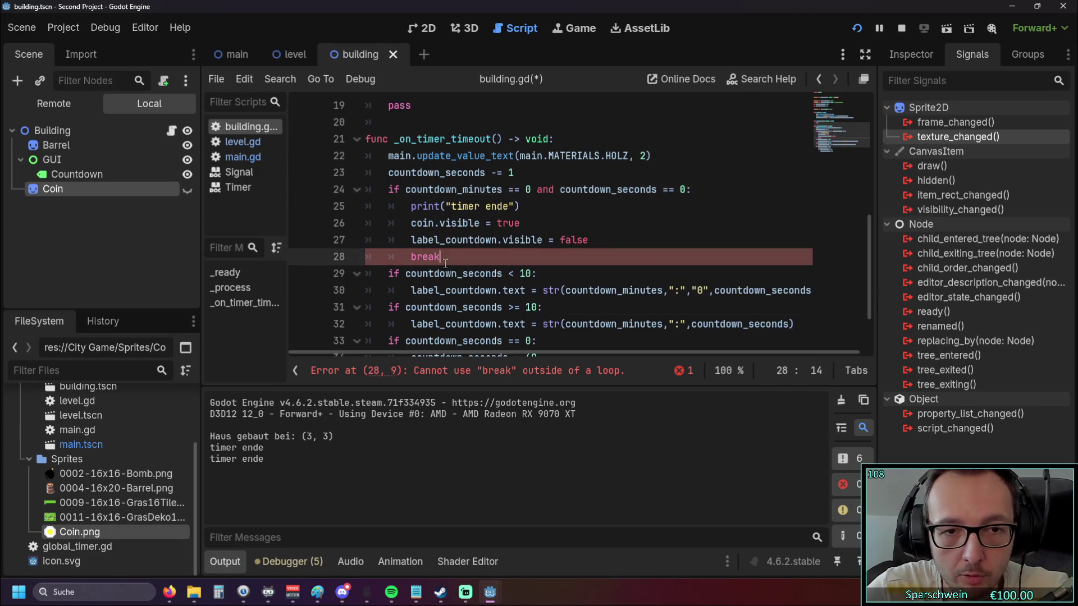
key(BackSpace)
key(BackSpace)
key(BackSpace)
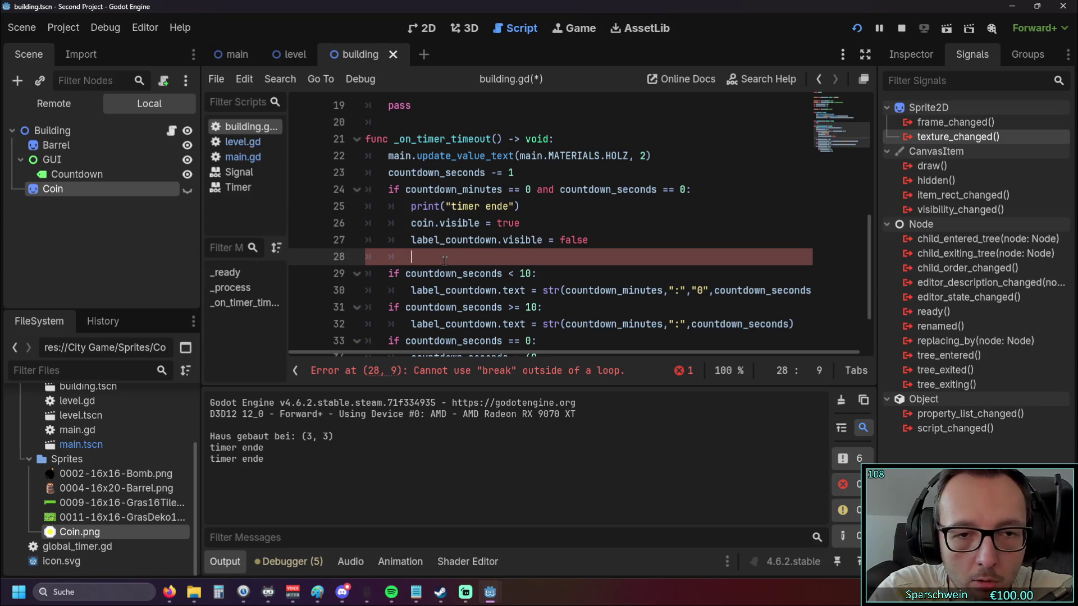
text(continue)
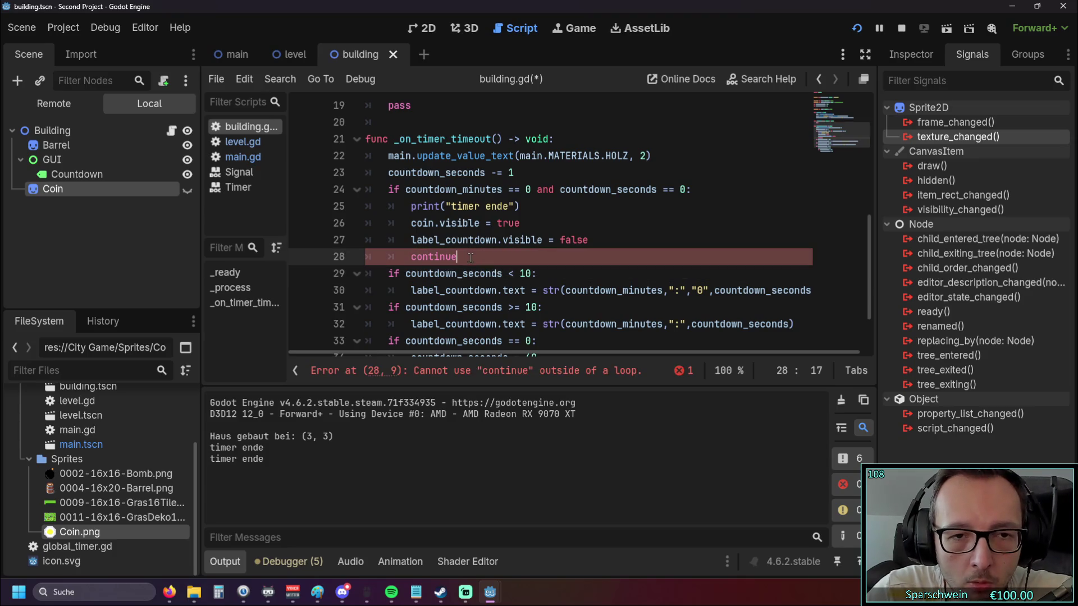
key(BackSpace)
key(BackSpace)
key(BackSpace)
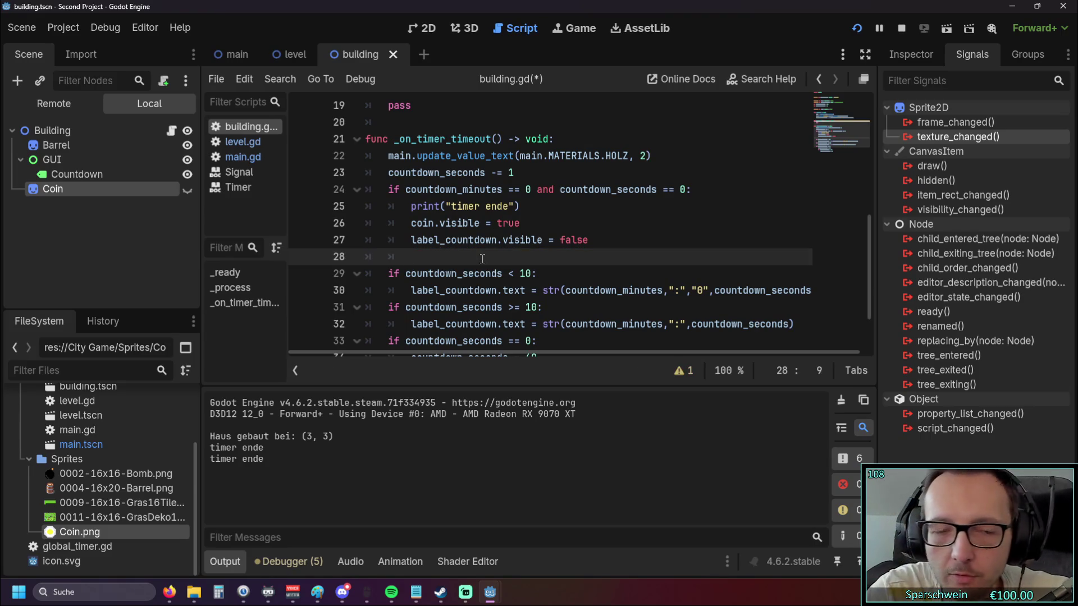
scroll(460, 246, down, 1)
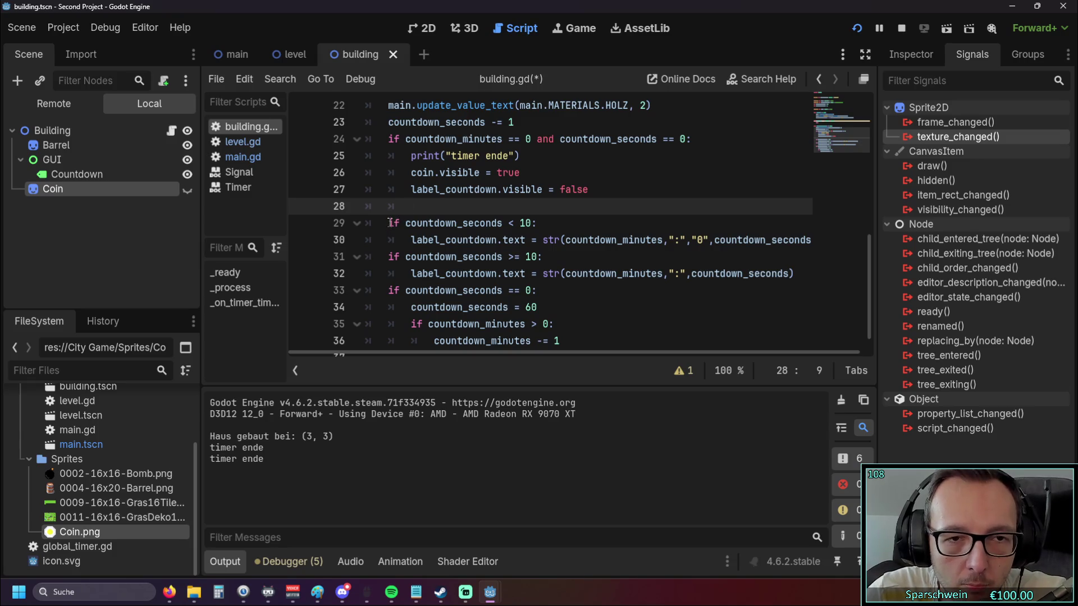
Copy line 24's countdown condition and paste it onto empty line 28
mouse_move(466, 235)
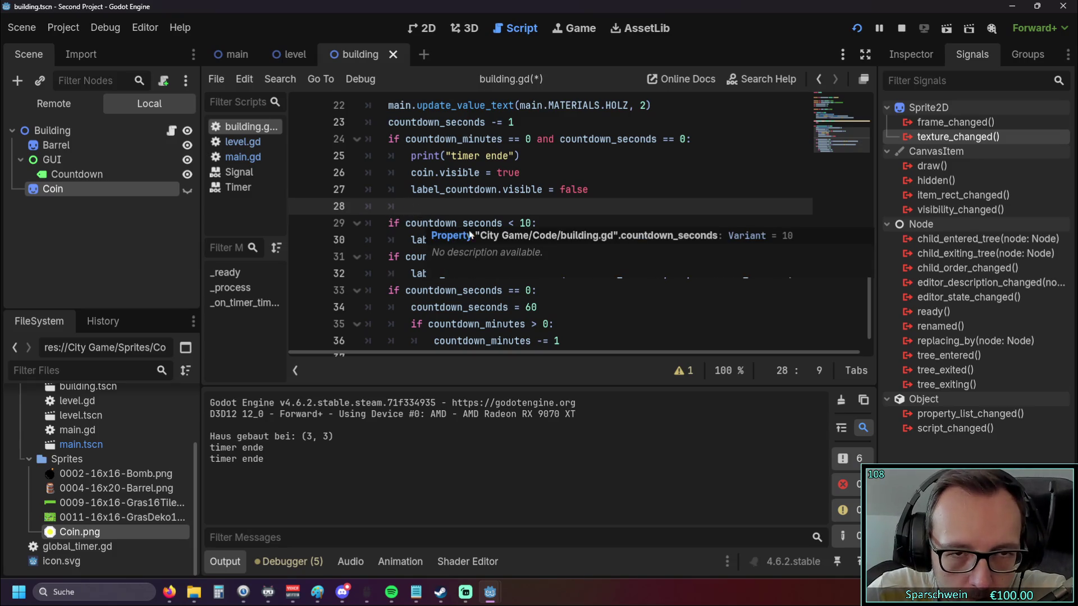
scroll(467, 253, up, 1)
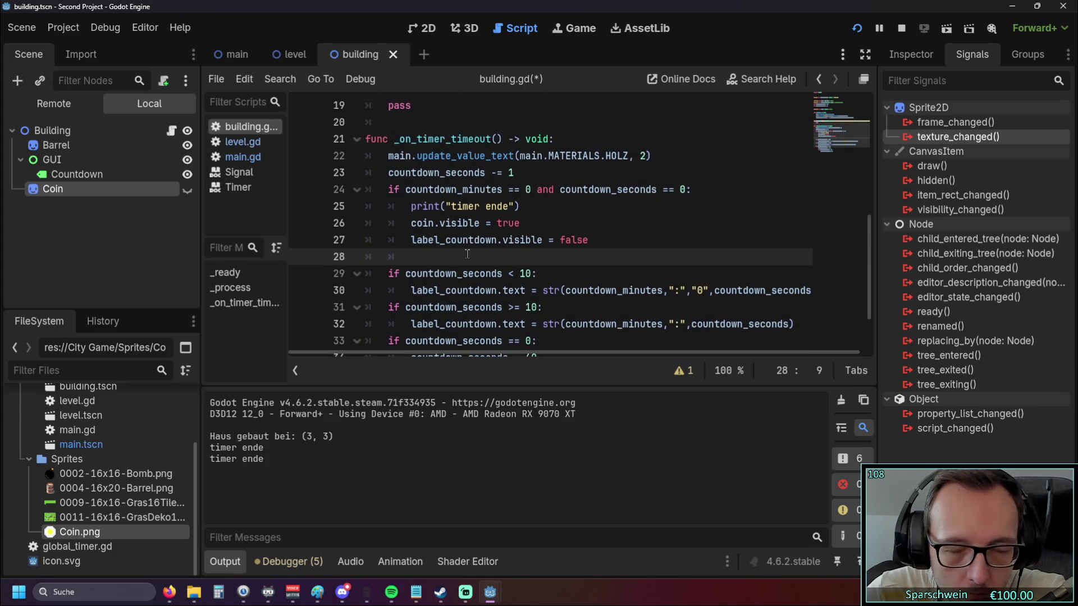
scroll(466, 252, down, 1)
scroll(412, 207, up, 1)
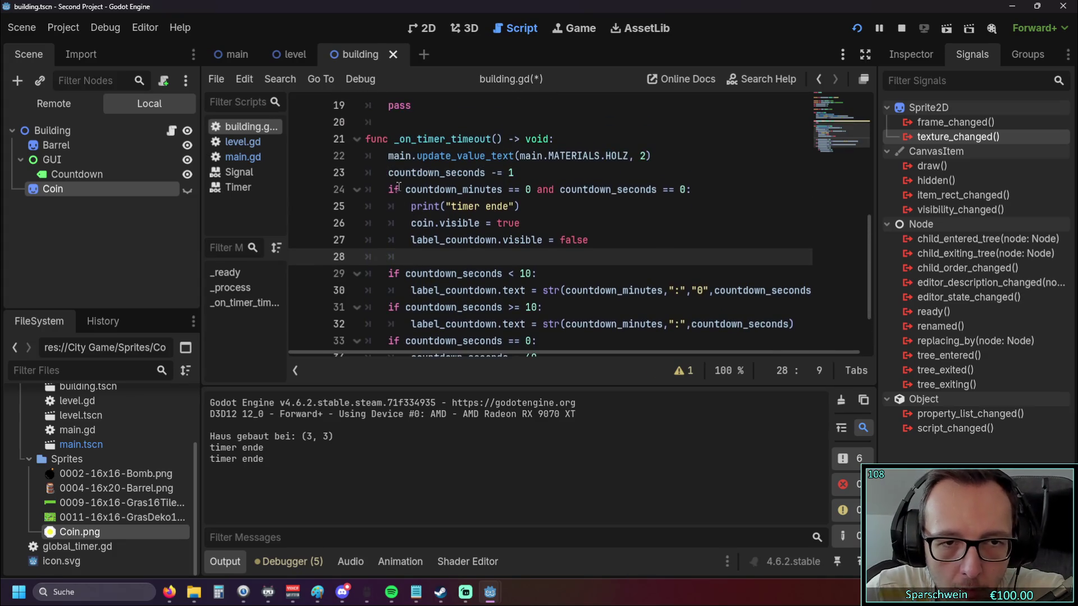
drag(388, 189, 694, 189)
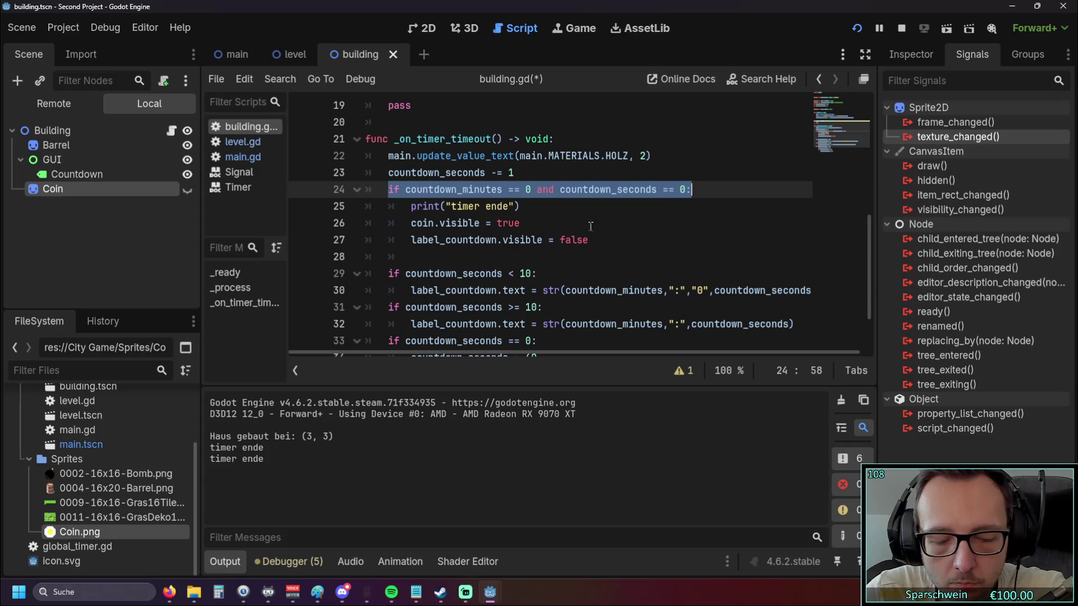
key(ctrl+c)
click(467, 254)
key(ctrl+v)
click(387, 273)
scroll(512, 185, down, 1)
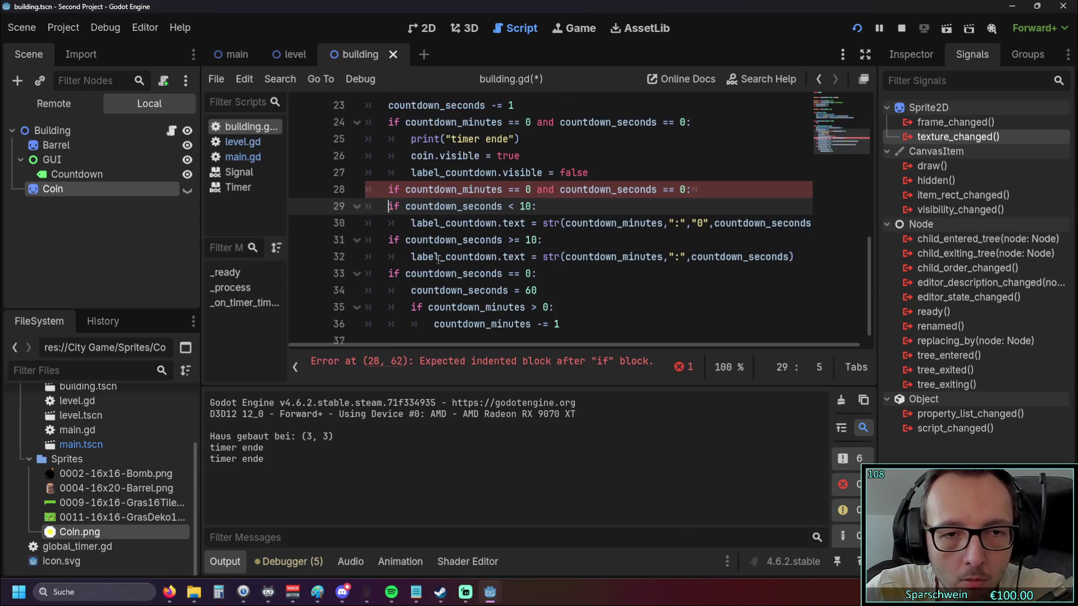
Change both comparisons in the copied condition to '>='
click(512, 188)
key(BackSpace)
text(>)
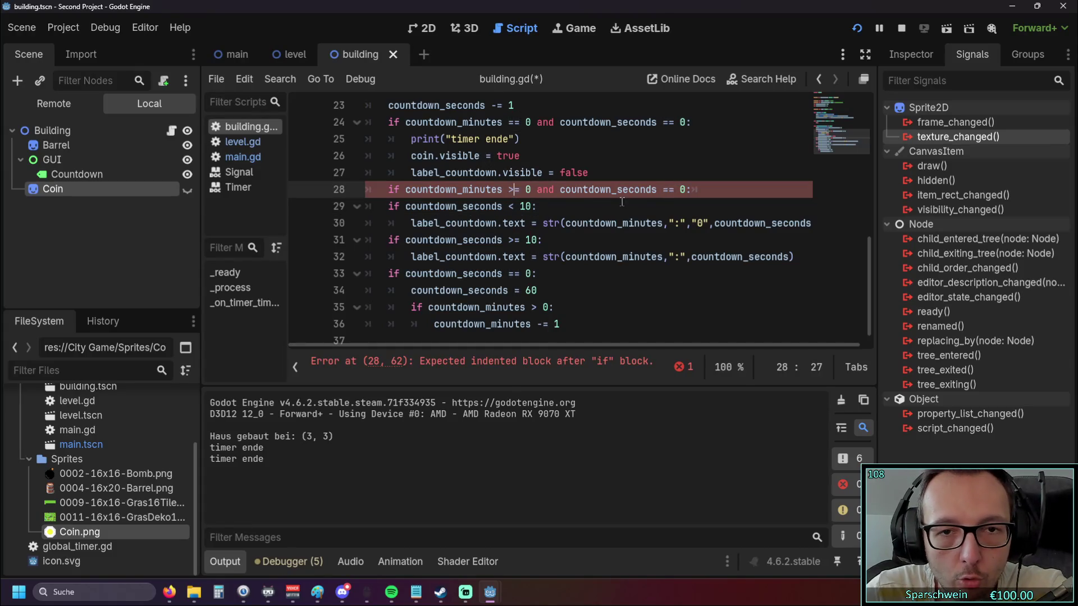
double_click(669, 190)
text(>=)
Indent the countdown display and rollover lines 29–36 one level under the new condition
click(556, 239)
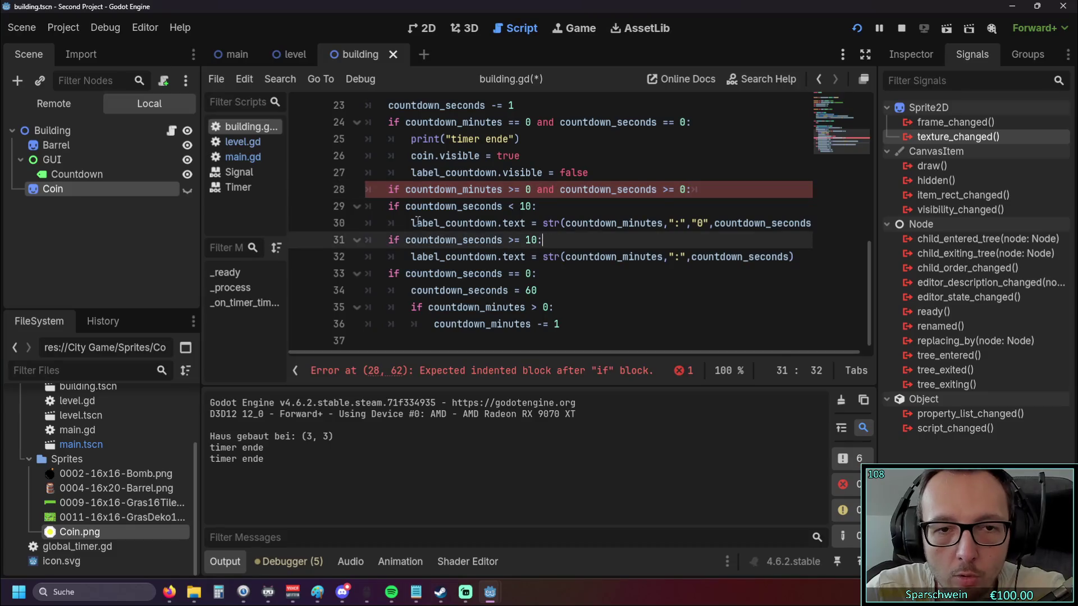
click(388, 206)
key(Tab)
click(409, 223)
key(Tab)
click(387, 240)
key(Tab)
click(409, 256)
key(Tab)
click(387, 273)
key(Tab)
click(410, 290)
key(Tab)
key(Tab)
click(432, 325)
key(Tab)
click(658, 307)
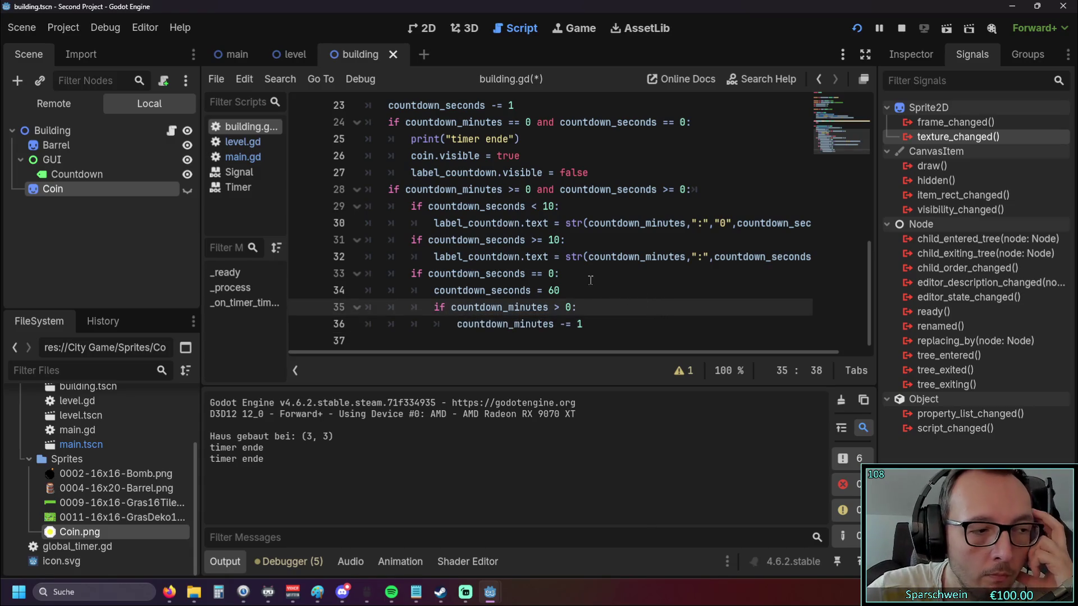
key(Up)
Turn the 'if' on line 28 into 'elif'
scroll(606, 280, up, 1)
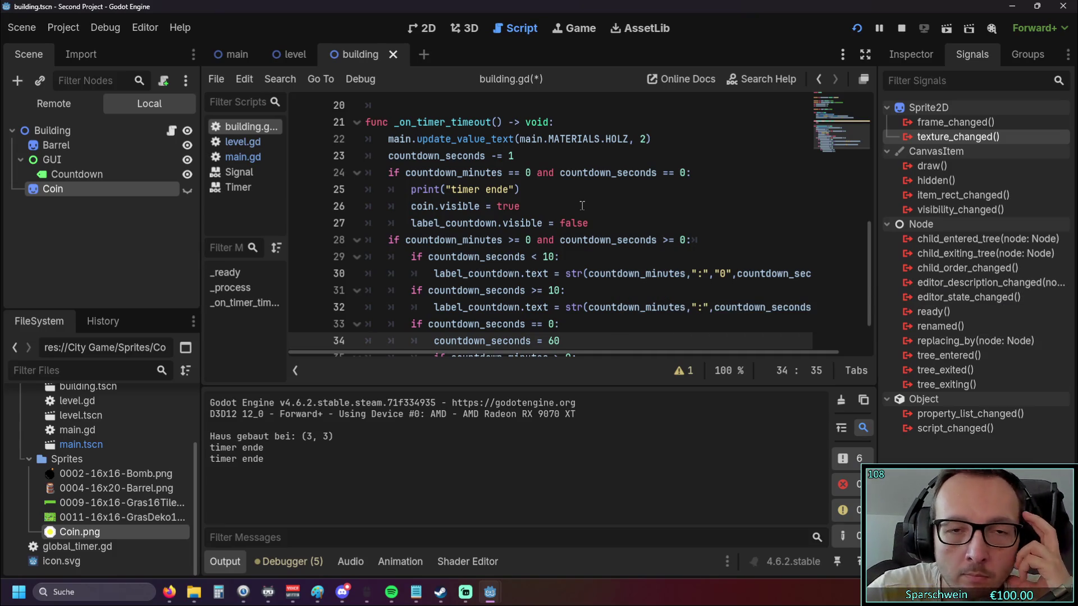
scroll(582, 205, down, 1)
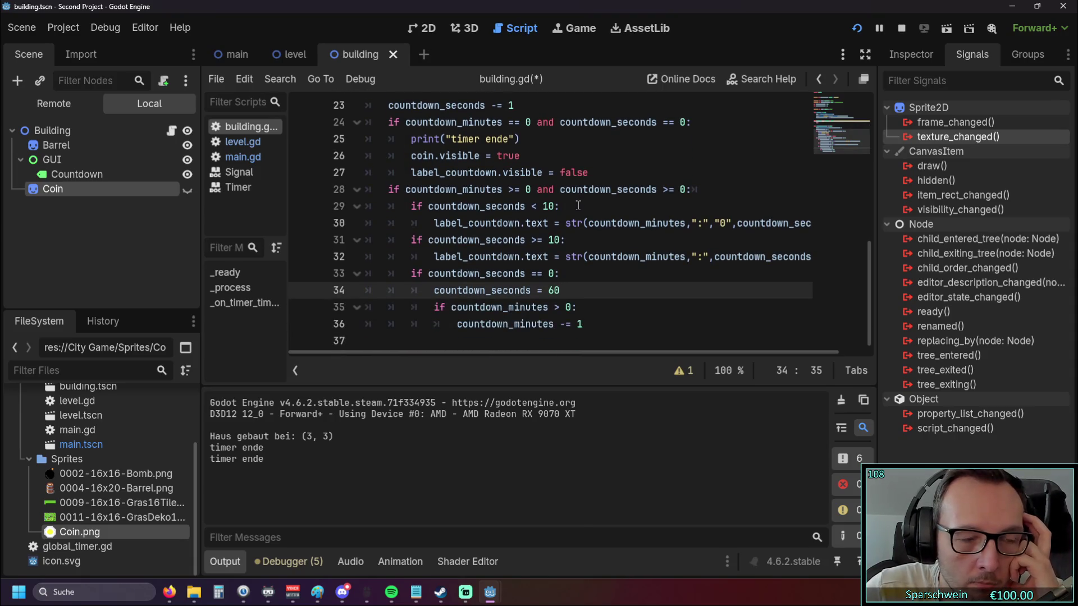
scroll(578, 206, up, 1)
double_click(394, 240)
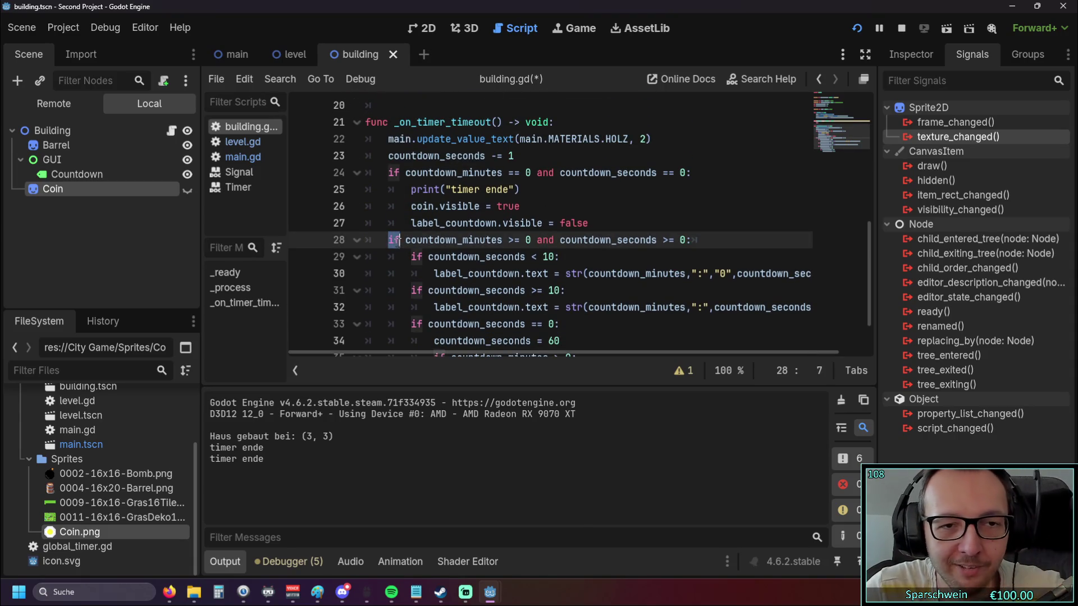
text(else)
click(736, 254)
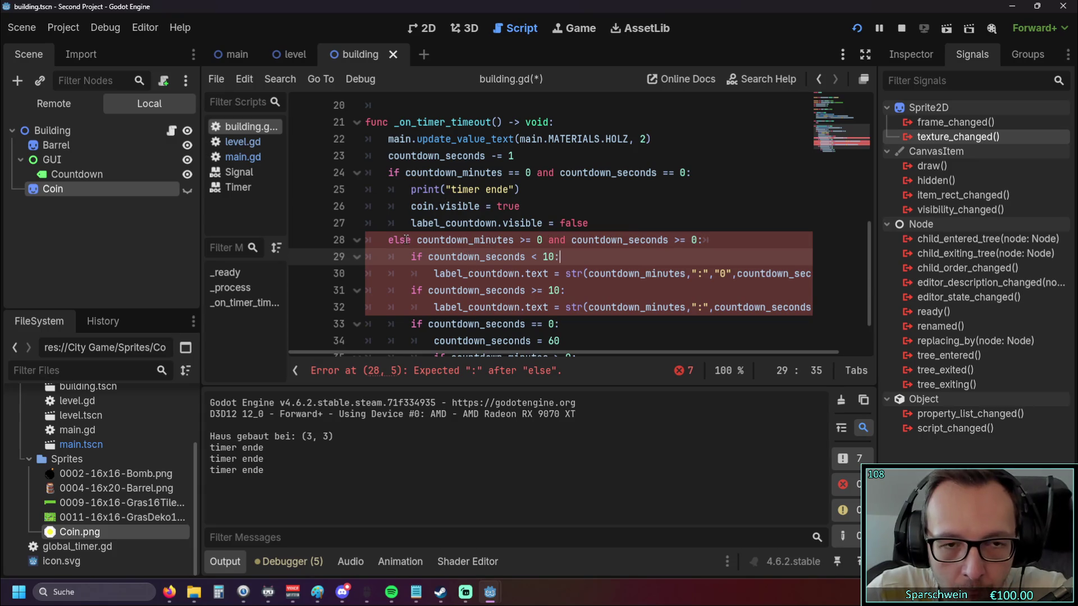
click(406, 239)
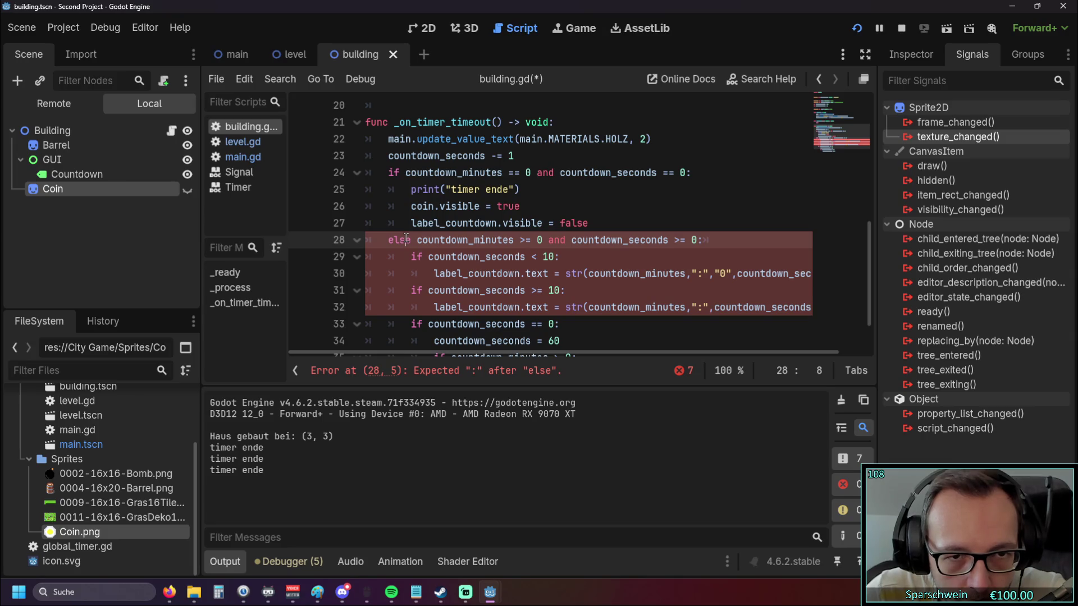
click(398, 240)
click(412, 240)
key(BackSpace)
key(BackSpace)
text(if)
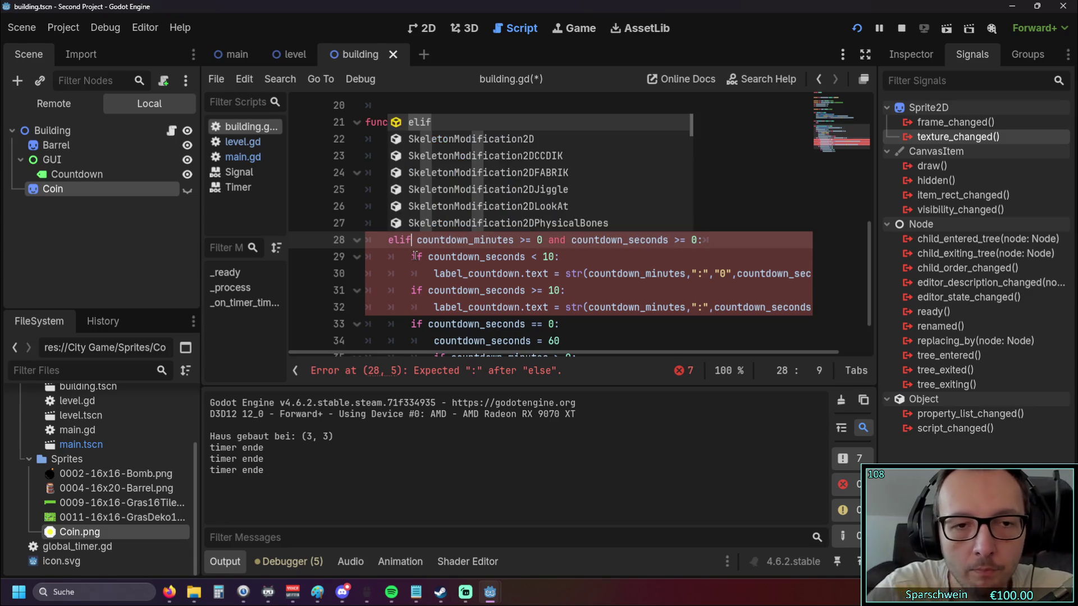
click(399, 282)
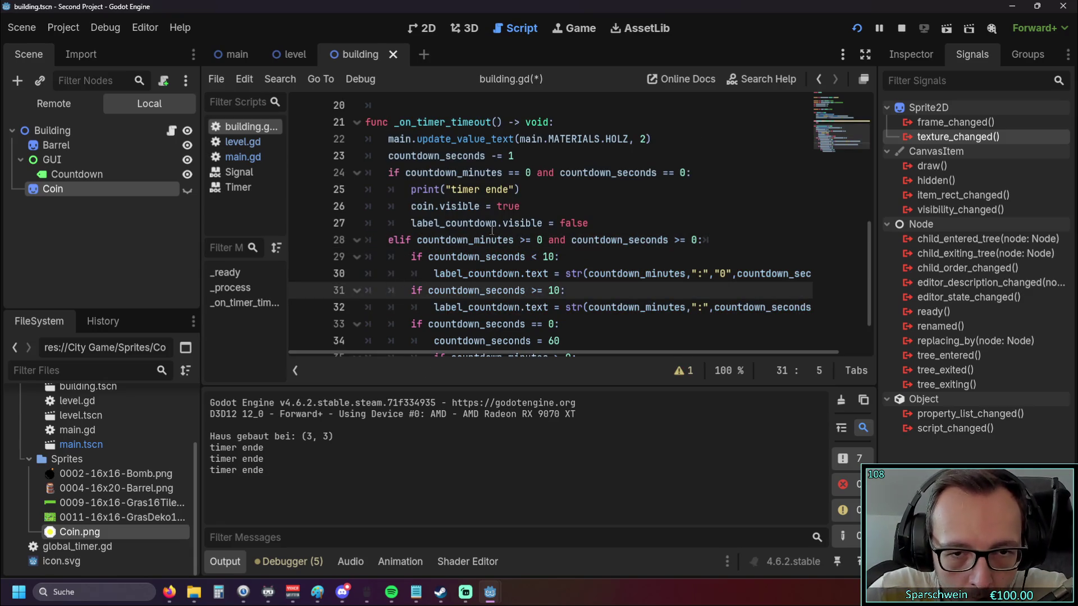
Replace 'elif' with 'else:' and delete the leftover condition line beneath it
scroll(491, 240, down, 1)
scroll(491, 241, up, 1)
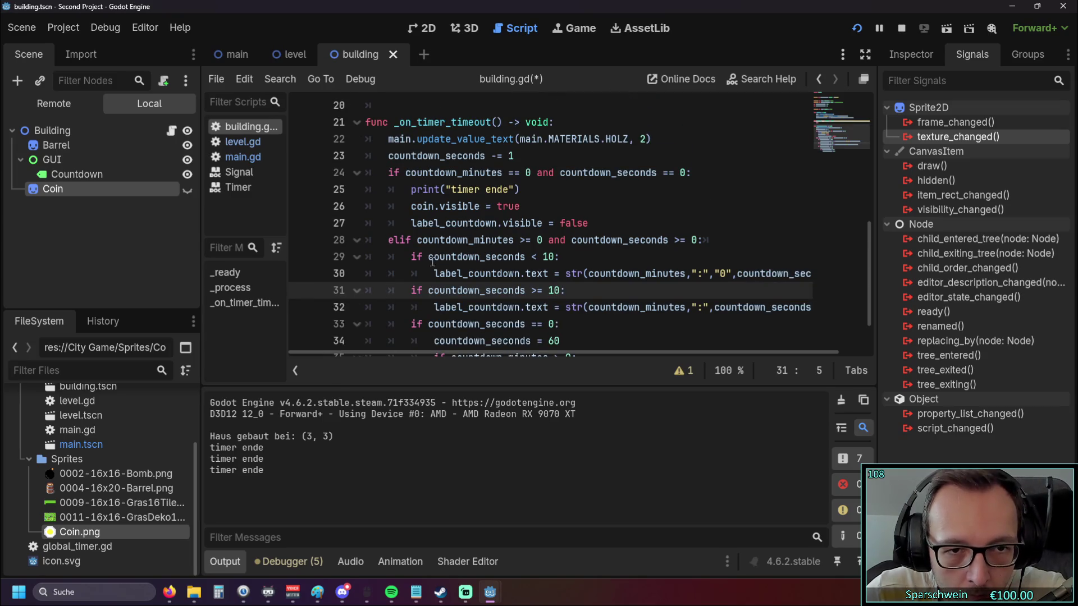
scroll(431, 256, down, 1)
scroll(431, 255, up, 1)
click(408, 240)
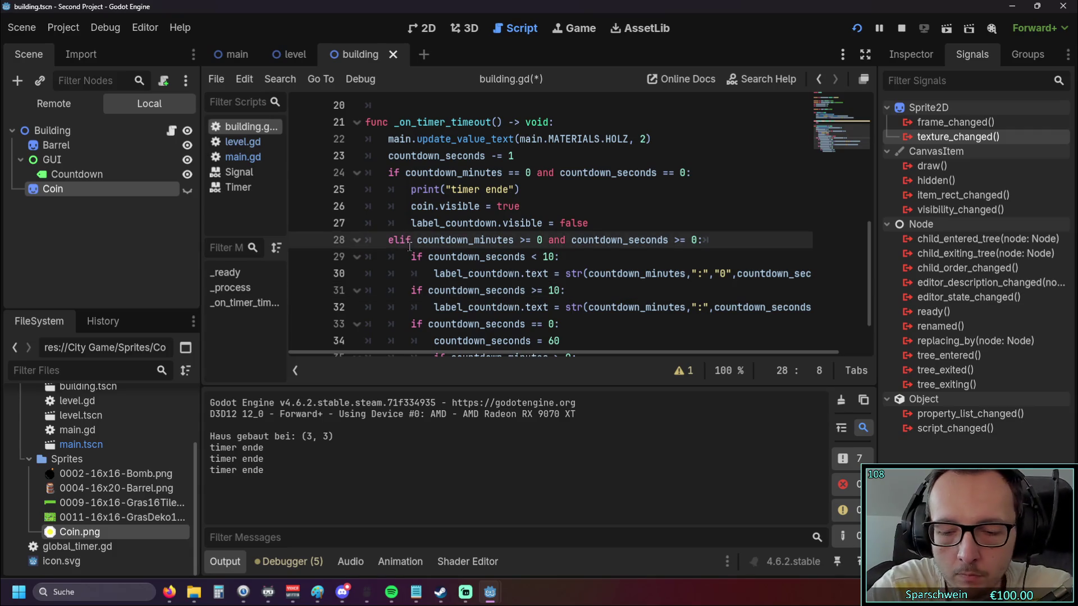
key(BackSpace)
key(Delete)
text(se)
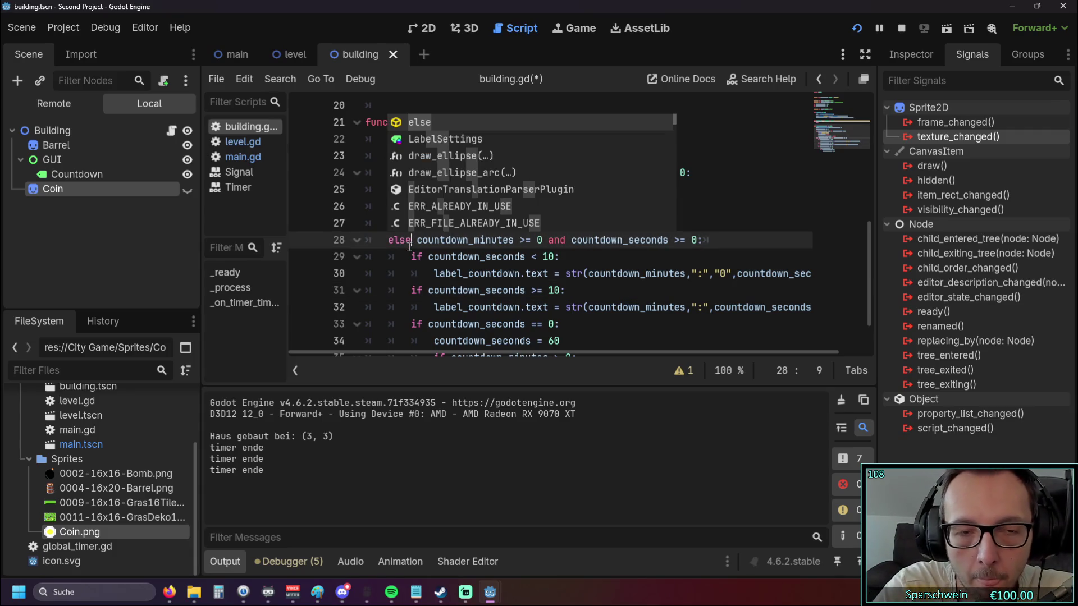
text(:)
key(Return)
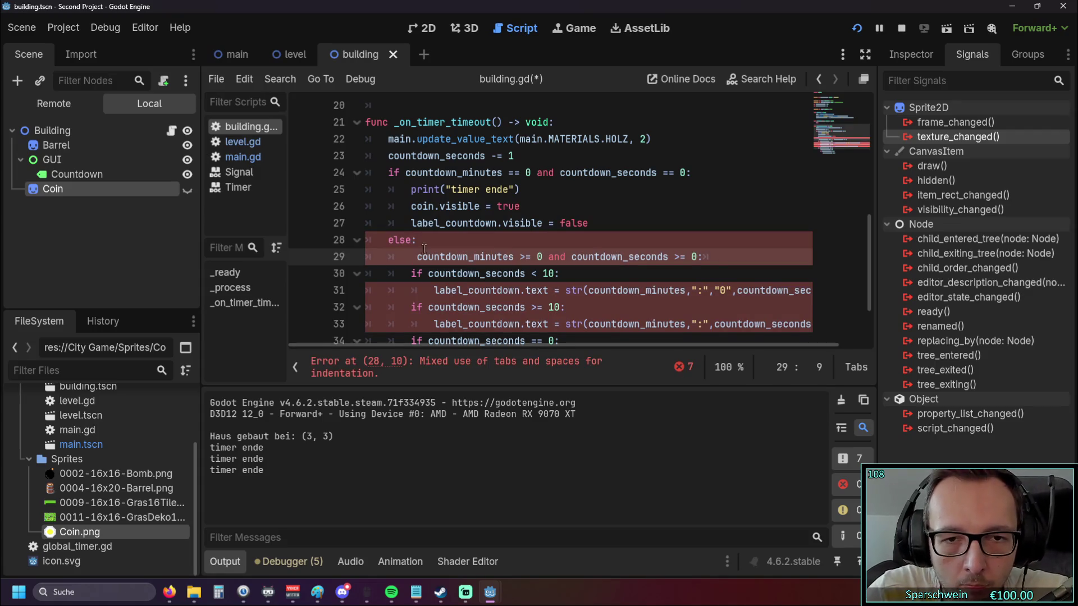
drag(712, 257, 302, 254)
key(BackSpace)
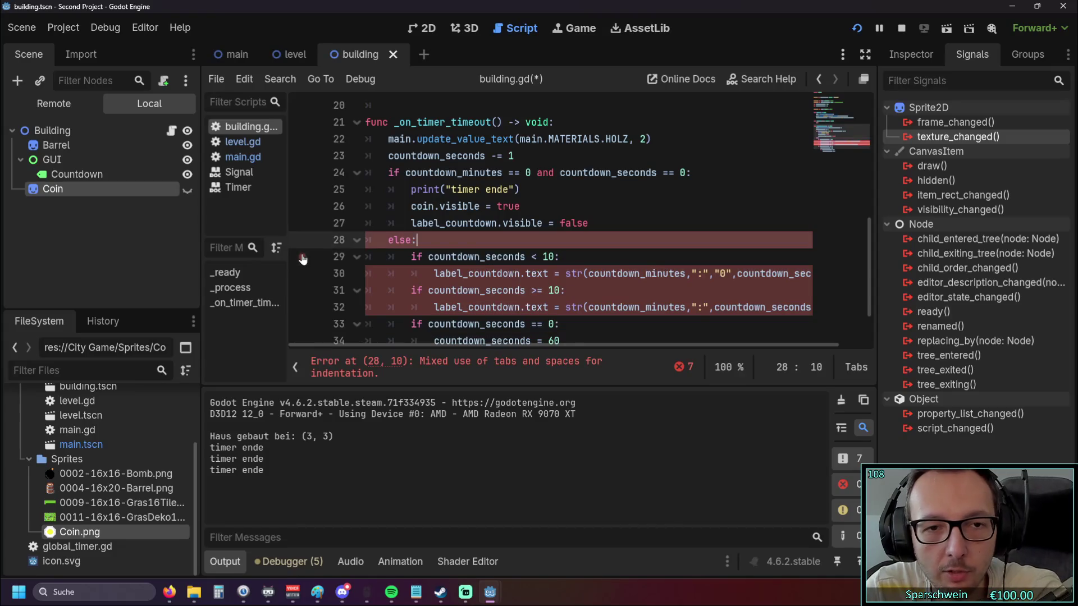
Save the script and restart the game with F5
scroll(497, 194, down, 1)
scroll(655, 214, up, 1)
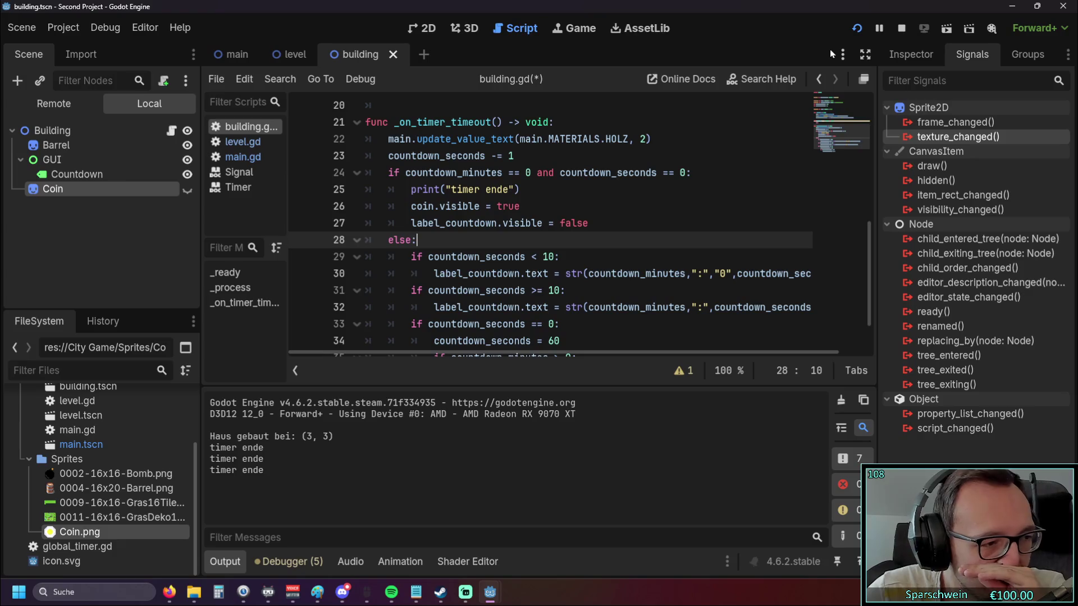
scroll(583, 219, down, 1)
scroll(583, 219, up, 1)
scroll(583, 219, down, 1)
scroll(582, 219, up, 1)
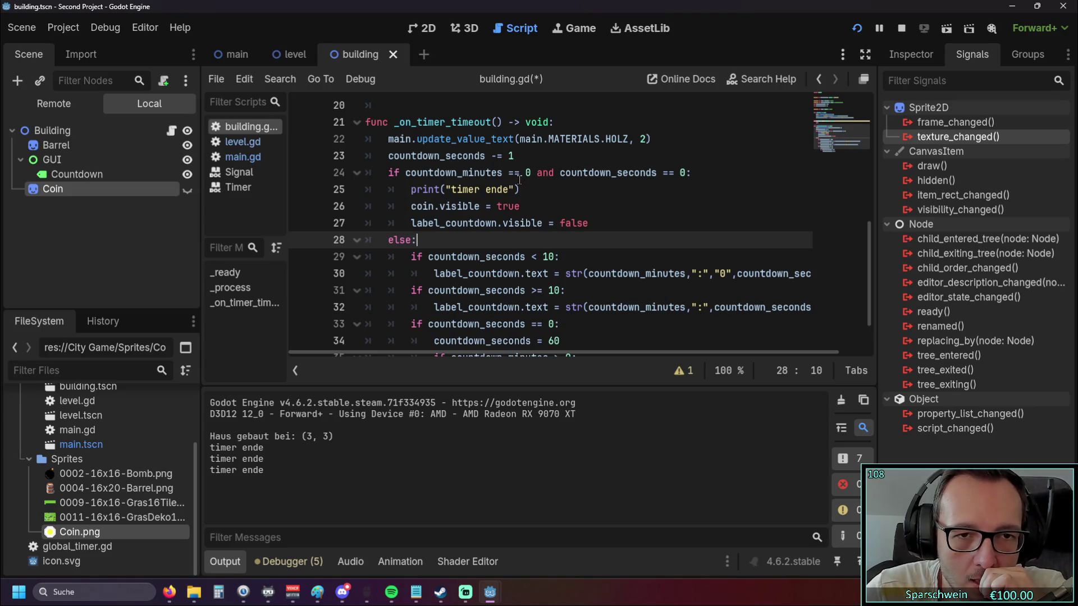
key(F5)
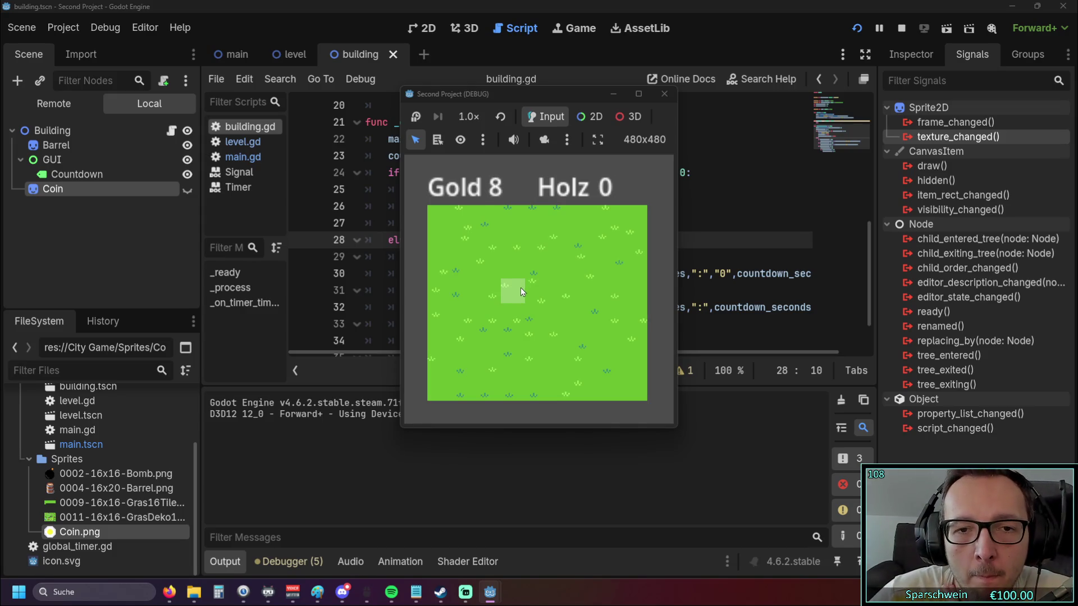
Build a barrel house, wait for its 10-second countdown to reveal the coin, then close the game
click(521, 288)
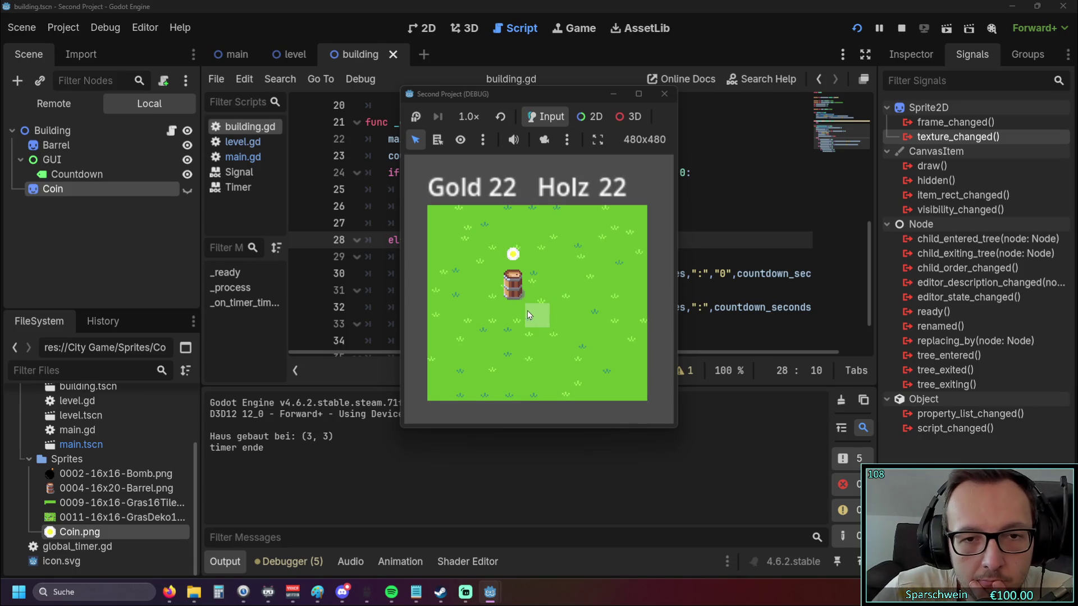
click(664, 96)
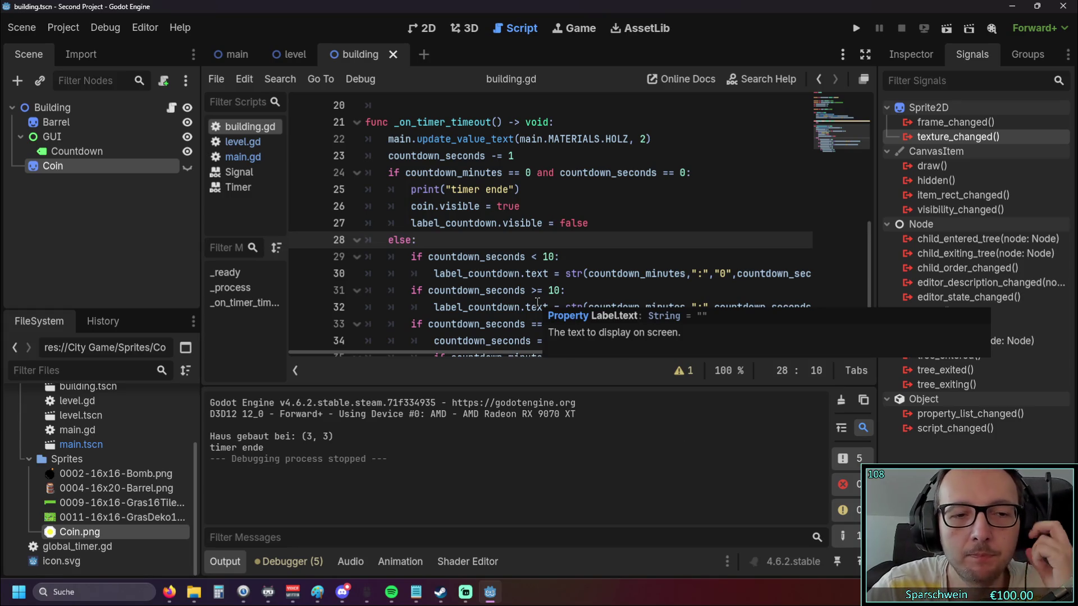
Scroll through the finished building.gd script to review it
click(617, 257)
scroll(616, 256, down, 1)
scroll(616, 257, up, 2)
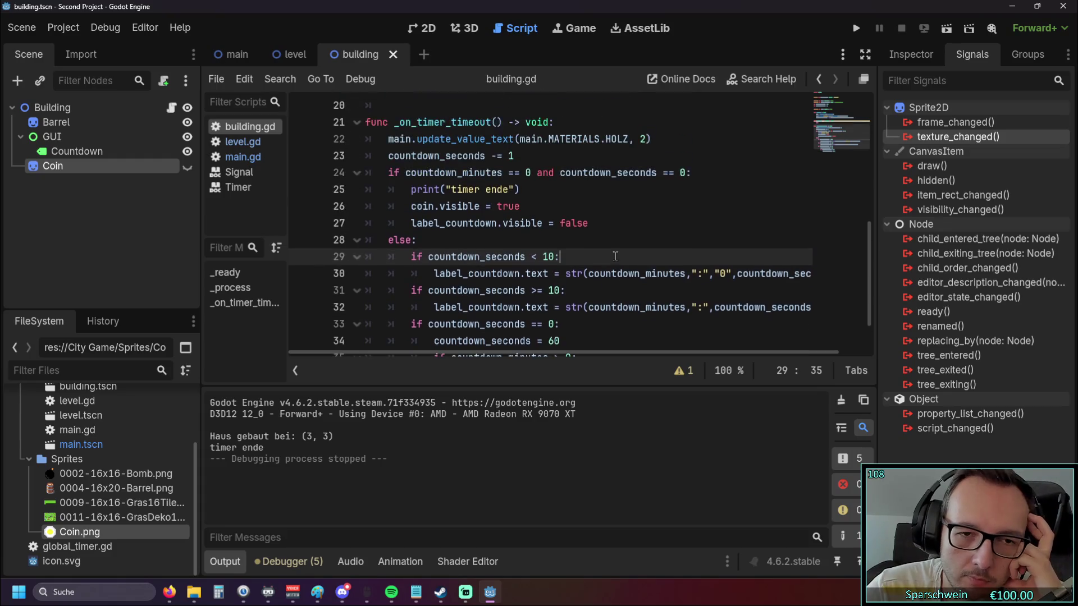
scroll(616, 257, up, 1)
scroll(615, 257, down, 1)
scroll(616, 259, up, 1)
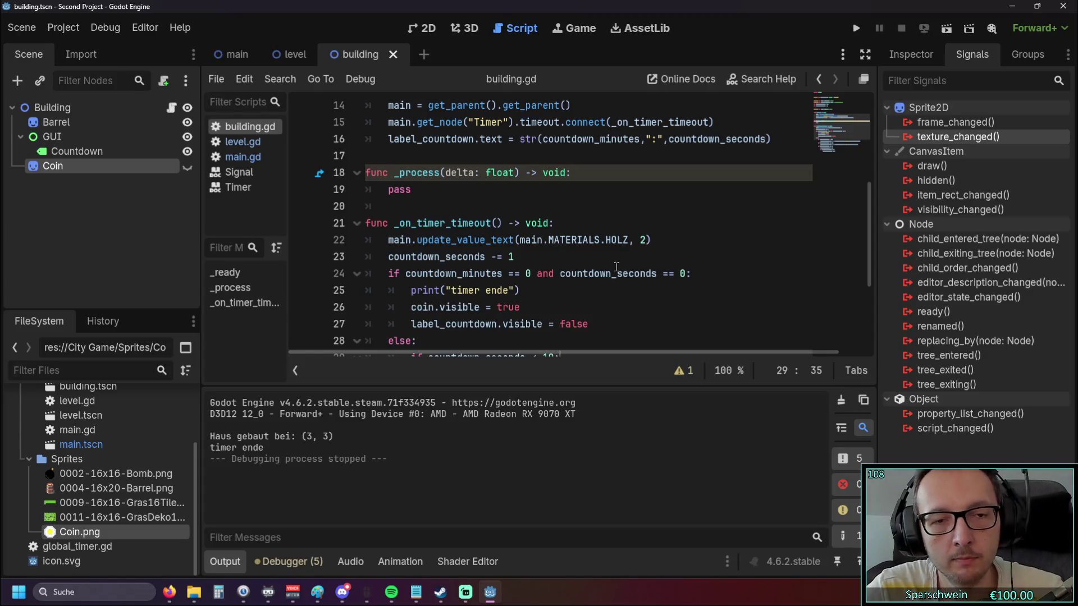
scroll(618, 275, down, 1)
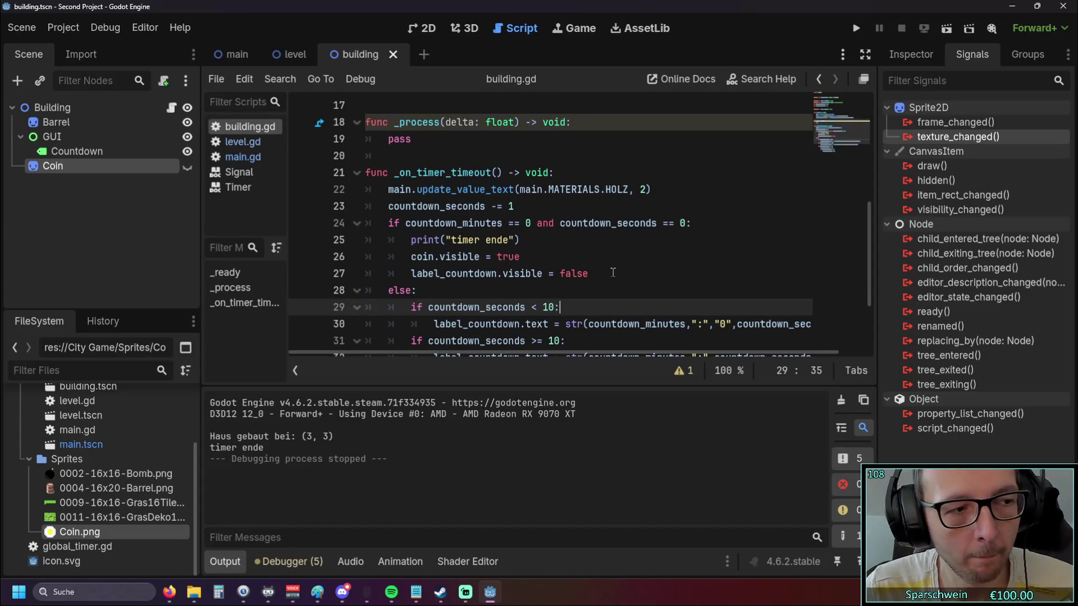
scroll(613, 273, down, 1)
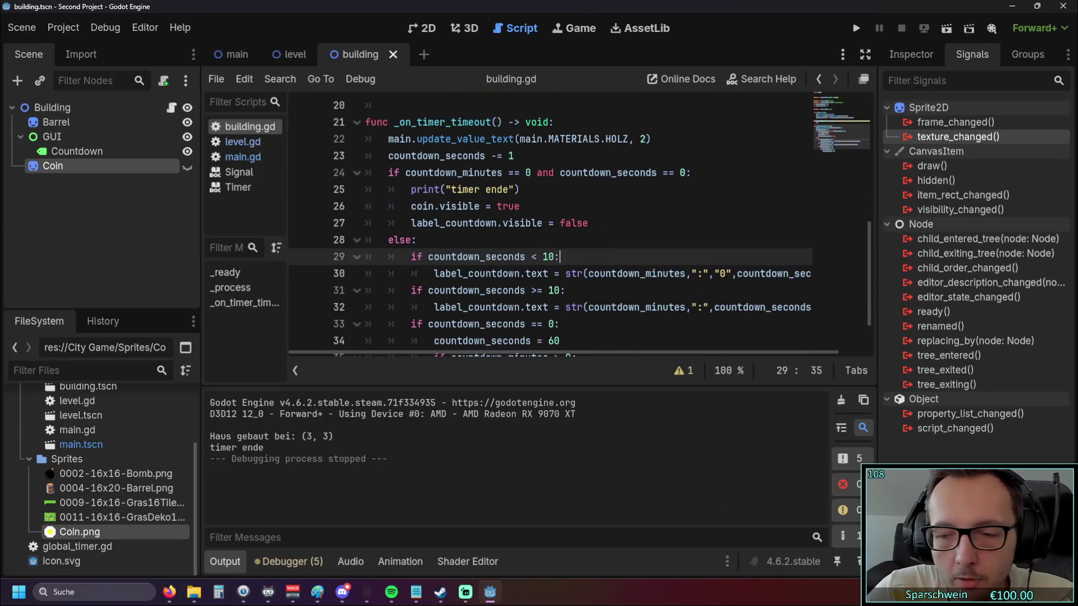
Switch to Steam and launch Aseprite from the library
key(alt+Tab)
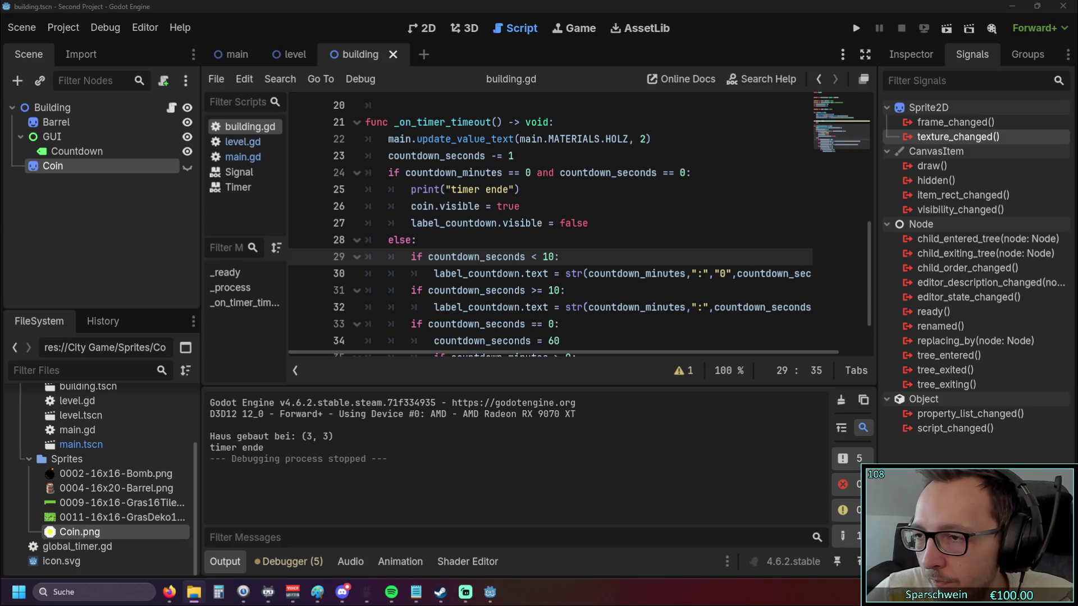
key(alt+Tab)
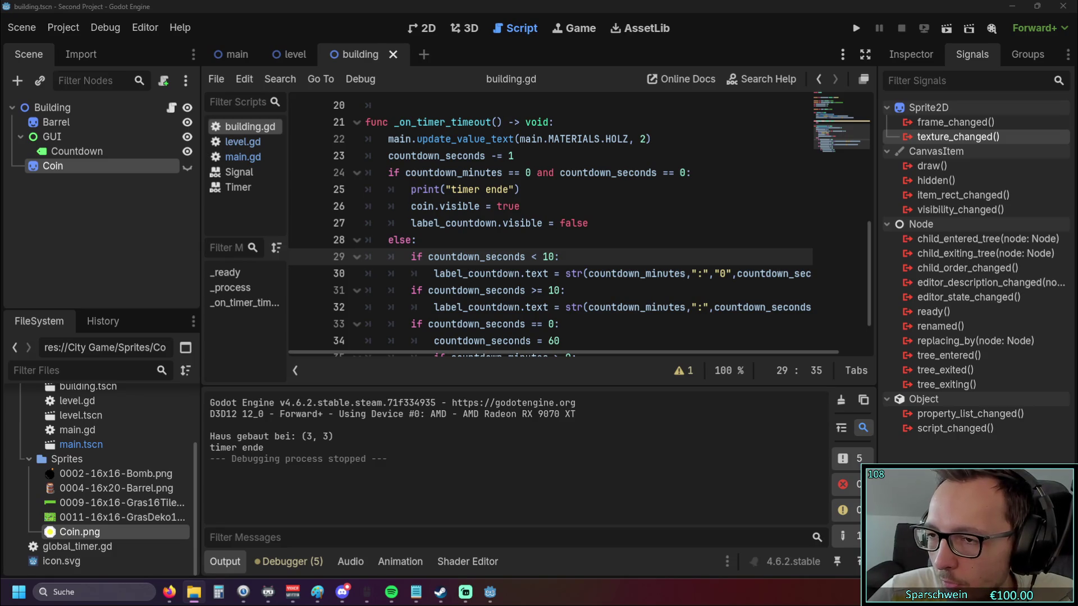
click(441, 592)
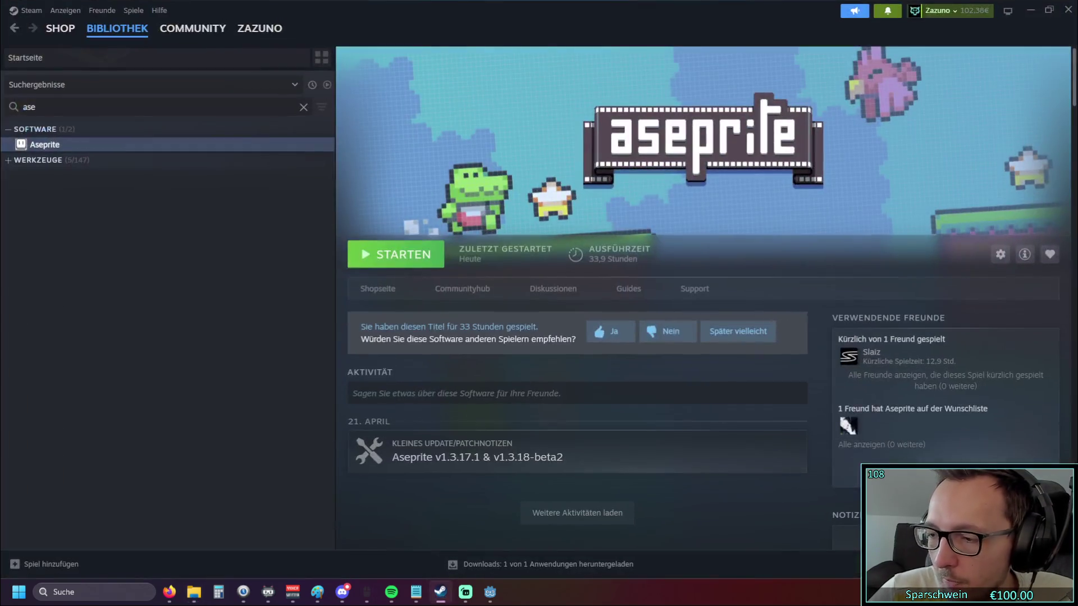
double_click(120, 147)
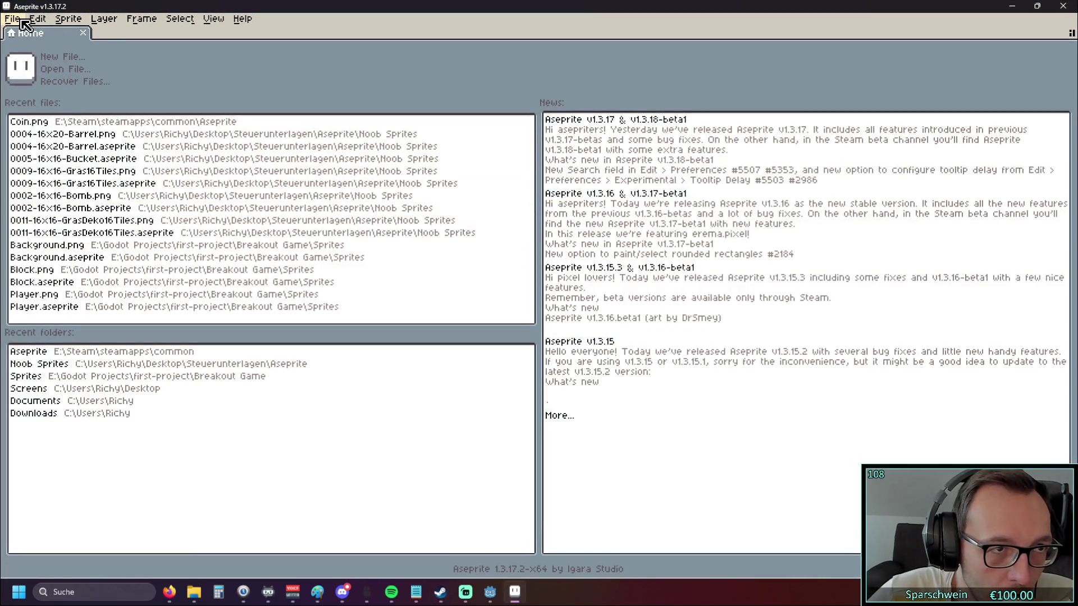
click(22, 24)
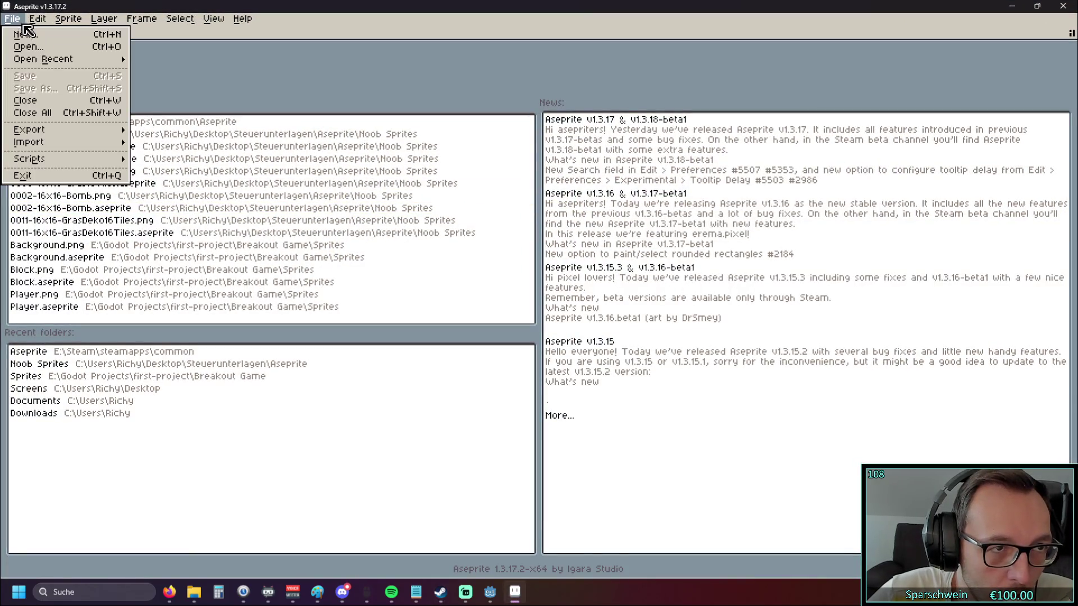
Create a new 16x16 transparent sprite, pick yellow and enlarge the brush to cover it
click(31, 30)
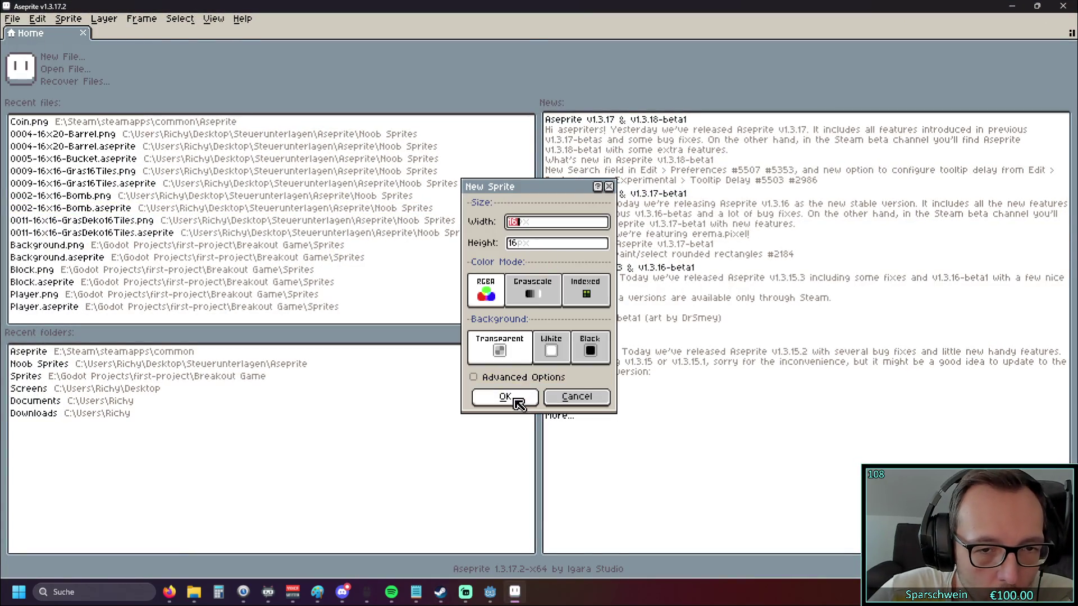
click(513, 398)
scroll(618, 241, up, 6)
scroll(618, 242, down, 4)
scroll(616, 236, up, 1)
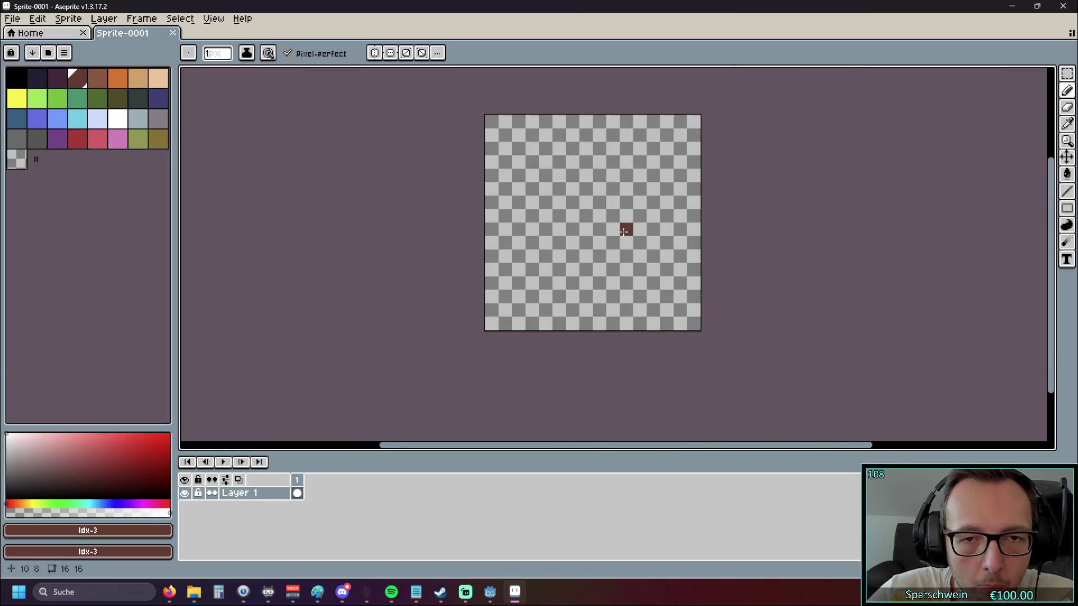
click(17, 99)
key(plus)
key(plus)
key(plus)
key(plus)
key(plus)
key(plus)
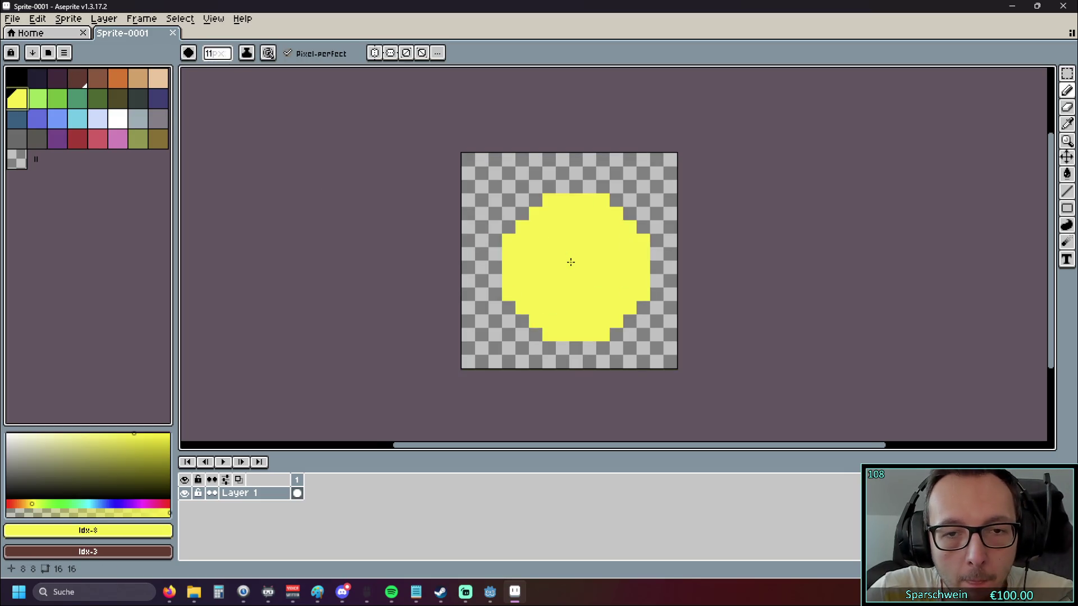
key(plus)
key(plus)
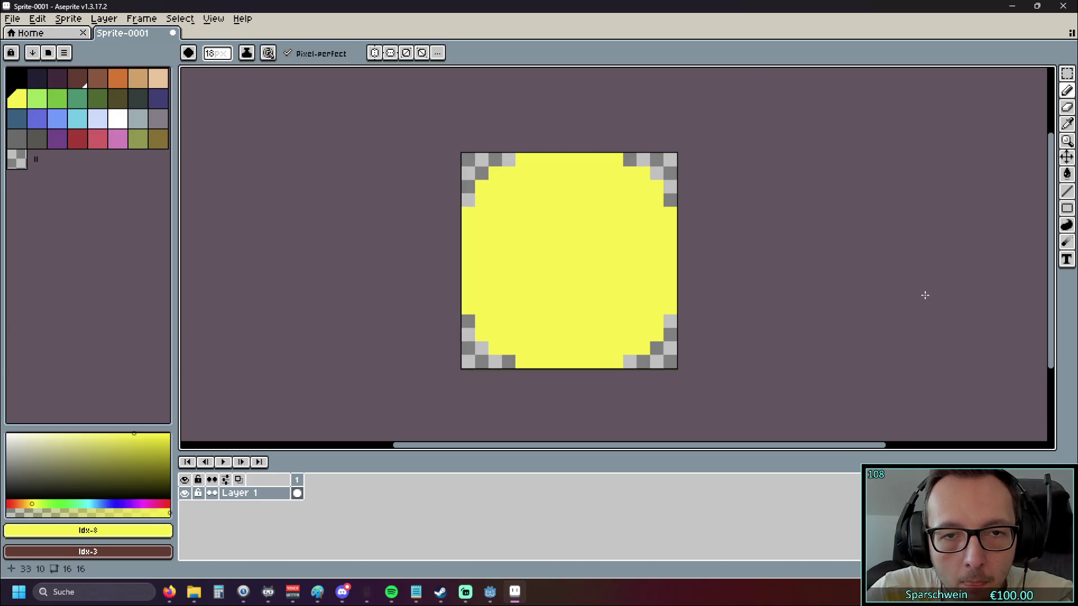
Undo a trial peach dab, then mix a darker olive yellow and paint a test shade pixel
click(158, 78)
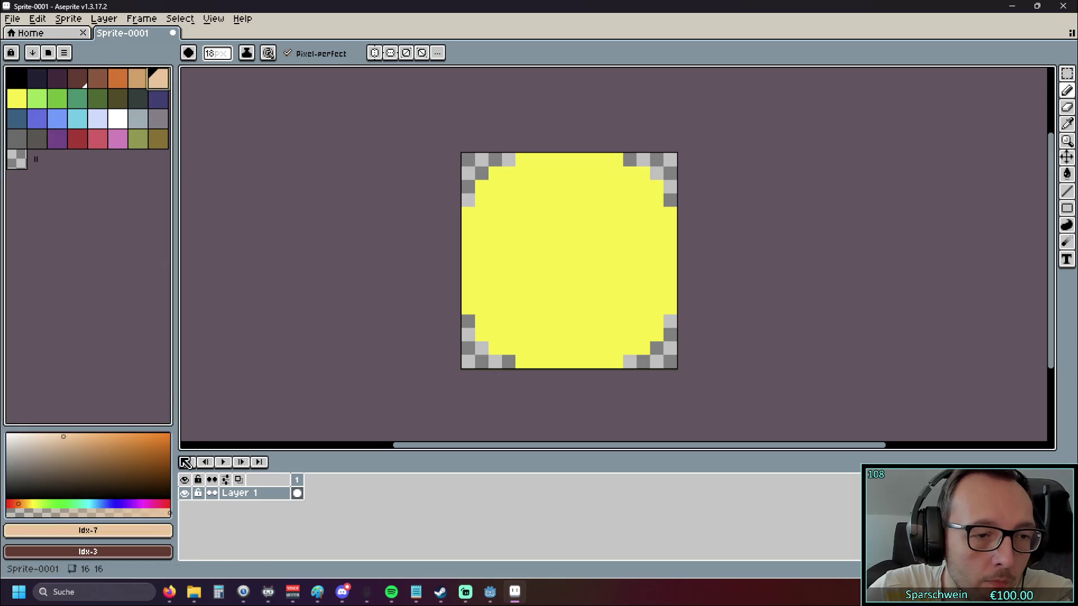
key(minus)
key(minus)
key(minus)
click(532, 251)
key(ctrl+z)
key(minus)
key(minus)
key(minus)
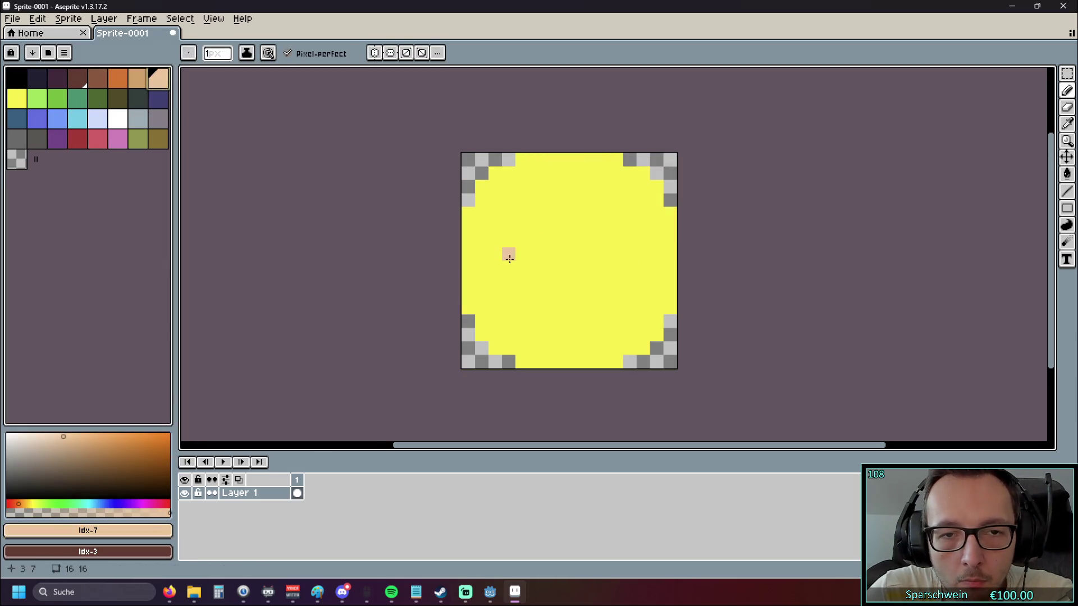
click(19, 104)
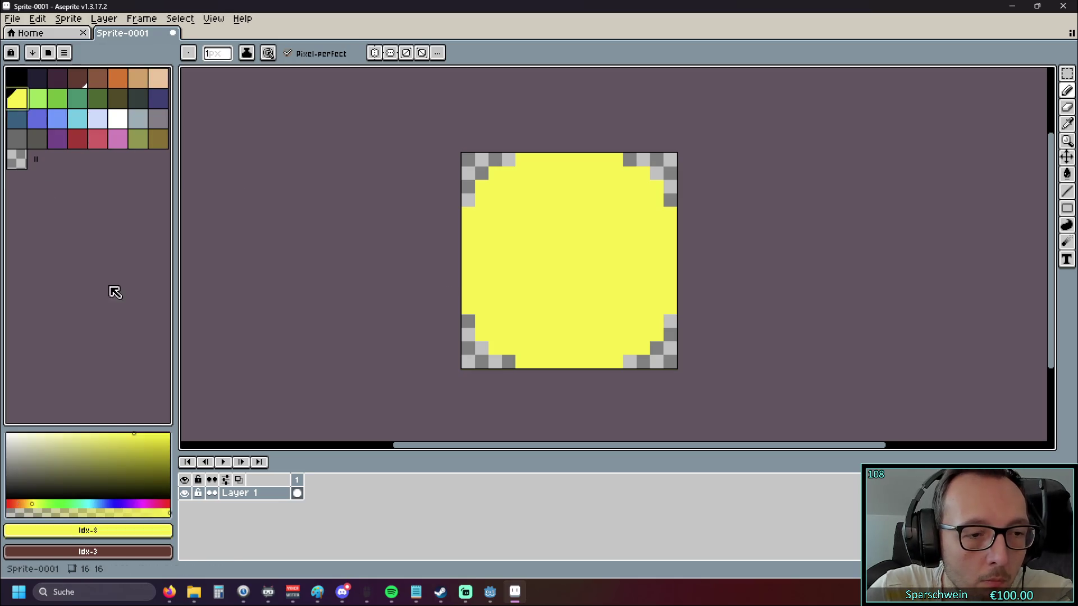
drag(145, 451, 131, 459)
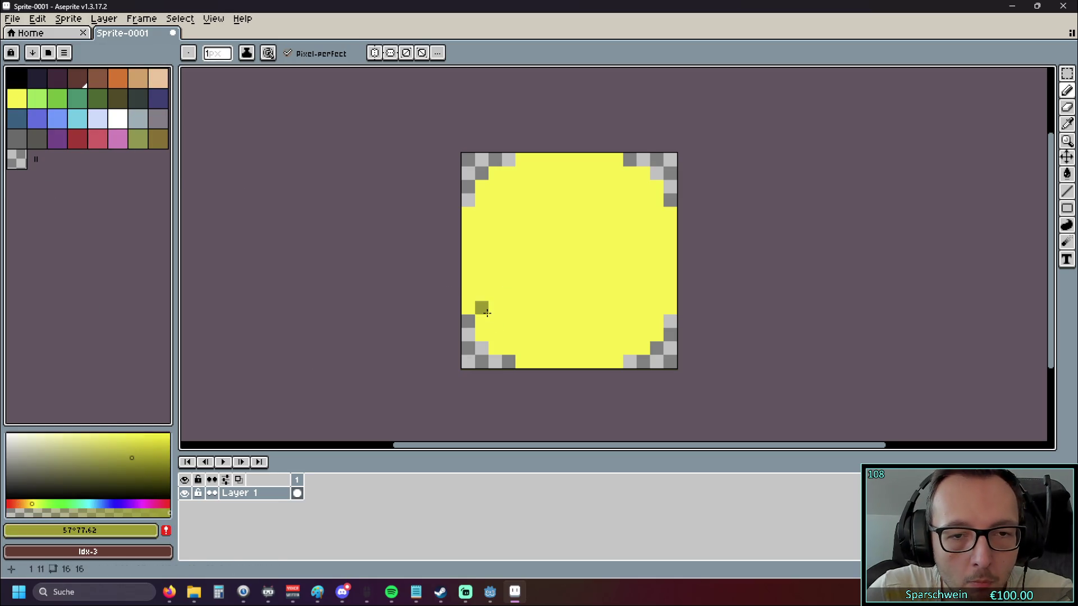
click(133, 441)
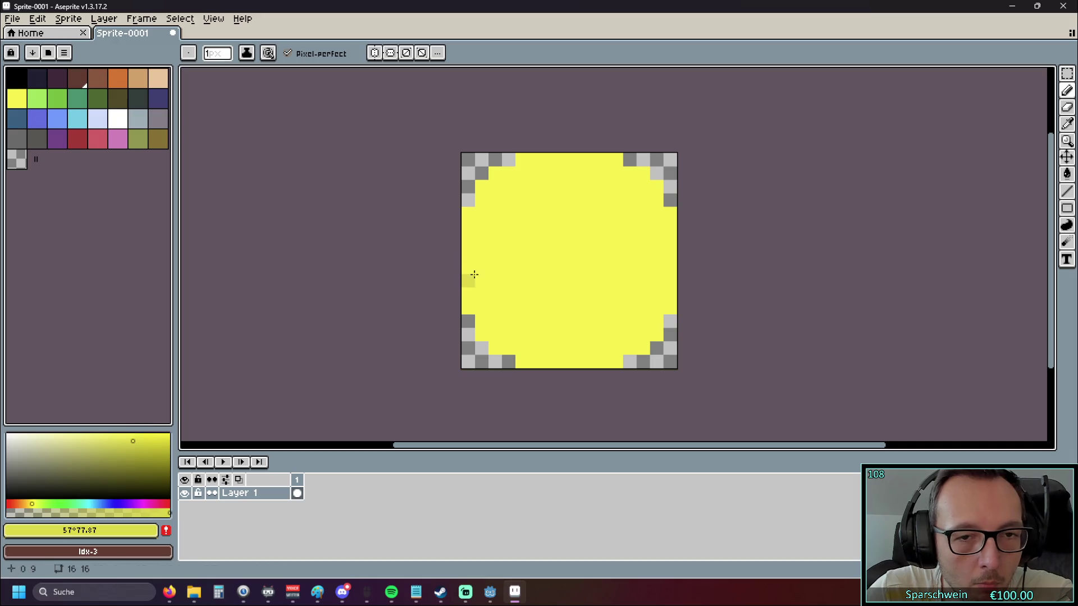
click(482, 307)
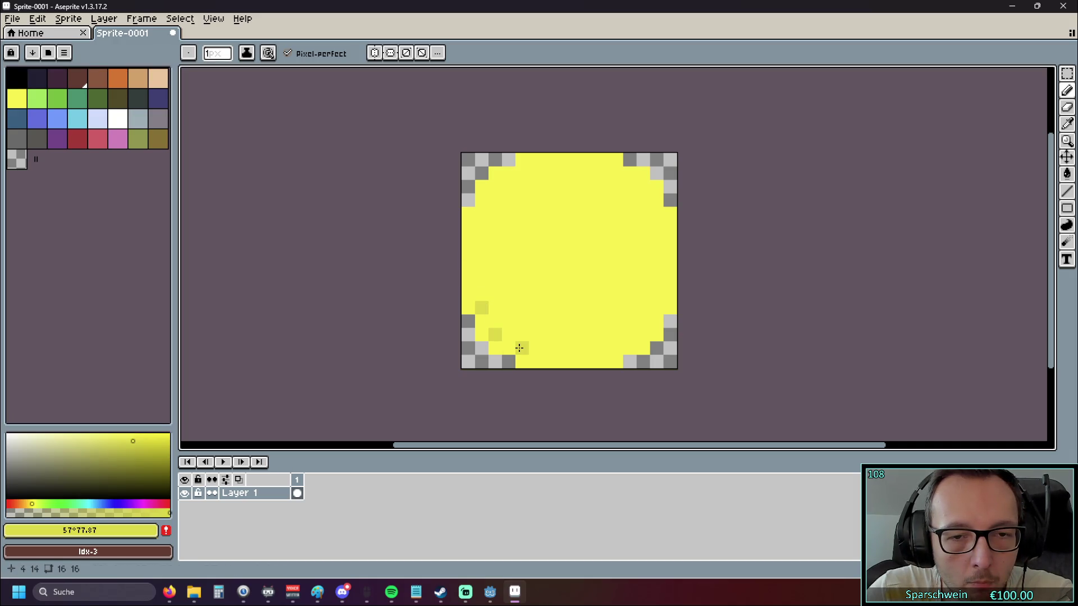
key(v)
key(ctrl+z)
With horizontal and vertical symmetry on, pencil darker olive shade pixels around the coin's rim
key(b)
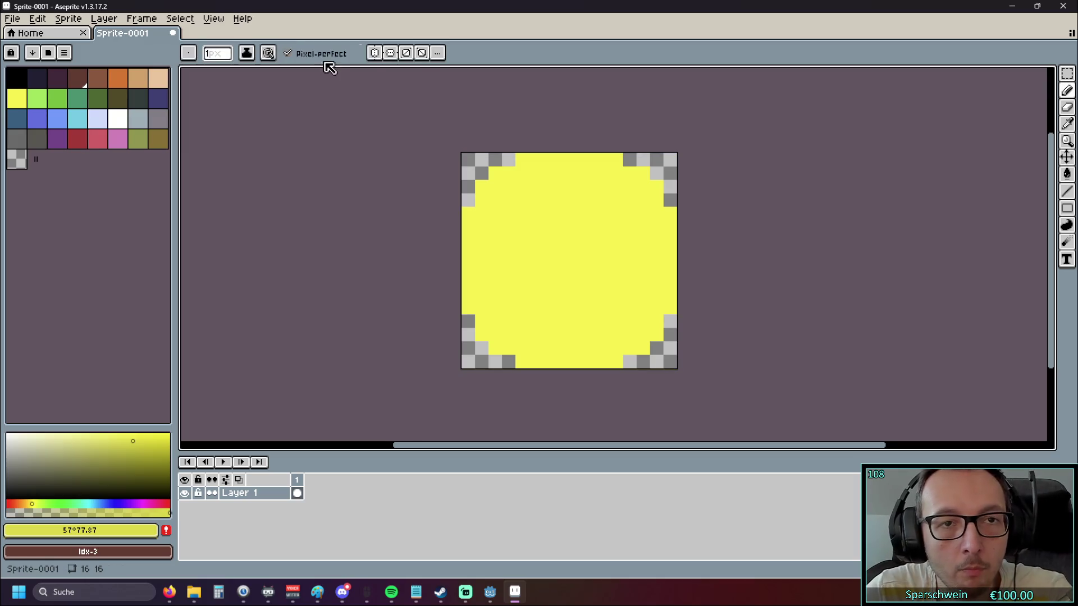
click(376, 54)
click(390, 53)
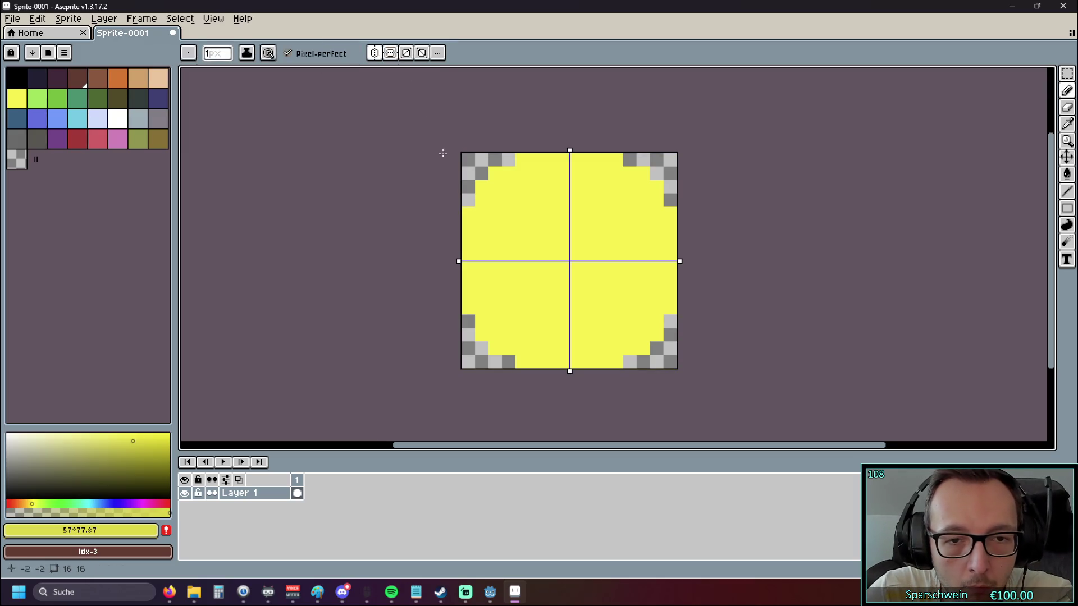
click(495, 335)
click(482, 308)
click(518, 351)
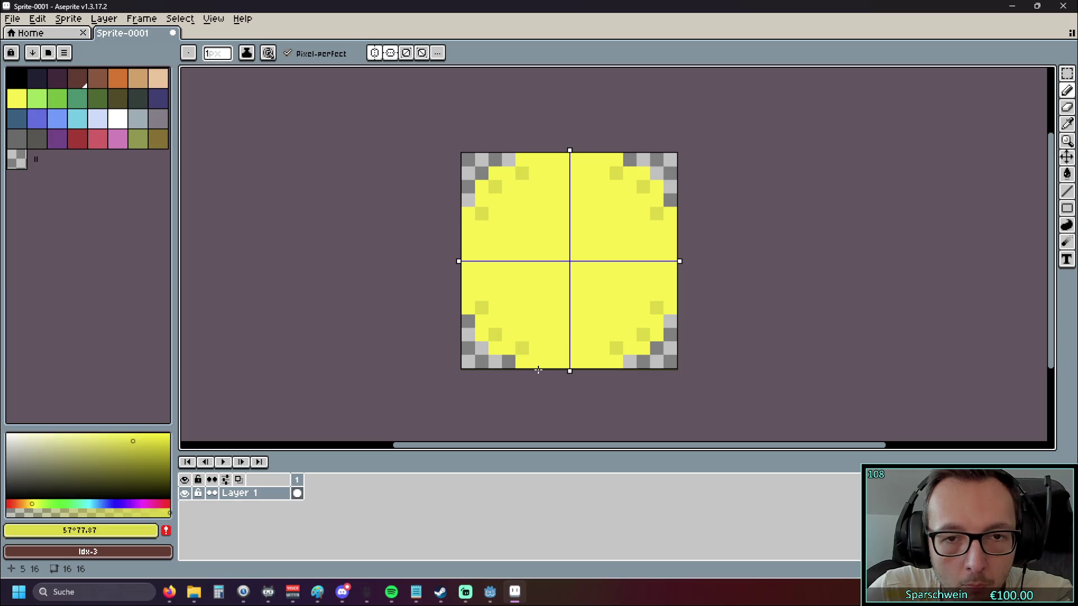
click(469, 281)
click(545, 358)
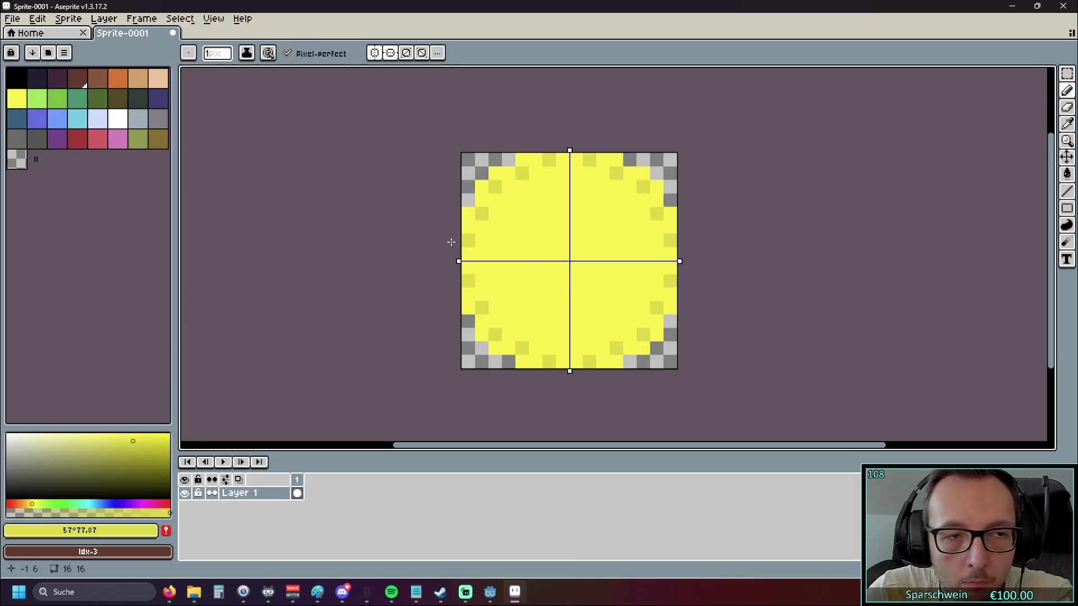
click(534, 238)
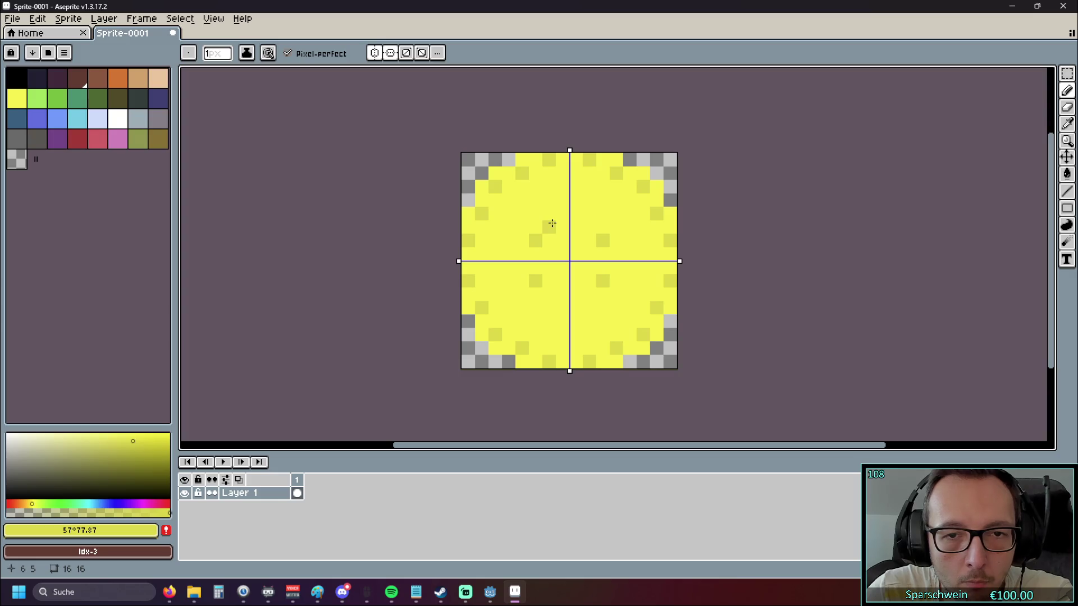
key(ctrl+z)
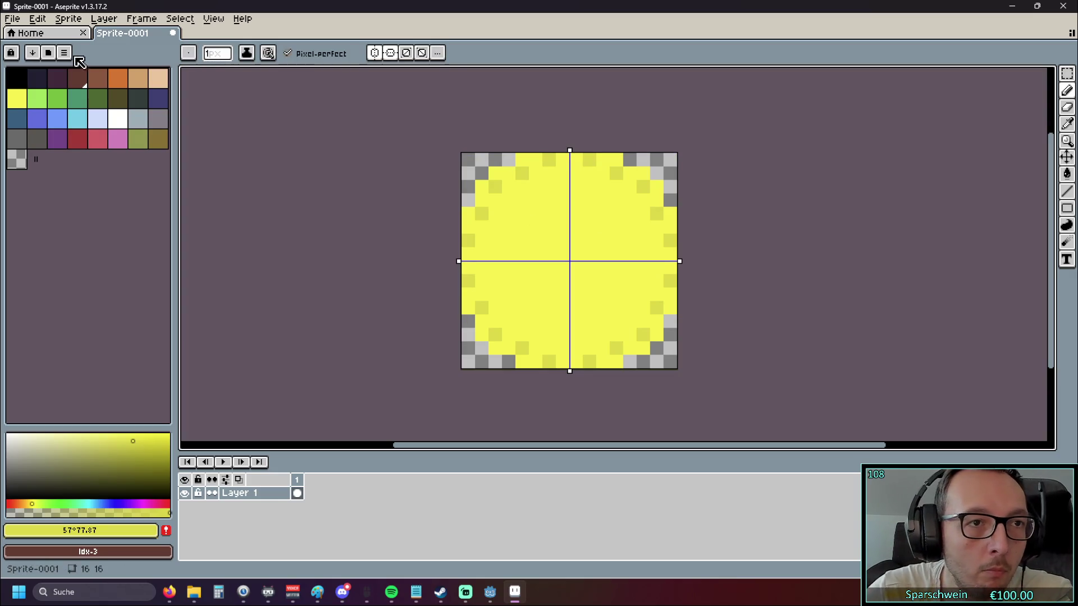
Turn off symmetry and pencil a thin one-pixel olive '1' in the coin's centre
key(b)
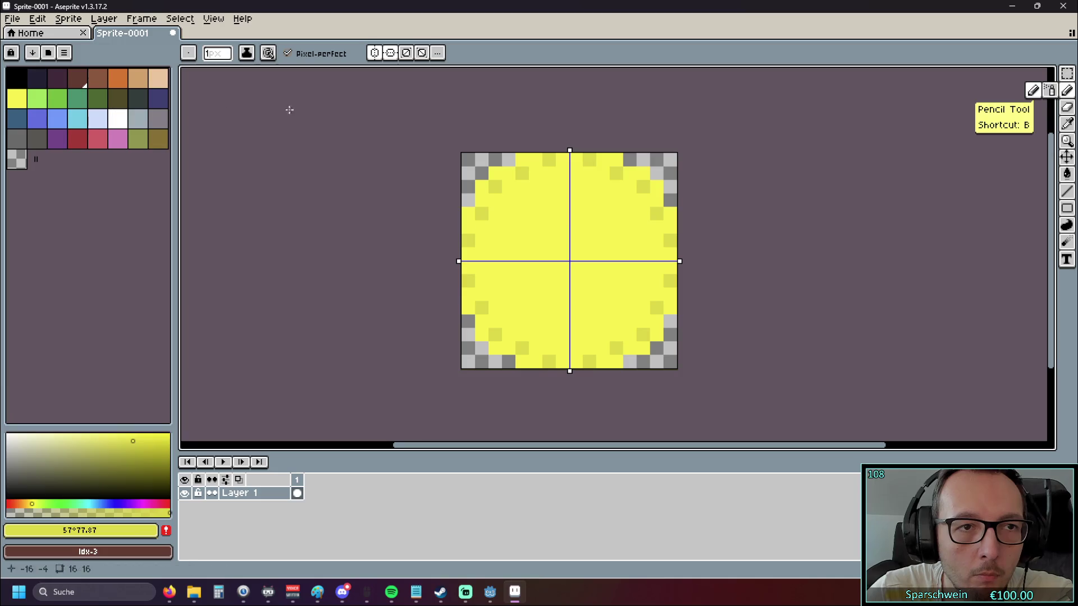
click(390, 53)
click(374, 52)
click(536, 254)
click(550, 240)
click(563, 227)
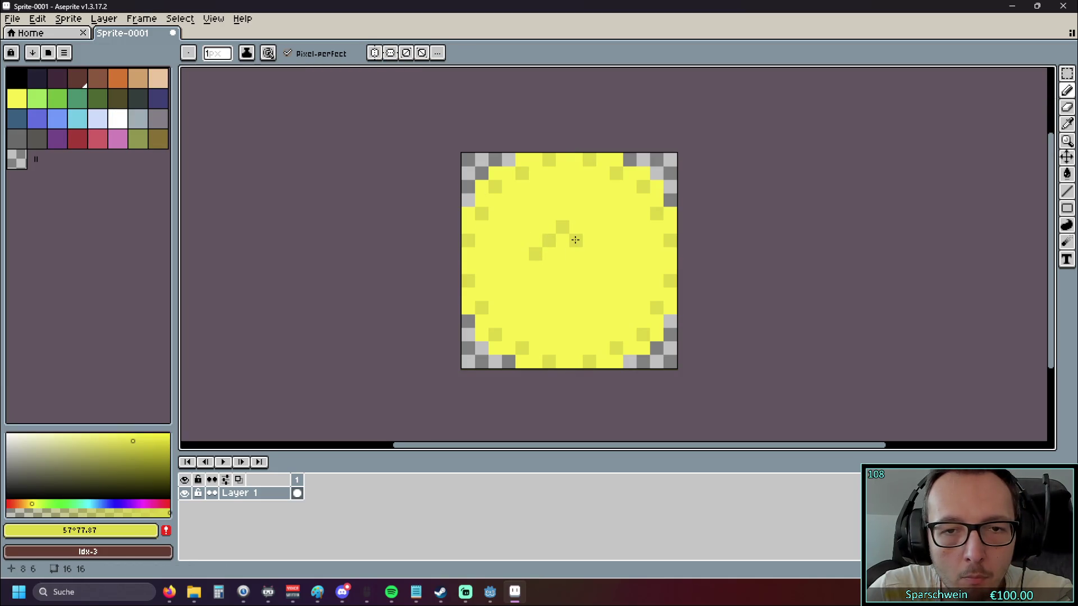
click(562, 241)
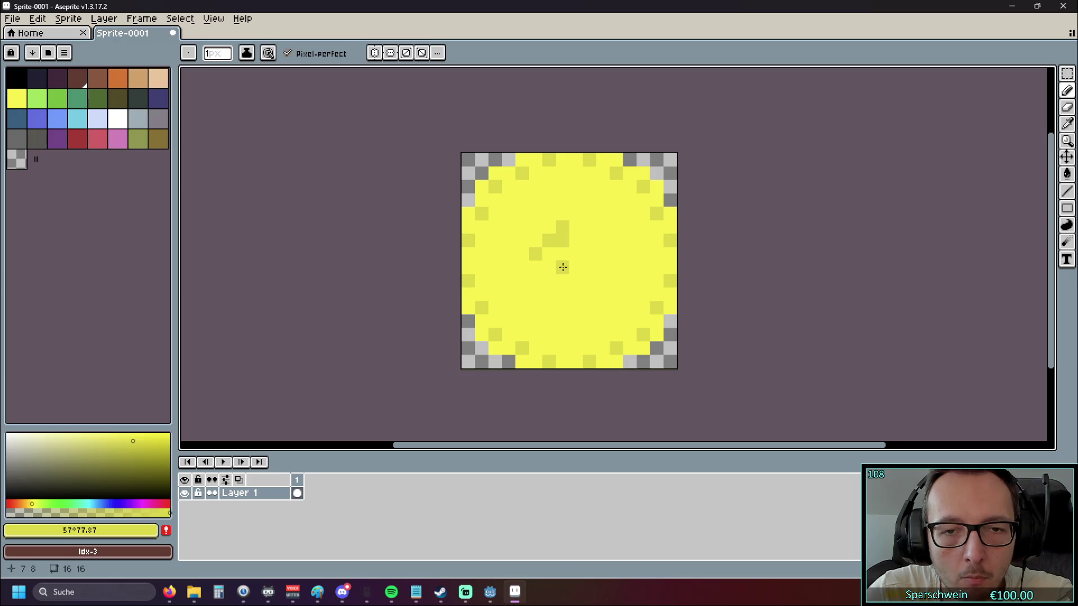
drag(560, 257, 562, 298)
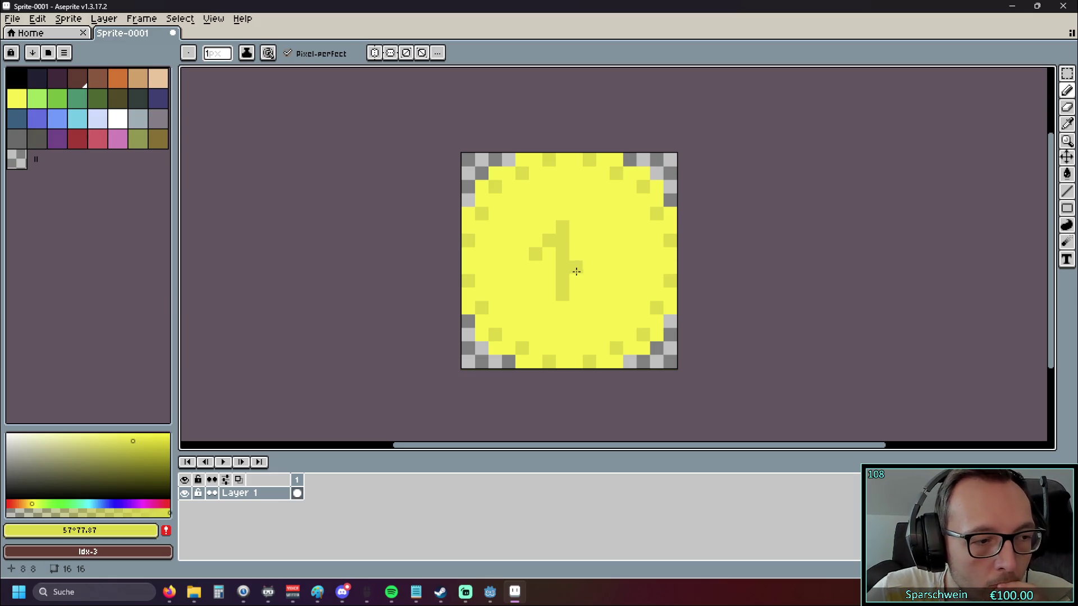
drag(571, 231, 578, 291)
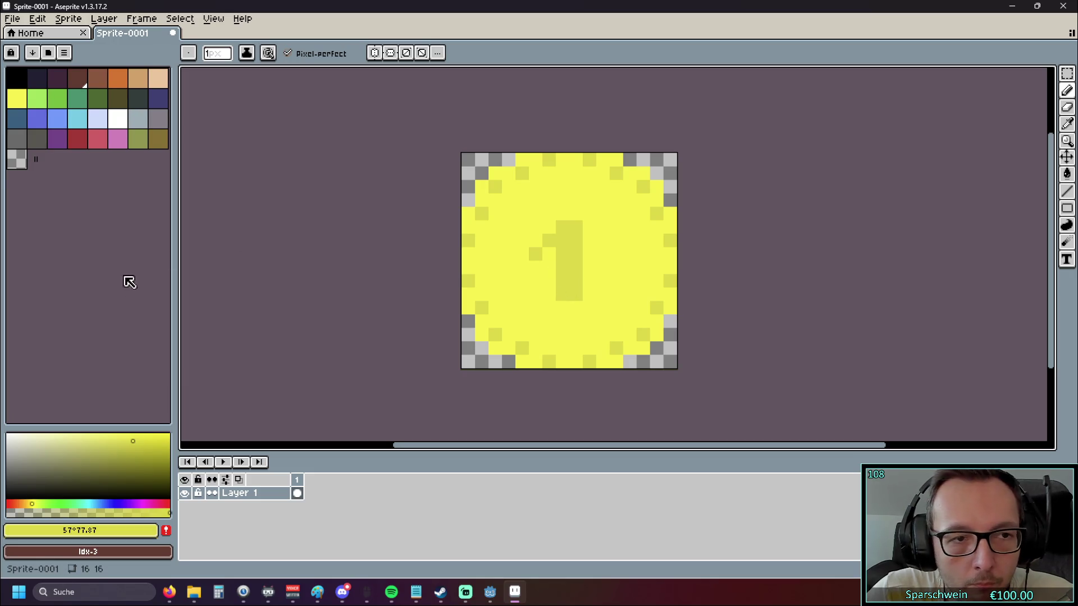
click(18, 99)
drag(566, 298, 563, 239)
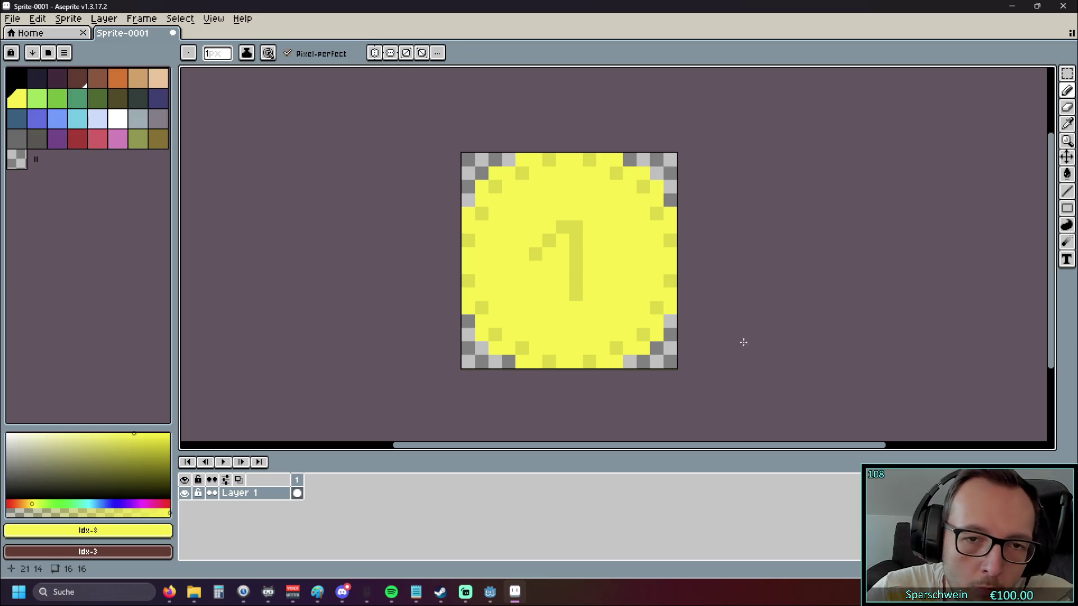